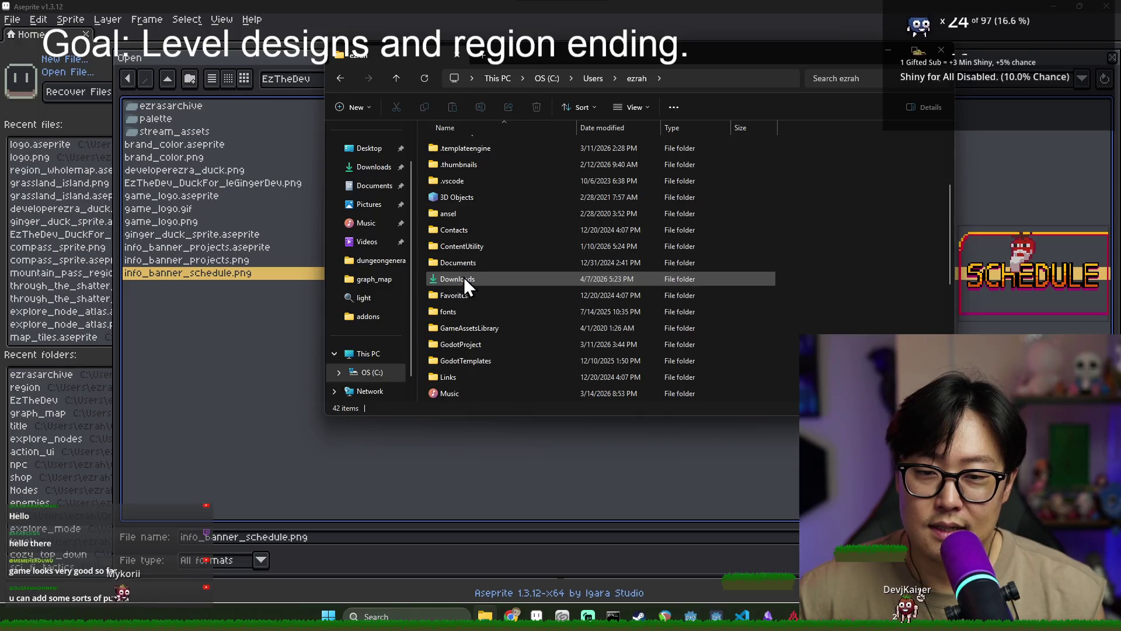
Close the file browser and open explore_node_atlas.aseprite in Aseprite
left_click(508, 164)
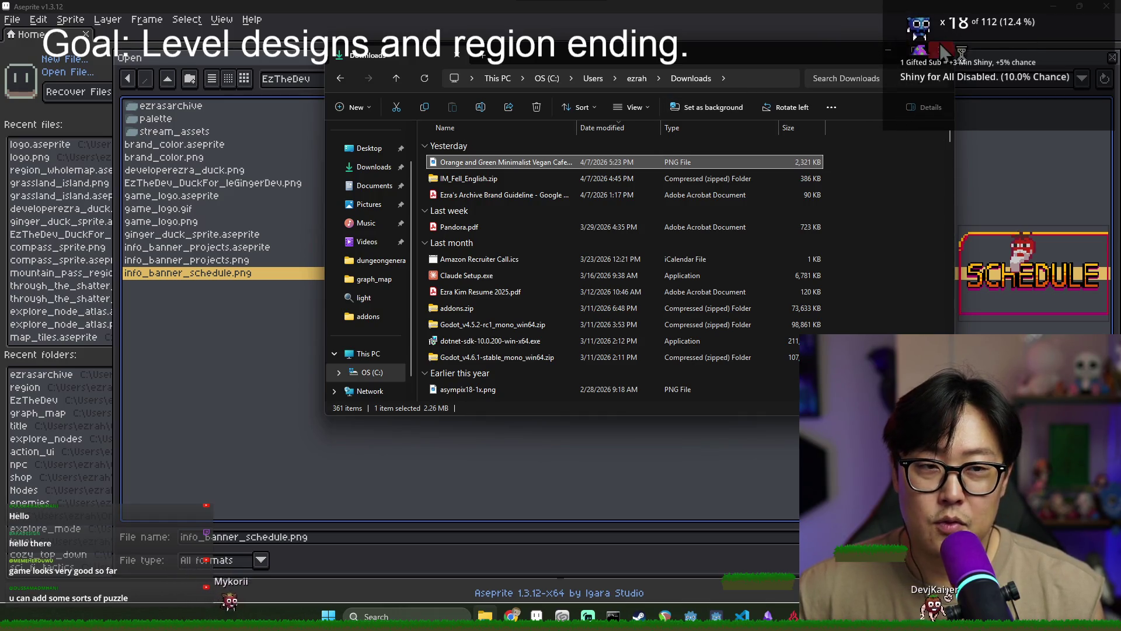
left_click(888, 50)
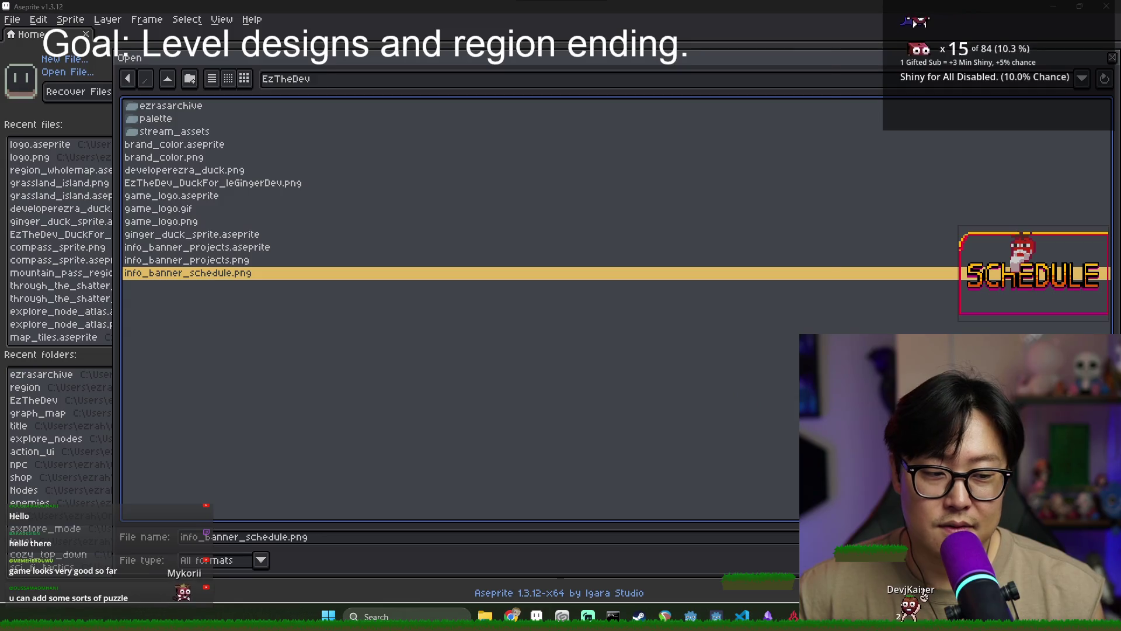
key("Escape")
left_click(58, 311)
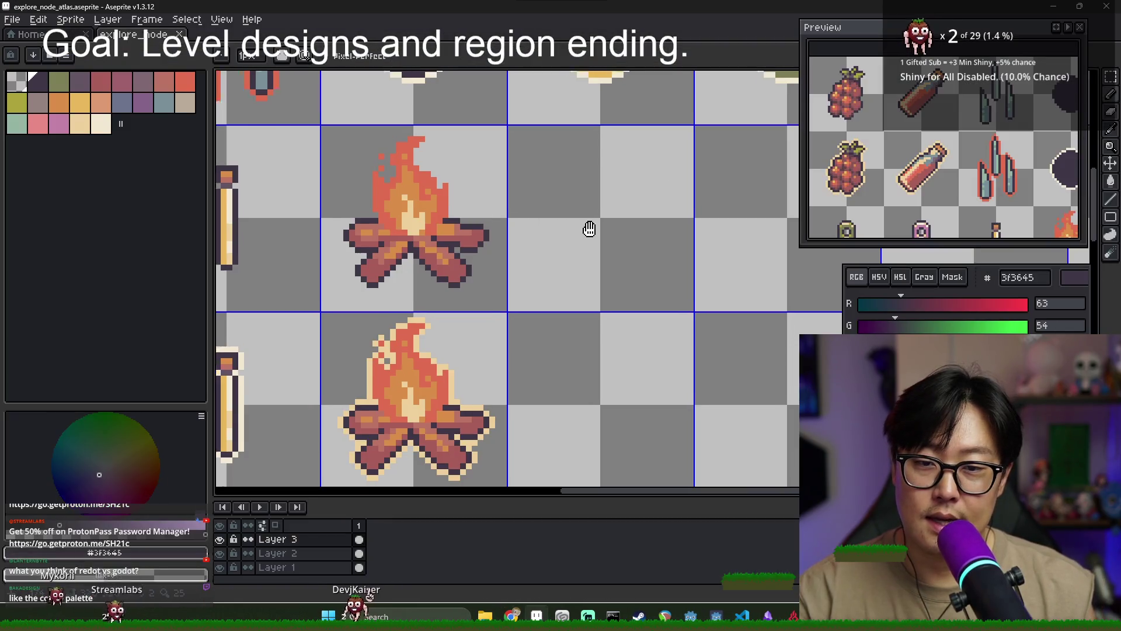
Zoom around the atlas to frame the empty cell right of the upper campfire
scroll(595, 228, "down", 2)
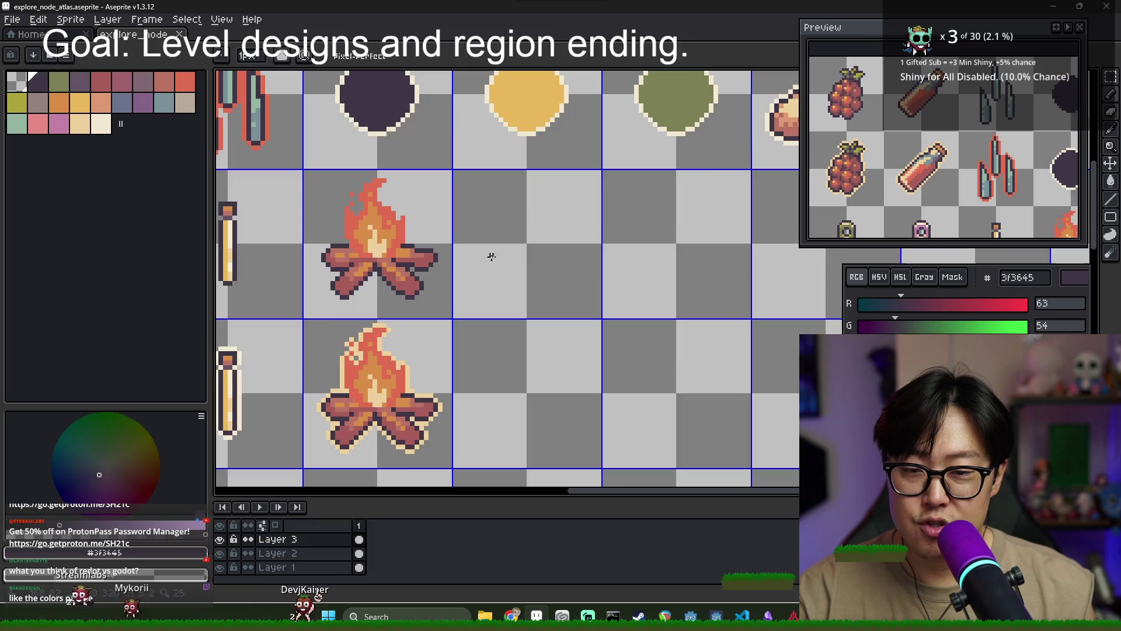
scroll(492, 258, "down", 1)
scroll(485, 253, "down", 1)
scroll(479, 213, "up", 1)
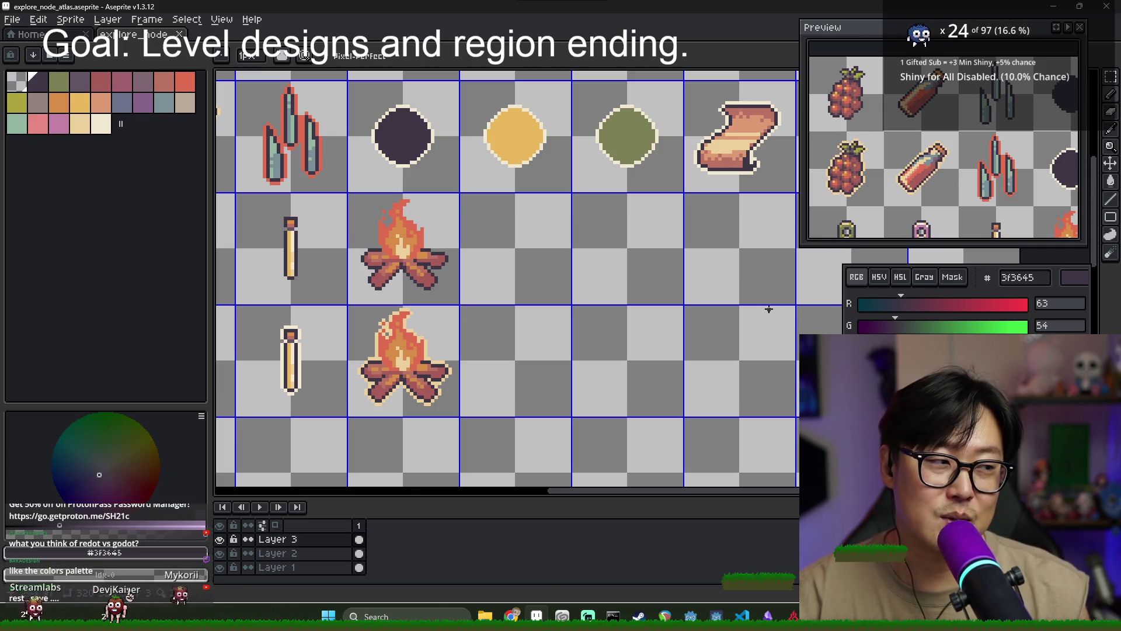
scroll(446, 272, "up", 2)
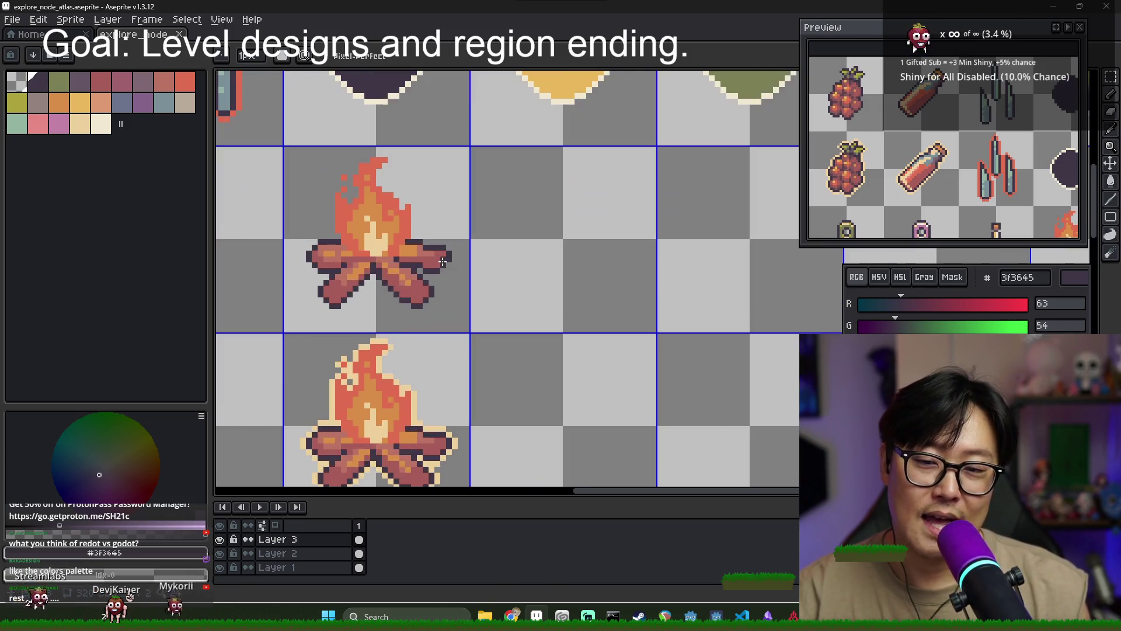
scroll(833, 53, "down", 3)
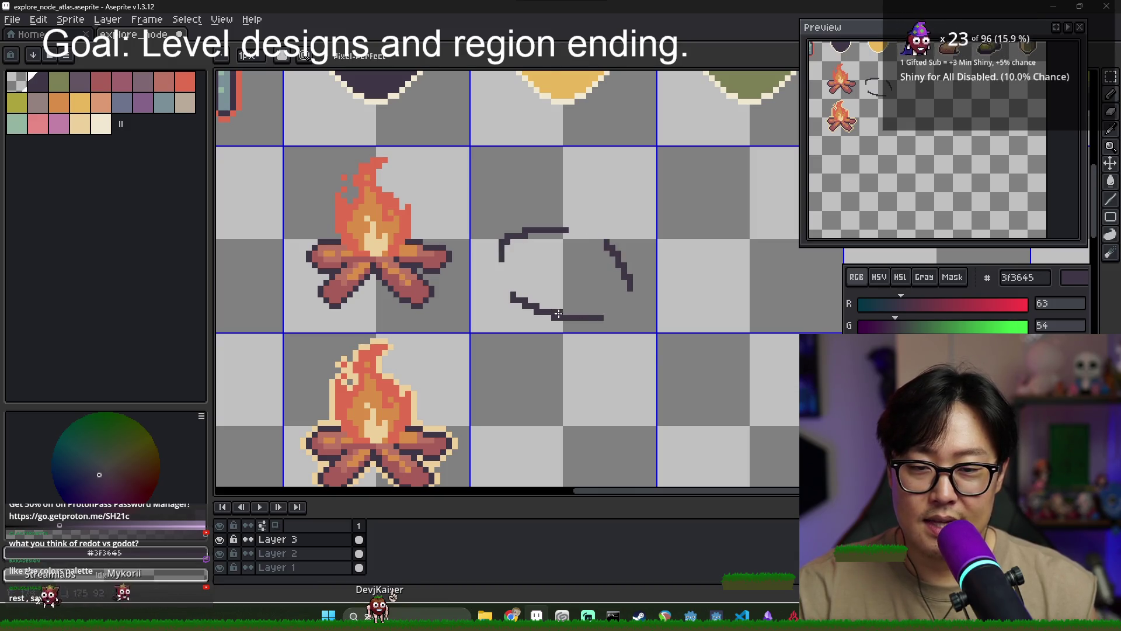
Thicken the oval outline on all sides and bucket-fill its interior dark purple
mouse_move(571, 228)
left_mouse_down()
mouse_move(633, 259)
mouse_move(620, 318)
left_mouse_up()
mouse_move(487, 241)
left_mouse_down()
mouse_move(488, 286)
mouse_move(578, 324)
mouse_move(631, 327)
mouse_move(649, 288)
mouse_move(542, 225)
mouse_move(476, 257)
left_mouse_up()
left_click_drag(580, 240, 600, 253)
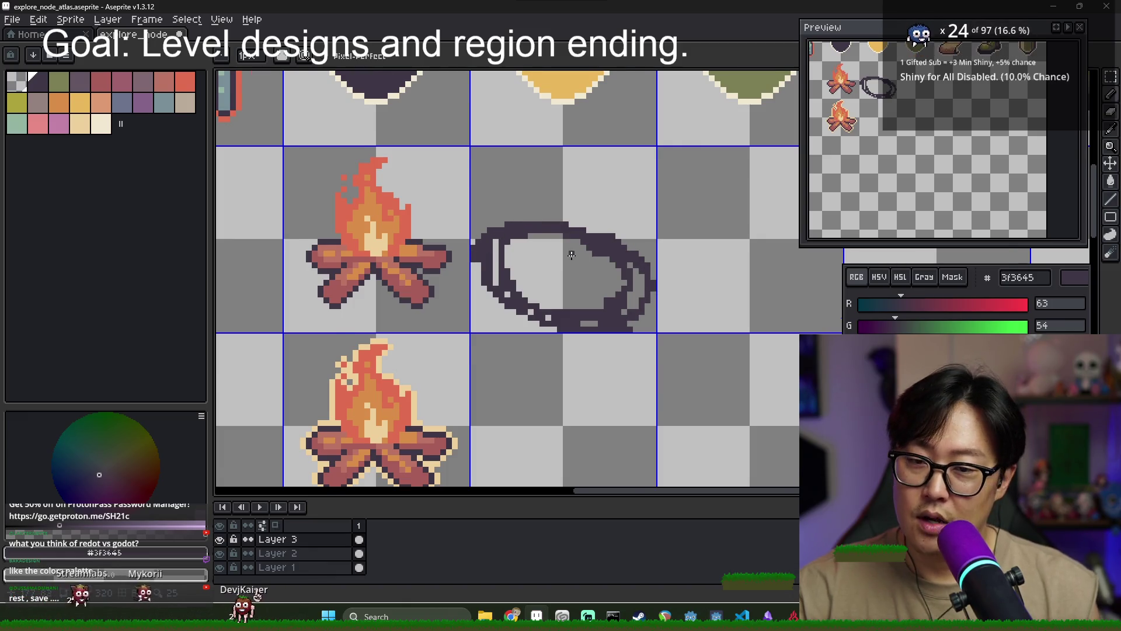
scroll(571, 255, "up", 1)
key("e")
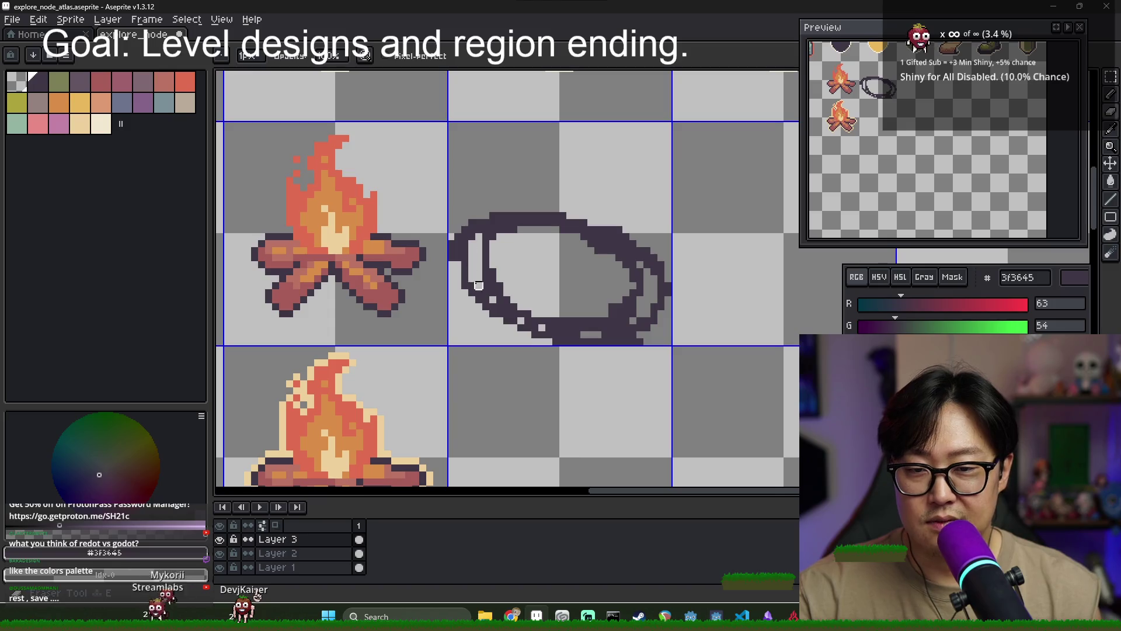
key("g")
left_click(514, 267)
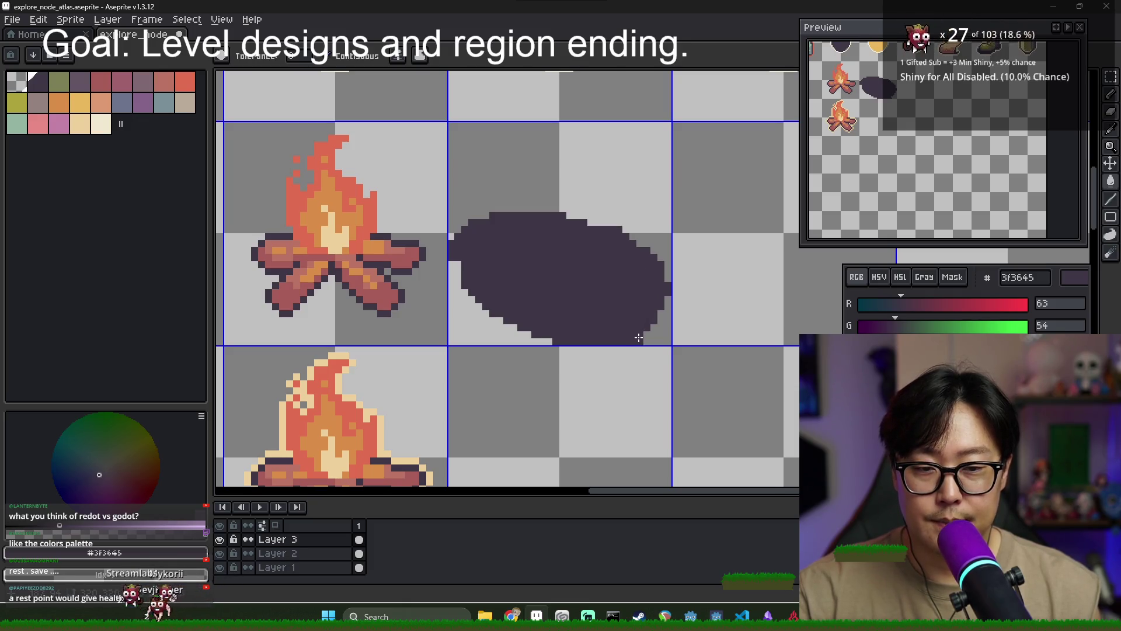
Darken the shape's bottom-right edge and add a dark pixel to the hooked top
key("b")
left_click_drag(639, 338, 665, 310)
scroll(588, 258, "down", 1)
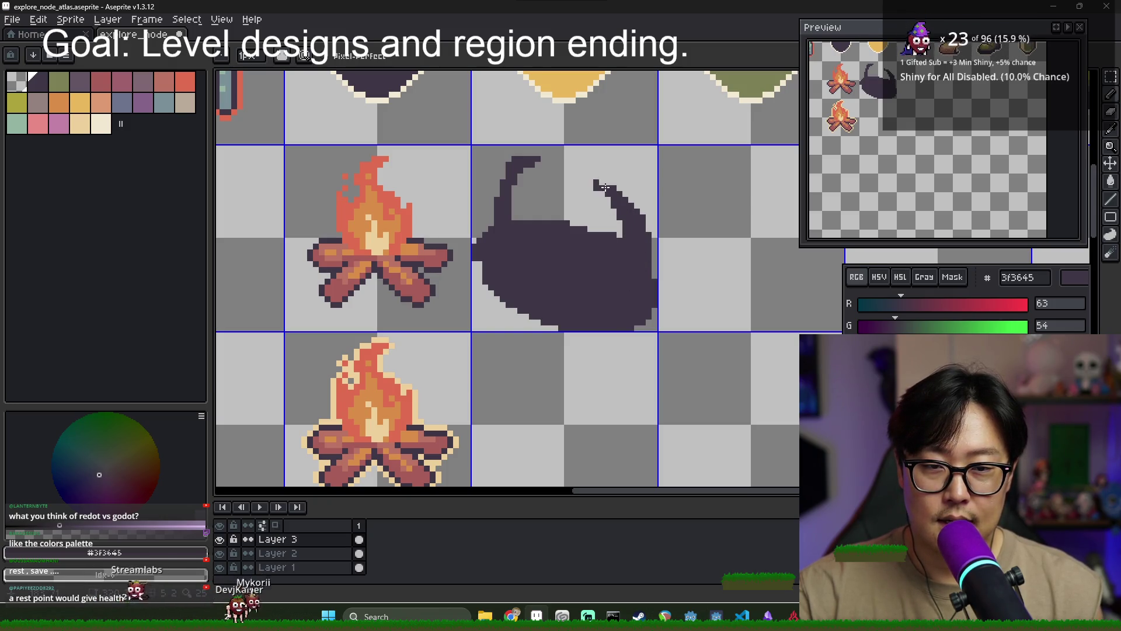
left_click(554, 161)
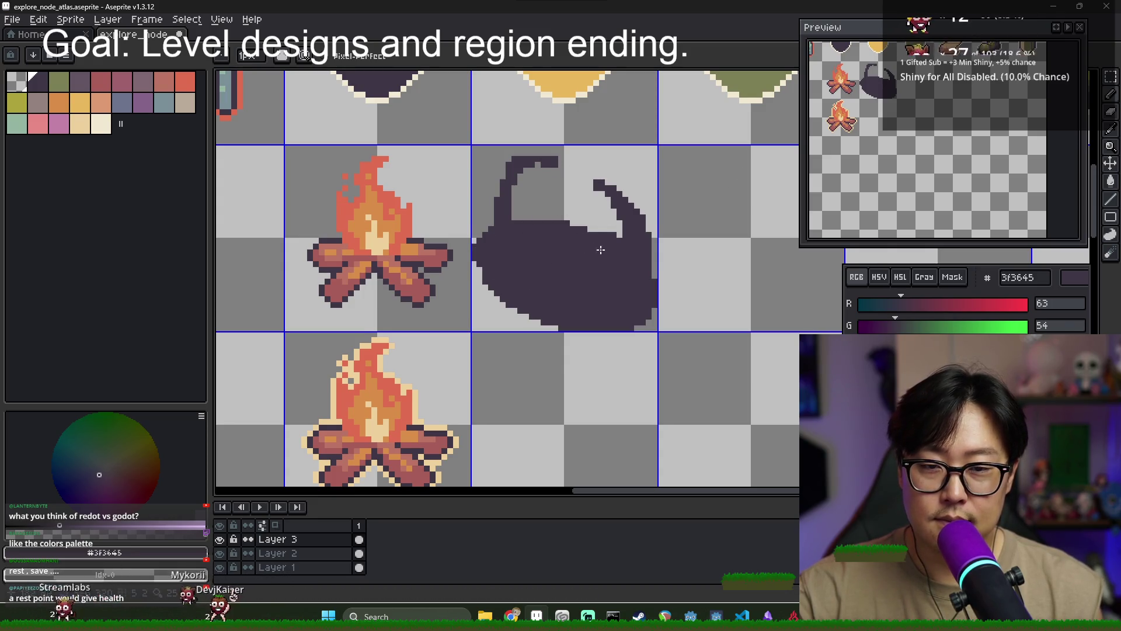
left_click_drag(595, 249, 509, 218)
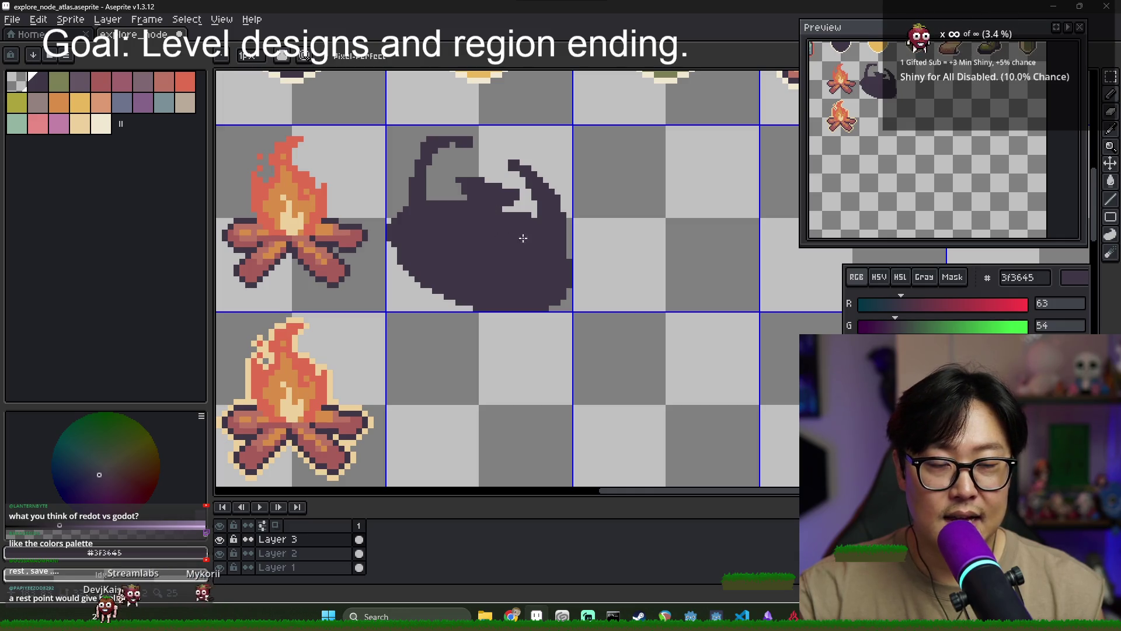
scroll(480, 236, "left", 1)
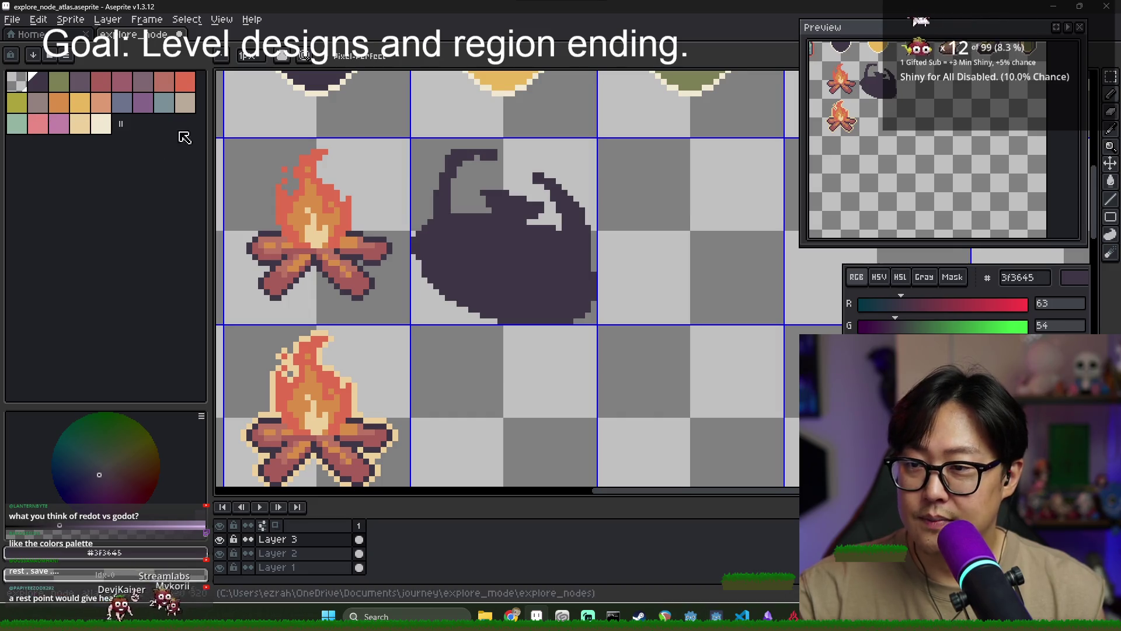
left_click(37, 103)
Outline a grey-pink 95827f patch on the silhouette and bucket-fill it
left_click_drag(466, 250, 473, 276)
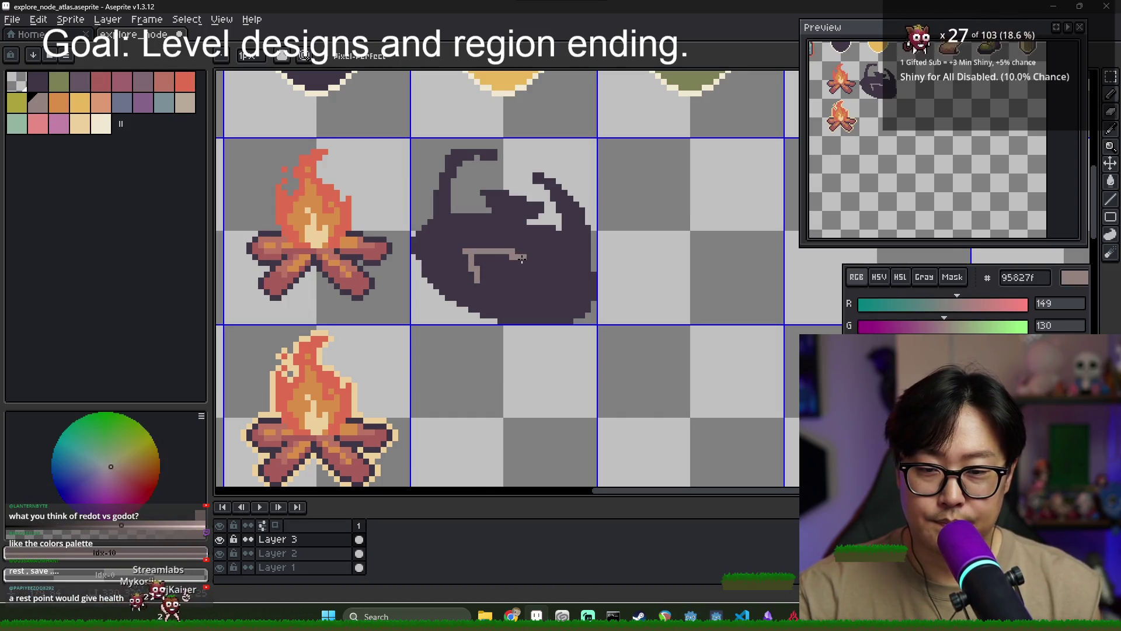
key("g")
left_click(505, 266)
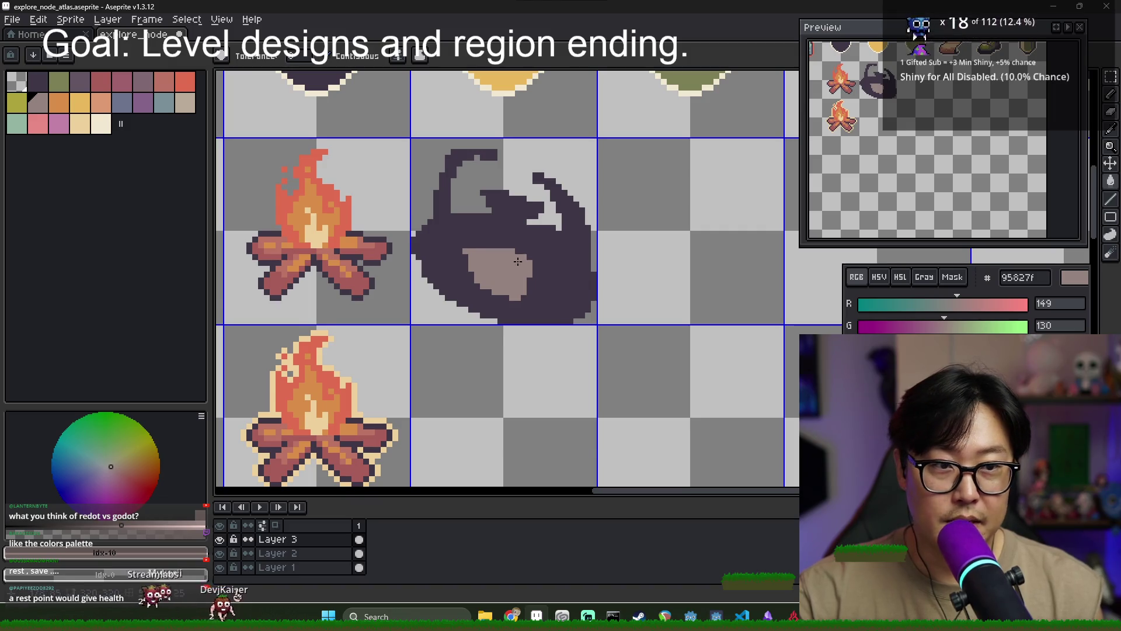
scroll(518, 261, "up", 1)
key("b")
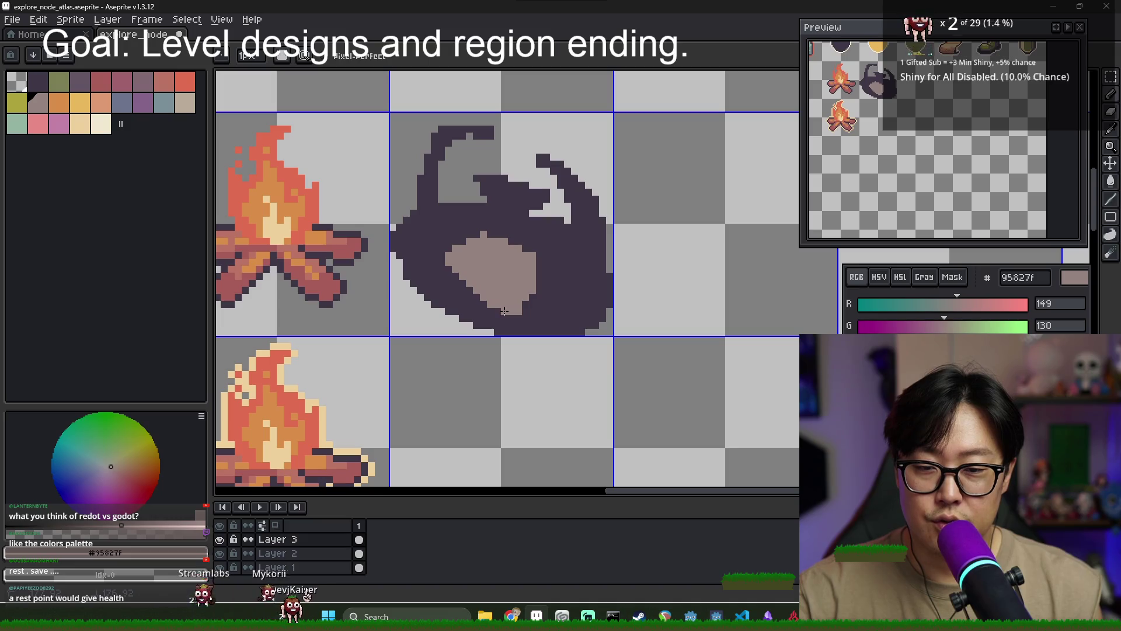
Try an olive green fill on the dark body, then undo it
left_click(554, 262, "alt")
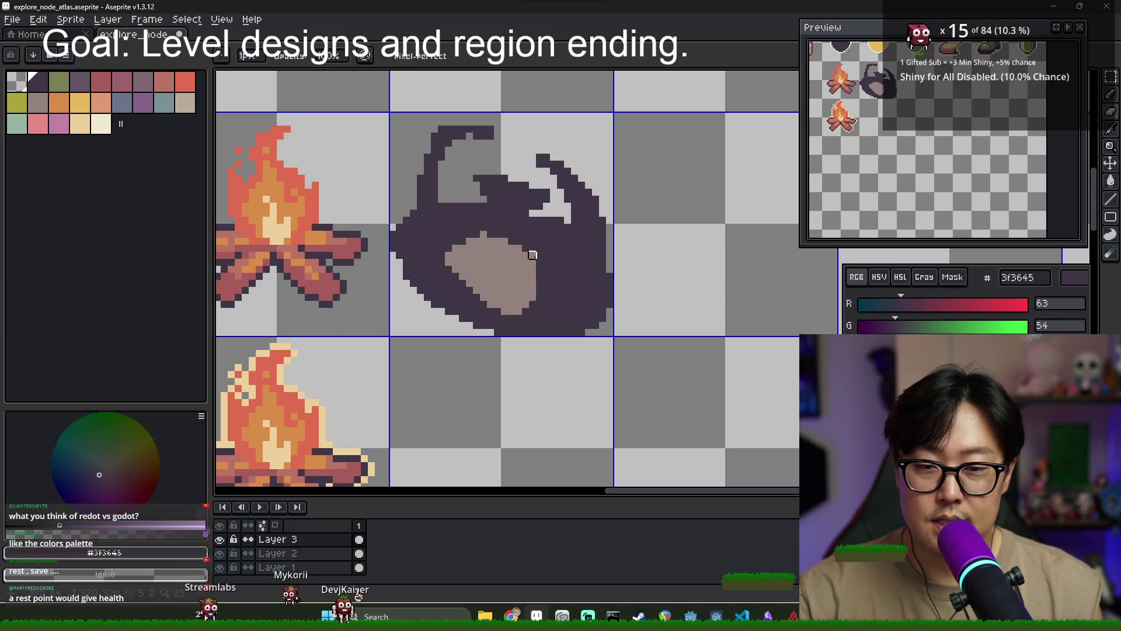
key("i")
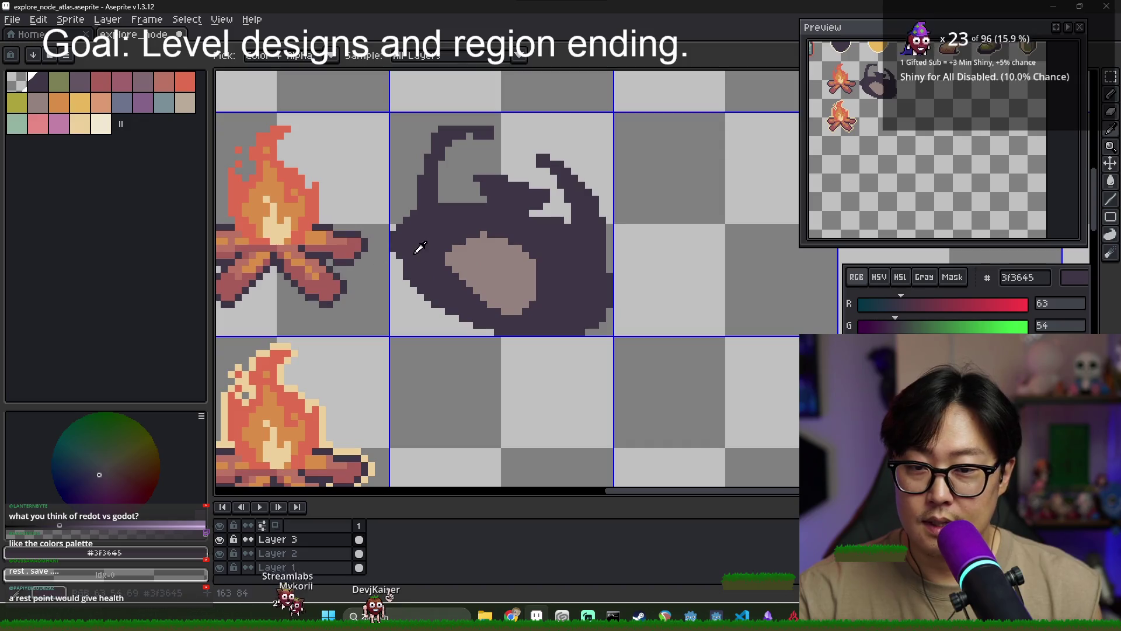
left_click(58, 81)
key("g")
left_click(396, 255)
key("ctrl+z")
scroll(397, 255, "up", 4)
key("b")
Fill the body olive green along a new back line, then recolour it mid purple 635463
mouse_move(426, 169)
left_mouse_down()
mouse_move(492, 155)
mouse_move(700, 199)
mouse_move(808, 330)
left_mouse_up()
key("g")
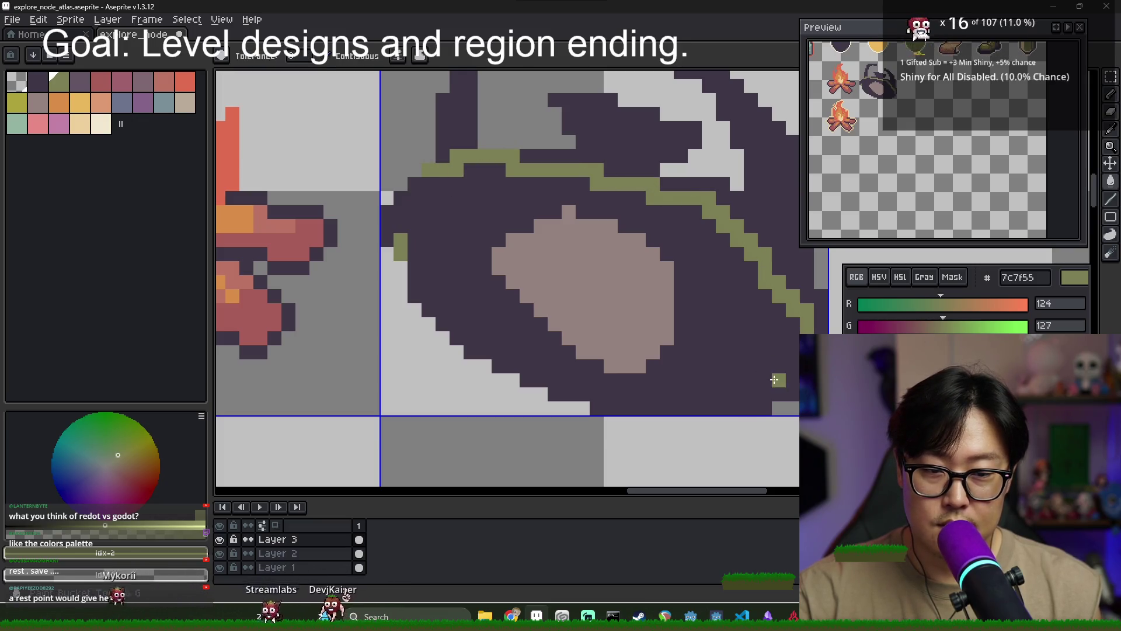
left_click(774, 380)
scroll(759, 374, "down", 3)
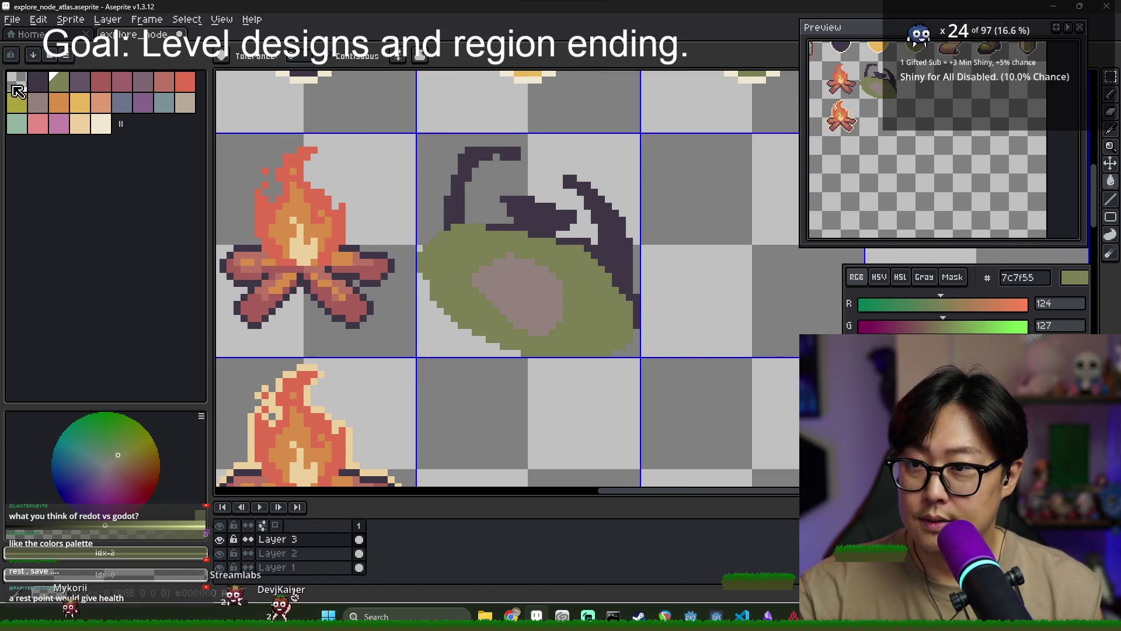
scroll(300, 248, "down", 3)
scroll(375, 284, "up", 2)
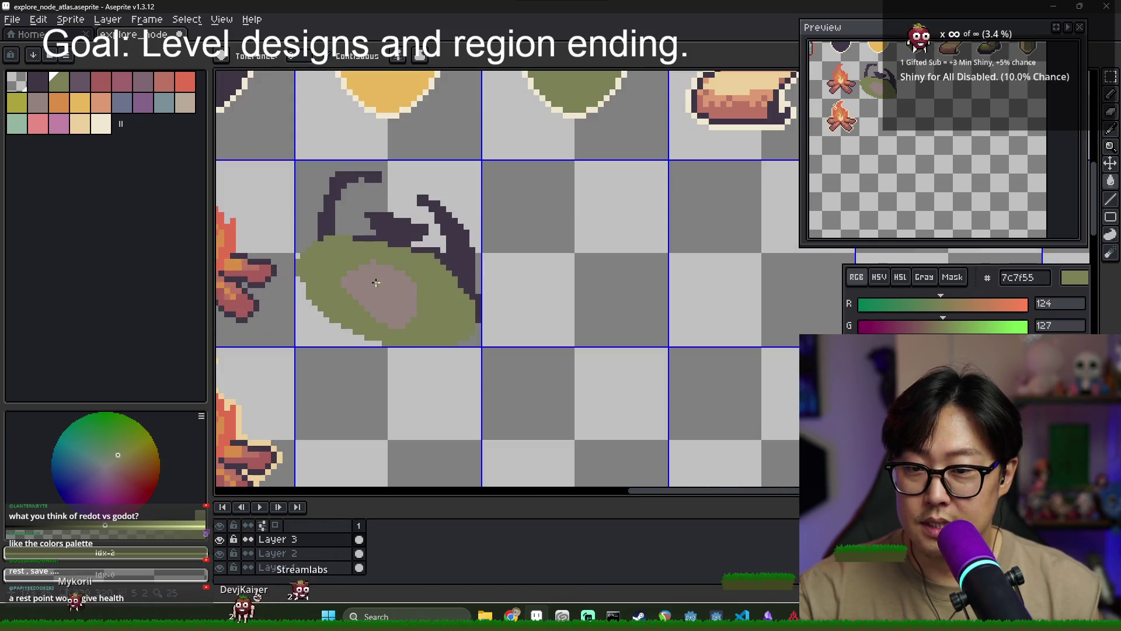
key("]")
left_click(379, 272)
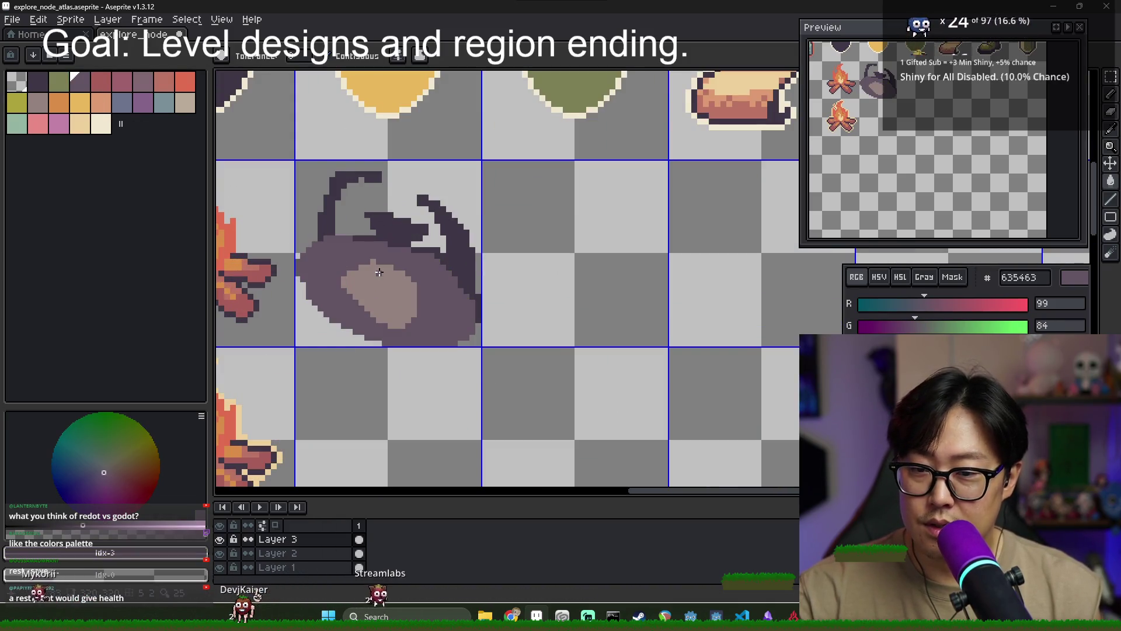
scroll(345, 287, "up", 2)
Add a light pixel at the patch's left edge and a dark edge beneath it
key("b")
left_click(350, 285, "alt")
left_click(335, 282)
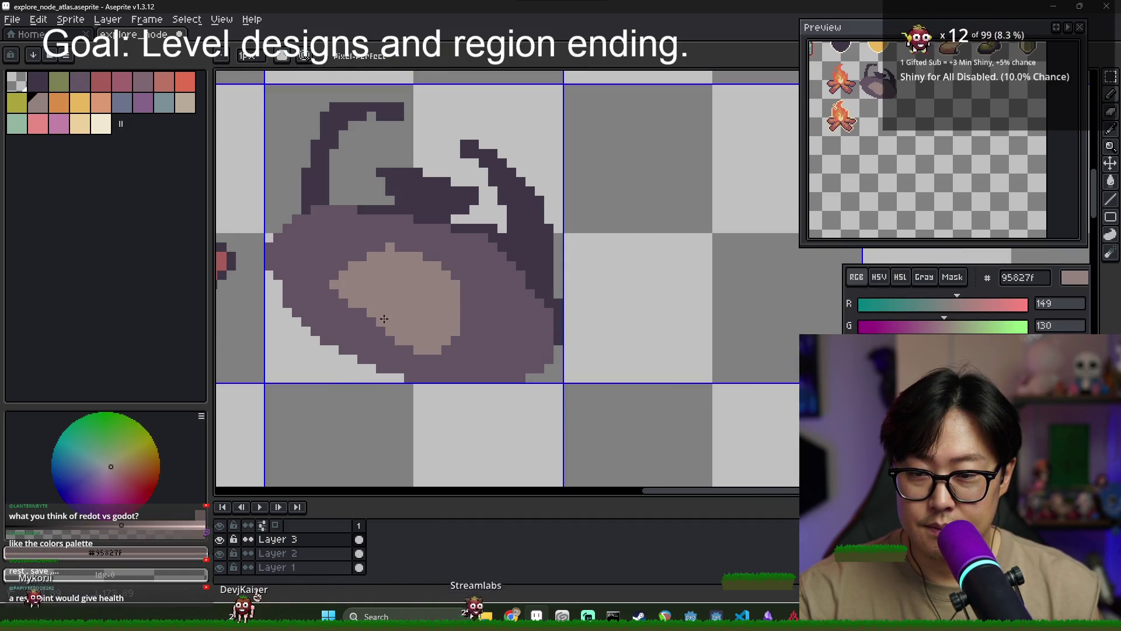
left_click(544, 253, "alt")
left_click(429, 349, "shift")
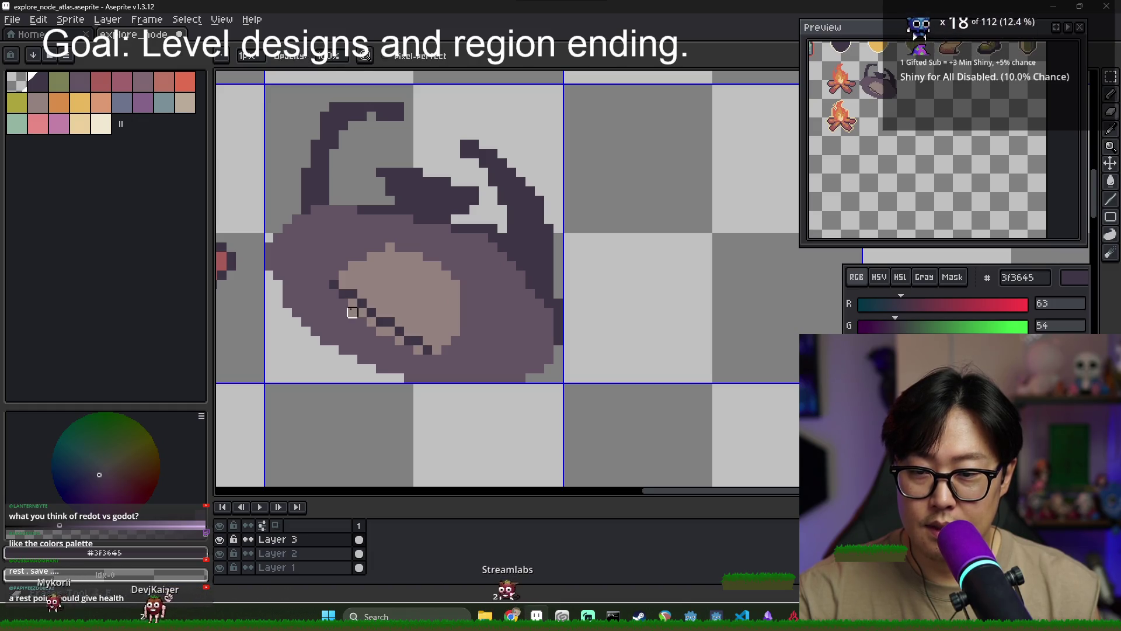
left_click(361, 326, "alt")
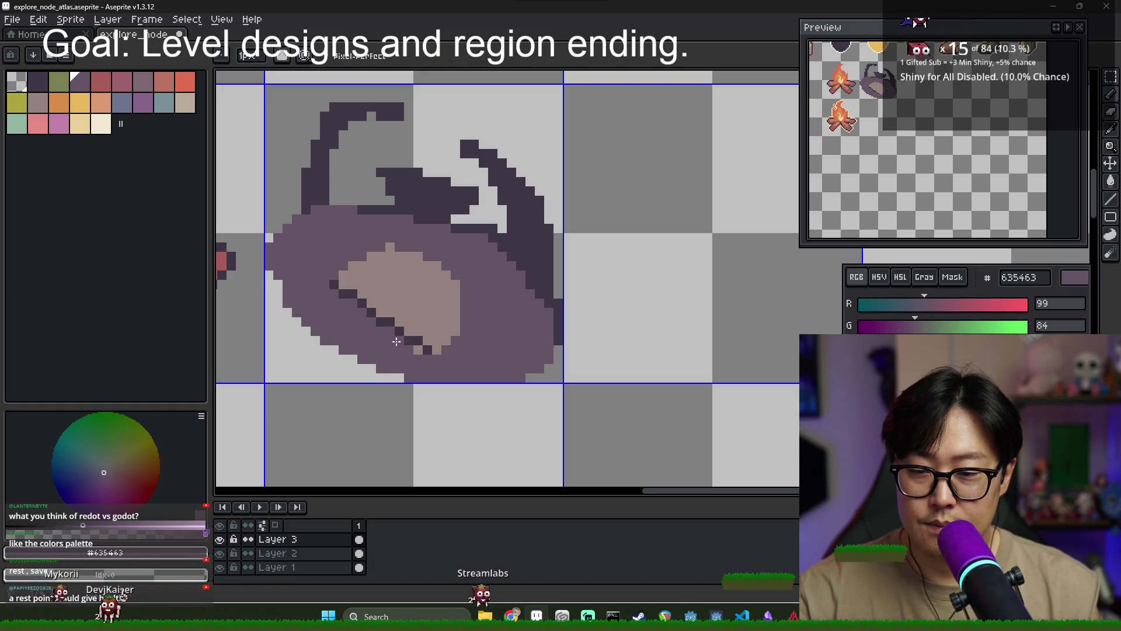
scroll(450, 333, "down", 5)
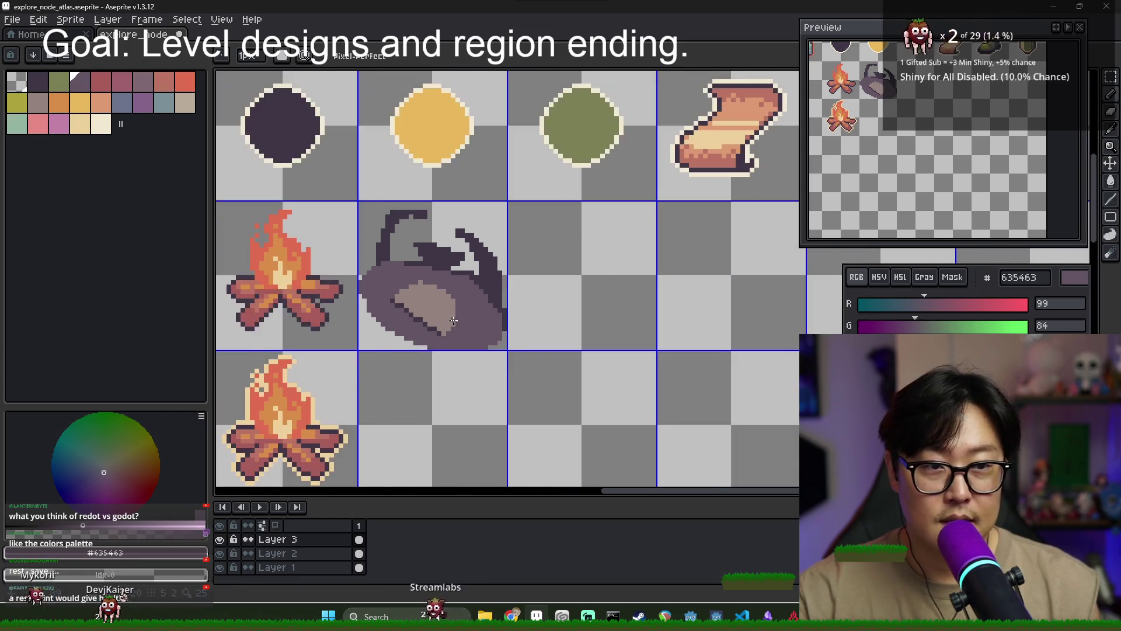
scroll(451, 333, "up", 5)
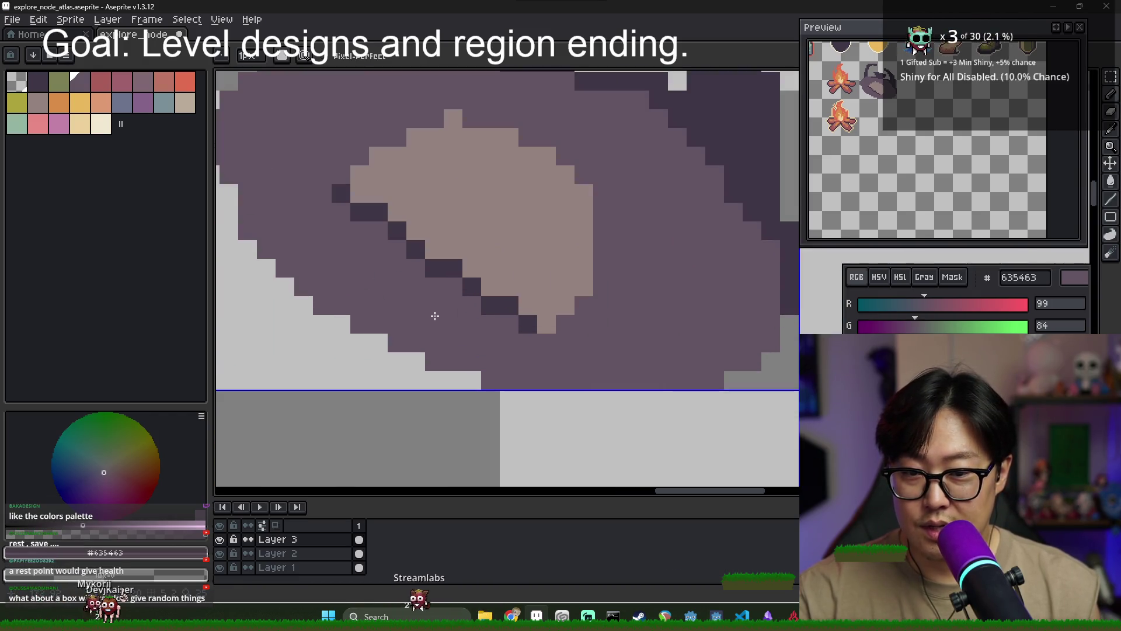
Outline and fill a dark area on the light patch, darkening leftover light pixels
left_click(395, 216, "alt")
mouse_move(509, 287)
left_mouse_down()
mouse_move(510, 205)
mouse_move(561, 201)
mouse_move(584, 267)
mouse_move(553, 318)
left_mouse_up()
key("g")
left_click(557, 279)
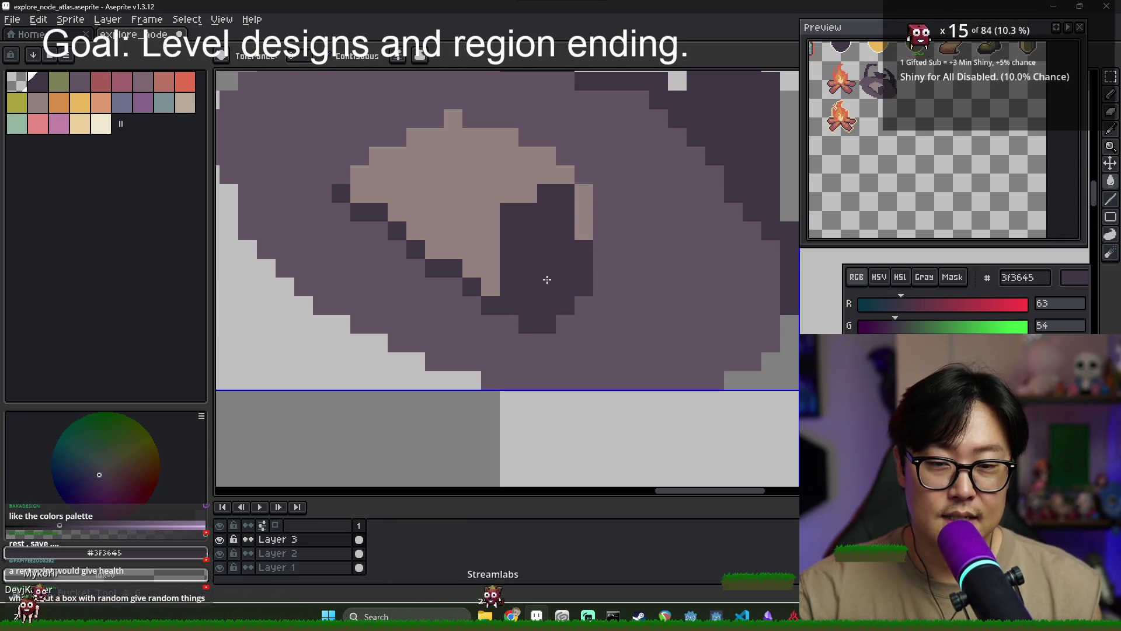
key("b")
left_click_drag(584, 230, 599, 232)
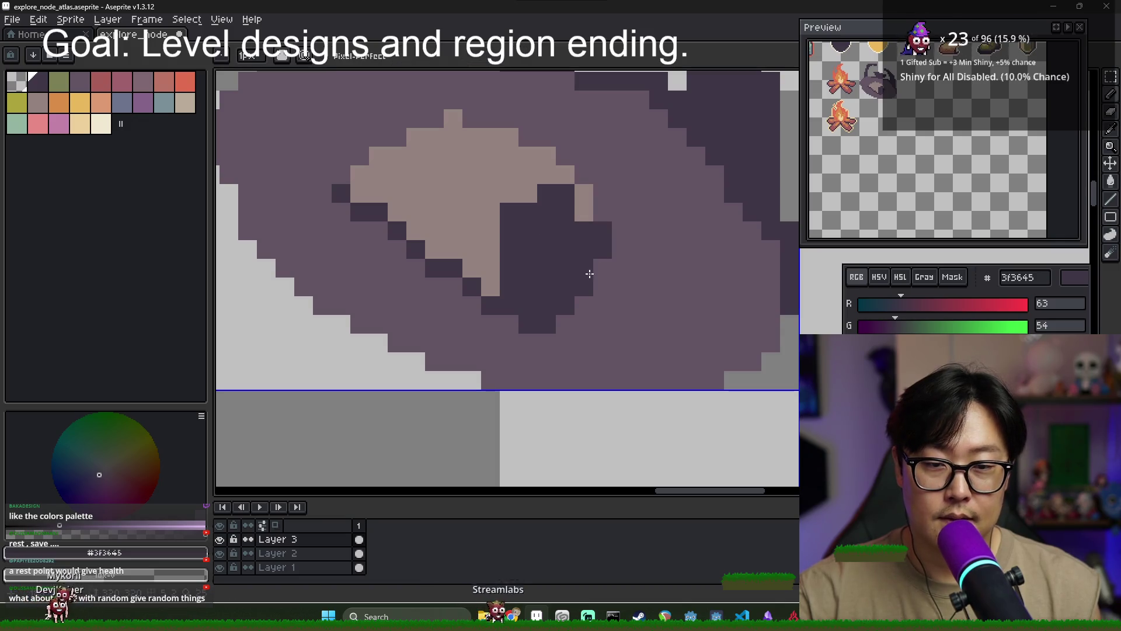
scroll(589, 273, "up", 1)
Touch up the patch's upper left and draw a dark diagonal edge along it
mouse_move(385, 173)
left_mouse_down()
mouse_move(460, 209)
mouse_move(390, 187)
mouse_move(375, 190)
mouse_move(370, 219)
left_mouse_up()
left_click(402, 228, "alt")
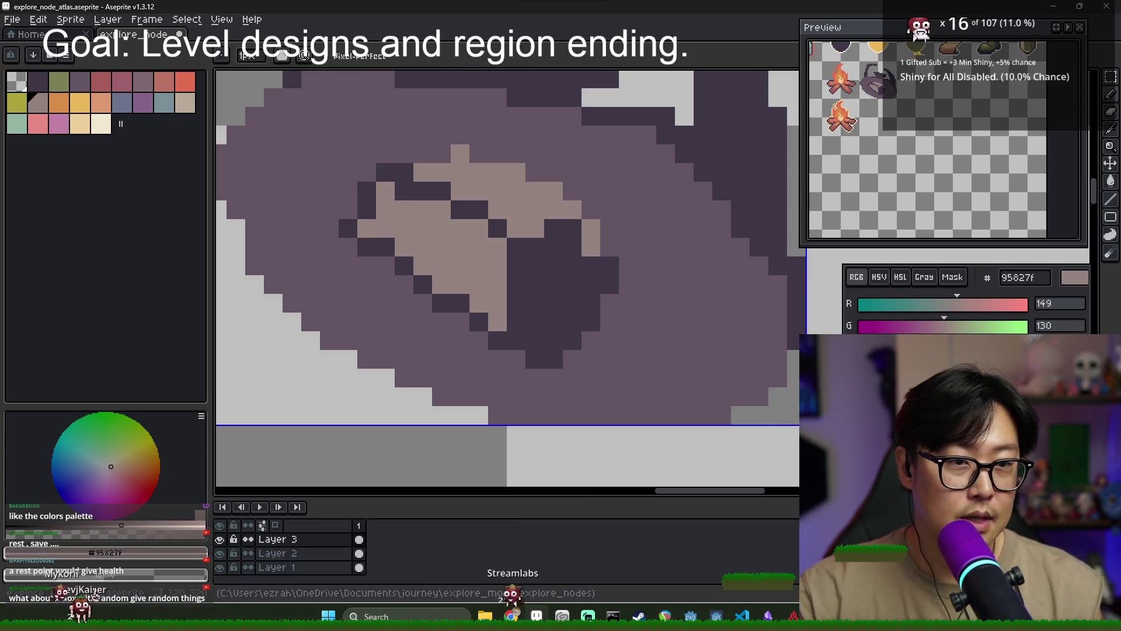
left_click(403, 172, "alt")
left_click(430, 158)
mouse_move(479, 153)
left_mouse_down()
mouse_move(588, 224)
mouse_move(595, 241)
left_mouse_up()
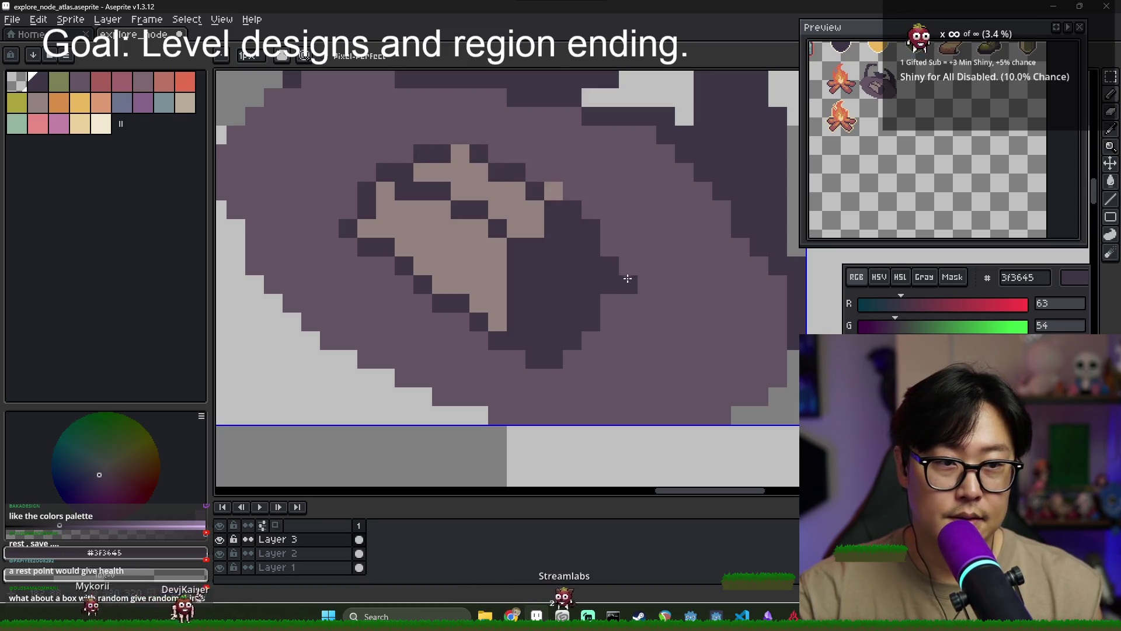
scroll(519, 217, "down", 3)
scroll(520, 216, "up", 2)
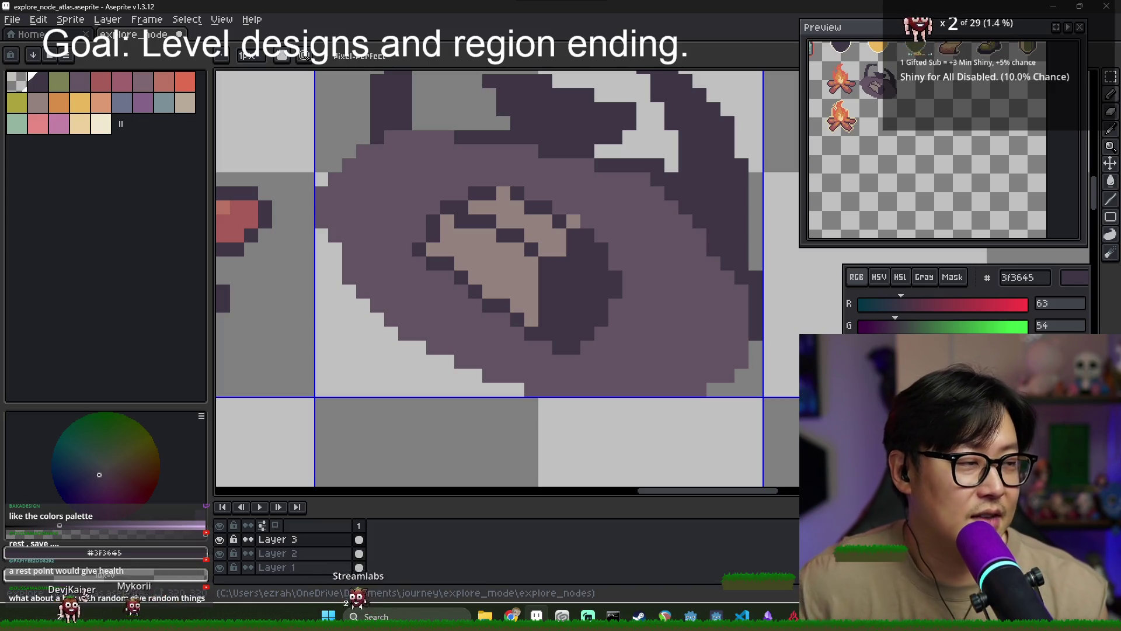
Paint tan 95827f pixels into the pot's opening
left_click(605, 220, "alt")
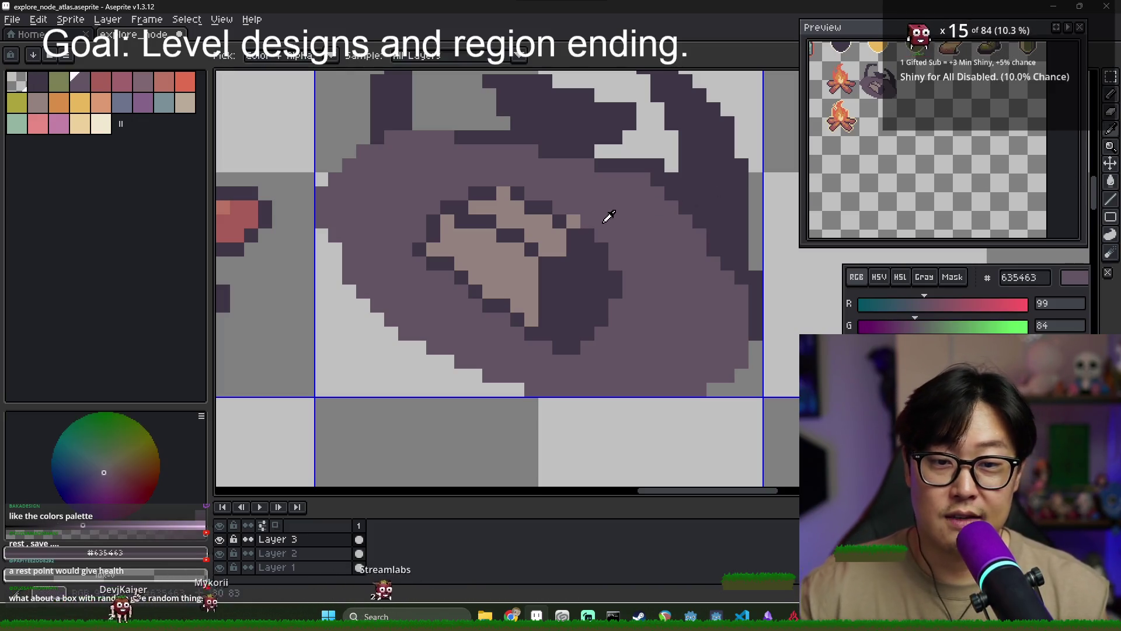
left_click(556, 234, "alt")
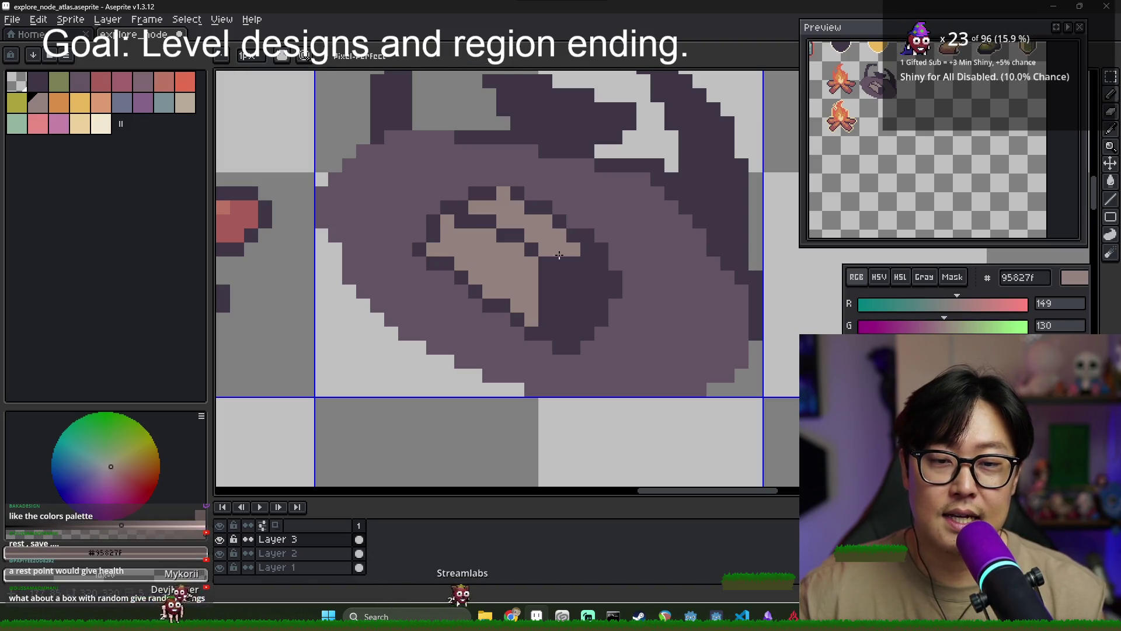
left_click(559, 262)
left_click(576, 258, "alt")
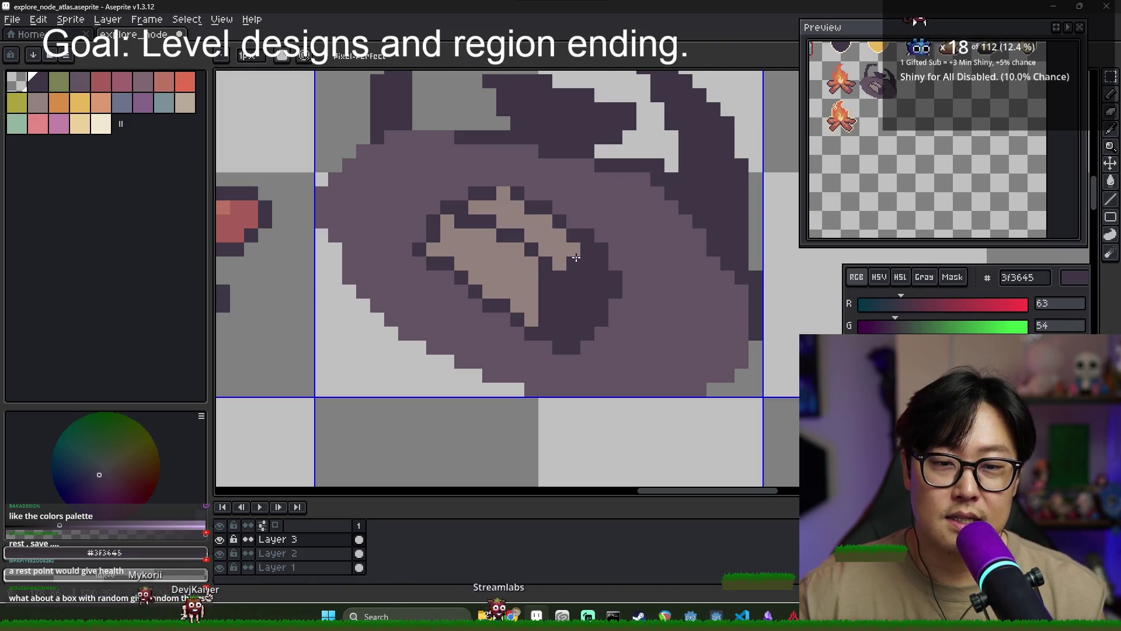
left_click(572, 257, "alt")
scroll(592, 248, "down", 1)
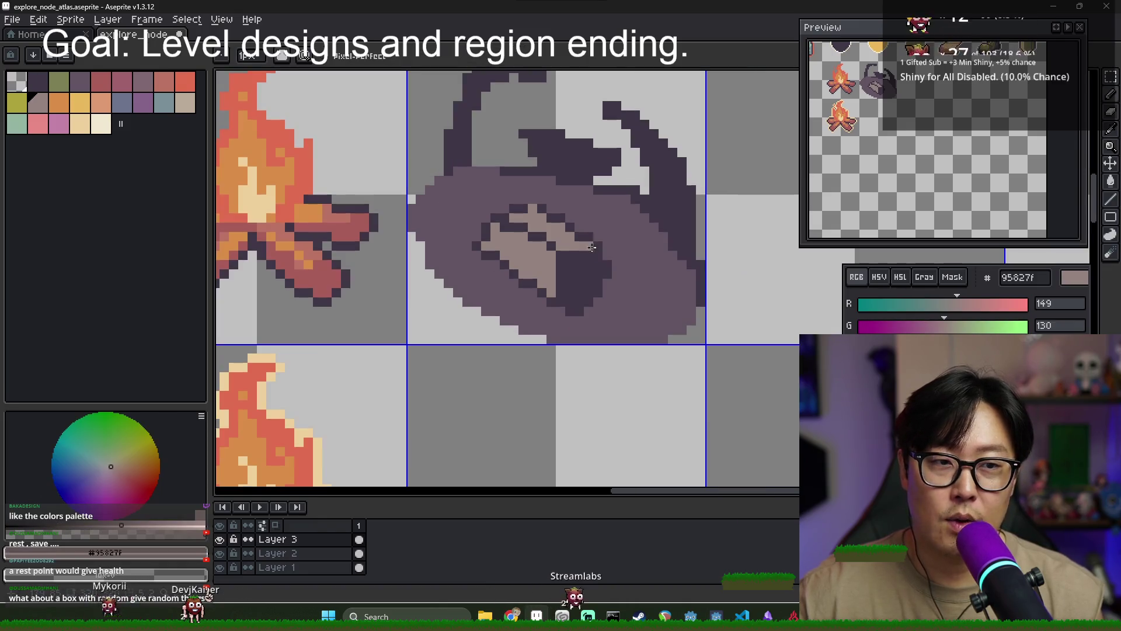
left_click(565, 256)
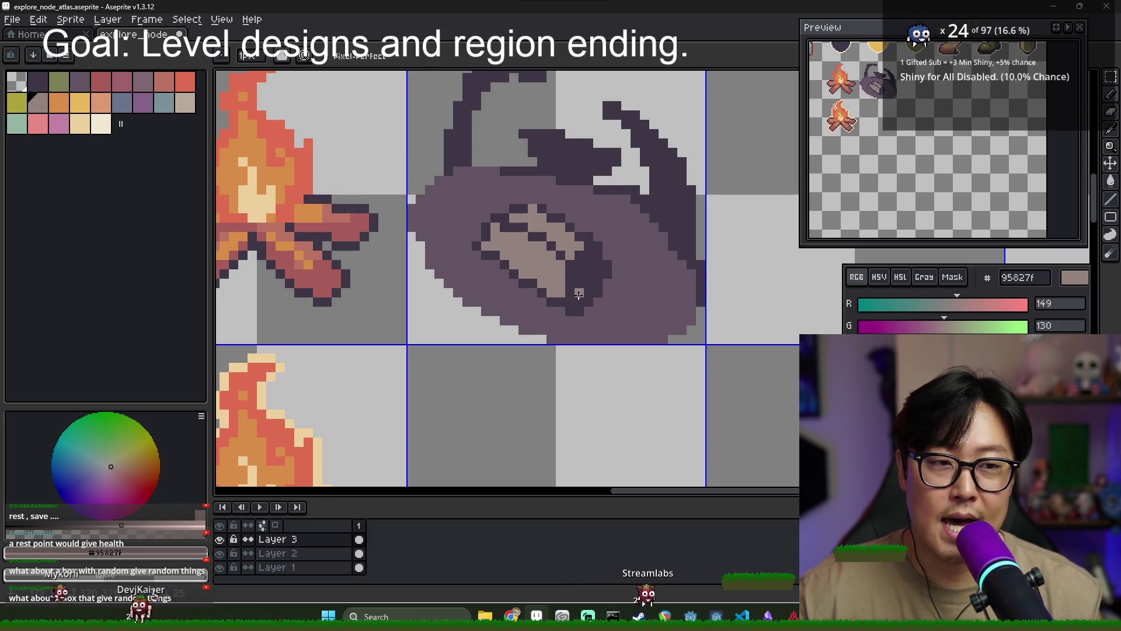
Add dark 3f3645 pixels inside the pot opening
left_click(548, 302, "alt")
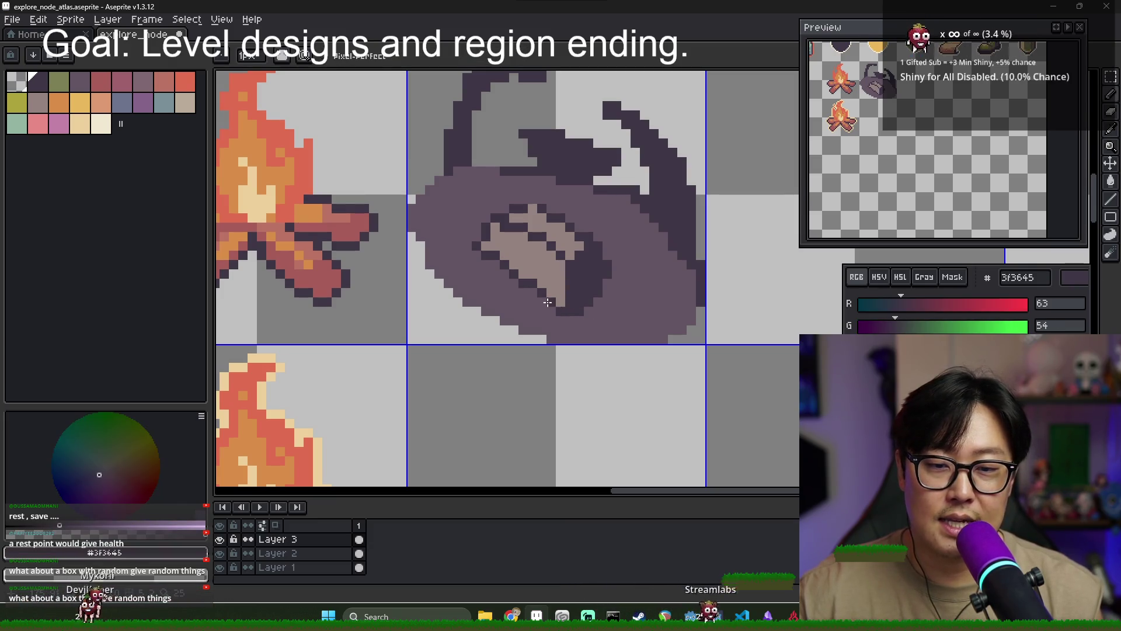
left_click(512, 244, "alt")
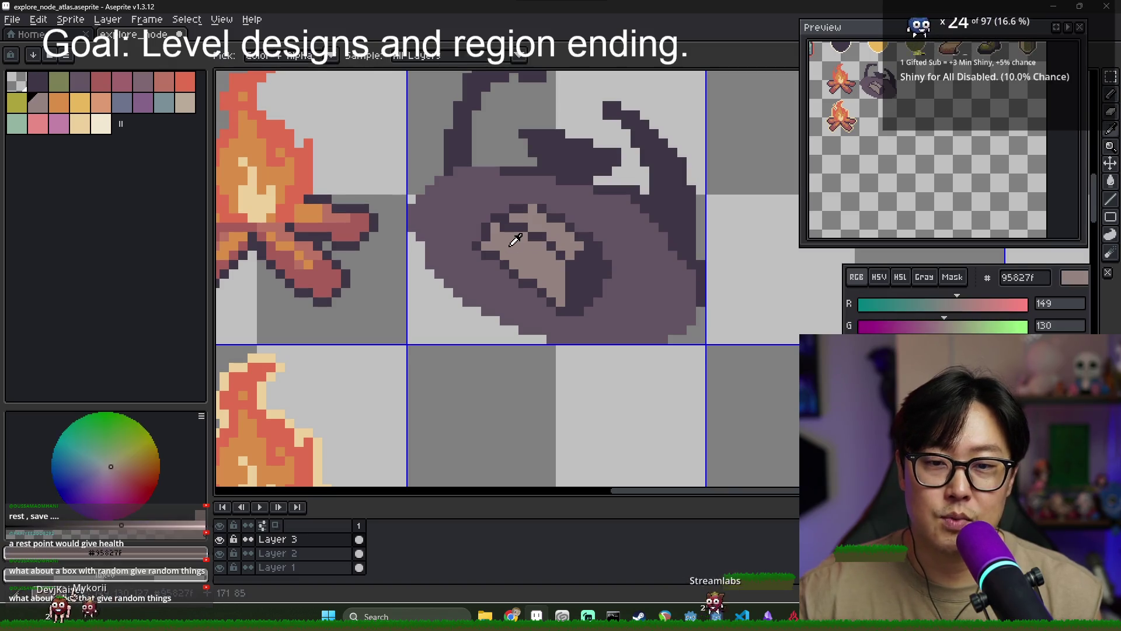
left_click(486, 235, "alt")
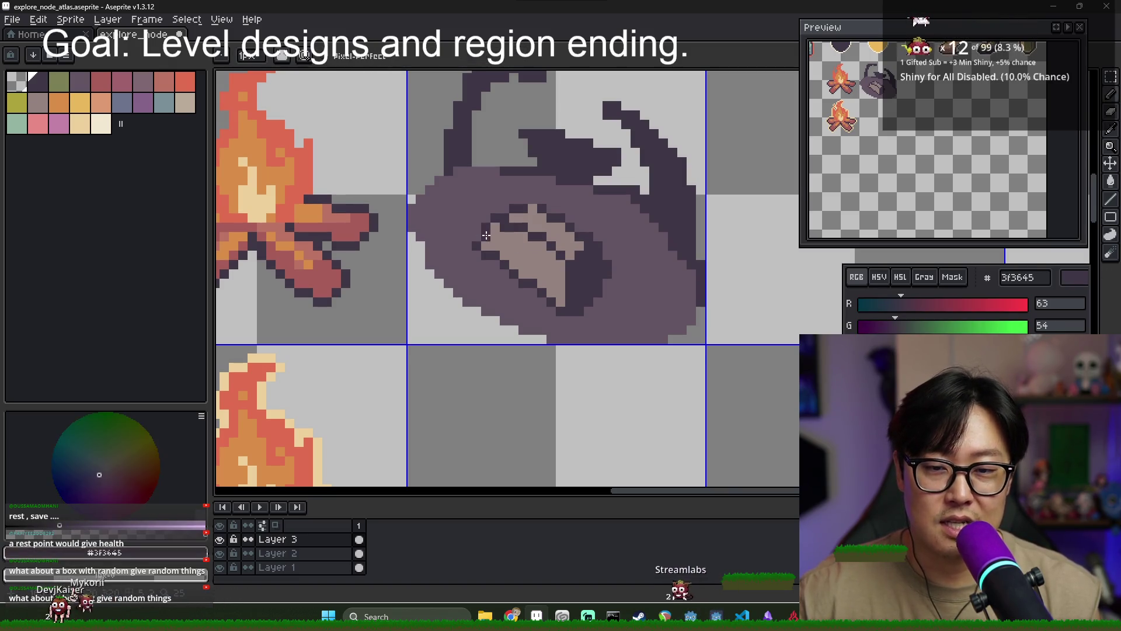
left_click(522, 234)
left_click(587, 236, "alt")
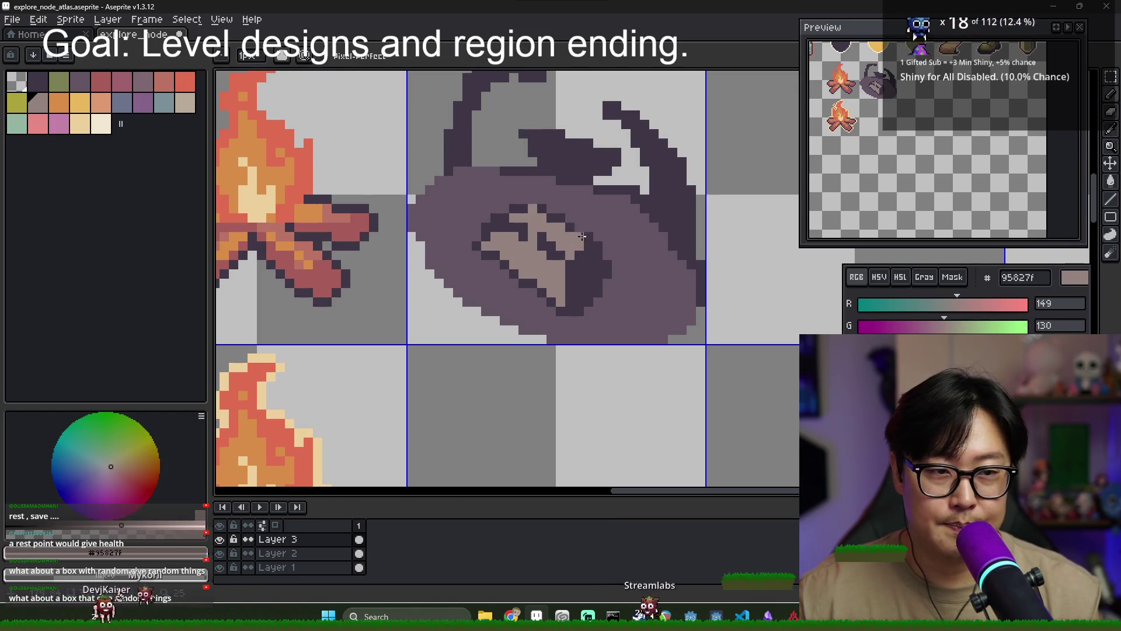
scroll(606, 244, "down", 2)
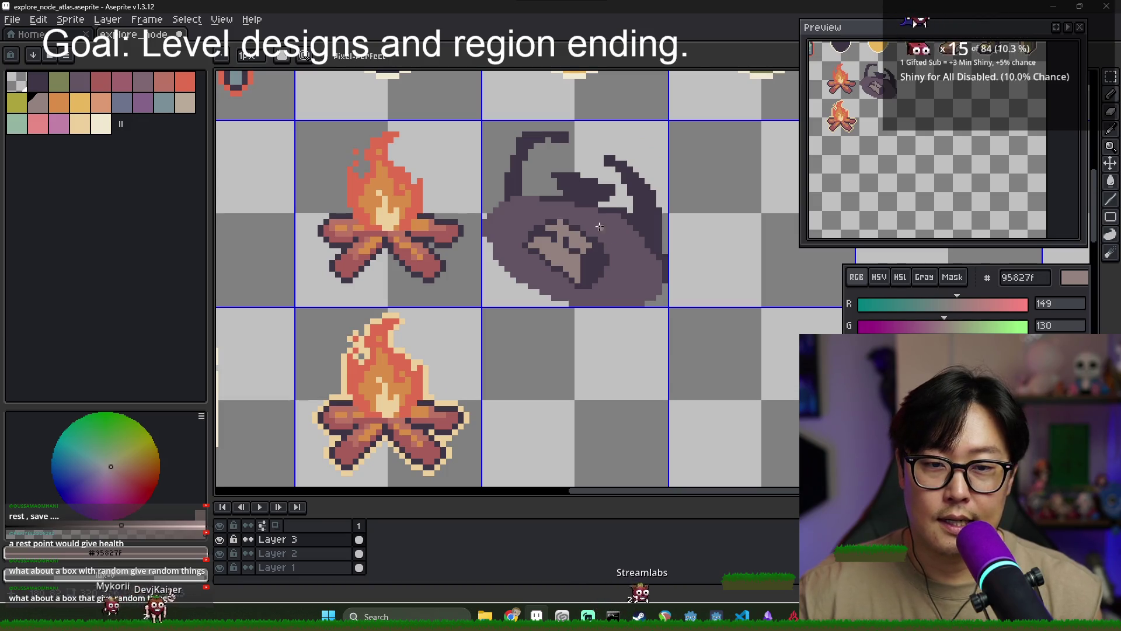
Marquee-select the pot's tan opening and nudge it upward
key("m")
mouse_move(527, 224)
left_mouse_down()
mouse_move(633, 300)
mouse_move(610, 262)
left_mouse_up()
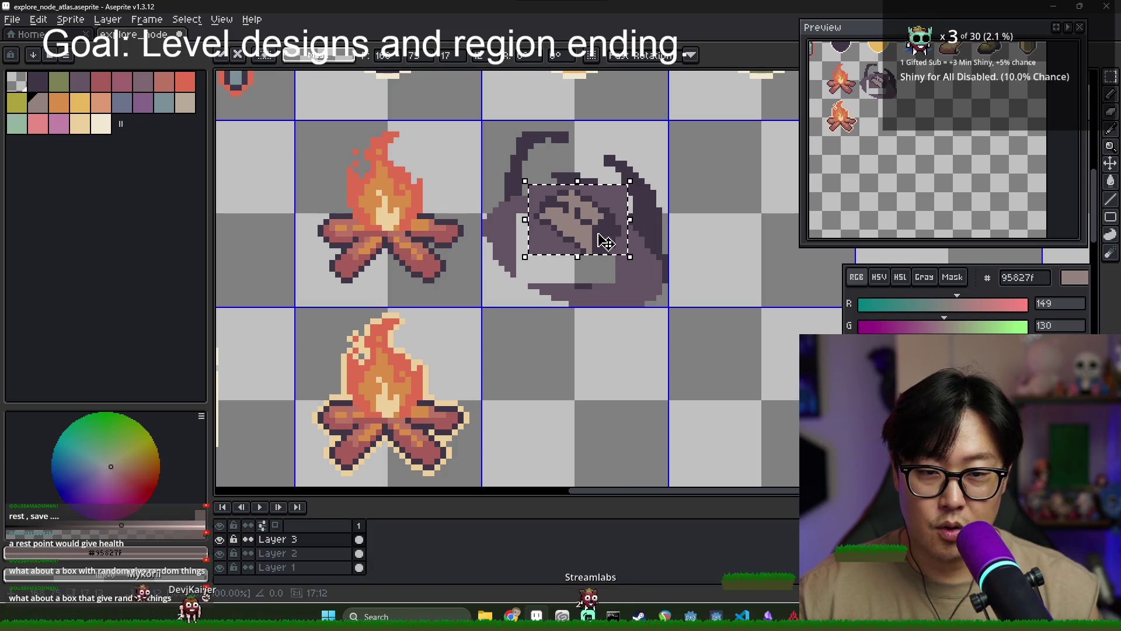
key("b")
left_click(518, 276, "alt")
Bucket-fill the pot interior dark purple, then refill it tan
key("g")
left_click(601, 270)
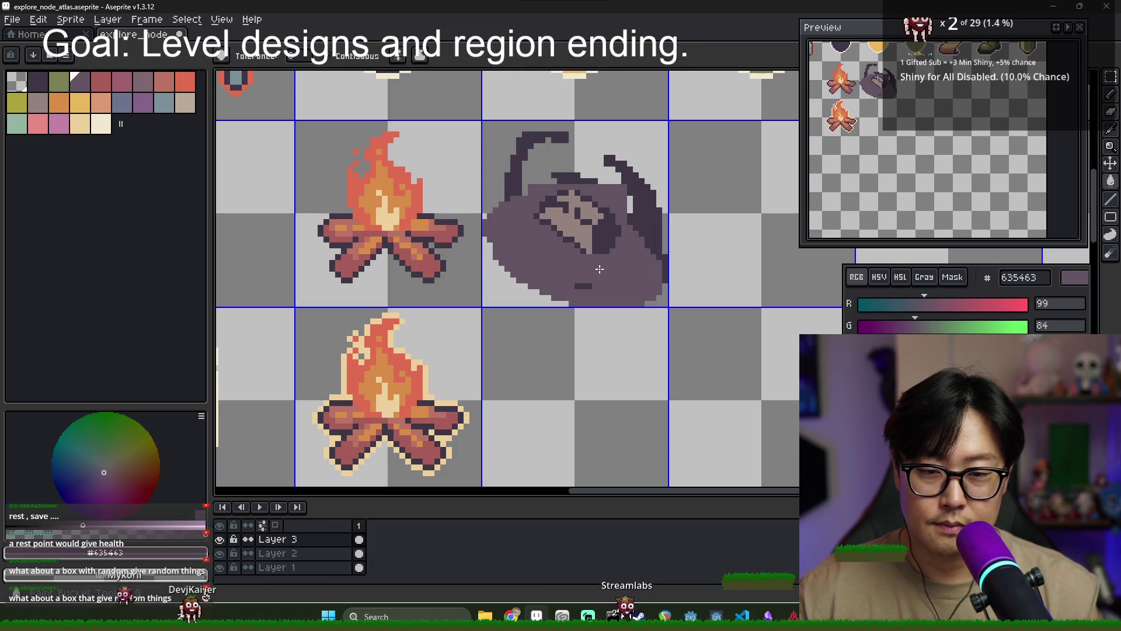
scroll(520, 285, "right", 2)
key("b")
left_click(508, 254, "alt")
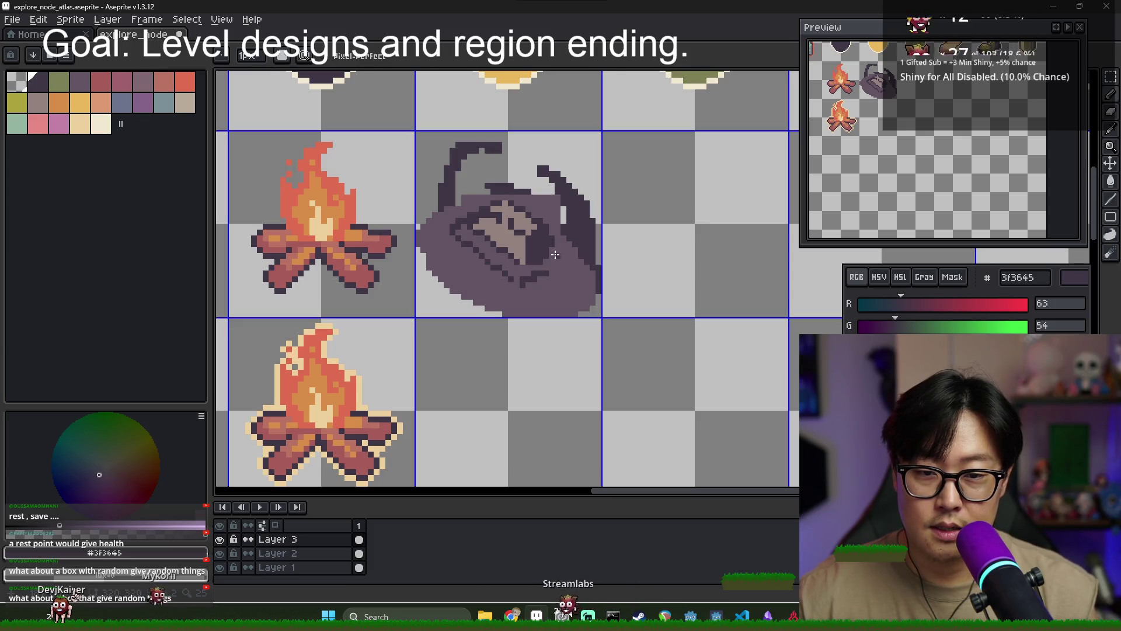
left_click(514, 231, "alt")
scroll(514, 280, "up", 2)
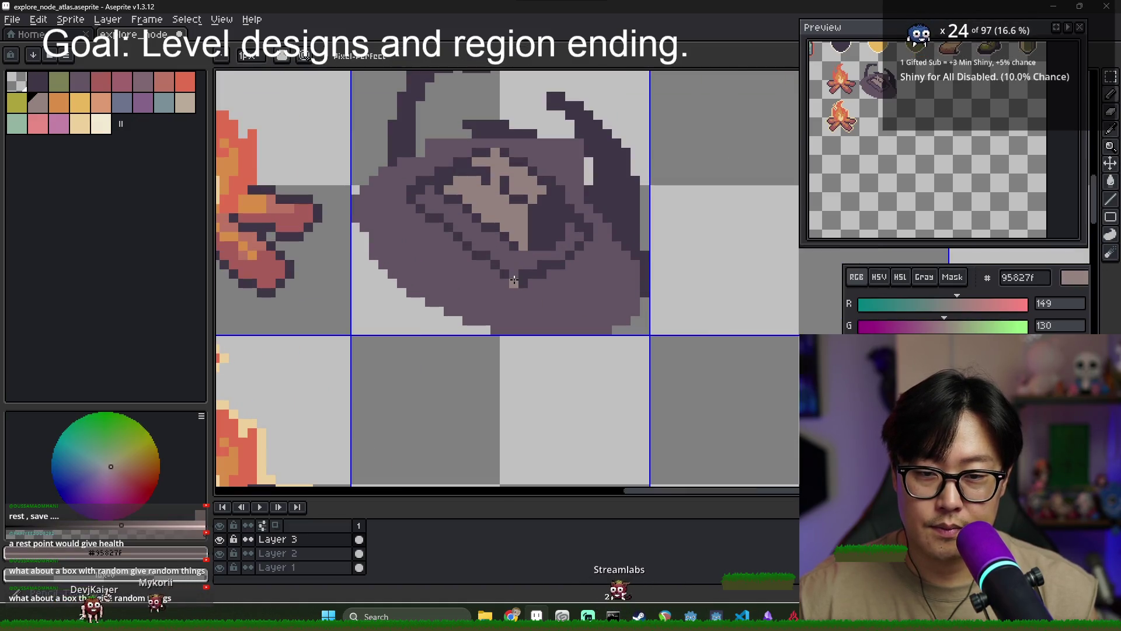
key("g")
left_click(516, 264)
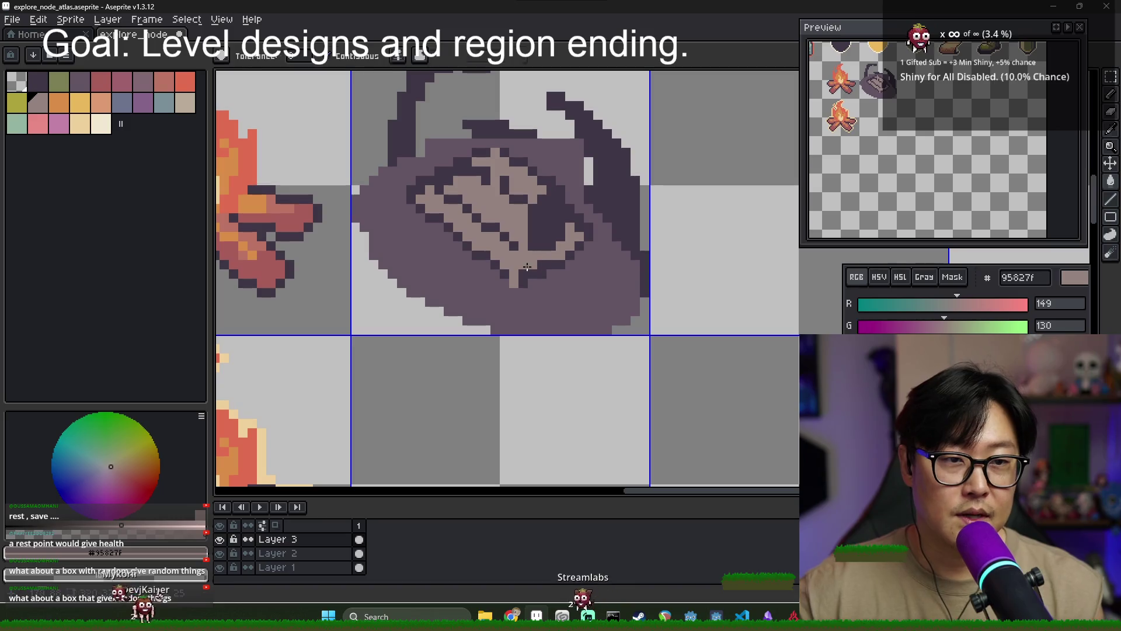
Fill stray light pixels near the opening dark and draw dark ridge lines along the lower-left
left_click(521, 279, "alt")
key("b")
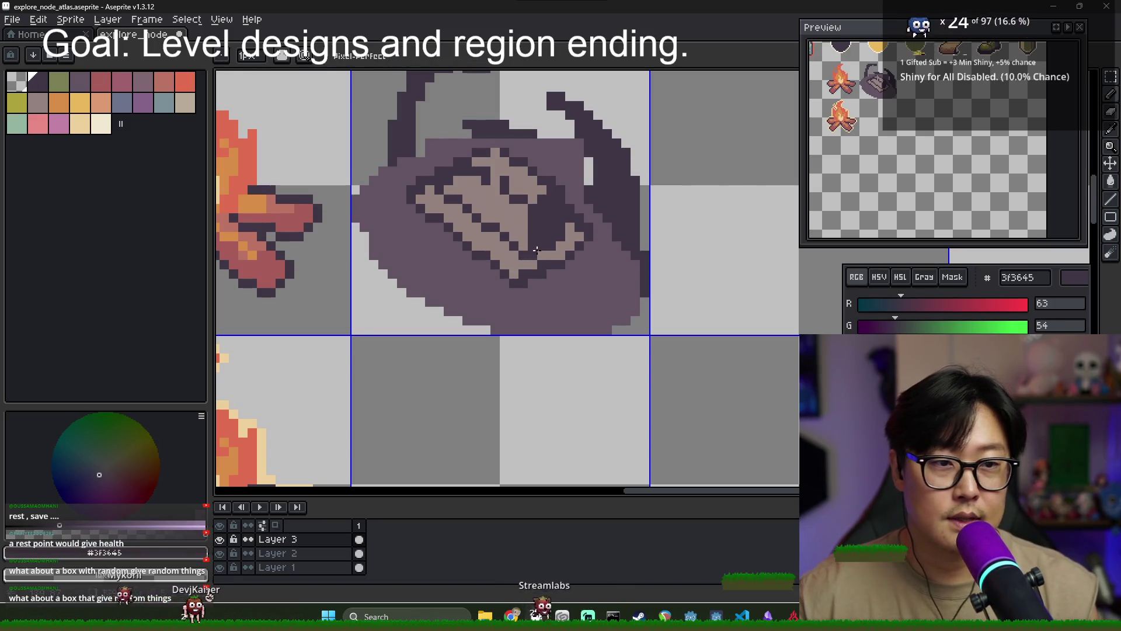
key("g")
left_click(562, 259)
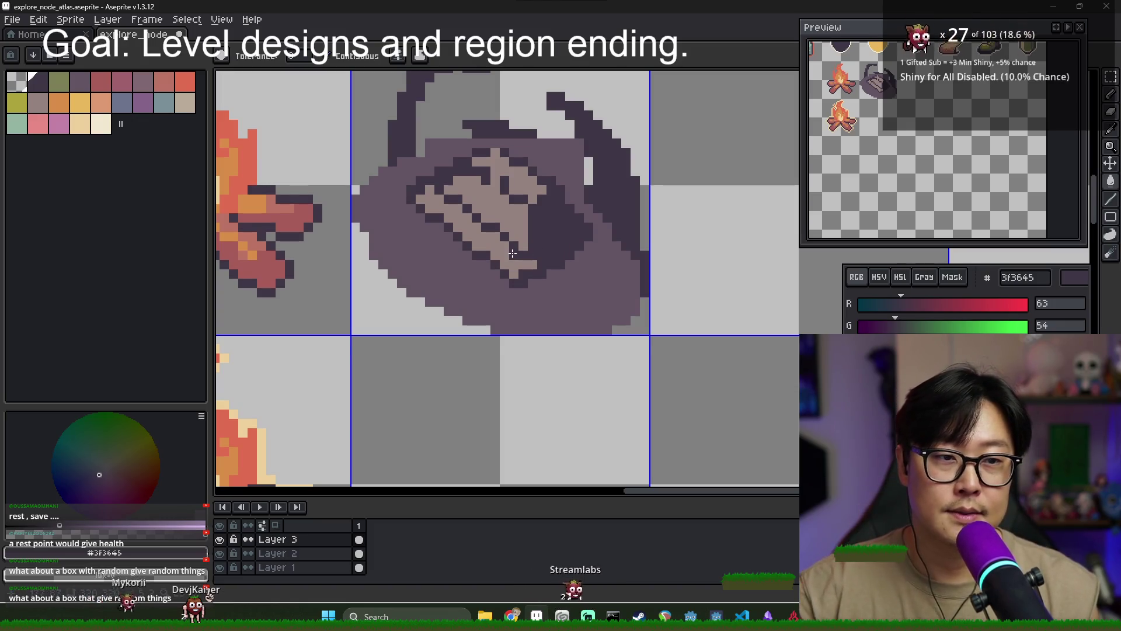
key("b")
mouse_move(403, 204)
left_mouse_down()
mouse_move(363, 221)
mouse_move(444, 301)
mouse_move(495, 330)
left_mouse_up()
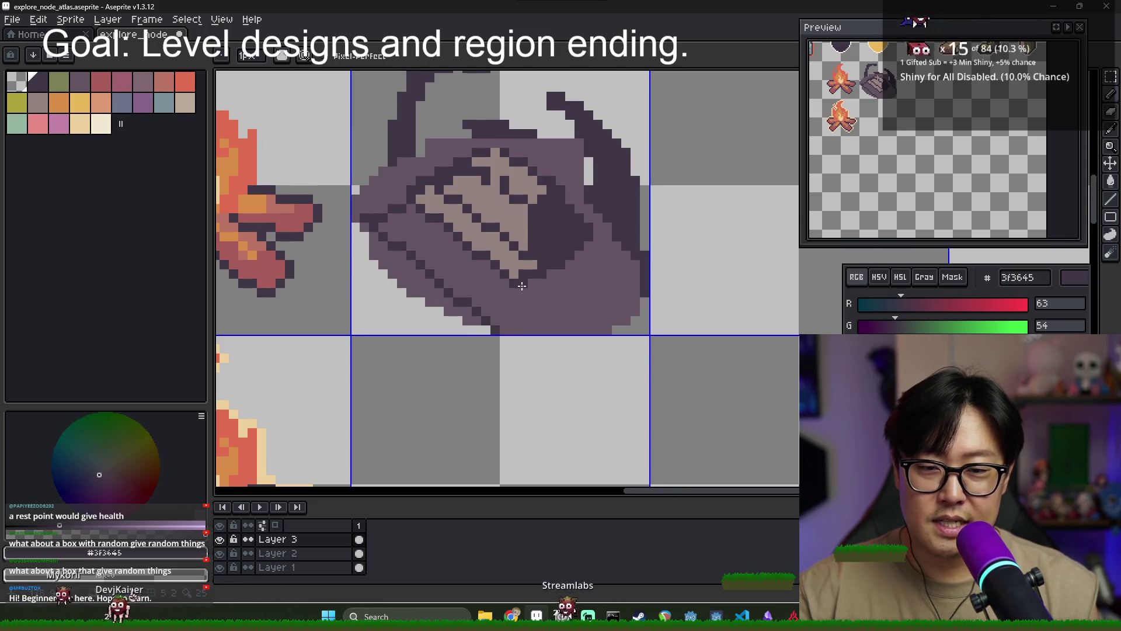
left_click_drag(397, 224, 494, 304)
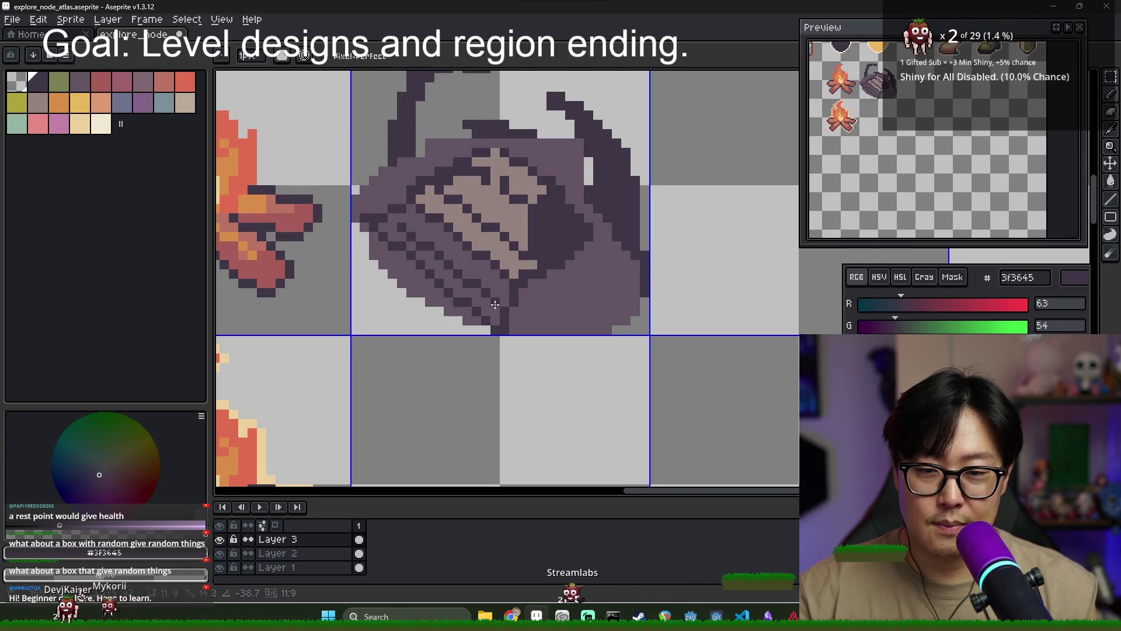
scroll(495, 303, "down", 3)
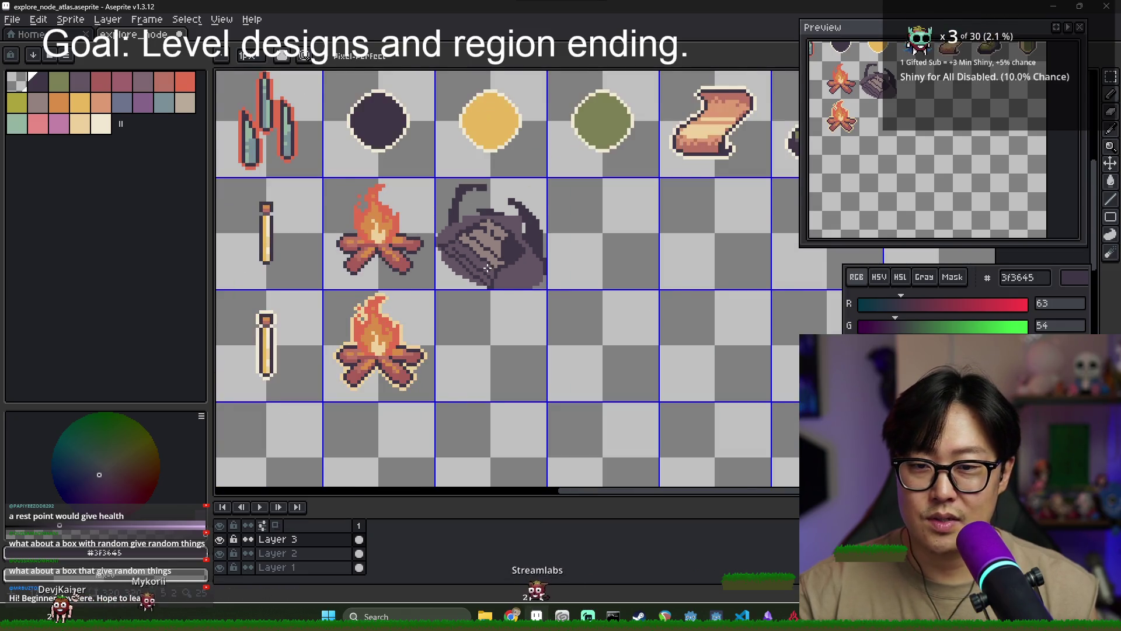
Magic-wand select the whole pot sprite and delete it
scroll(403, 244, "down", 3)
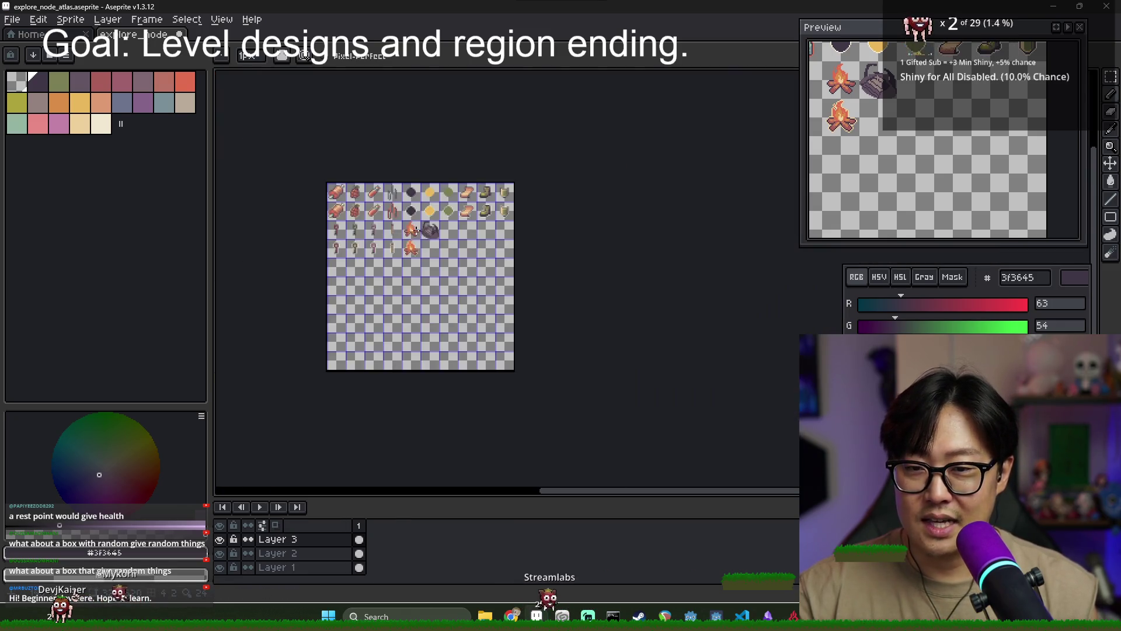
scroll(368, 188, "up", 4)
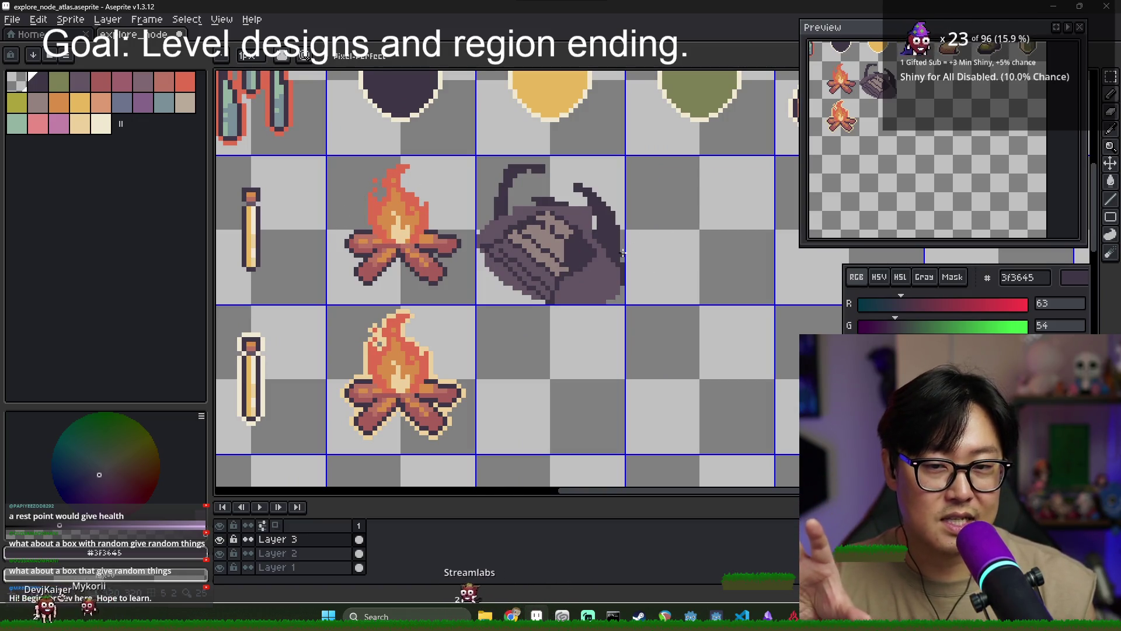
scroll(582, 223, "up", 1)
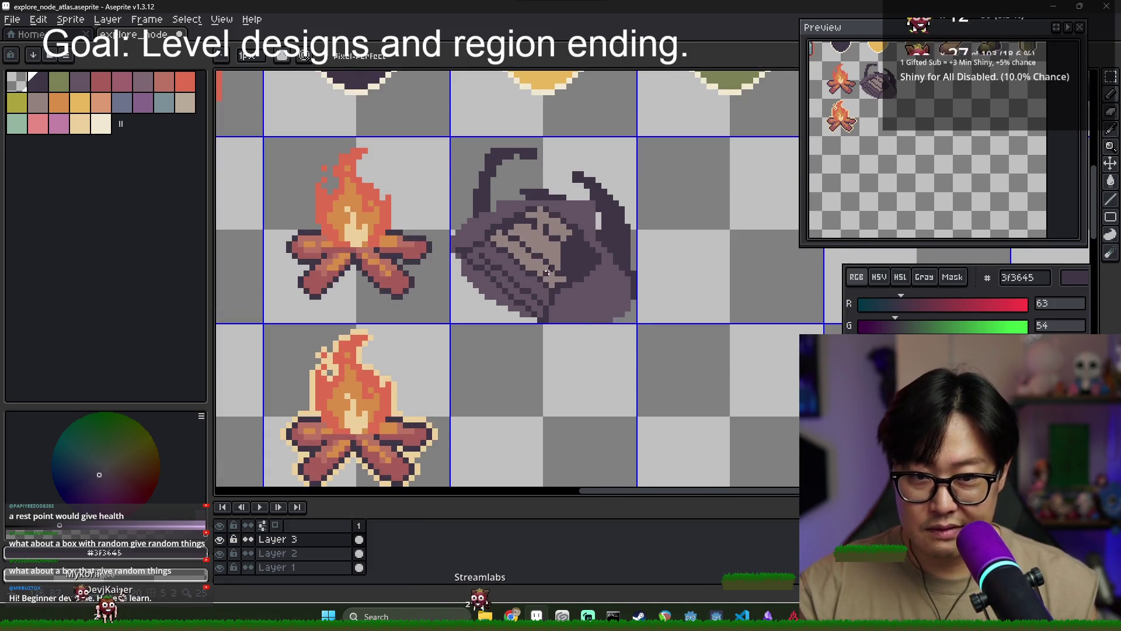
key("w")
left_click(555, 230)
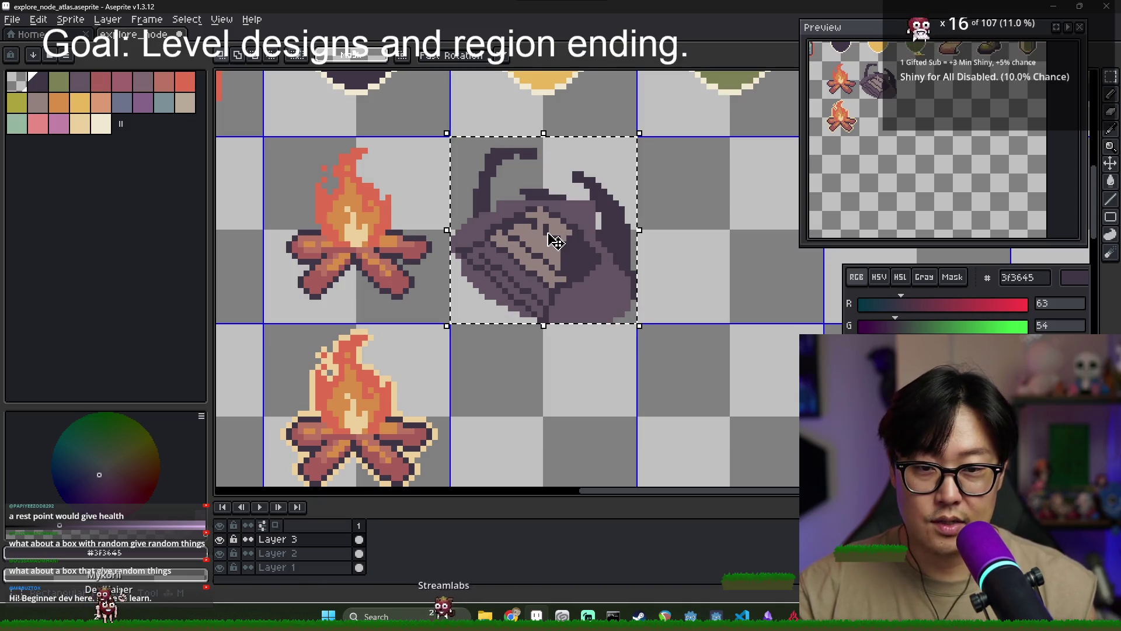
key("Delete")
Draw a dark vertical line in the empty cell, then undo it
key("b")
mouse_move(487, 264)
left_mouse_down()
mouse_move(483, 167)
mouse_move(481, 195)
mouse_move(488, 176)
left_mouse_up()
key("ctrl+z")
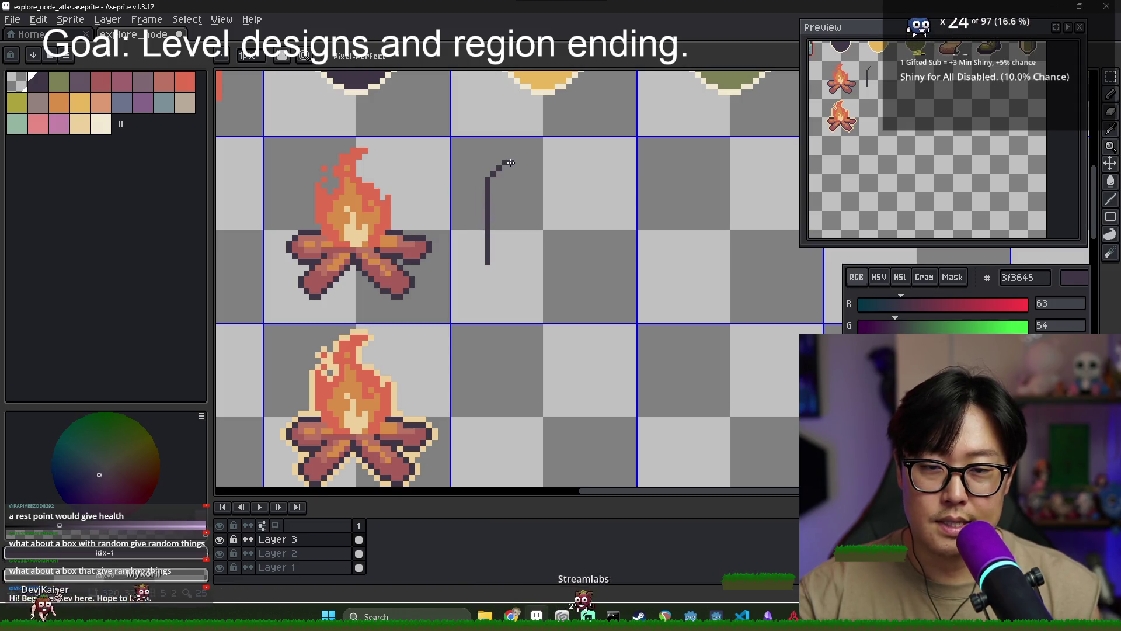
Outline a tall hook-topped pillar in dark purple and bucket-fill it mauve-grey
left_click_drag(520, 162, 517, 179)
left_click_drag(524, 225, 526, 305)
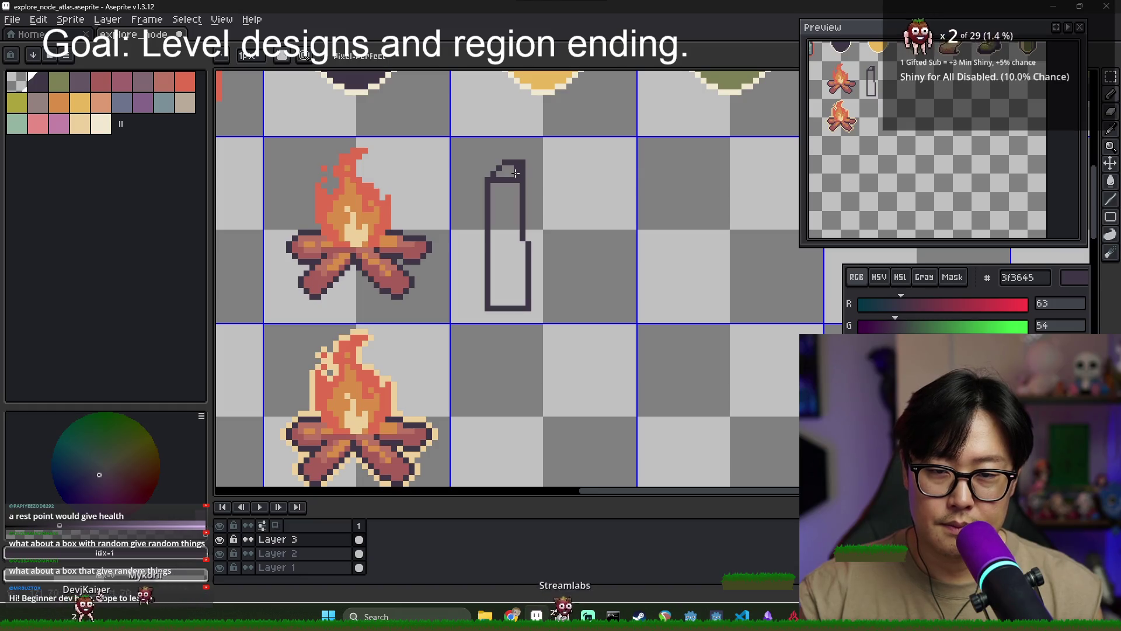
left_click_drag(514, 184, 523, 305)
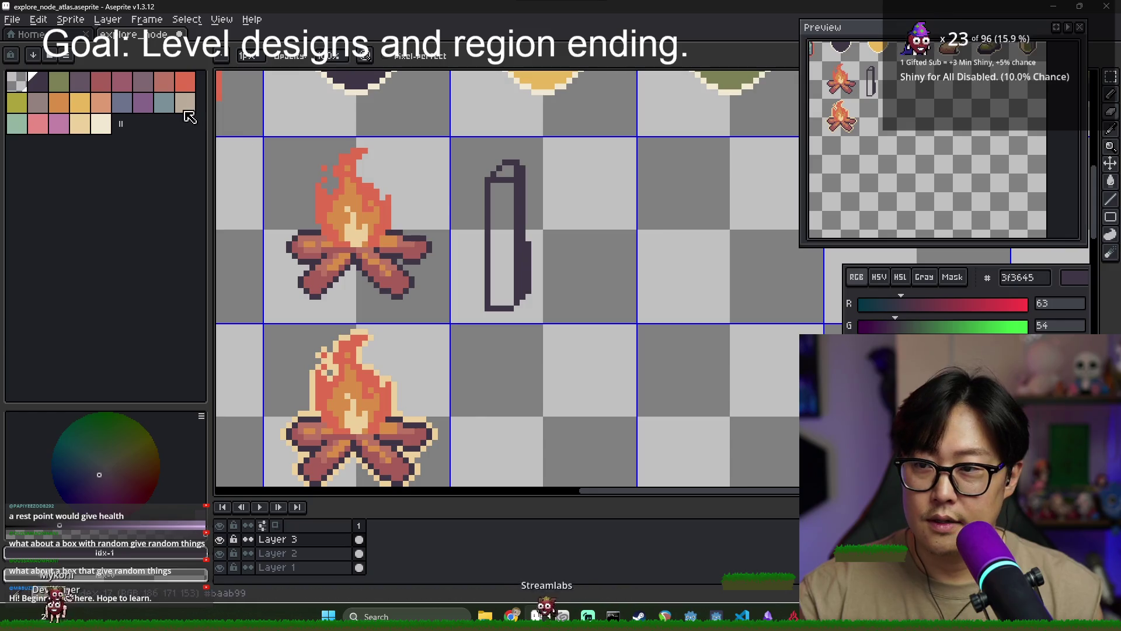
left_click(36, 100)
key("g")
left_click(502, 245)
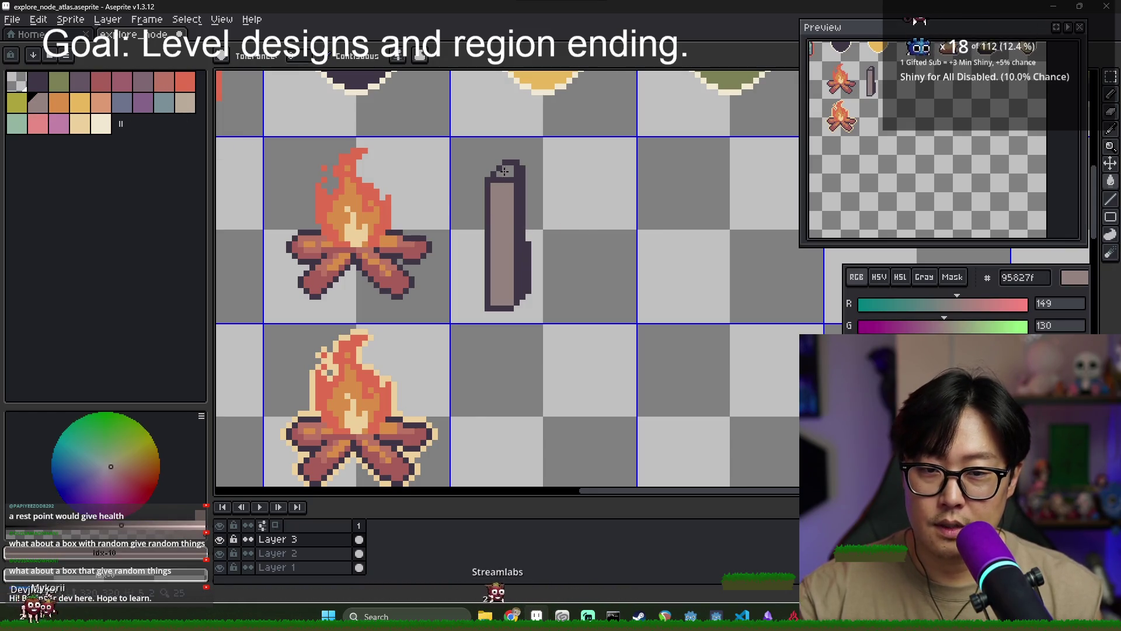
scroll(543, 238, "down", 2)
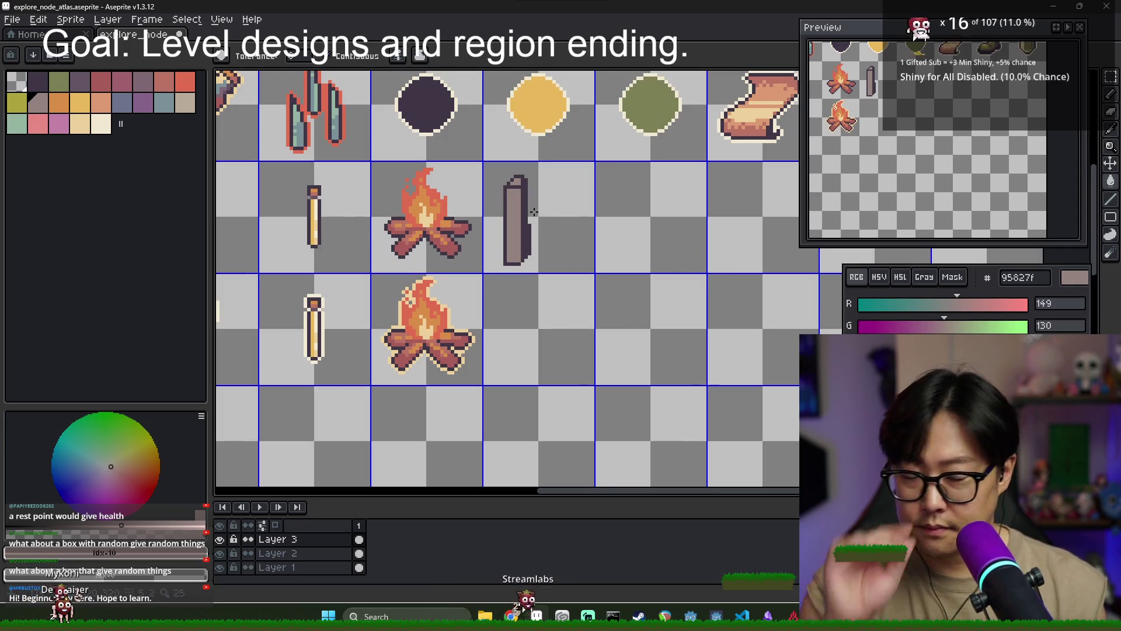
Marquee-select the grey pillar sprite and delete it
key("i")
key("m")
left_click_drag(559, 261, 497, 179)
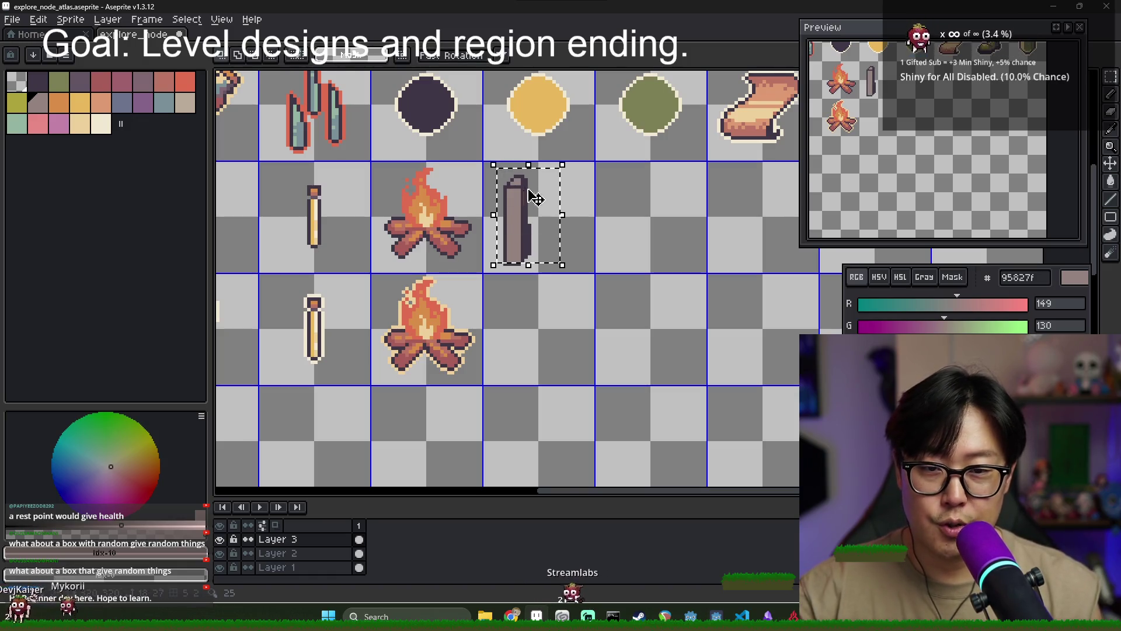
key("Delete")
key("i")
scroll(521, 257, "up", 2)
Sample dark 3f3645 and draw a straight vertical outline line up the cell
left_click(521, 257)
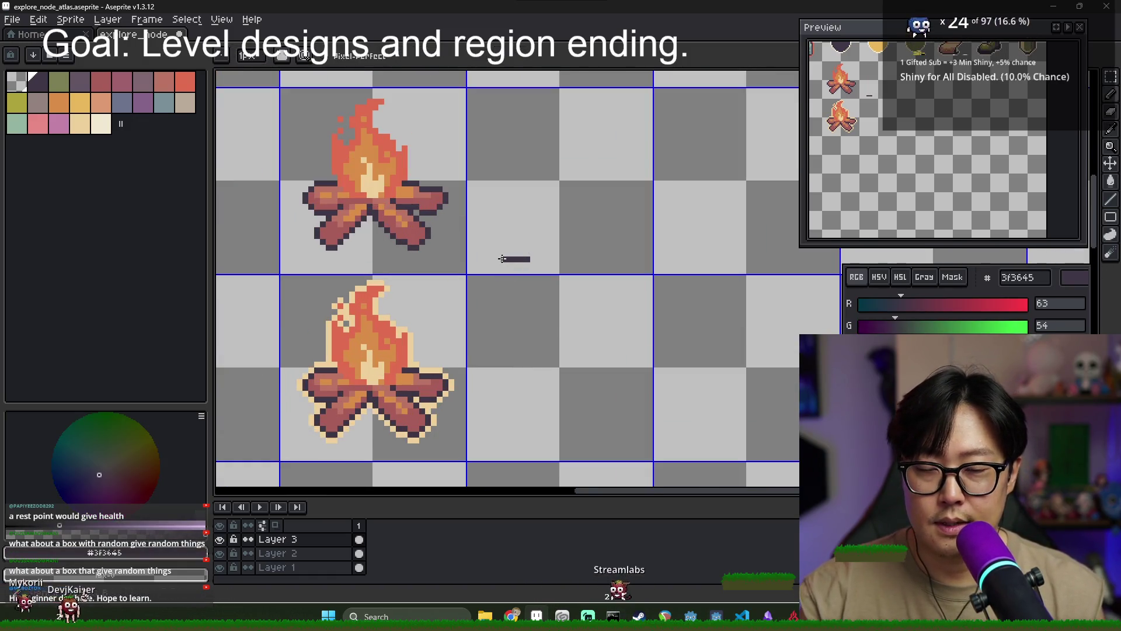
key("b")
left_click(498, 246)
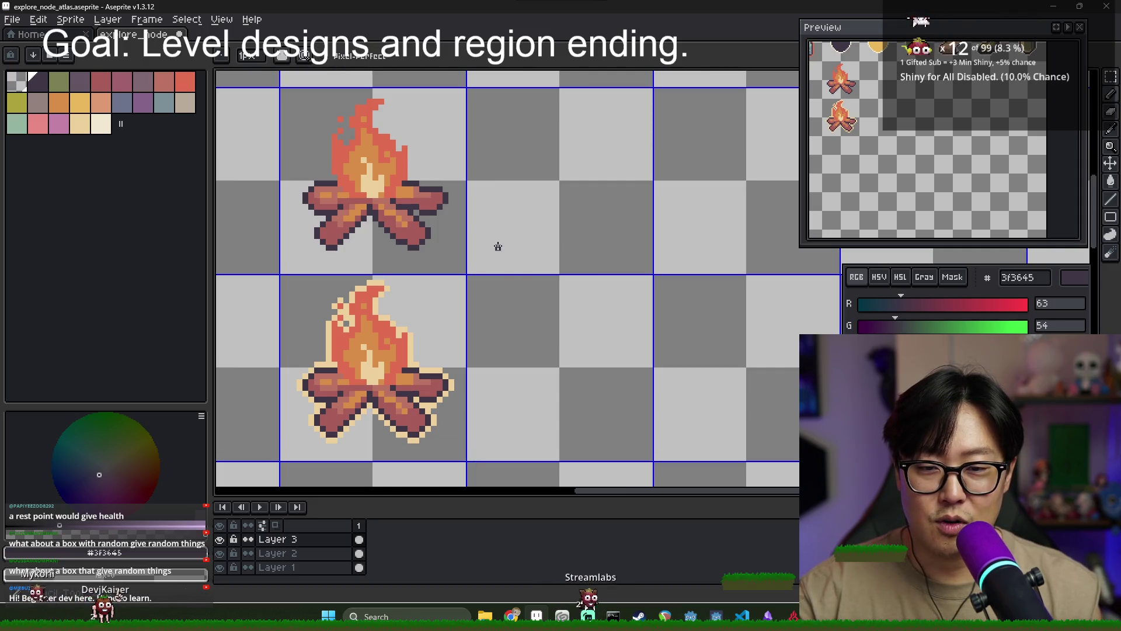
left_click(496, 144)
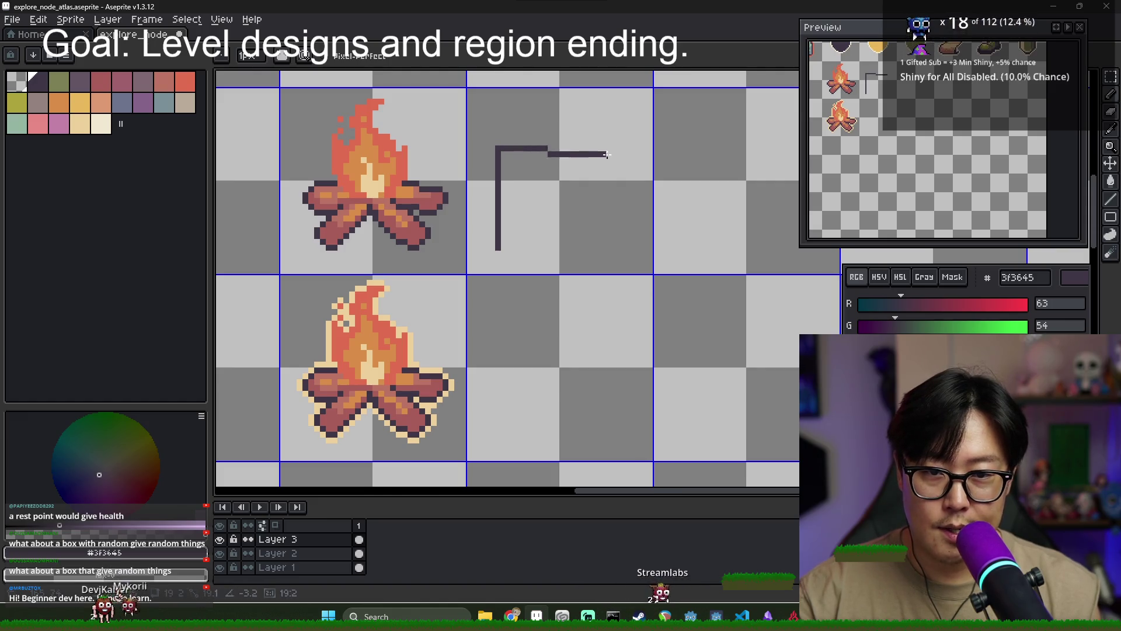
scroll(580, 169, "down", 2)
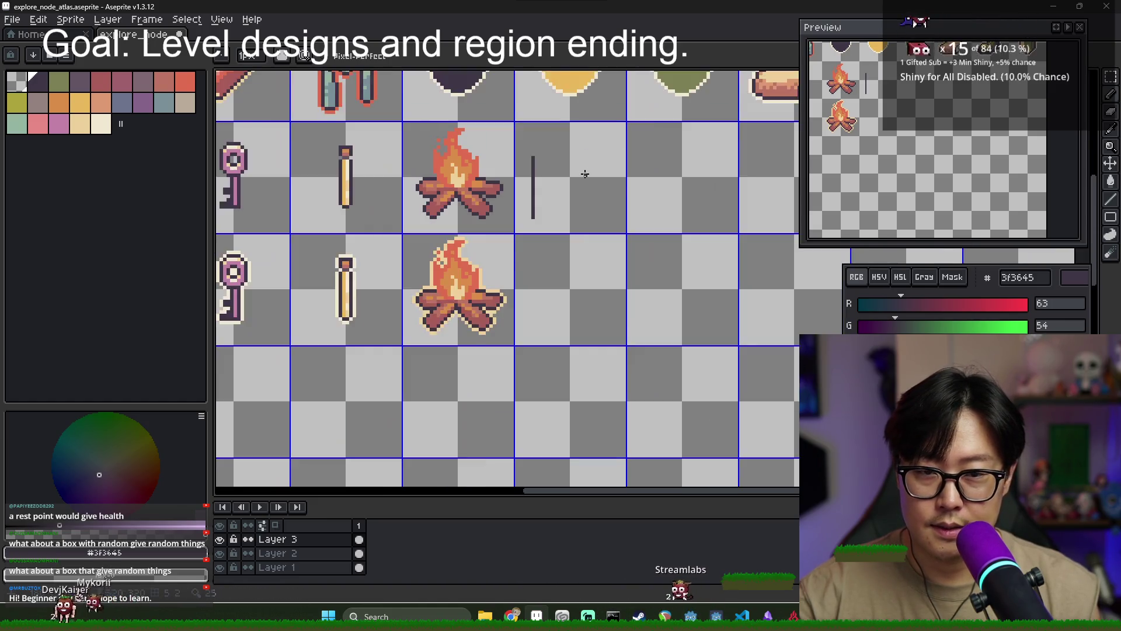
scroll(576, 173, "down", 2)
scroll(560, 211, "up", 1)
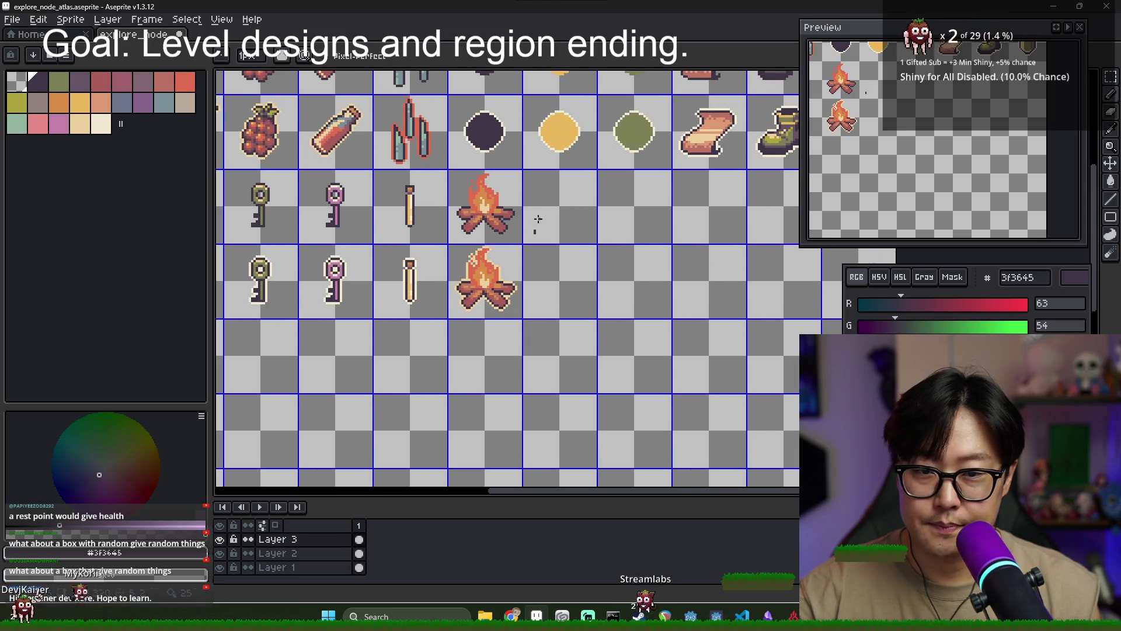
Marquee-select the box outline's cell, nudge the cube slightly up-left, and deselect
scroll(537, 220, "up", 1)
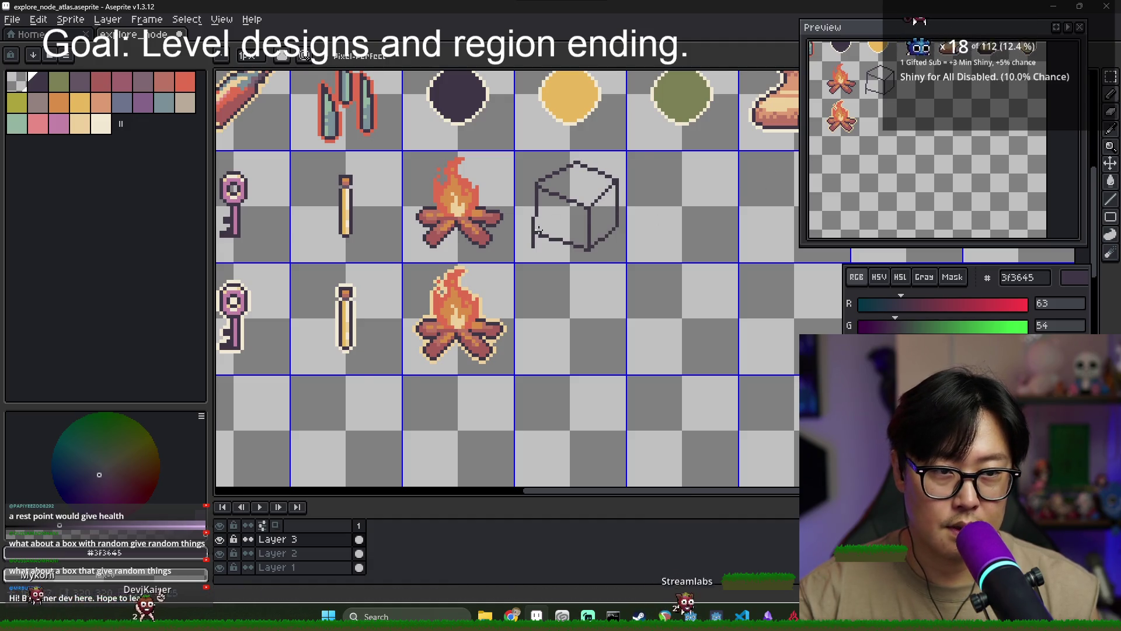
scroll(537, 238, "up", 1)
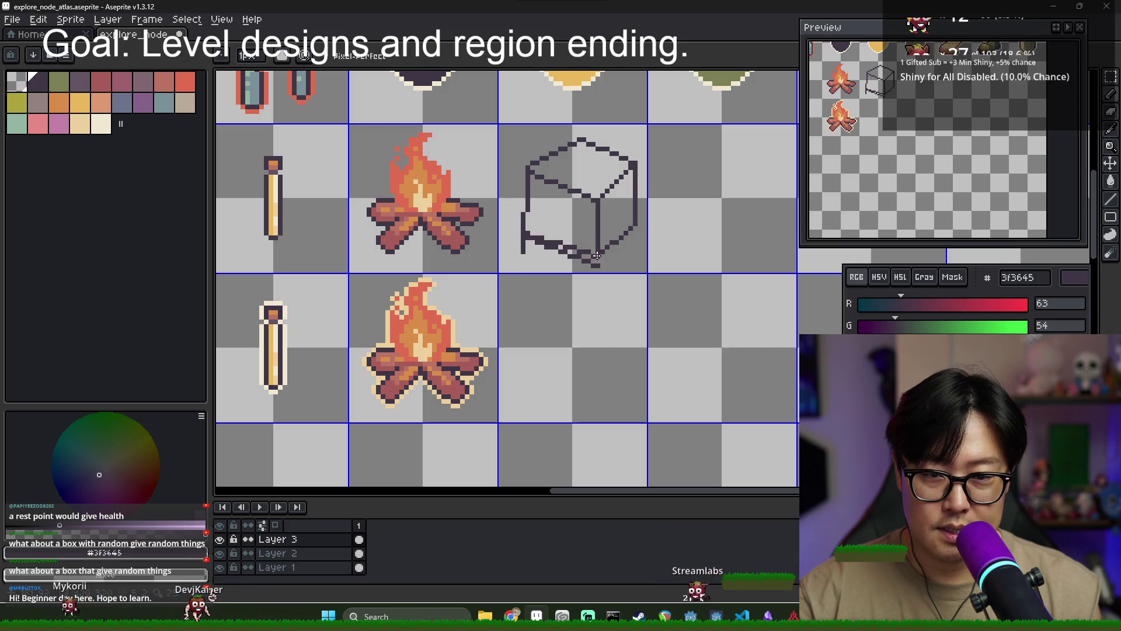
scroll(593, 261, "up", 1)
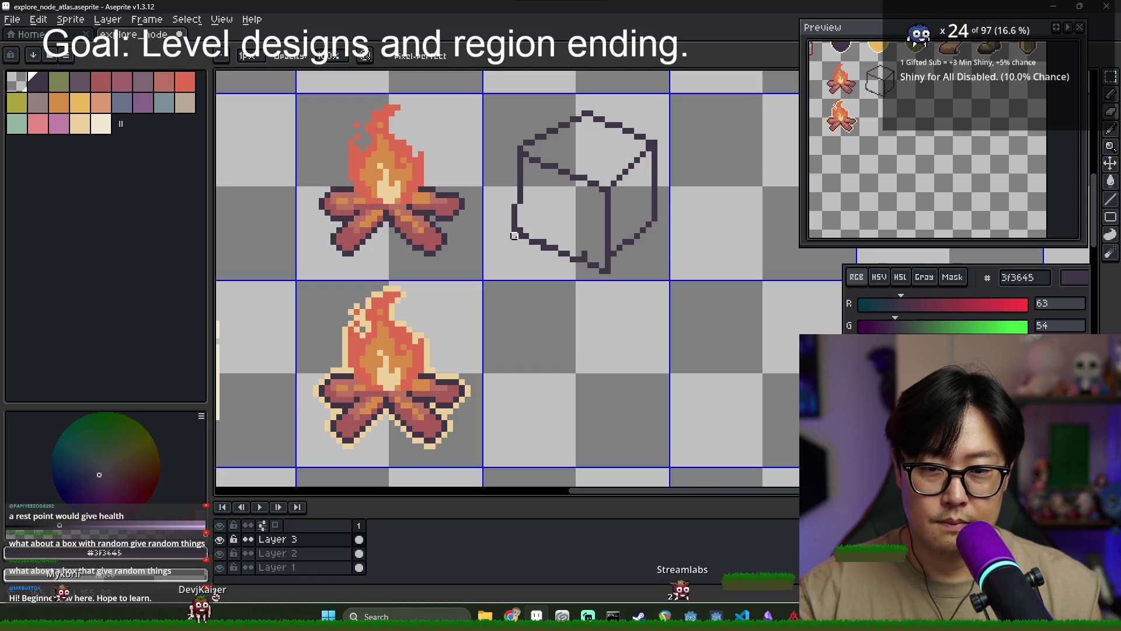
scroll(624, 218, "down", 2)
key("m")
left_click_drag(534, 145, 647, 258)
left_click_drag(613, 203, 609, 196)
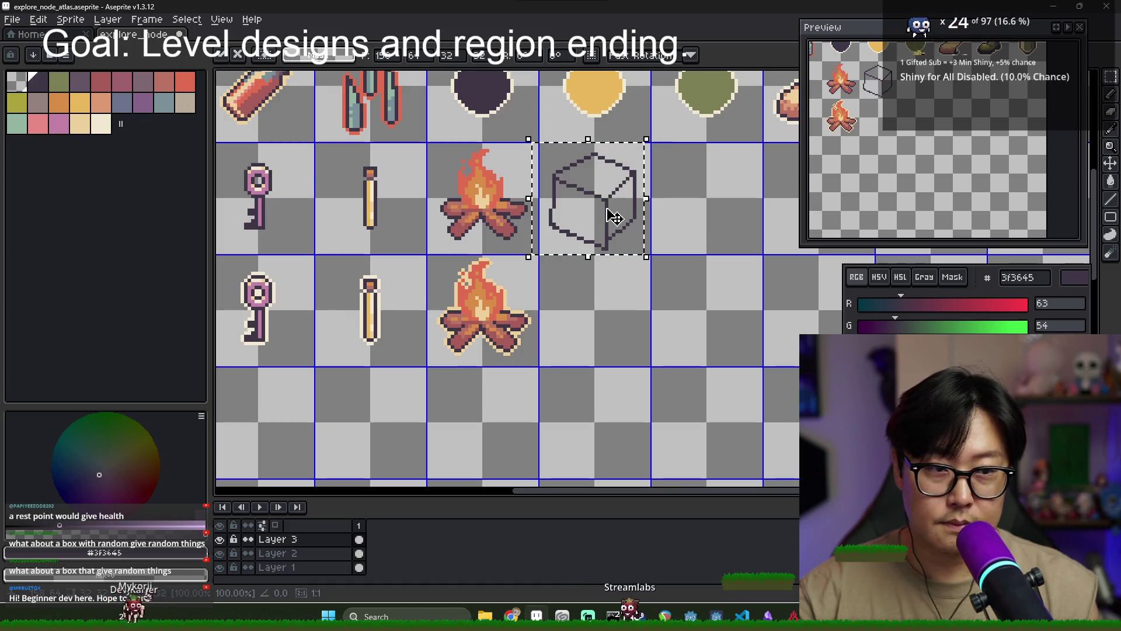
left_click(659, 219)
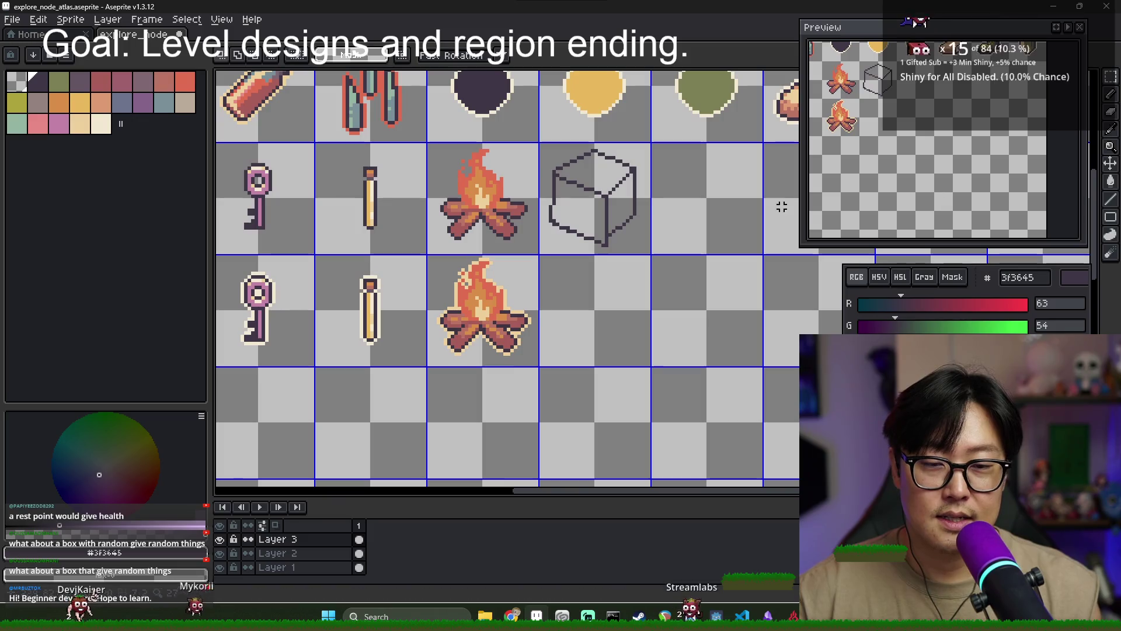
scroll(608, 237, "up", 1)
Erase the stray pixels sitting atop the box outline's lower-right diagonal
key("b")
key("alt")
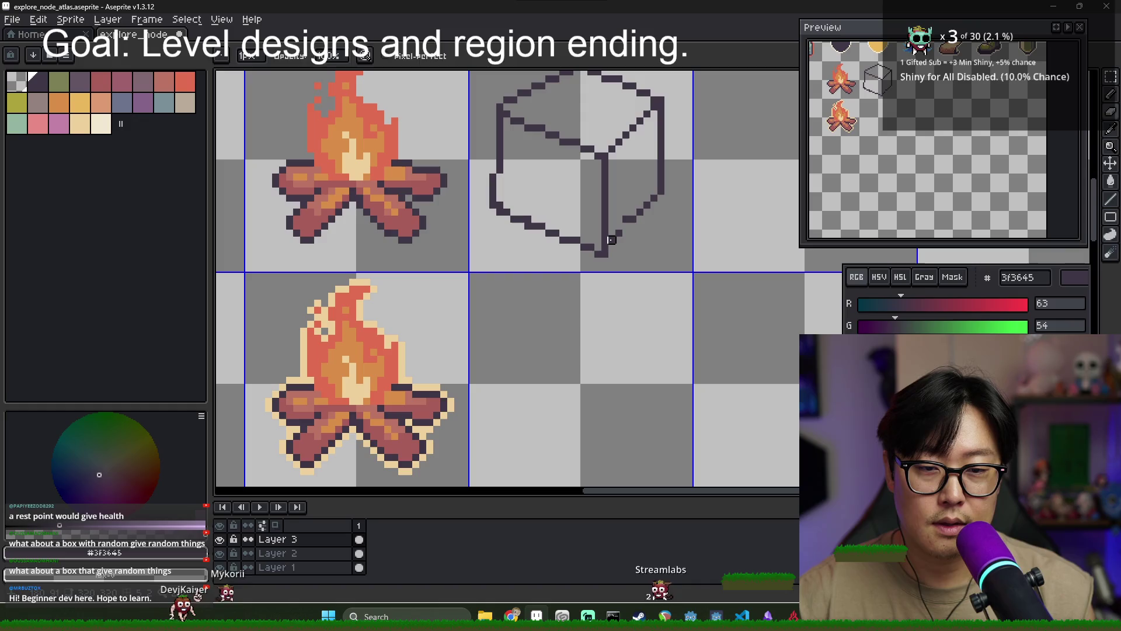
key("e")
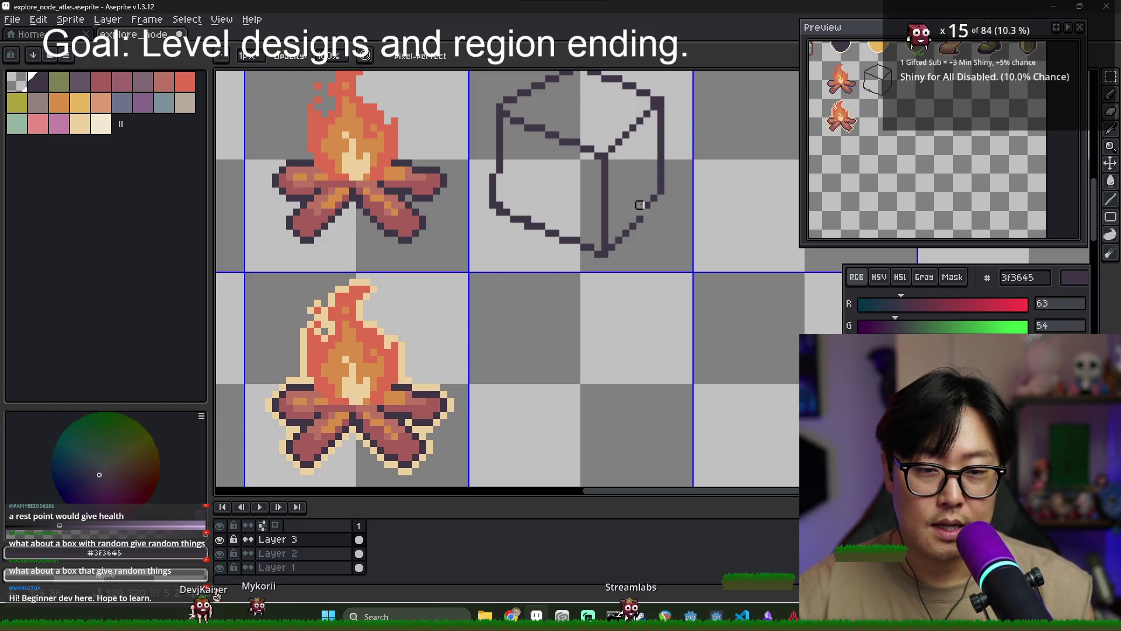
left_click_drag(643, 210, 654, 200)
key("alt")
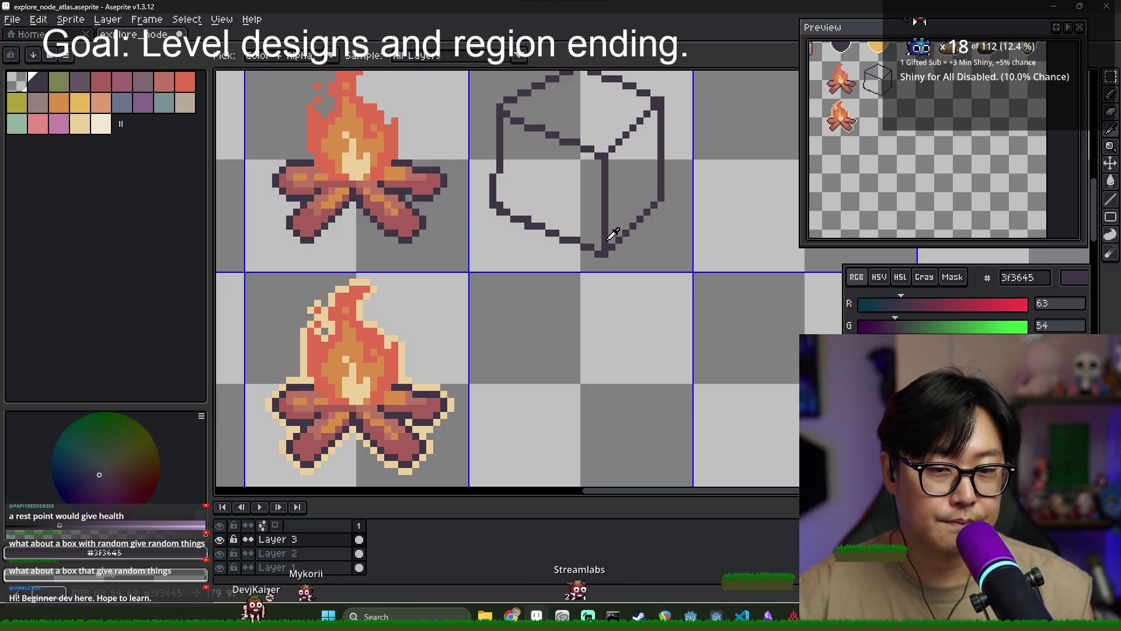
key("e")
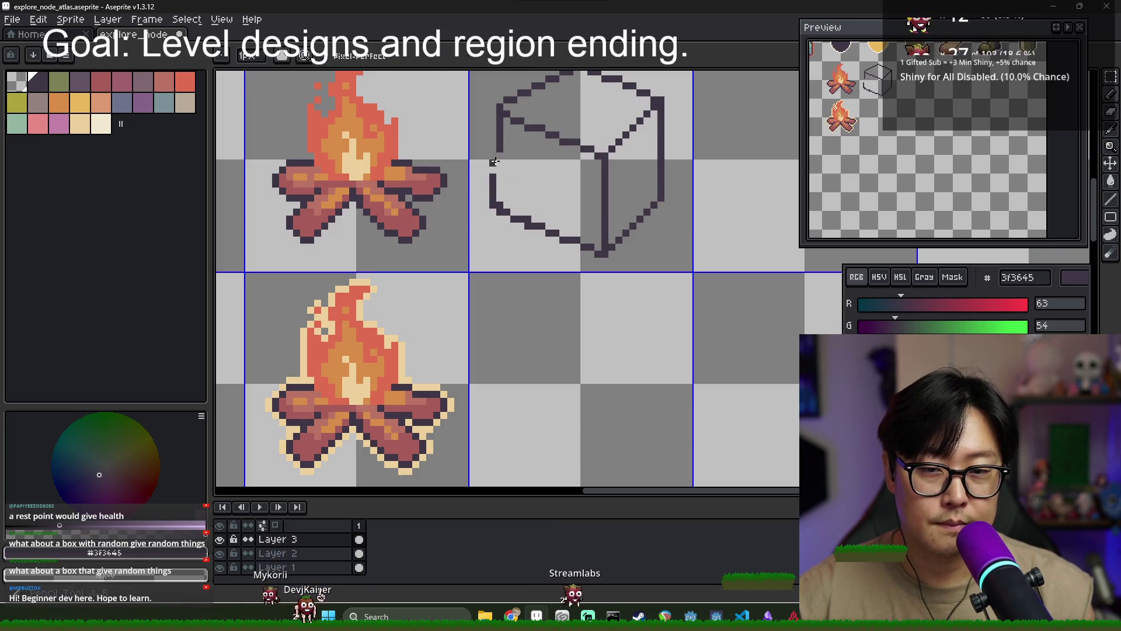
key("e")
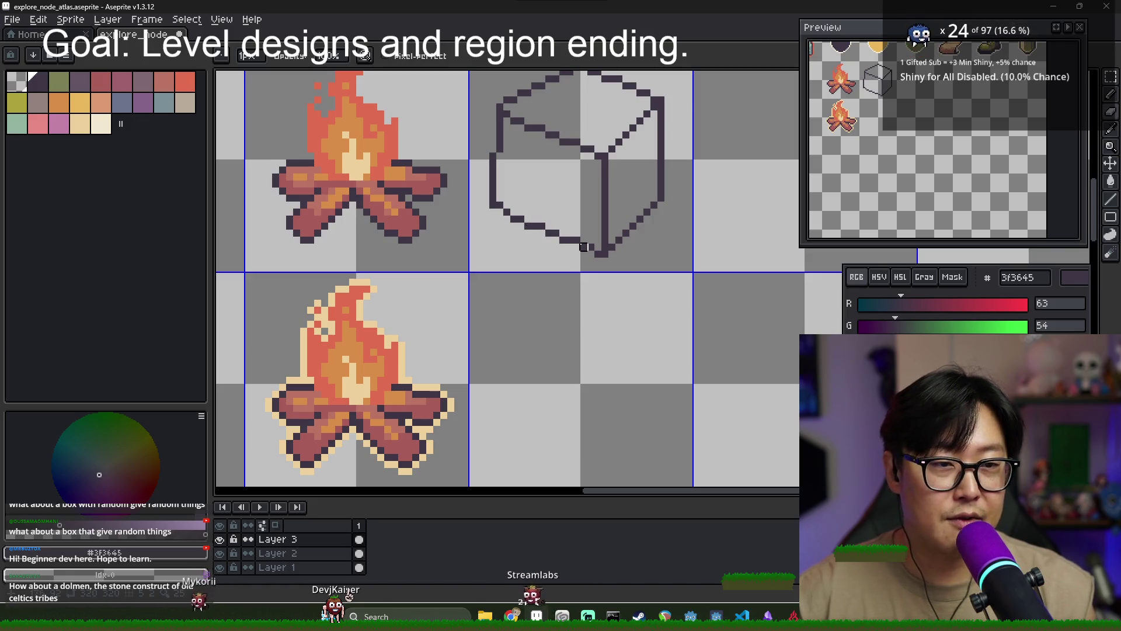
Fill the gap along the box's bottom edge and add a pixel below its bottom-right corner
key("i")
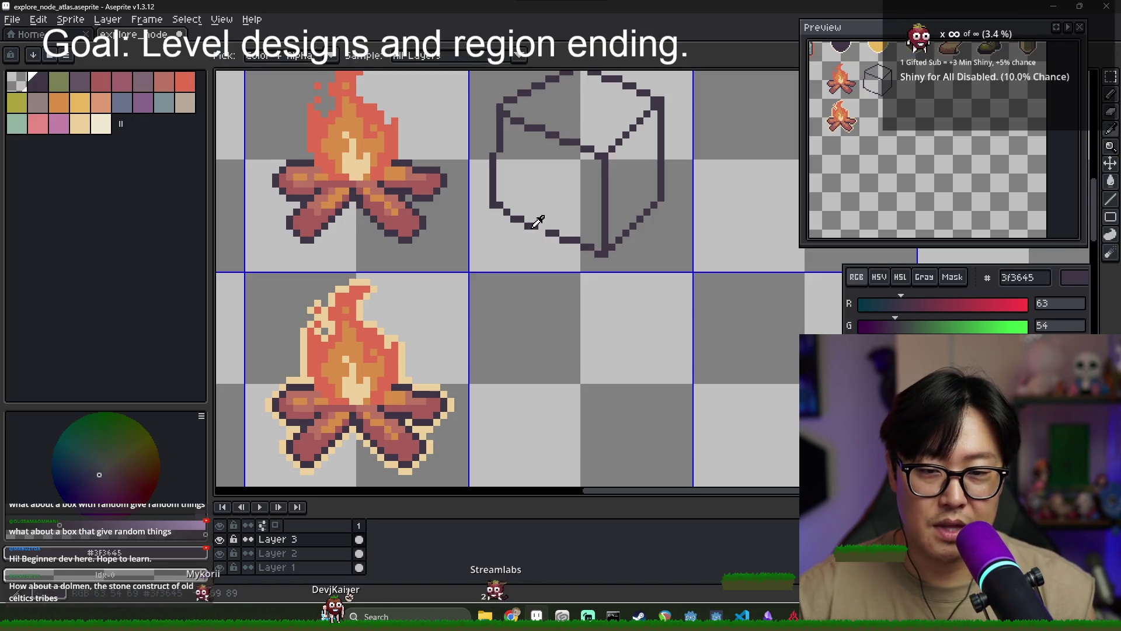
key("b")
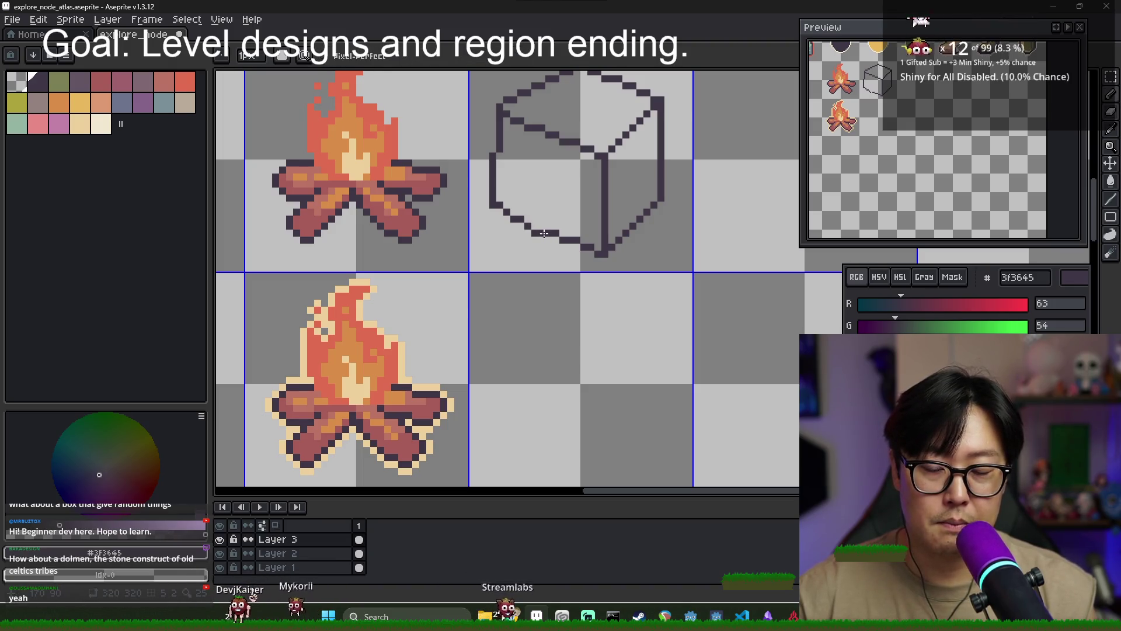
left_click_drag(562, 246, 582, 252)
key("e")
key("b")
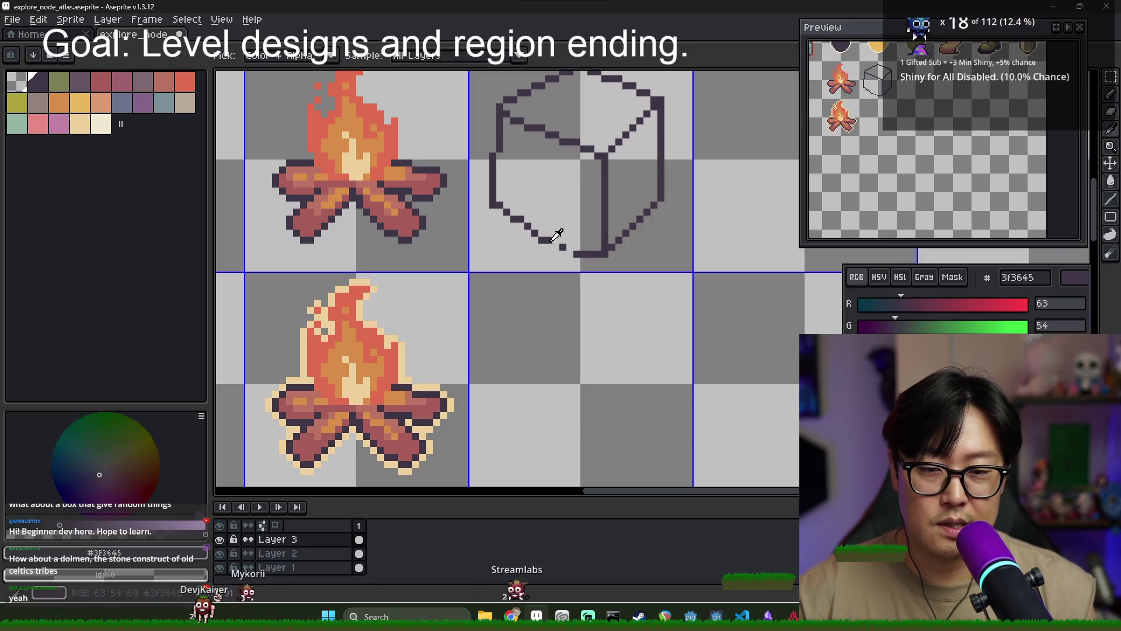
key("e")
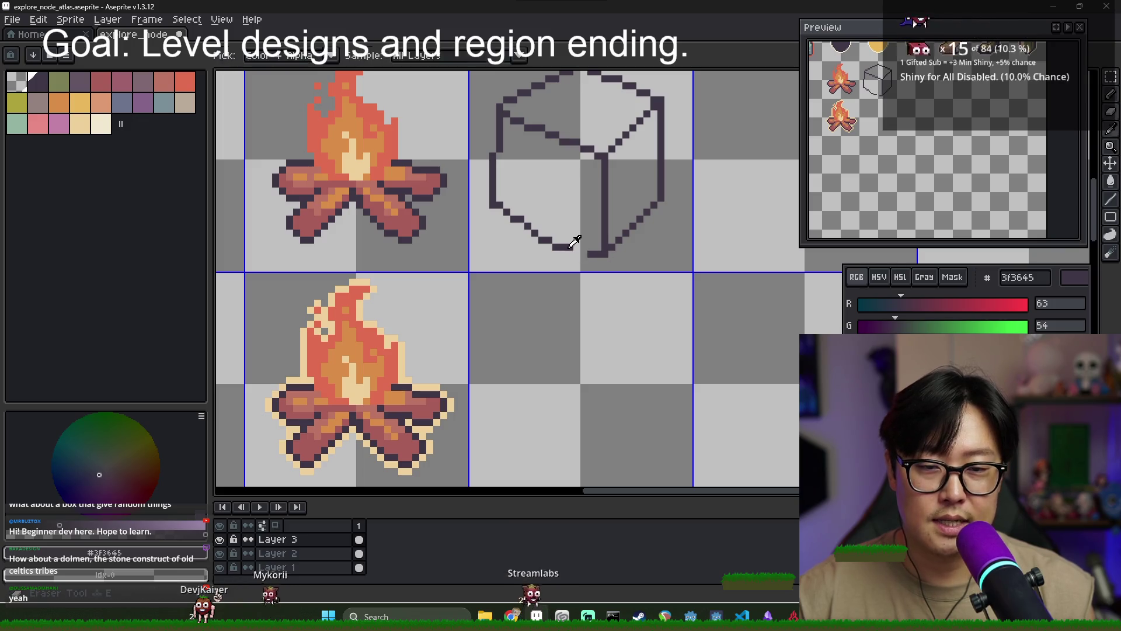
left_click(581, 254)
key("b")
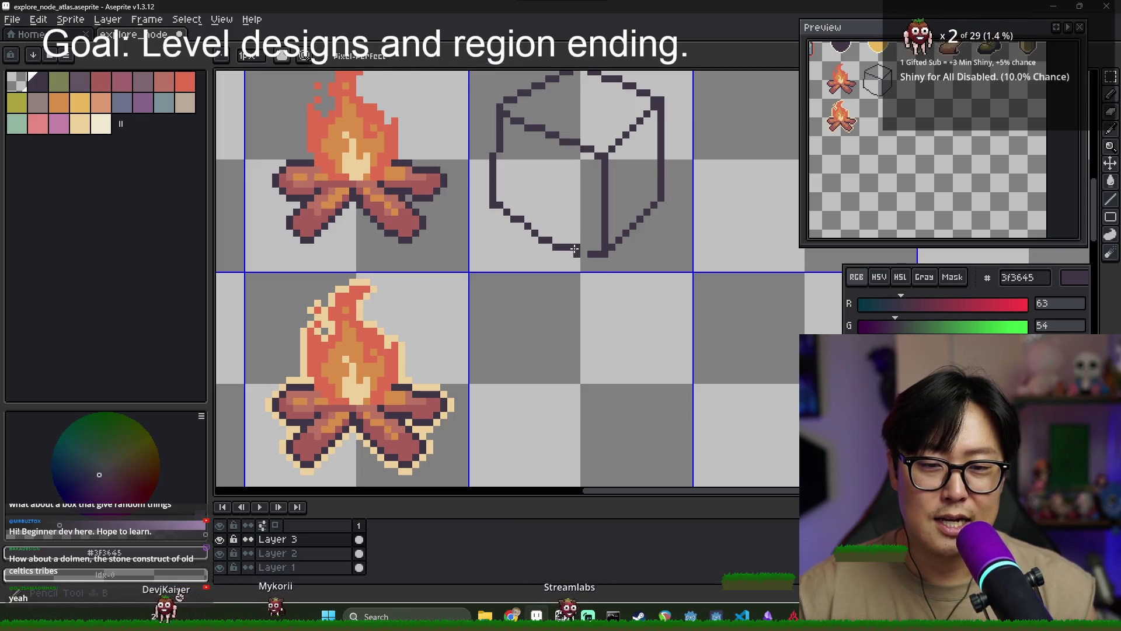
left_click(580, 252)
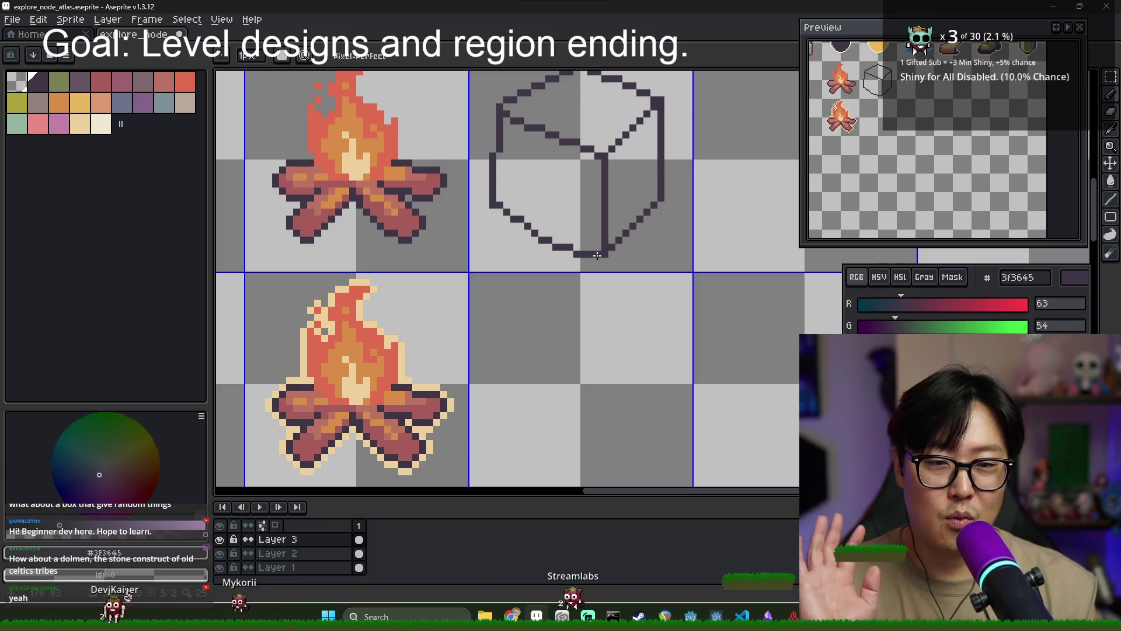
left_click(601, 259)
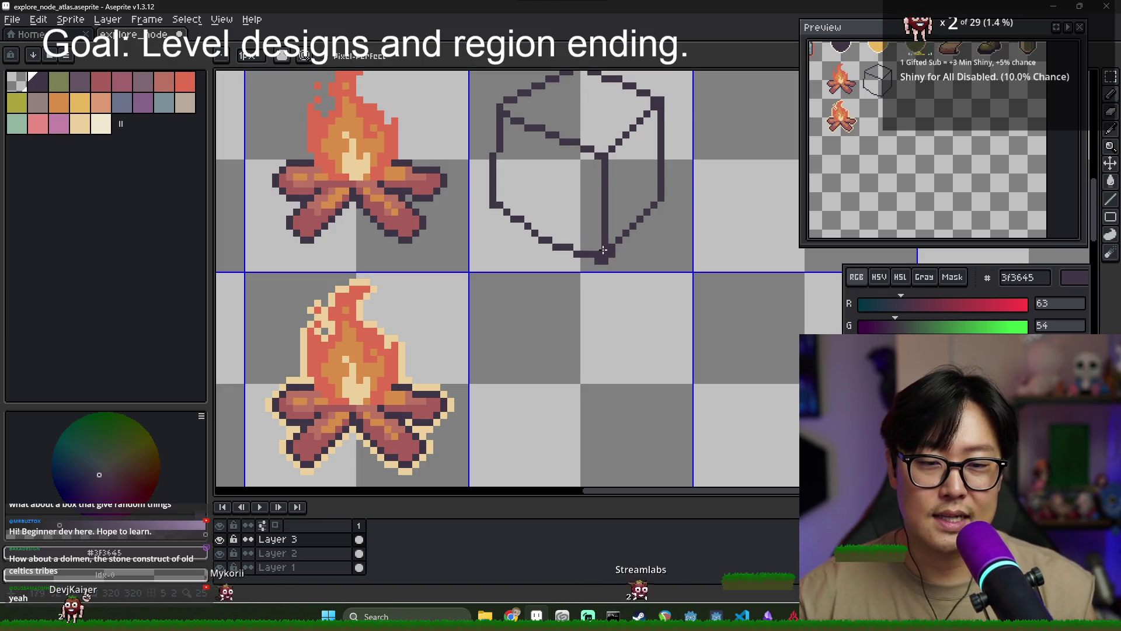
key("e")
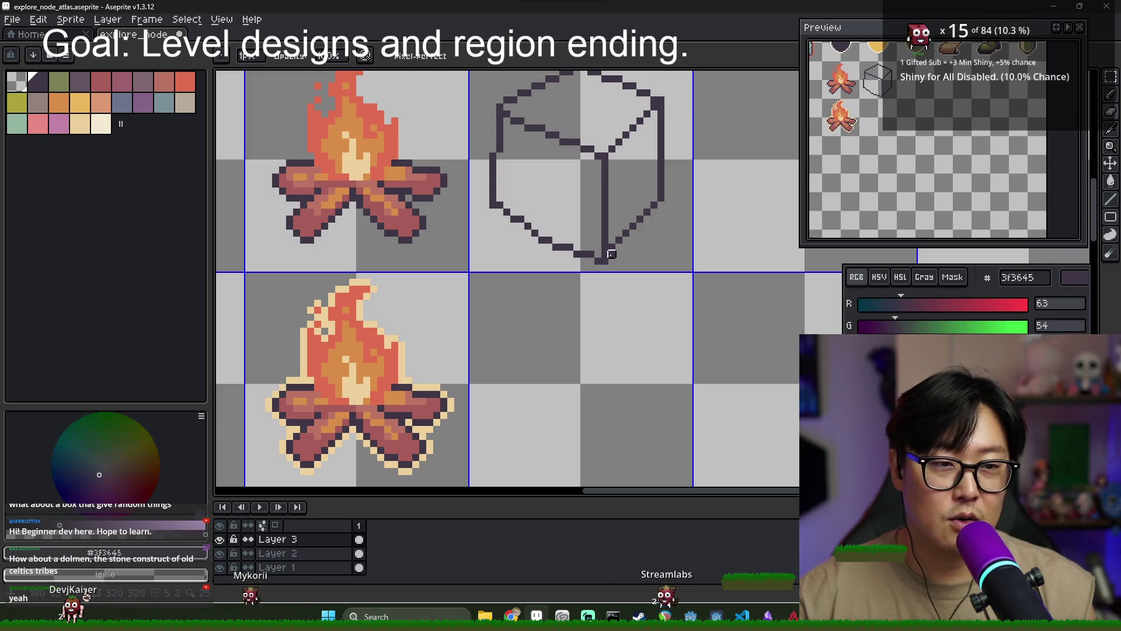
key("b")
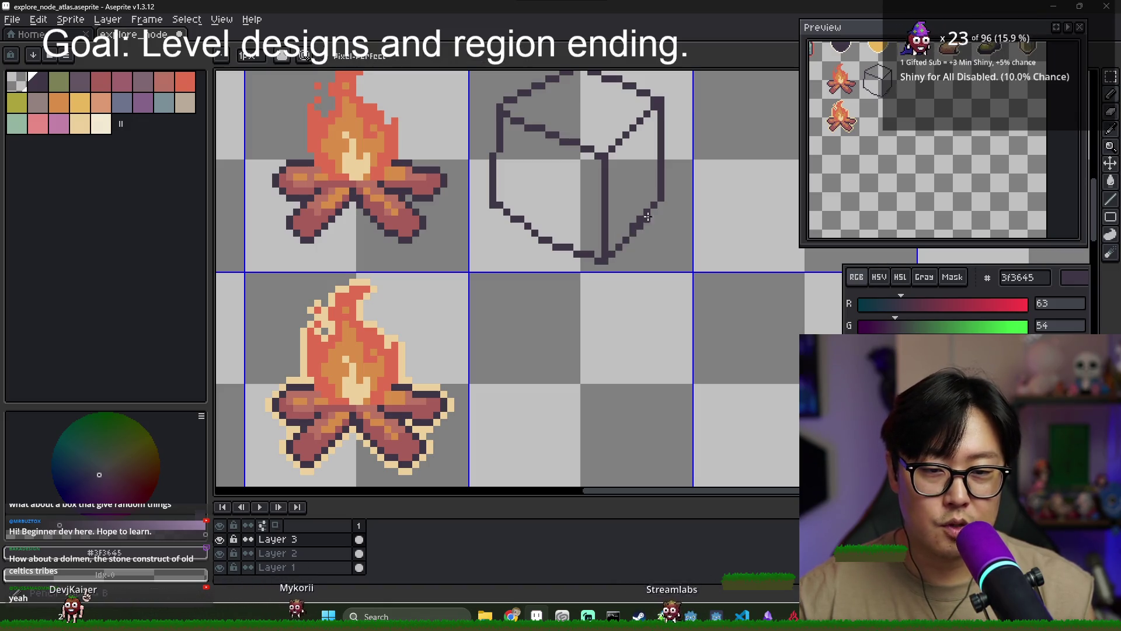
Nudge the cube outline up one pixel in its tile beside the upper campfire
key("e")
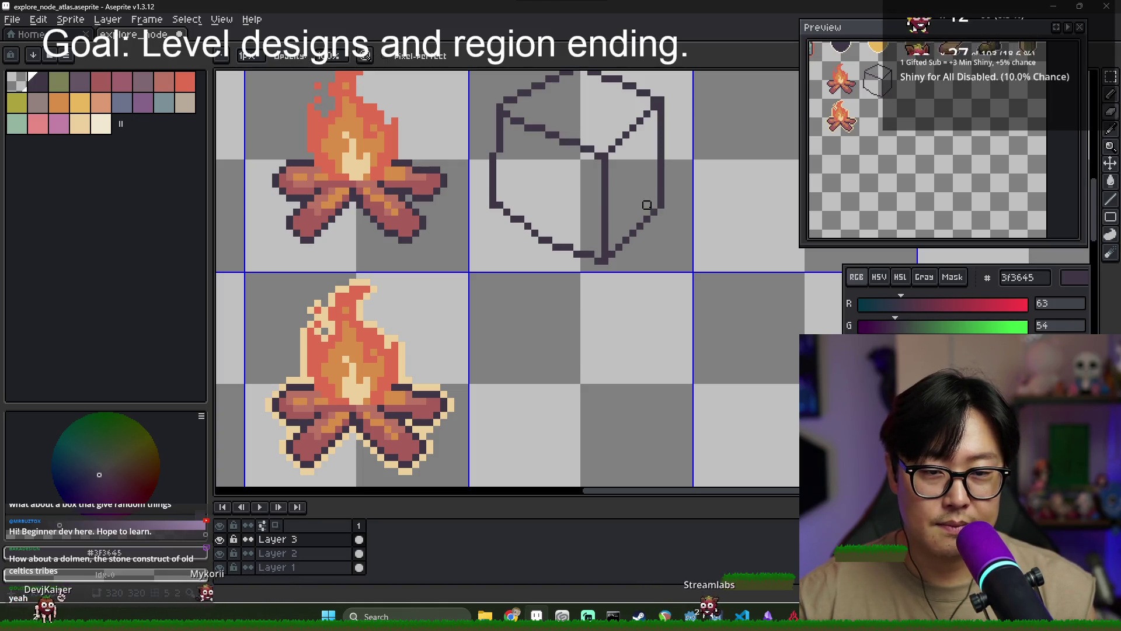
scroll(639, 214, "down", 1)
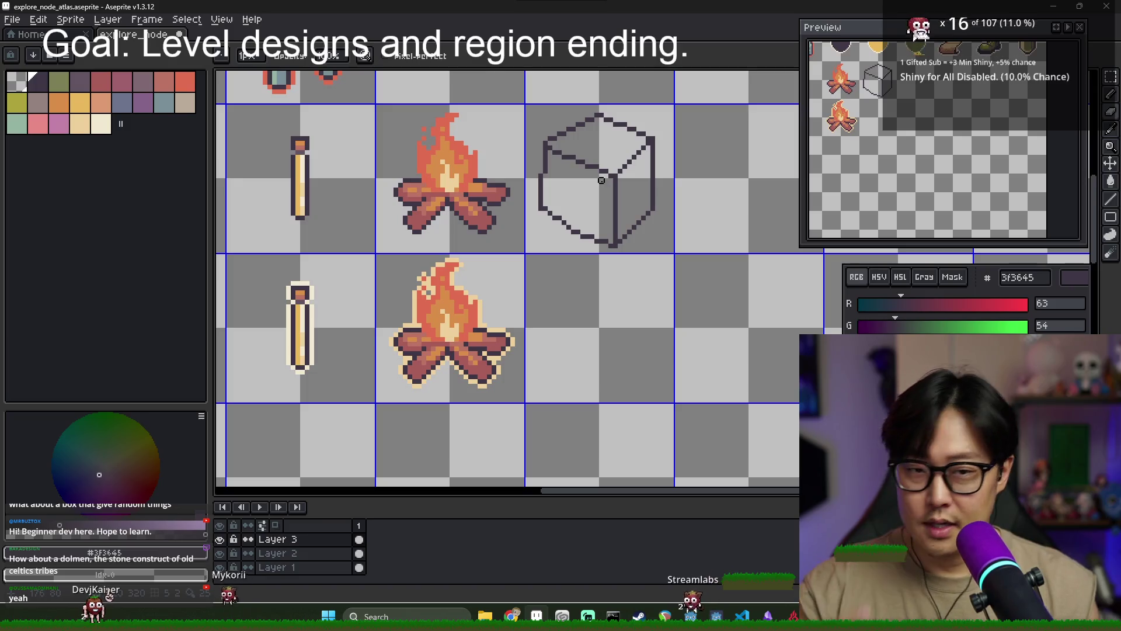
scroll(615, 181, "up", 1)
scroll(584, 187, "down", 1)
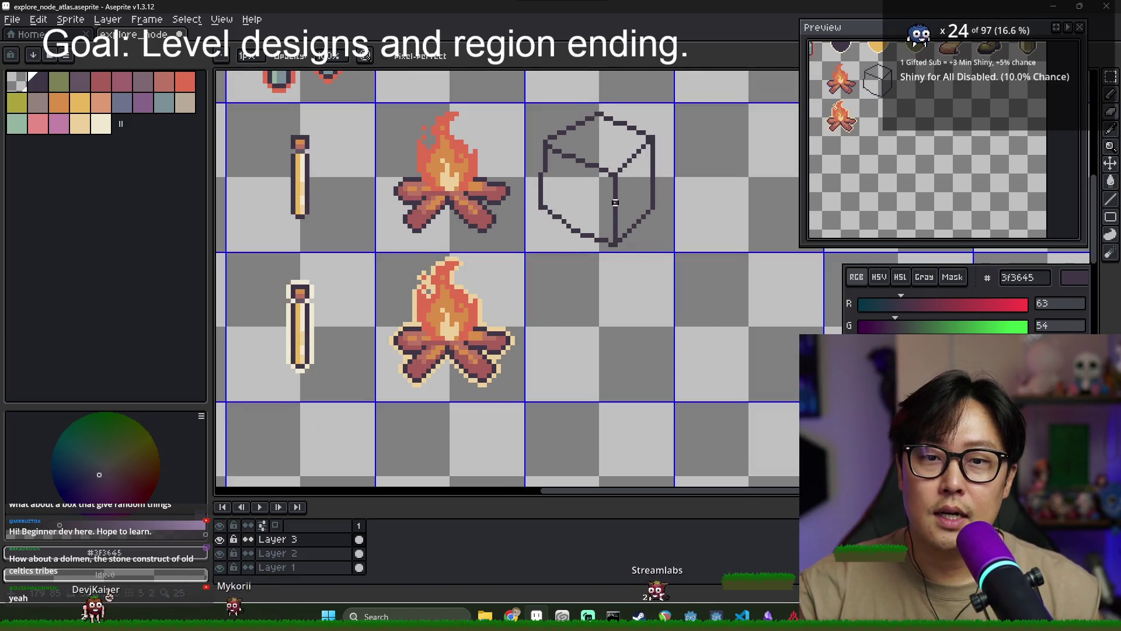
scroll(570, 194, "right", 1)
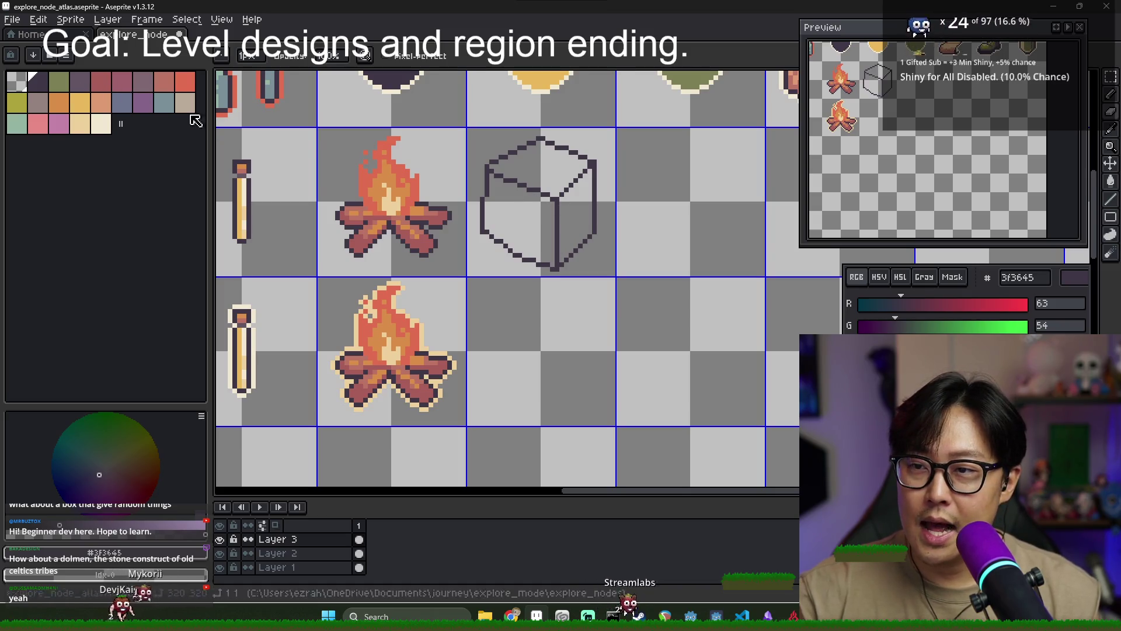
scroll(516, 213, "up", 1)
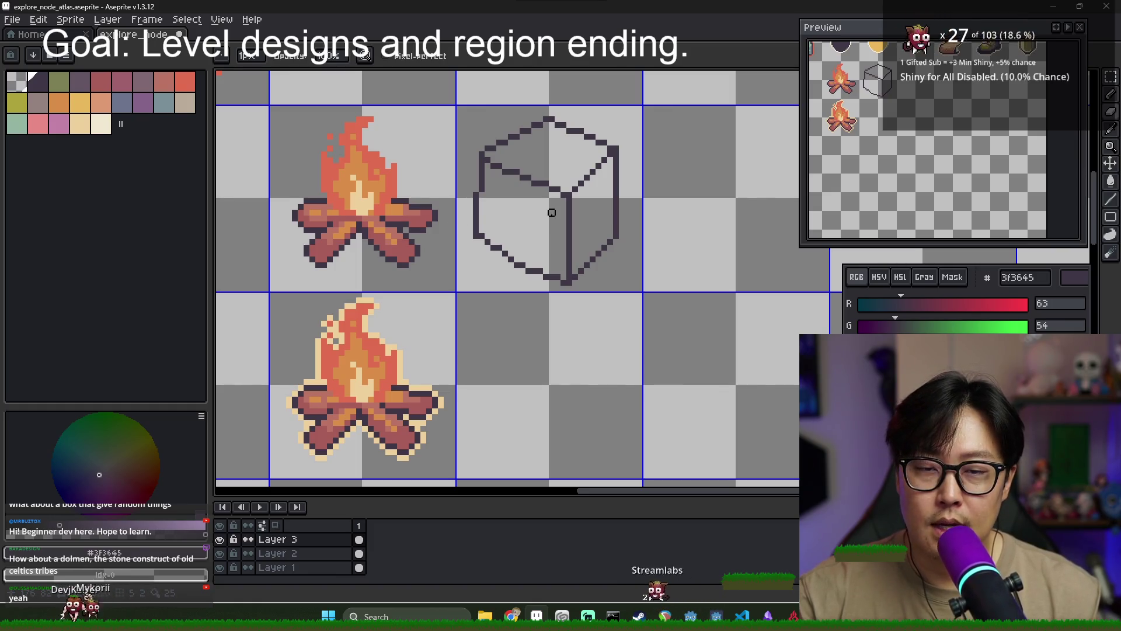
key("m")
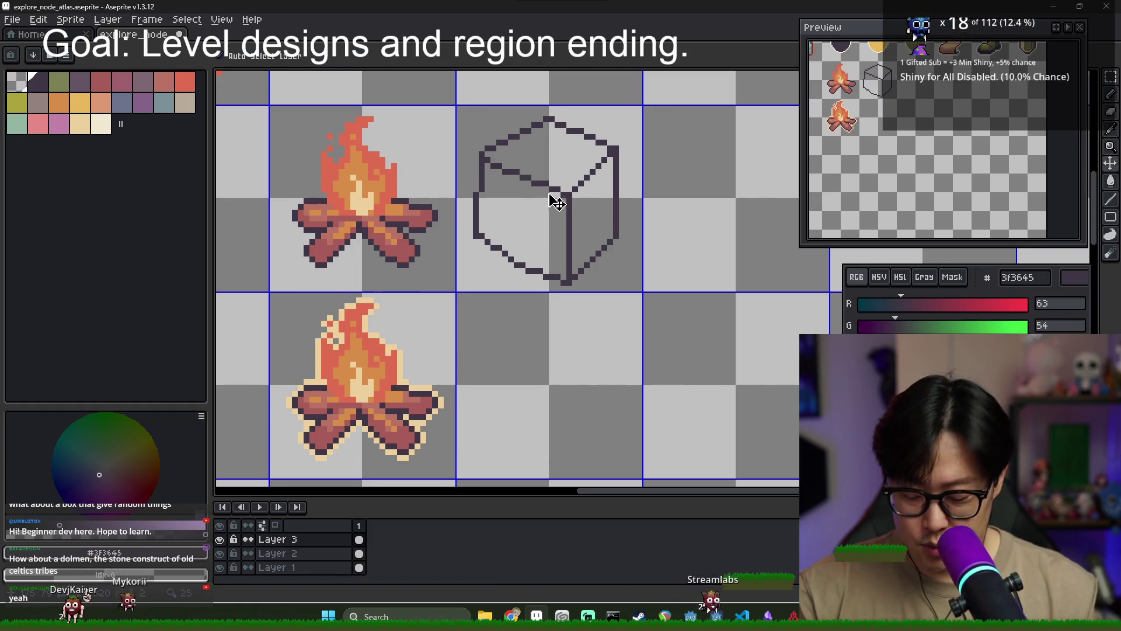
key("Up")
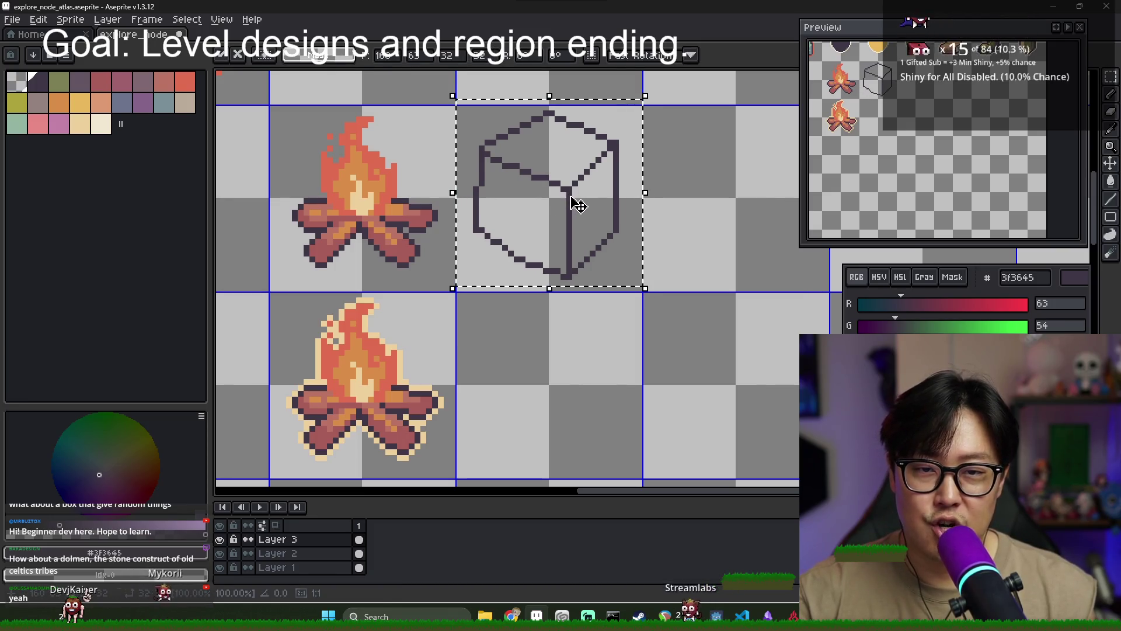
key("Return")
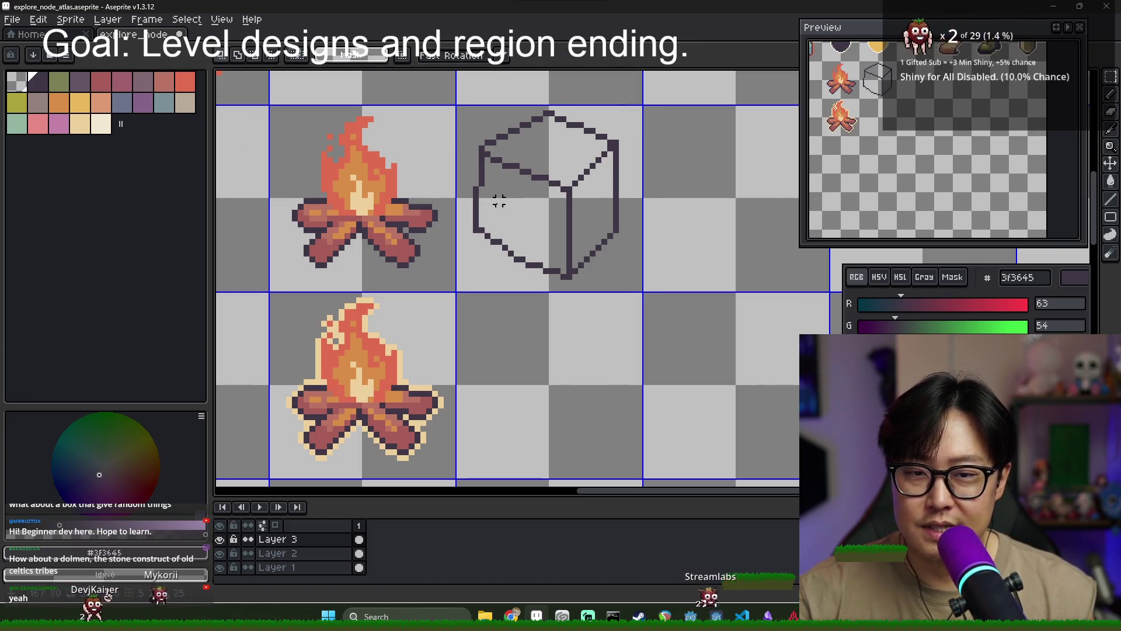
left_click(142, 82)
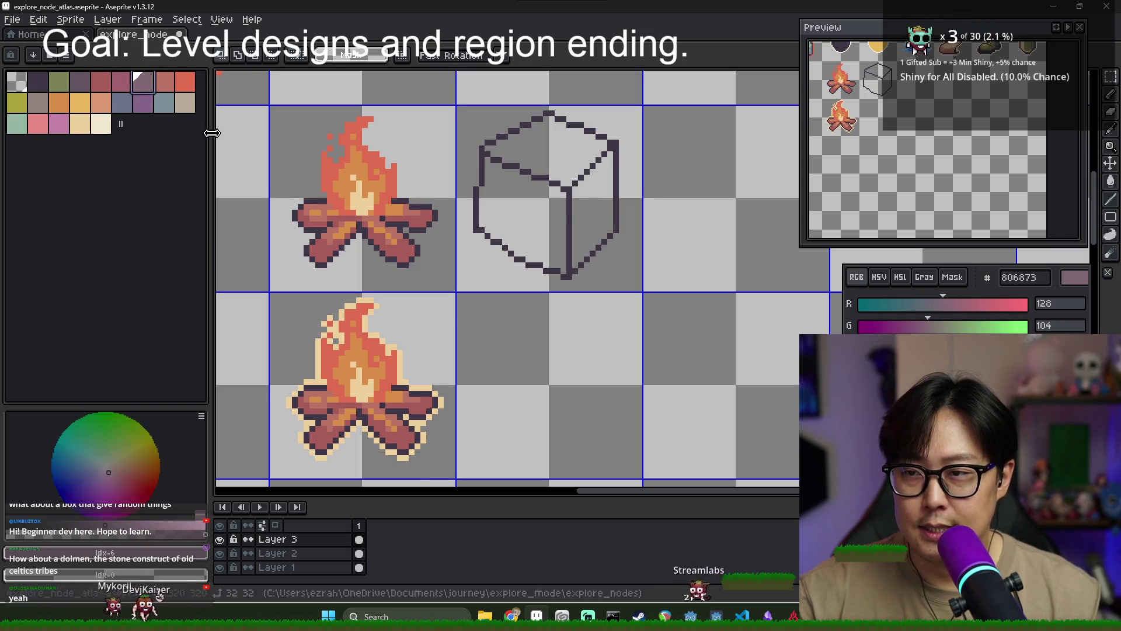
Bucket-fill the cube's three faces purple, then refill them in lighter grey-pink
key("g")
left_click(546, 147)
left_click(531, 200)
left_click(593, 216)
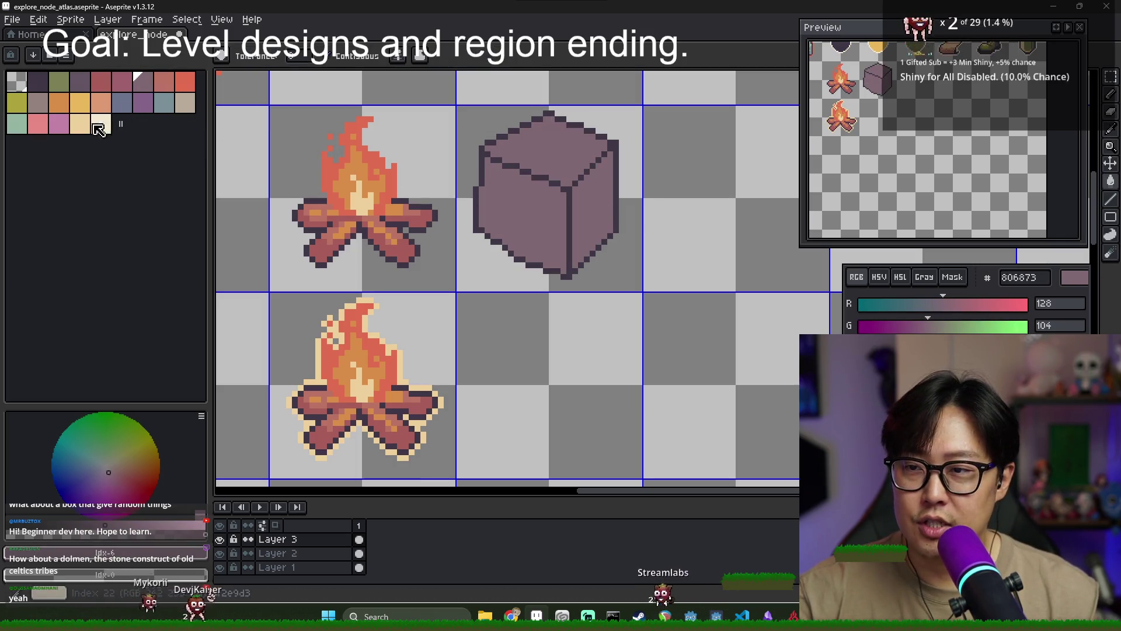
left_click(37, 102)
left_click(546, 147)
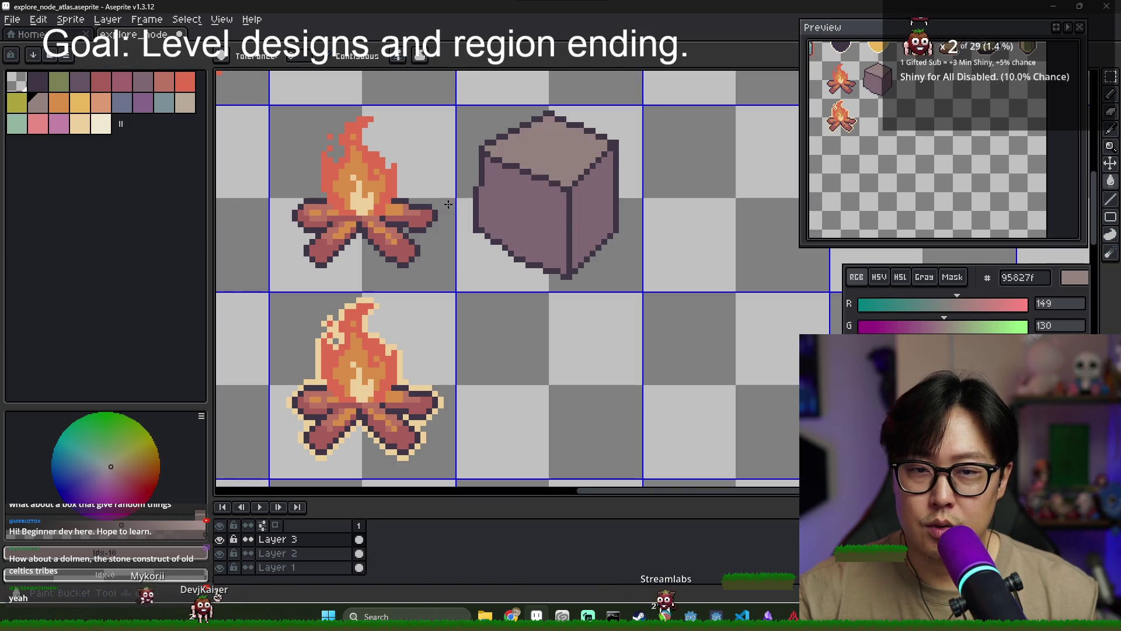
left_click(599, 209)
left_click(532, 221)
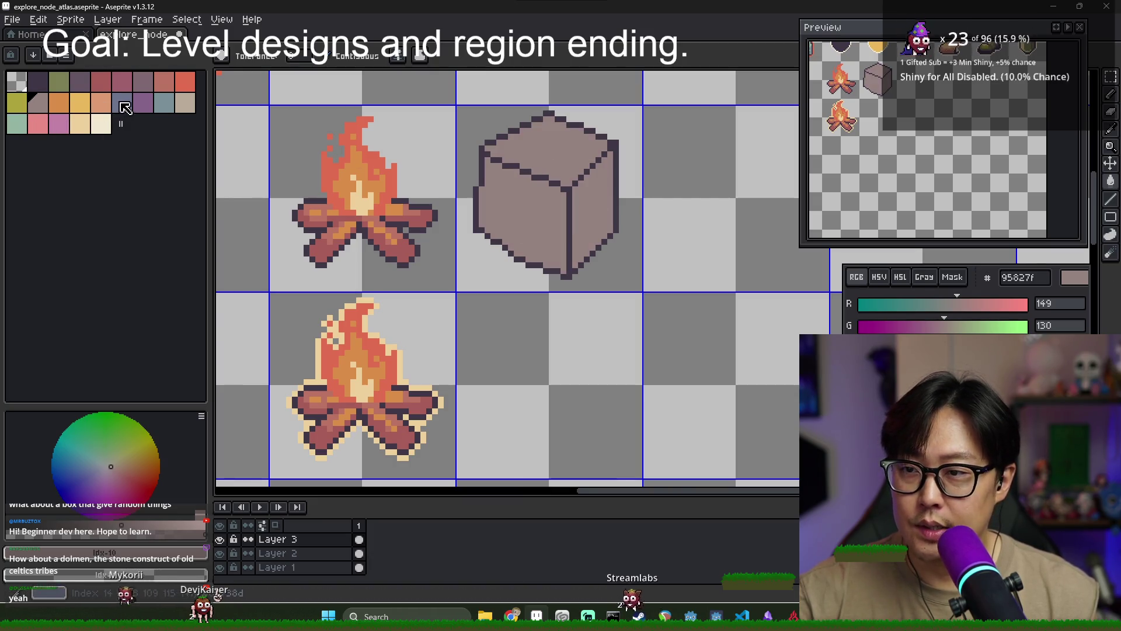
Darken the cube's right face with muted purple and make the top face light tan
left_click(142, 82)
left_click(591, 213)
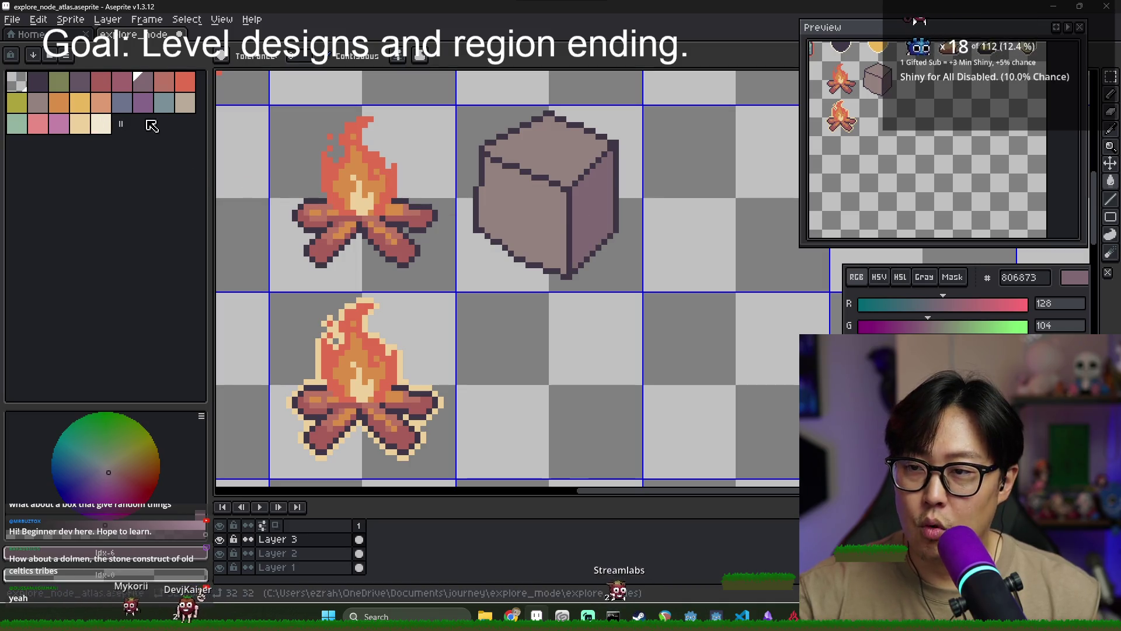
left_click(184, 103)
left_click(578, 154)
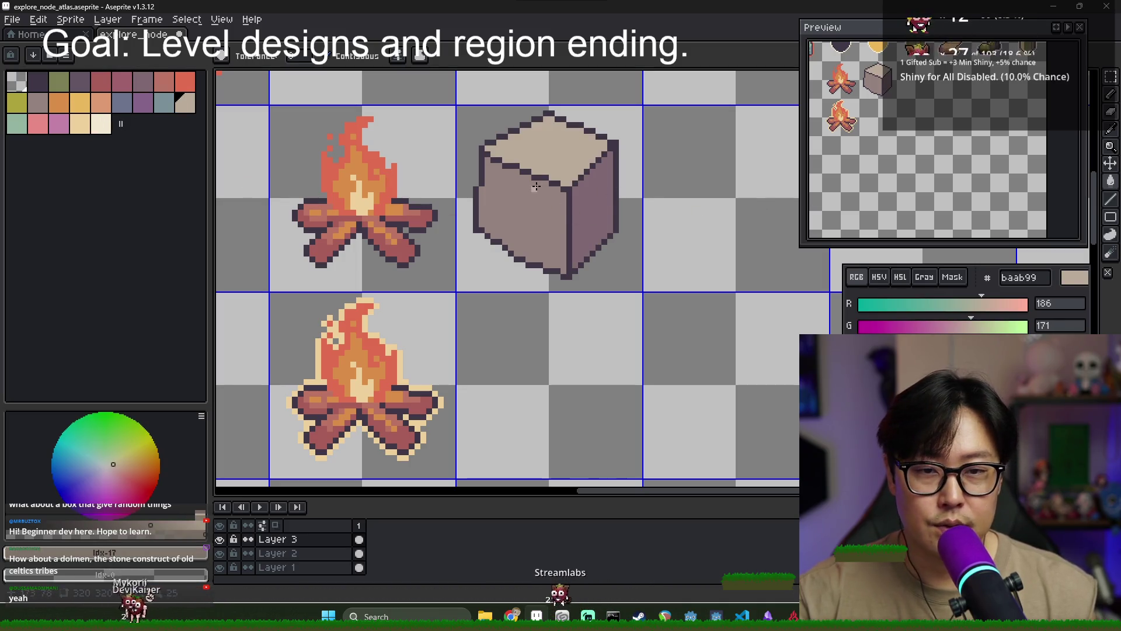
scroll(488, 139, "up", 1)
Draw light green highlight lines along the cube's top-left and top-right edges and front corner
key("b")
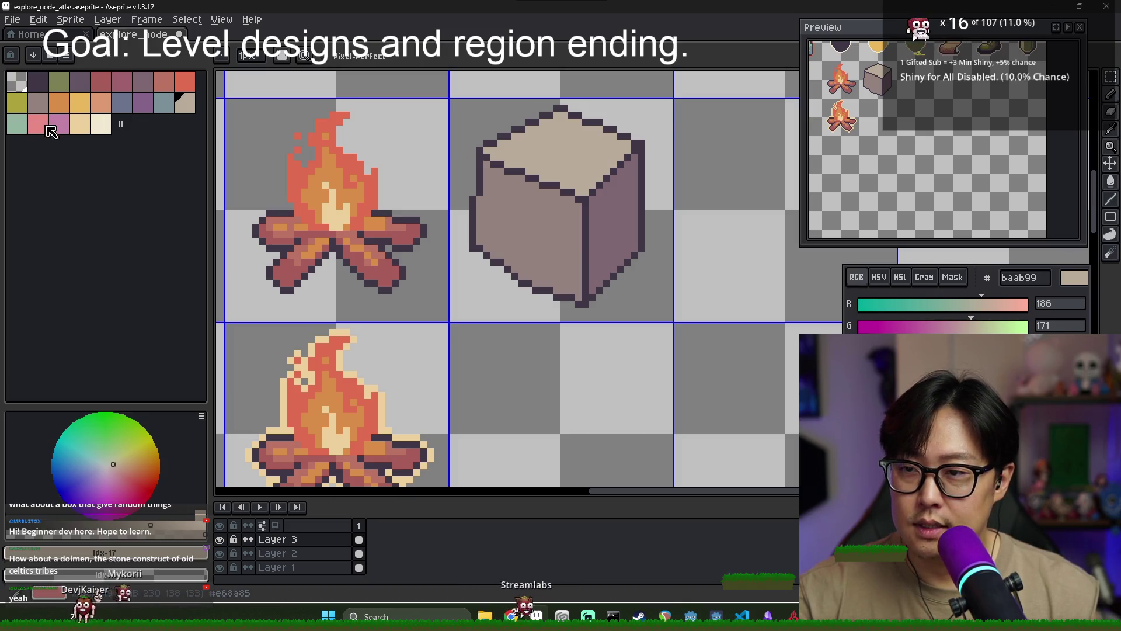
left_click(17, 123)
left_click_drag(485, 157, 578, 198)
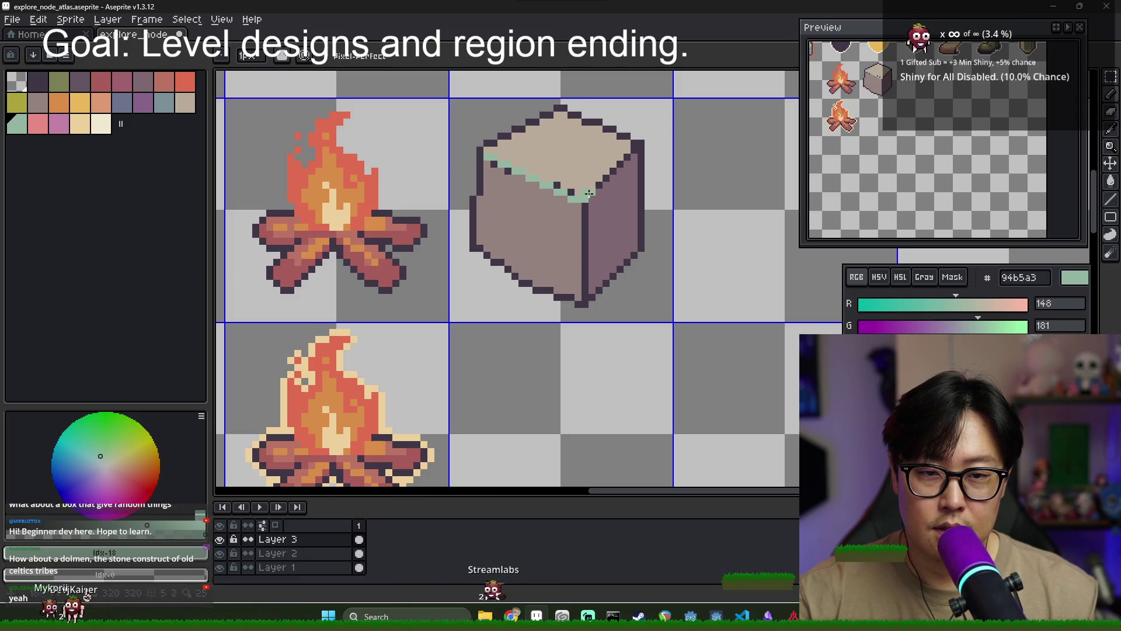
left_click(632, 148, "shift")
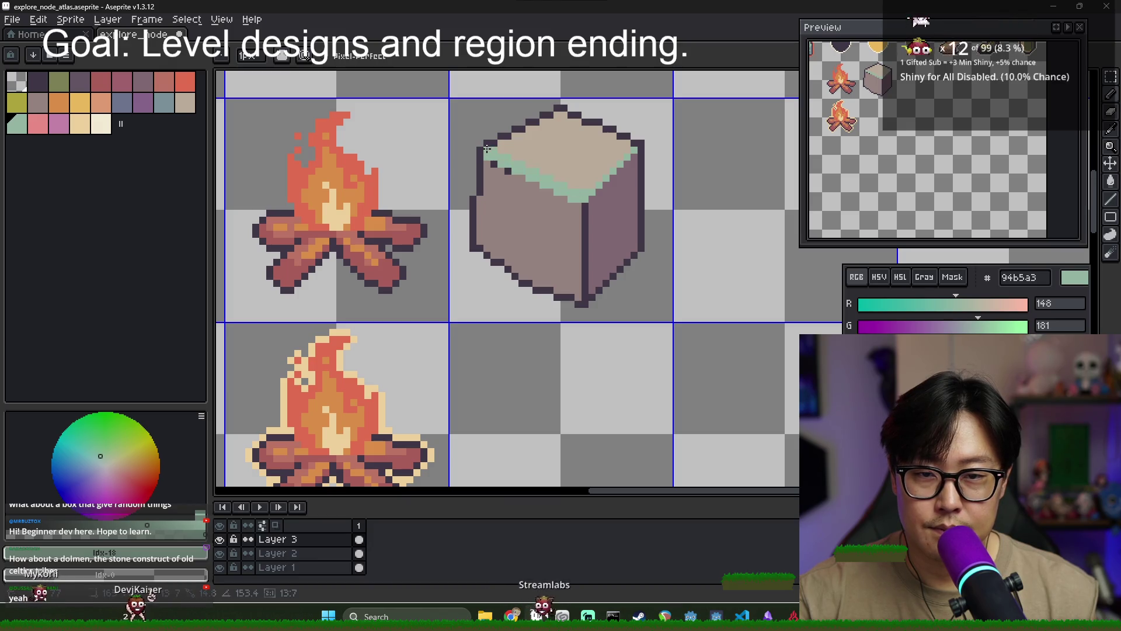
left_click(503, 180, "alt")
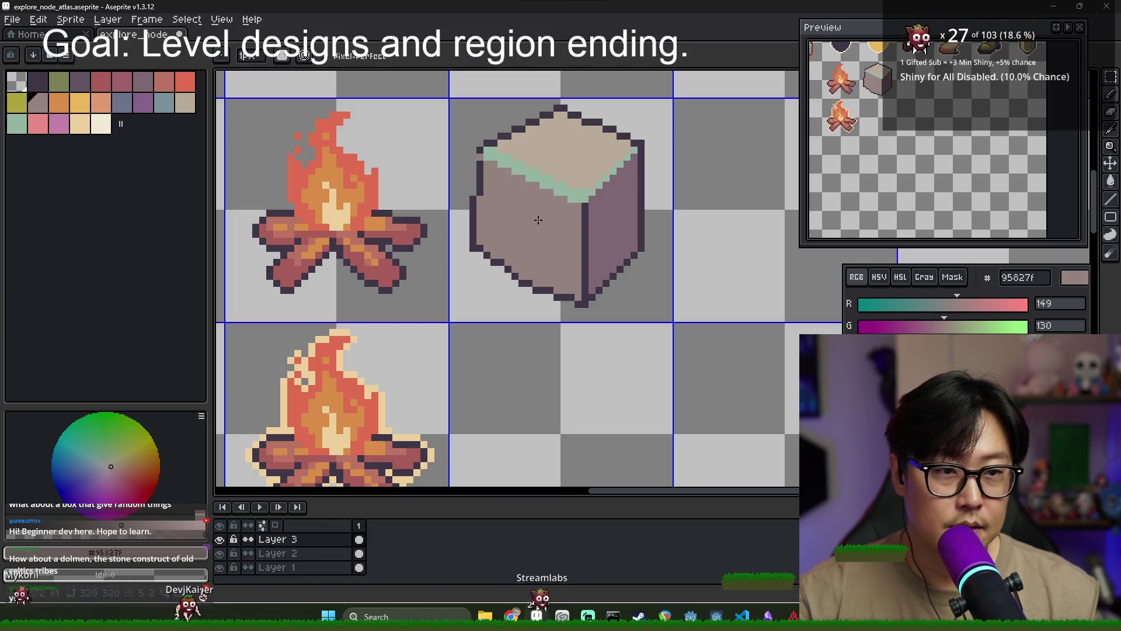
left_click(578, 206, "alt")
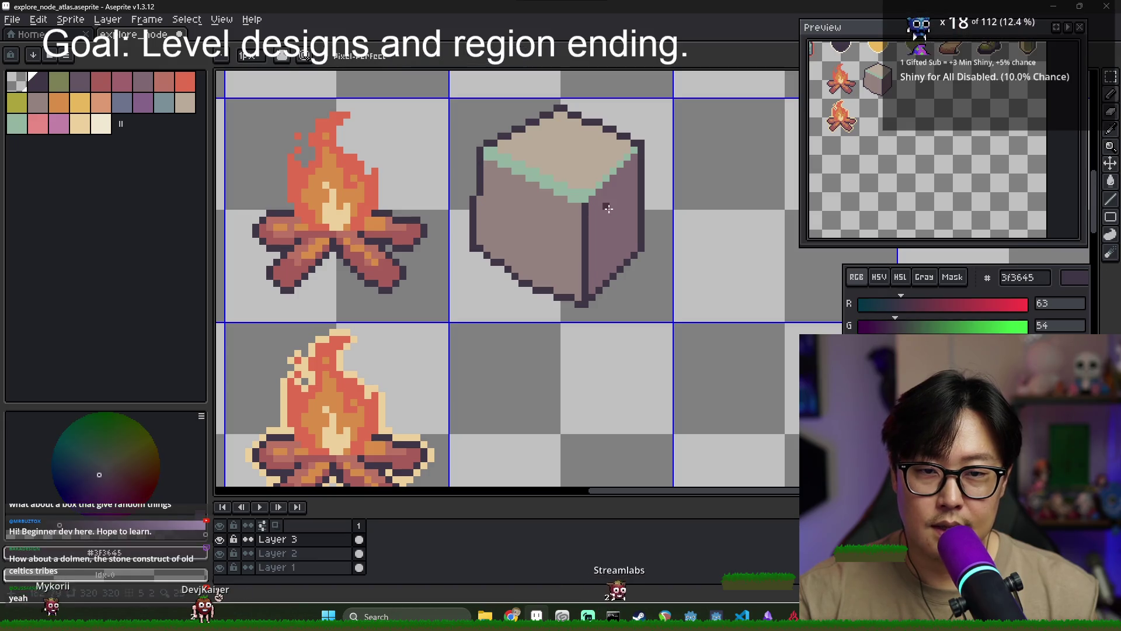
left_click_drag(579, 206, 589, 289)
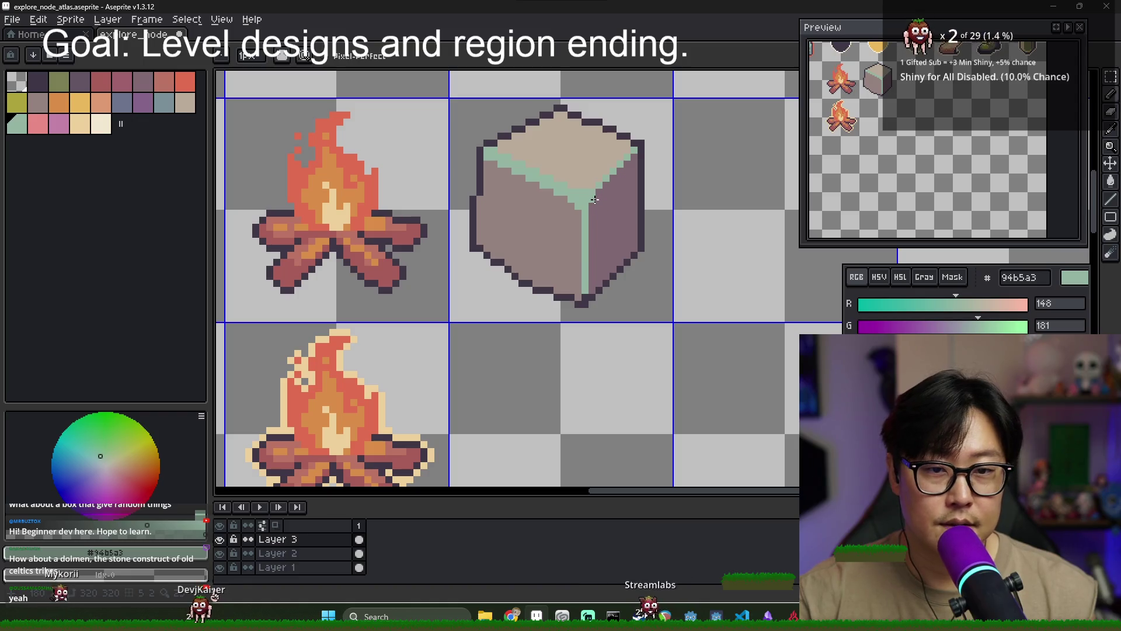
left_click(641, 240, "alt")
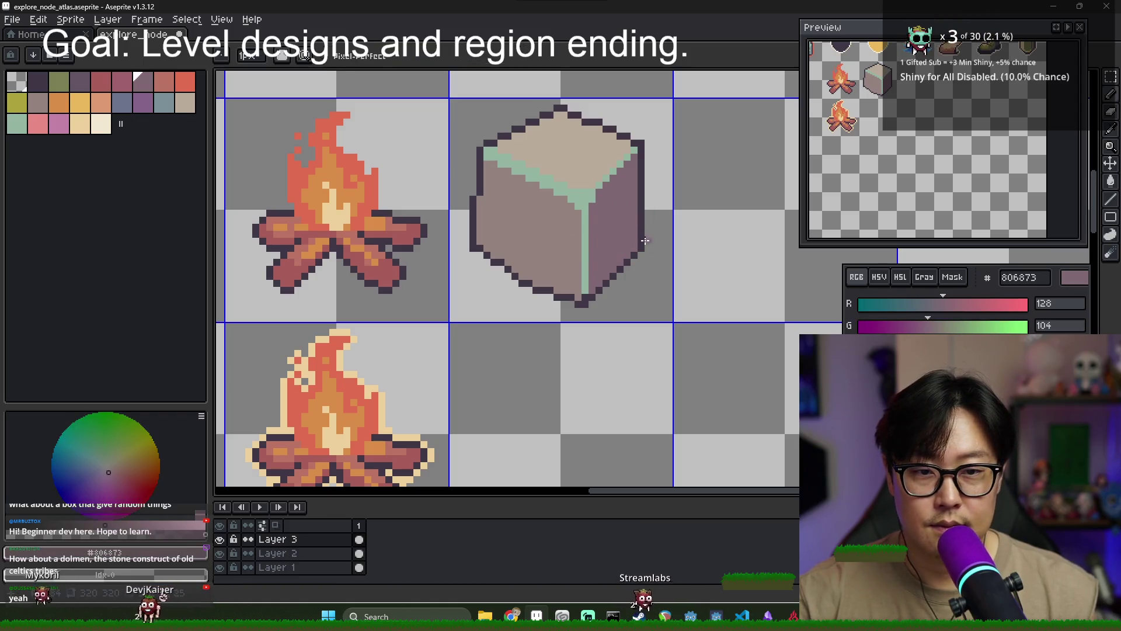
left_click(639, 248, "alt")
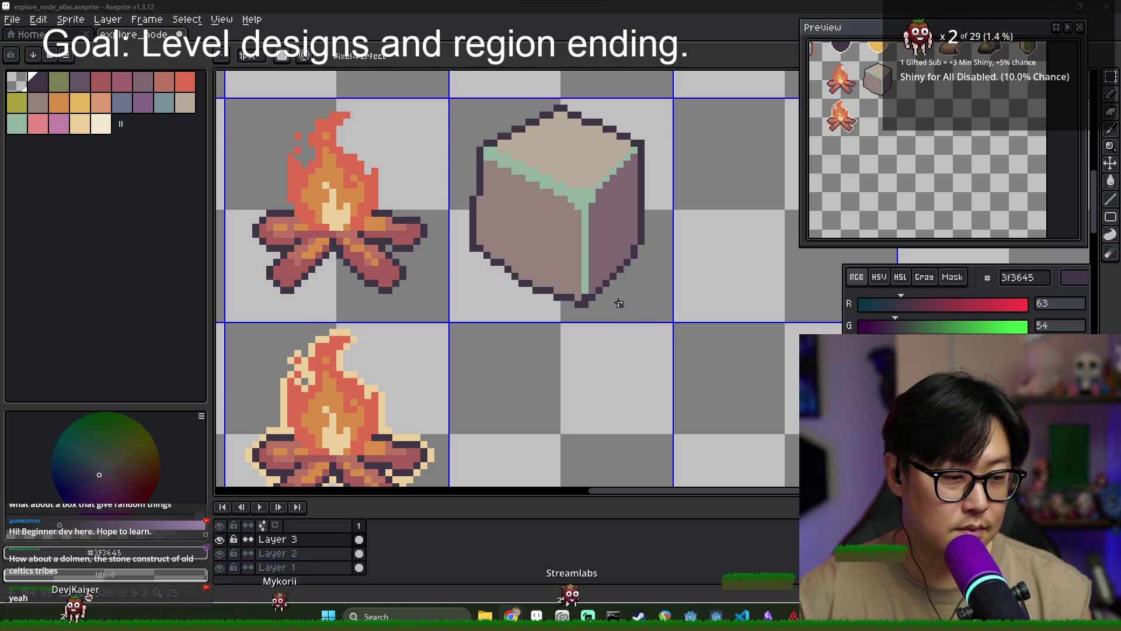
scroll(572, 266, "down", 1)
Draw a dark crack across the cube's left face and paint its upper-left outline tan
scroll(513, 232, "up", 1)
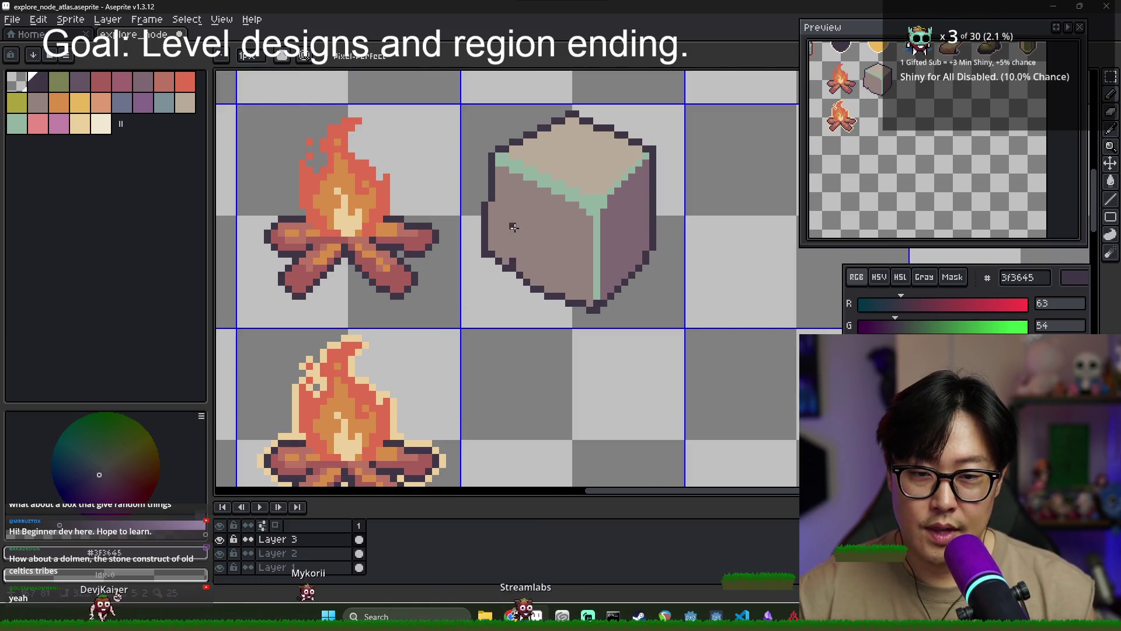
mouse_move(512, 266)
left_mouse_down()
mouse_move(512, 196)
mouse_move(598, 238)
mouse_move(641, 198)
left_mouse_up()
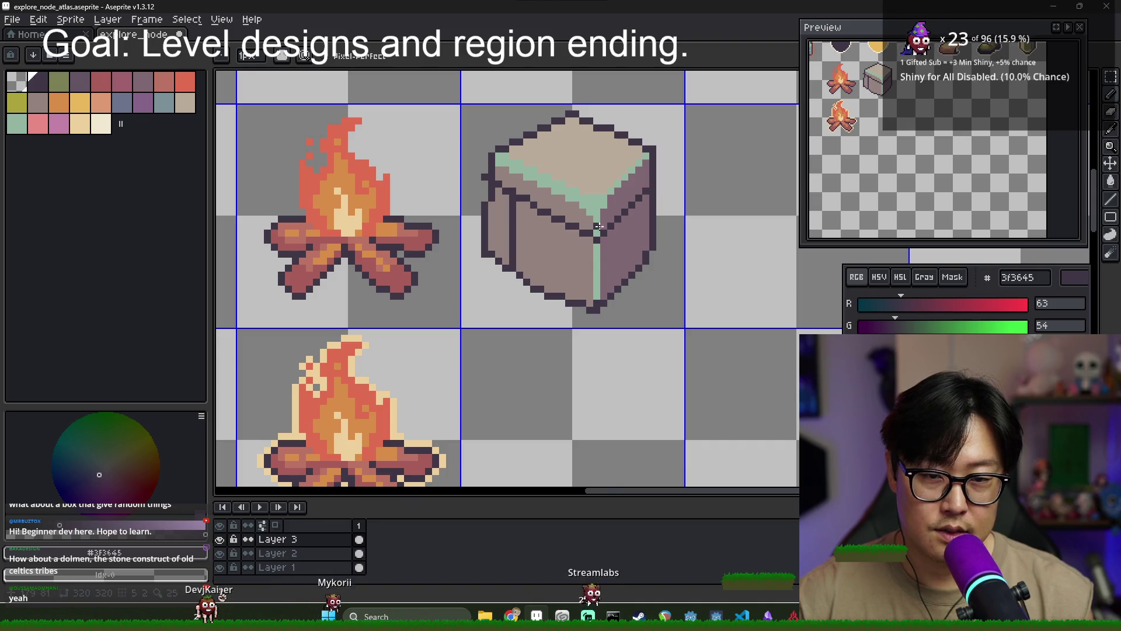
left_click(499, 163, "alt")
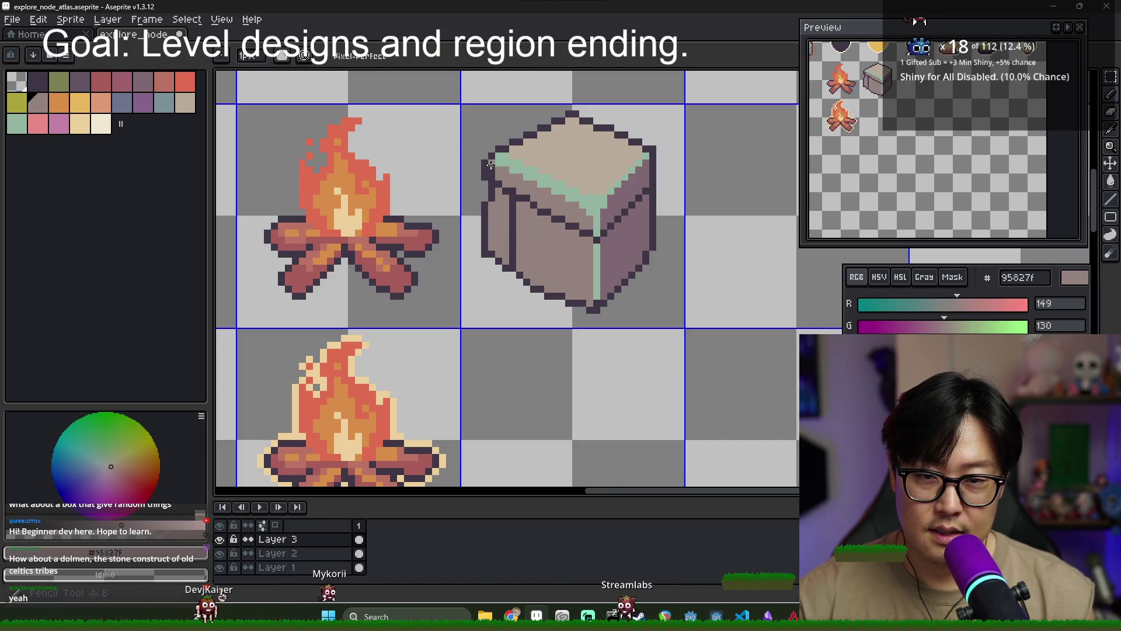
left_click(506, 143, "alt")
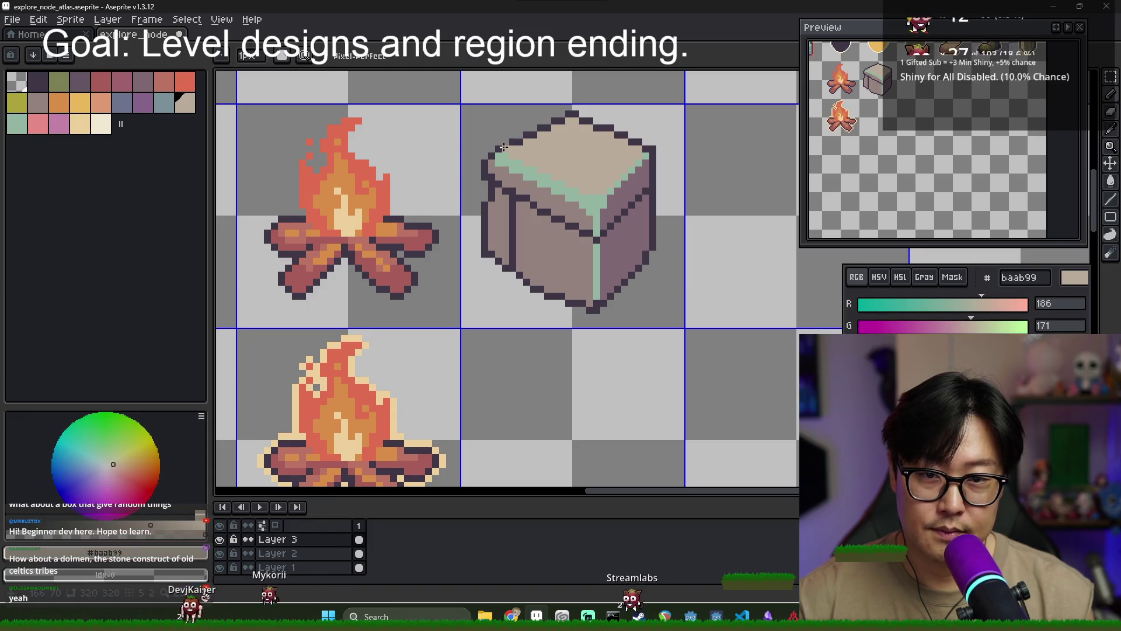
left_click_drag(506, 142, 543, 121)
Erase dark outline pixels along the top-right edge to notch it unevenly
left_click(576, 113, "alt")
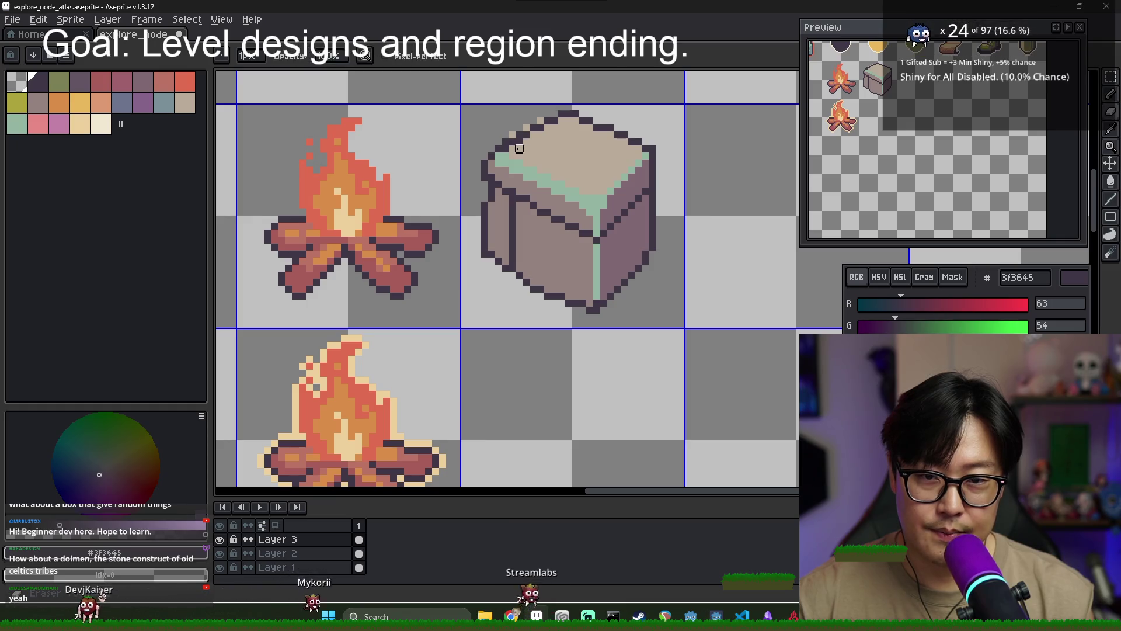
left_click(505, 150, "alt")
key("e")
key("i")
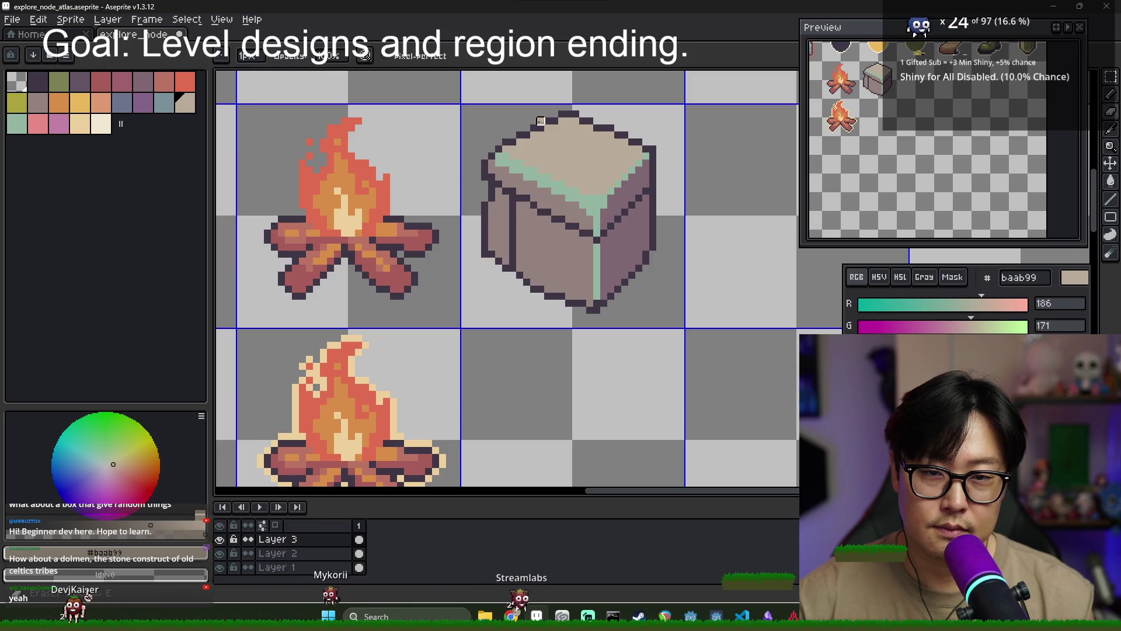
left_click(590, 117)
key("b")
key("e")
left_click_drag(591, 127, 639, 135)
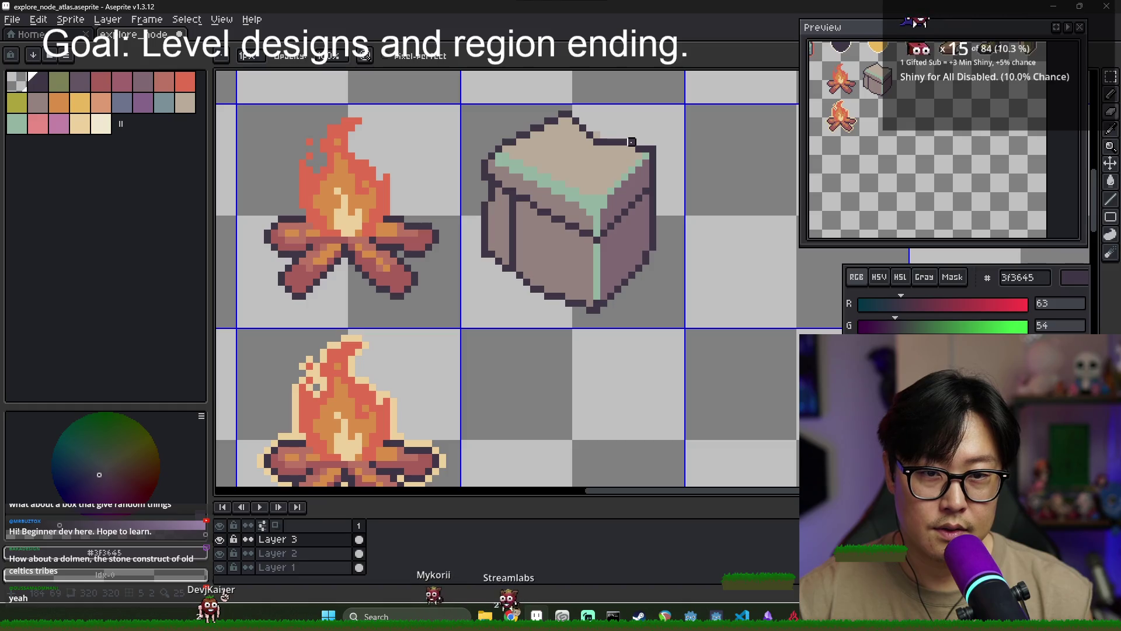
Draw a dark seam on the stone's right face and repaint the green front-corner highlight mauve
key("i")
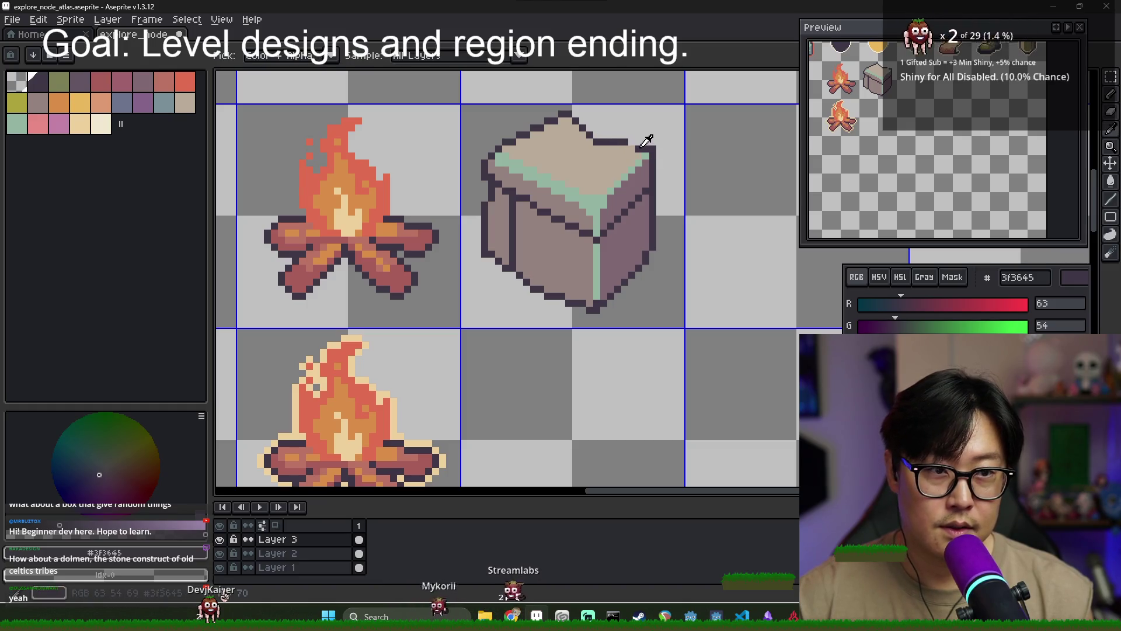
key("b")
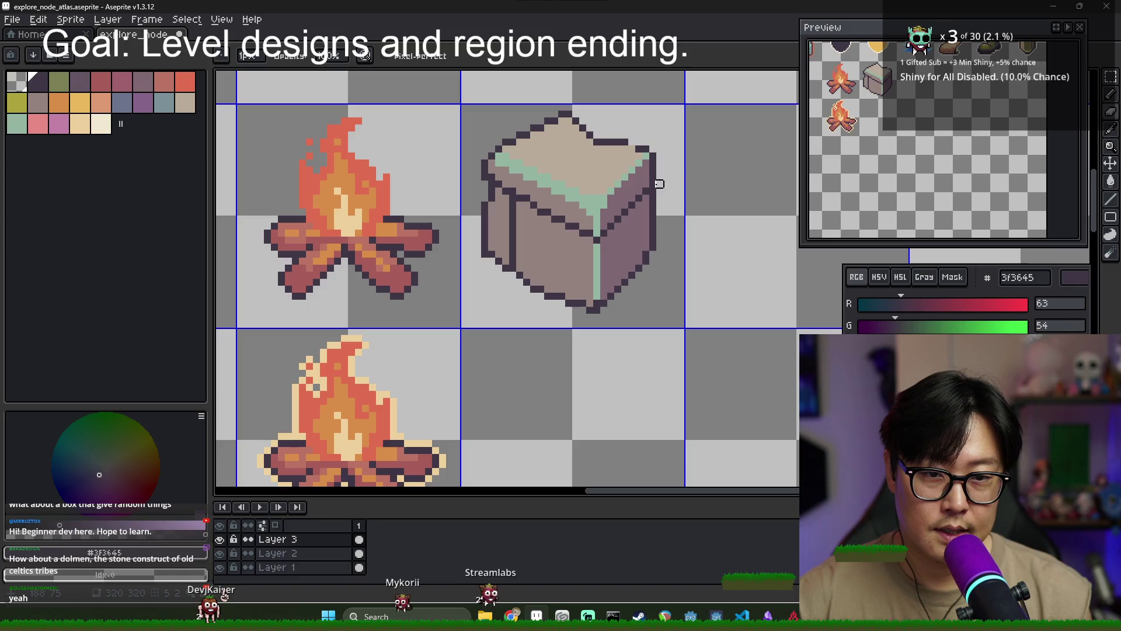
key("b")
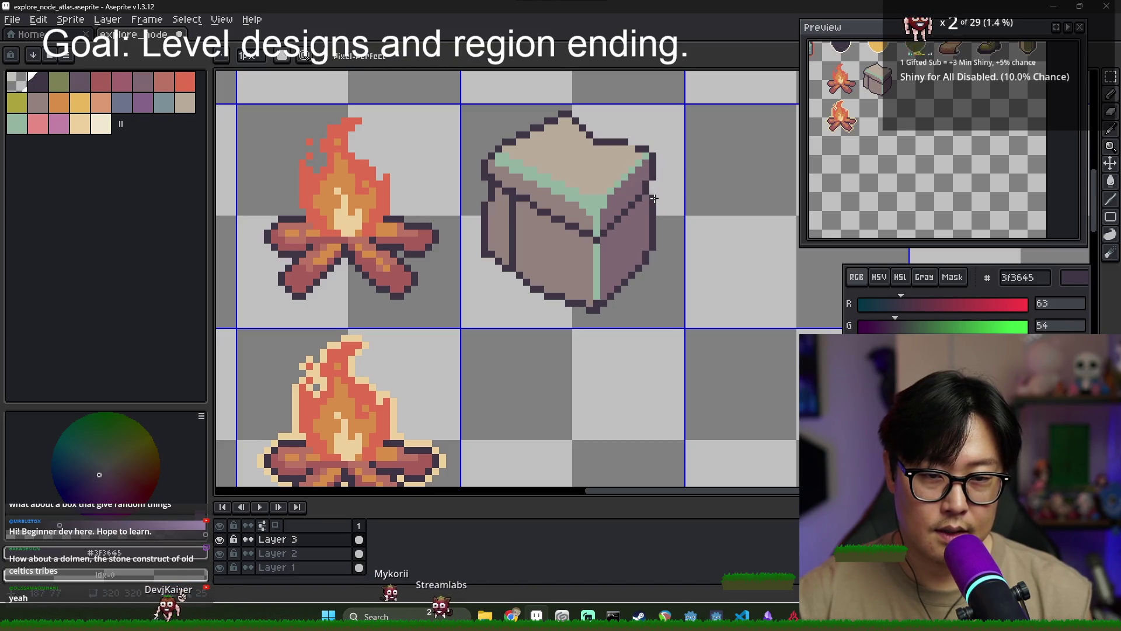
key("i")
key("b")
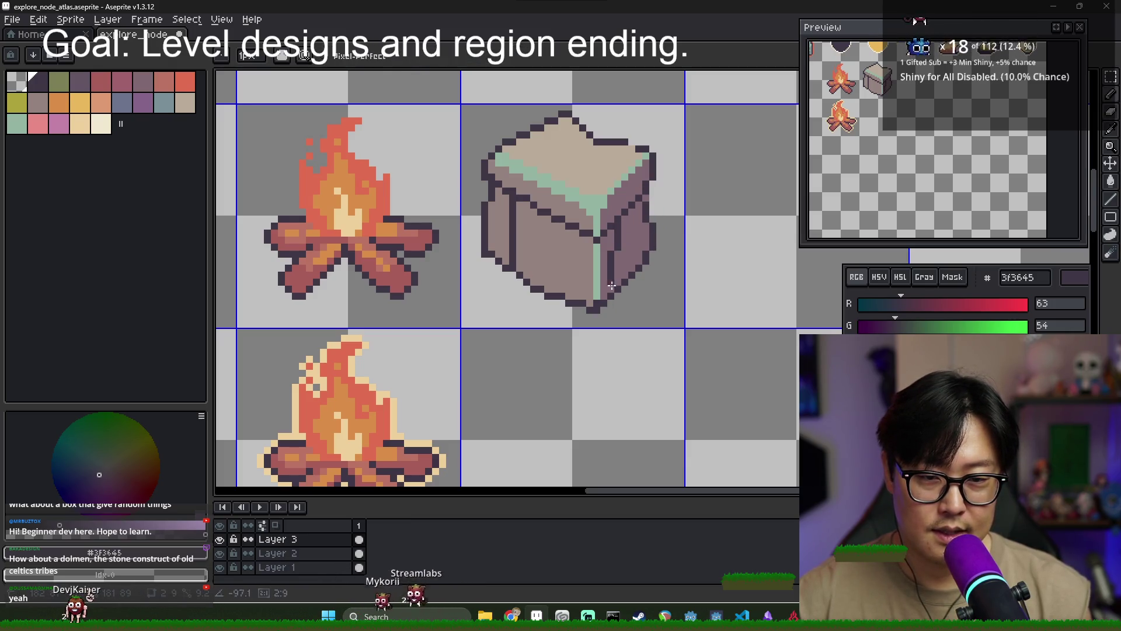
key("e")
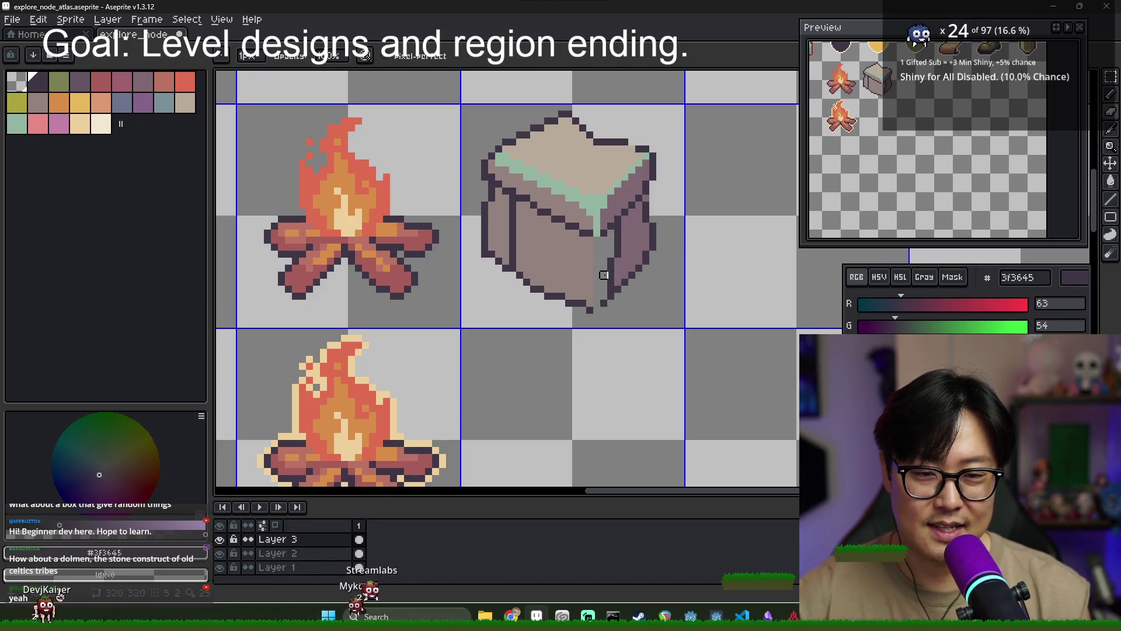
key("b")
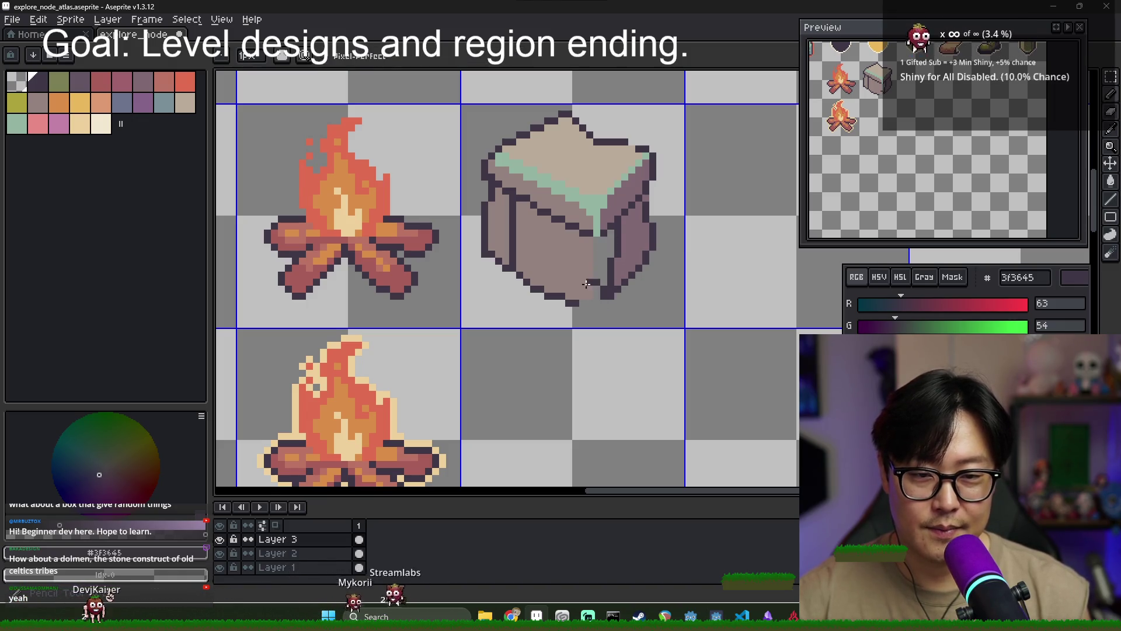
key("g")
left_click(607, 249, "alt")
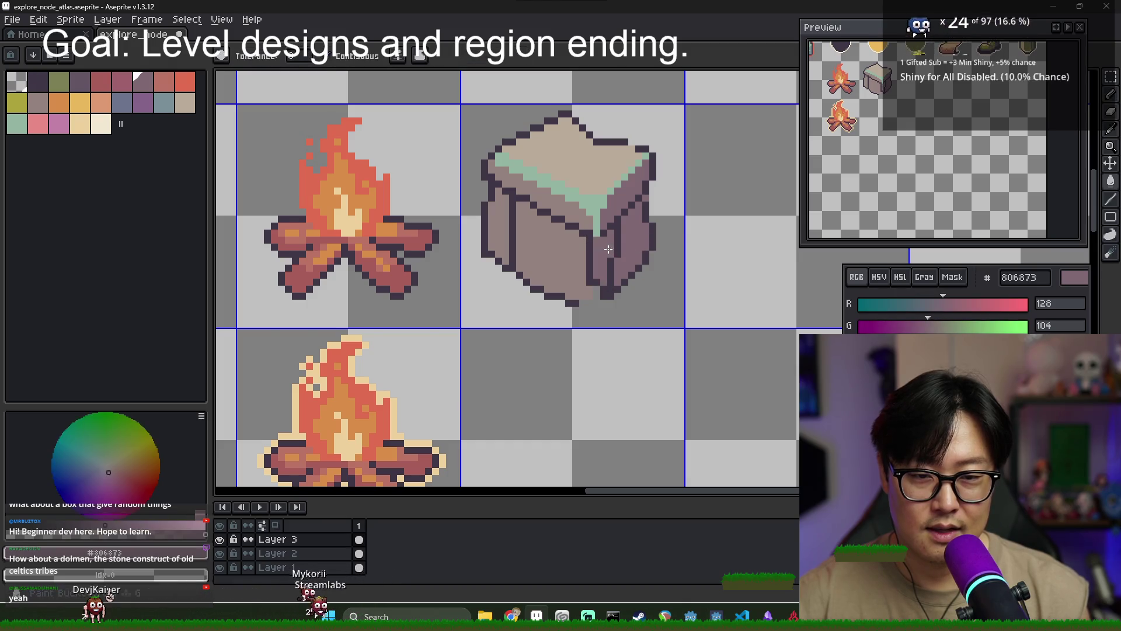
Try erasing a bottom outline pixel, undo it, and sample the outline and mauve colours
key("e")
left_click(603, 296)
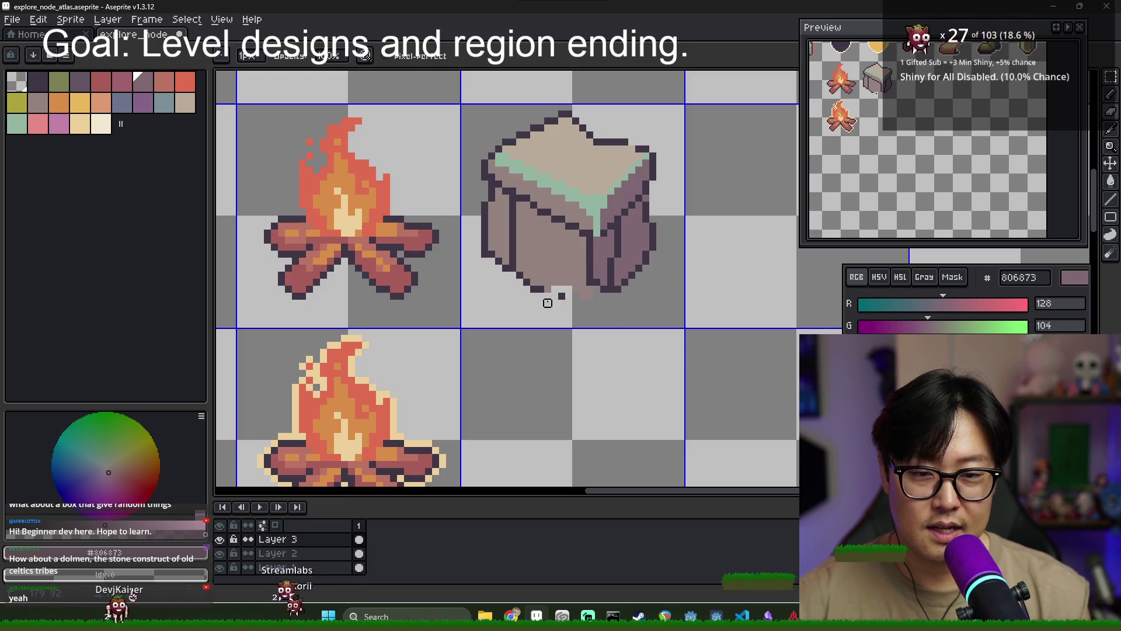
key("ctrl+z")
key("alt")
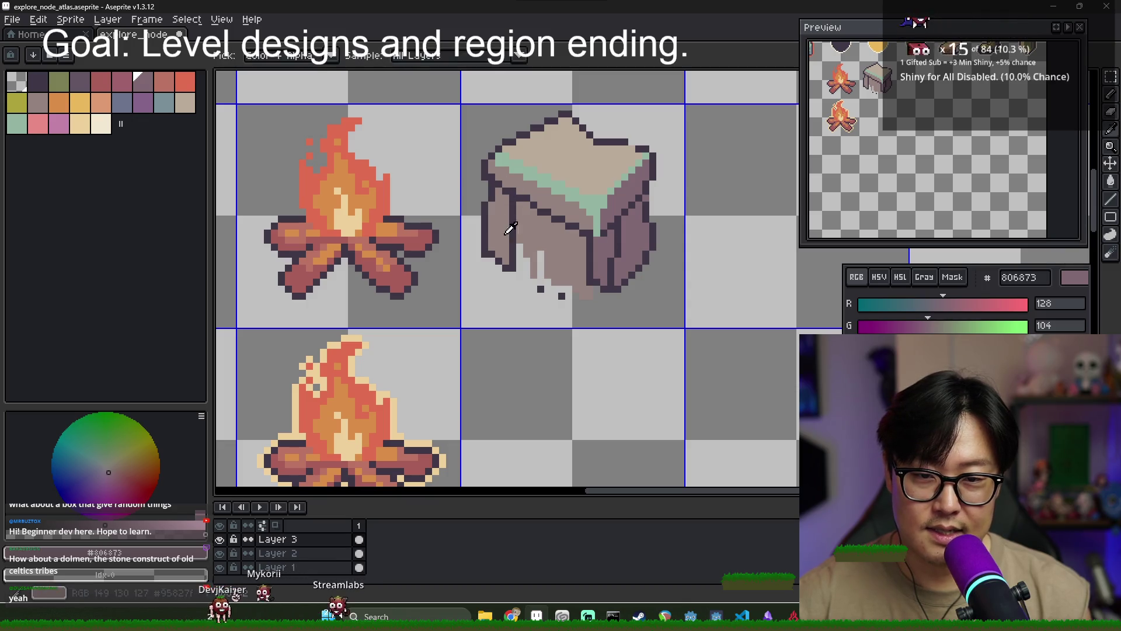
left_click(490, 222, "alt")
left_click(597, 263, "alt")
key("e")
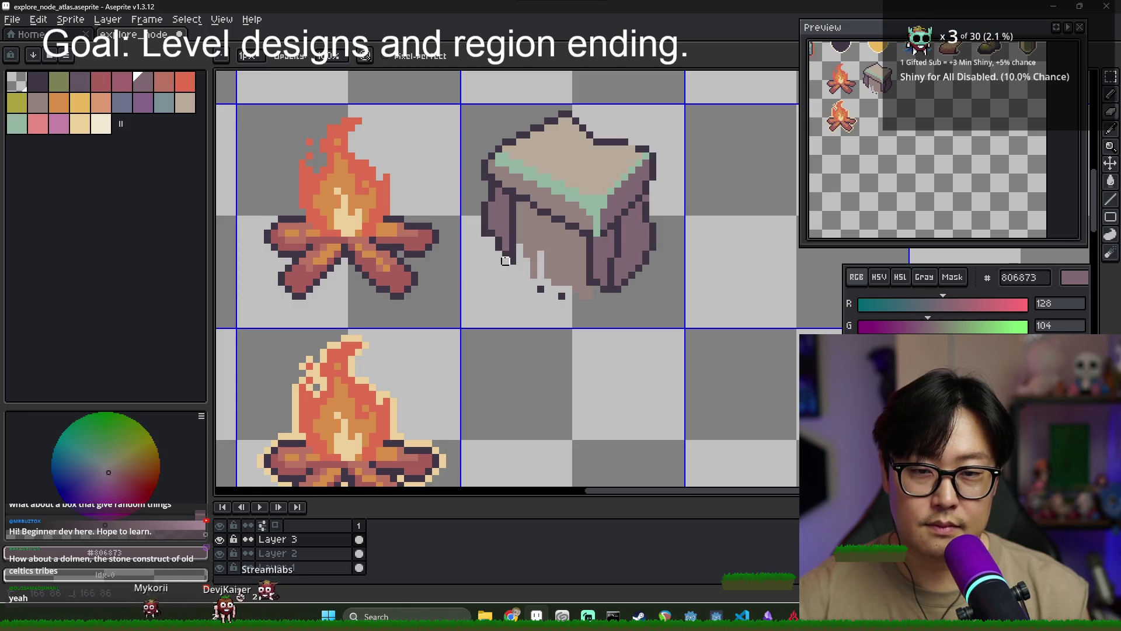
left_click(512, 247, "alt")
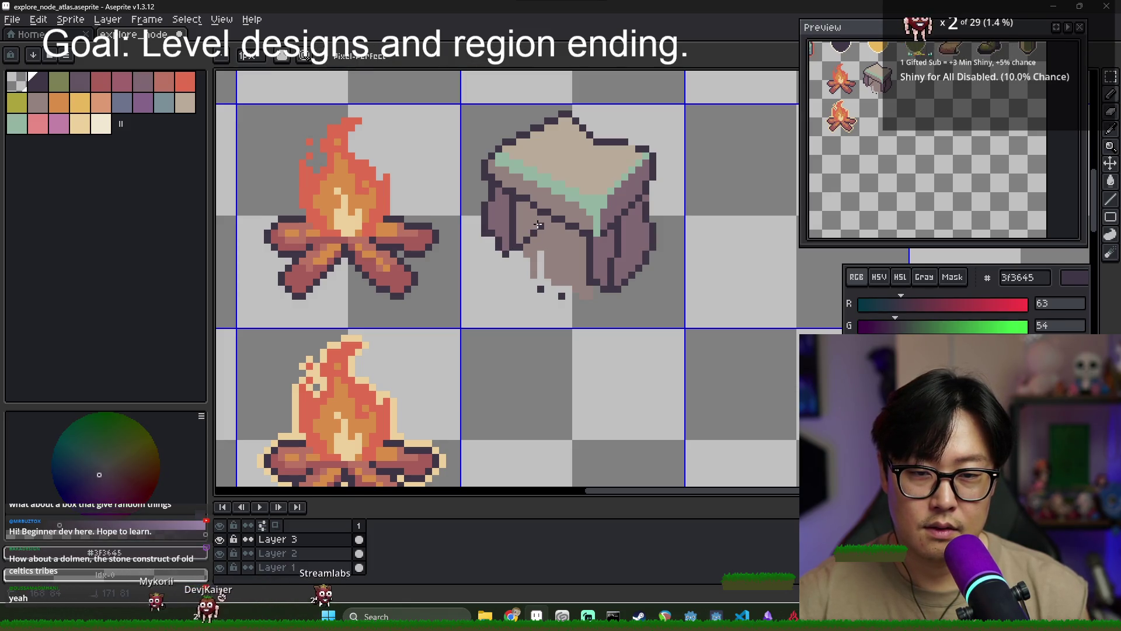
left_click(605, 247, "alt")
Magic-wand select and delete the beige fill under the dolmen, clearing stray dark pixels
key("w")
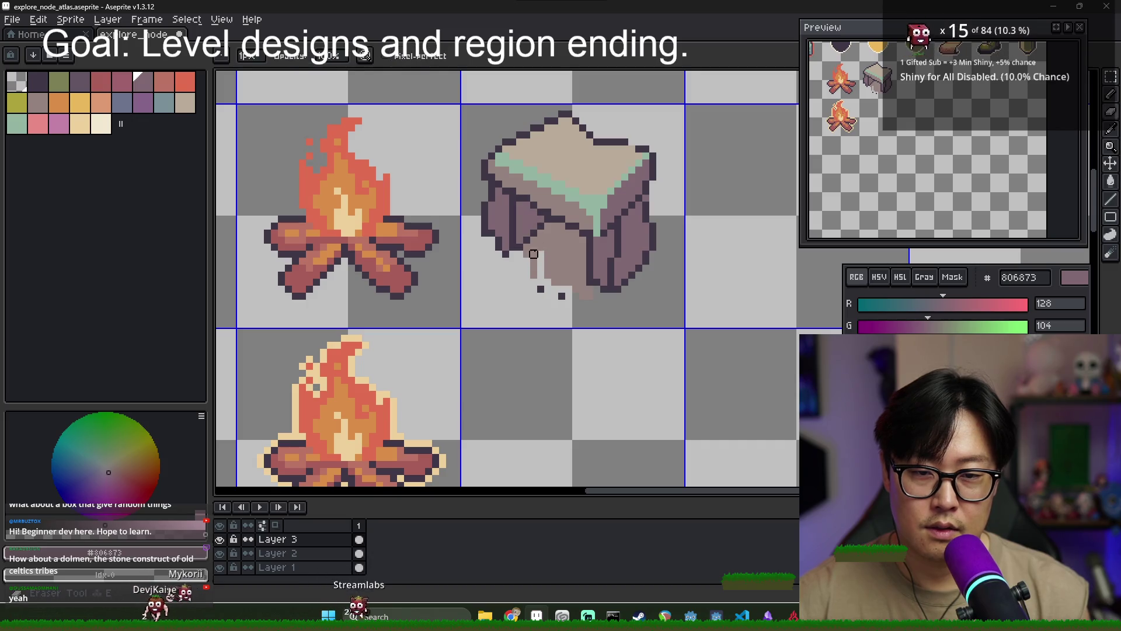
left_click(582, 262)
key("Delete")
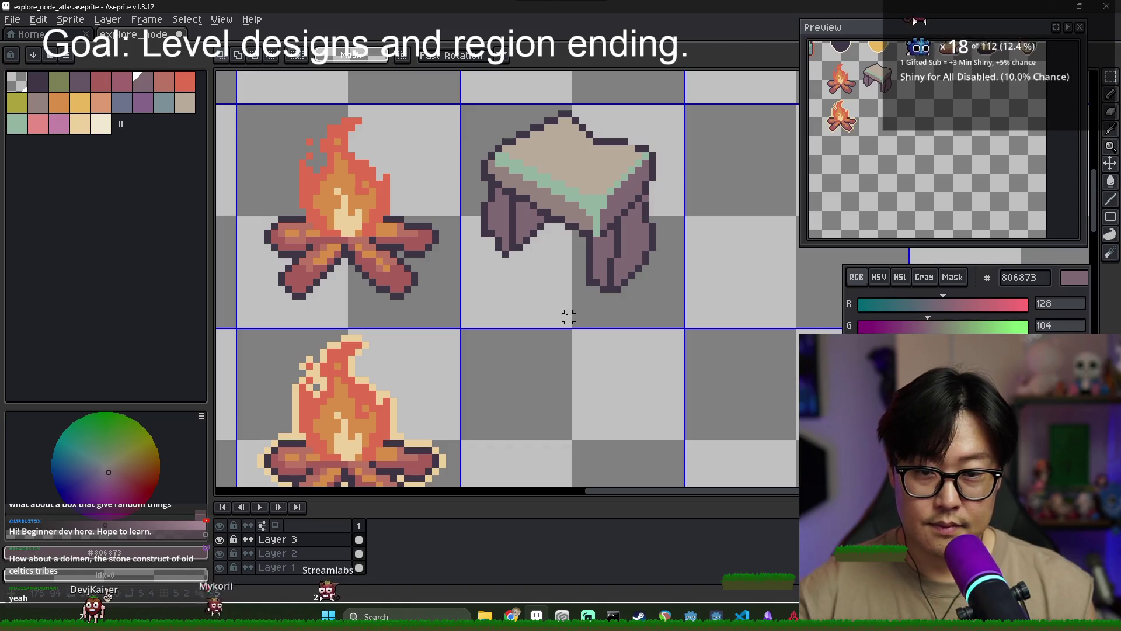
key("m")
left_click(519, 213, "alt")
Fill the dolmen's left leg face with lighter mauve and shade the right leg's inner face
key("g")
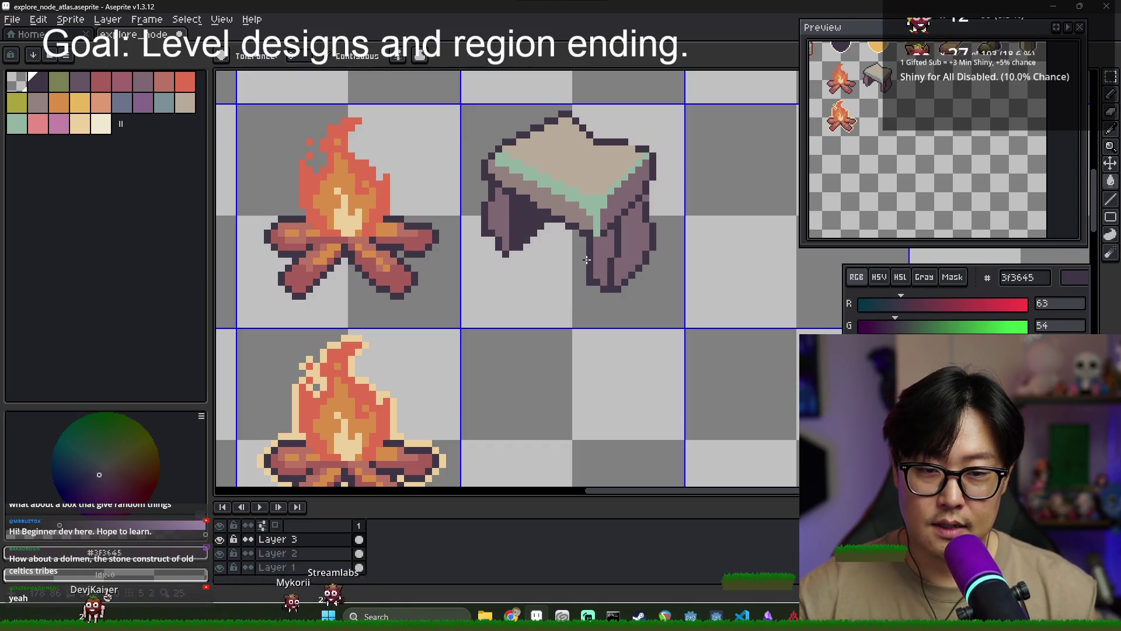
scroll(531, 233, "down", 1)
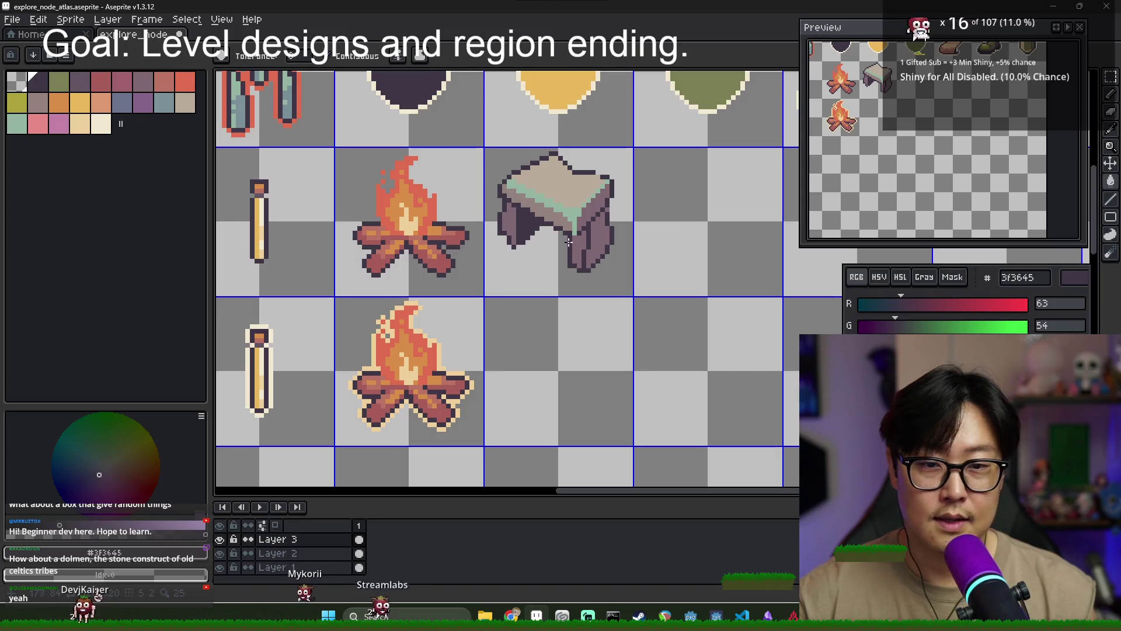
scroll(546, 228, "up", 2)
left_click(502, 227, "alt")
left_click(502, 234)
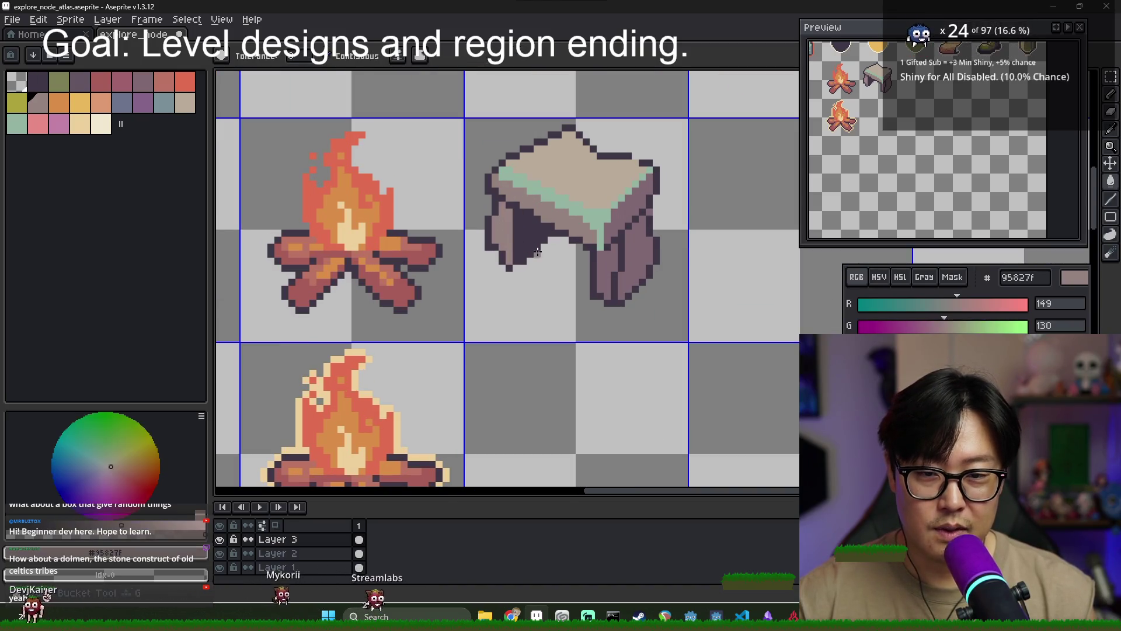
left_click(599, 269)
left_click(639, 248, "alt")
scroll(501, 199, "up", 2)
key("b")
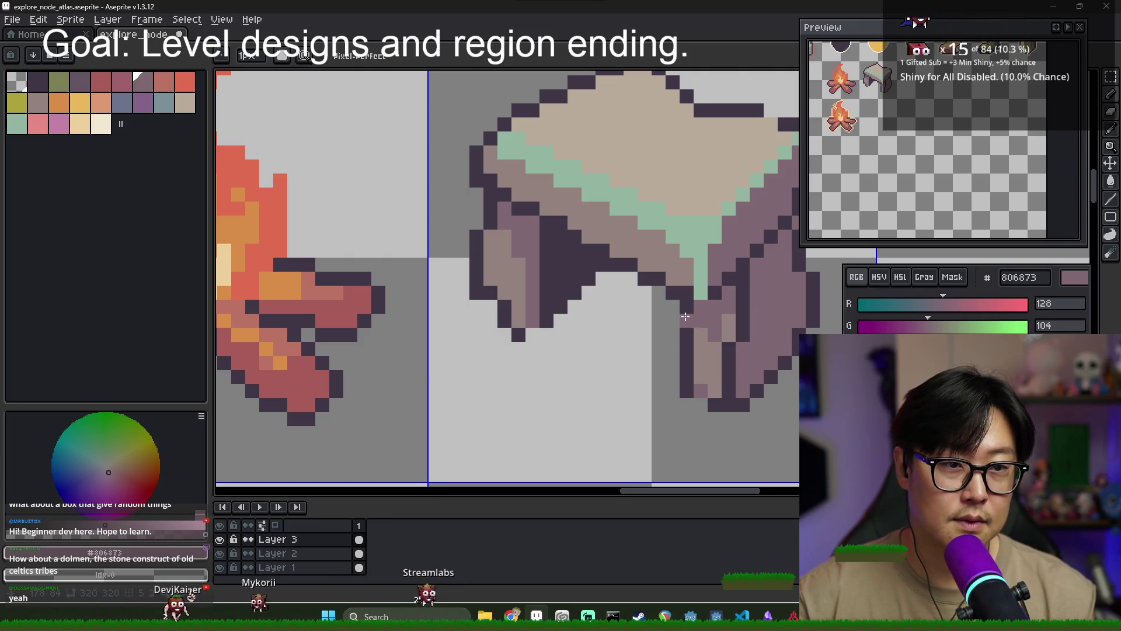
left_click(711, 267, "alt")
Paint a highlight stripe down the right leg, trying mint and tan before settling on lighter mauve
left_click_drag(742, 304, 730, 408)
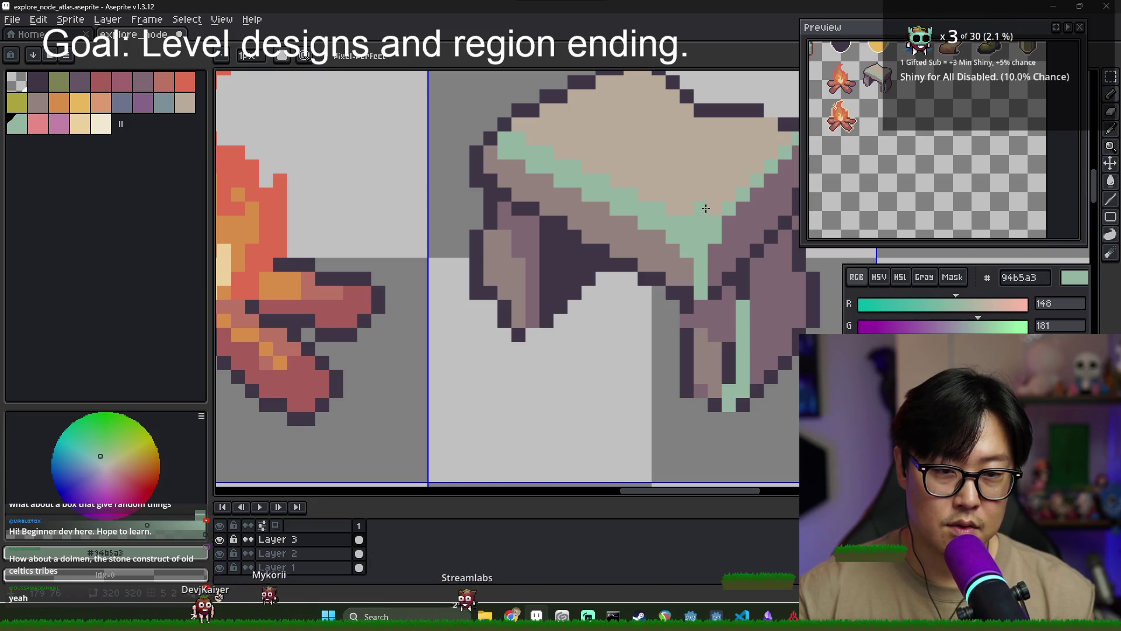
left_click(706, 209, "alt")
scroll(772, 338, "down", 1)
left_click_drag(751, 321, 745, 369)
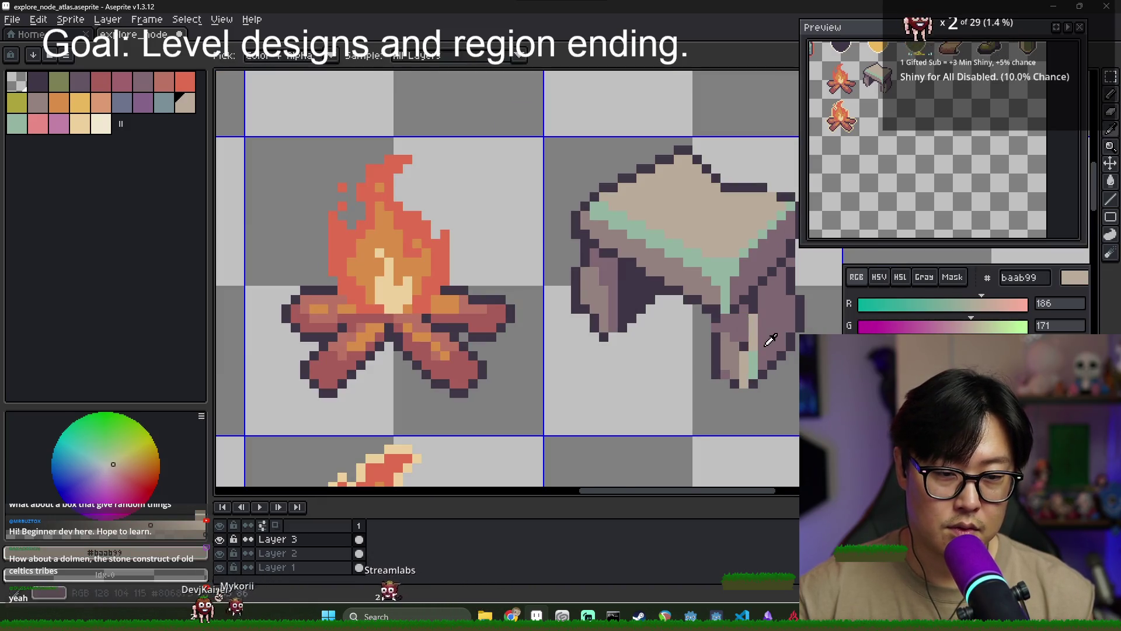
left_click(753, 373, "alt")
left_click(757, 383, "alt")
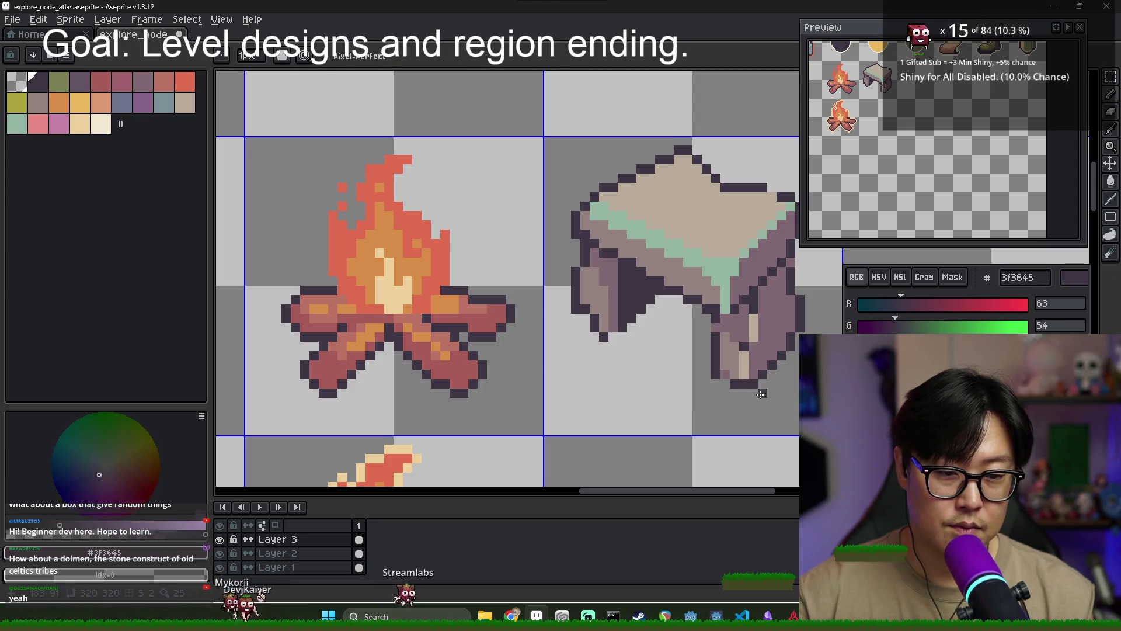
scroll(747, 310, "up", 1)
left_click(753, 351, "alt")
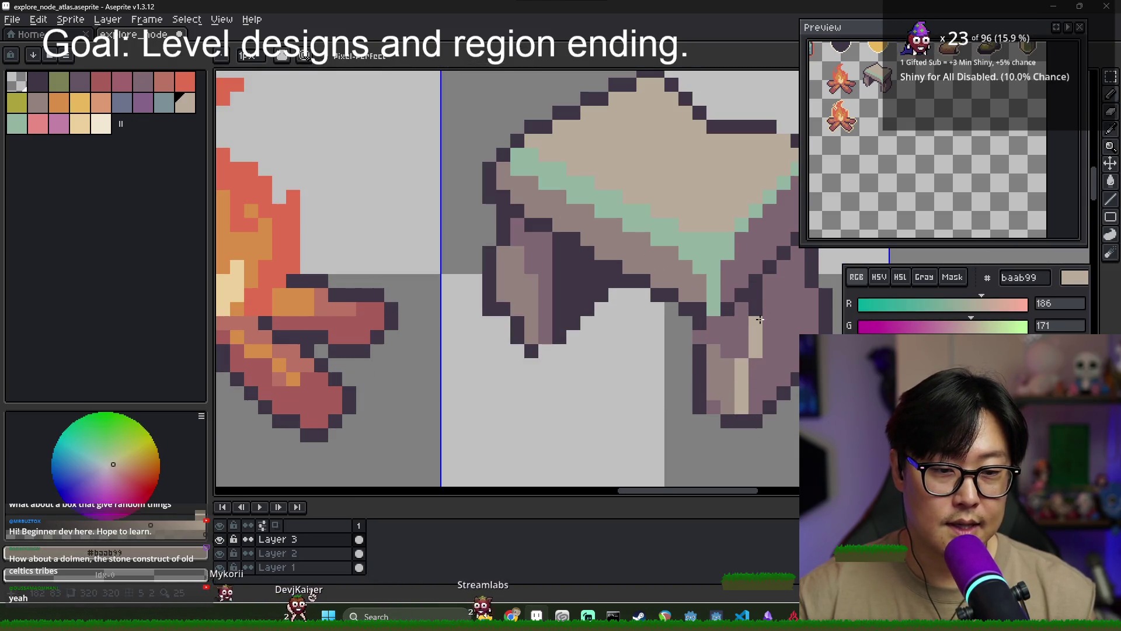
key("alt")
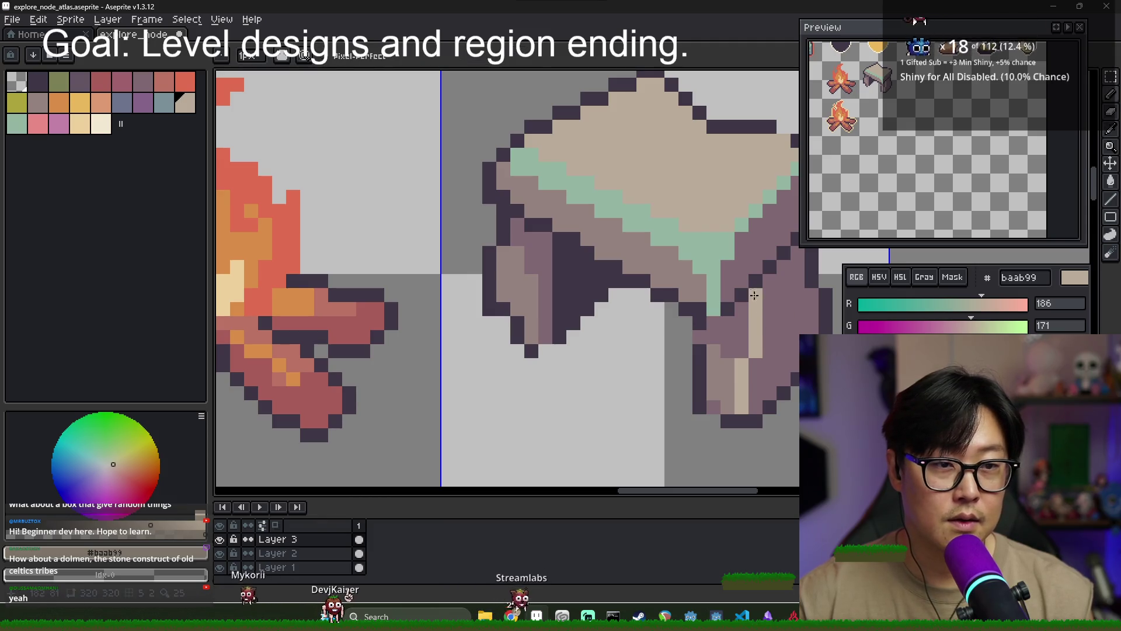
left_click(757, 318, "alt")
left_click_drag(755, 295, 756, 338)
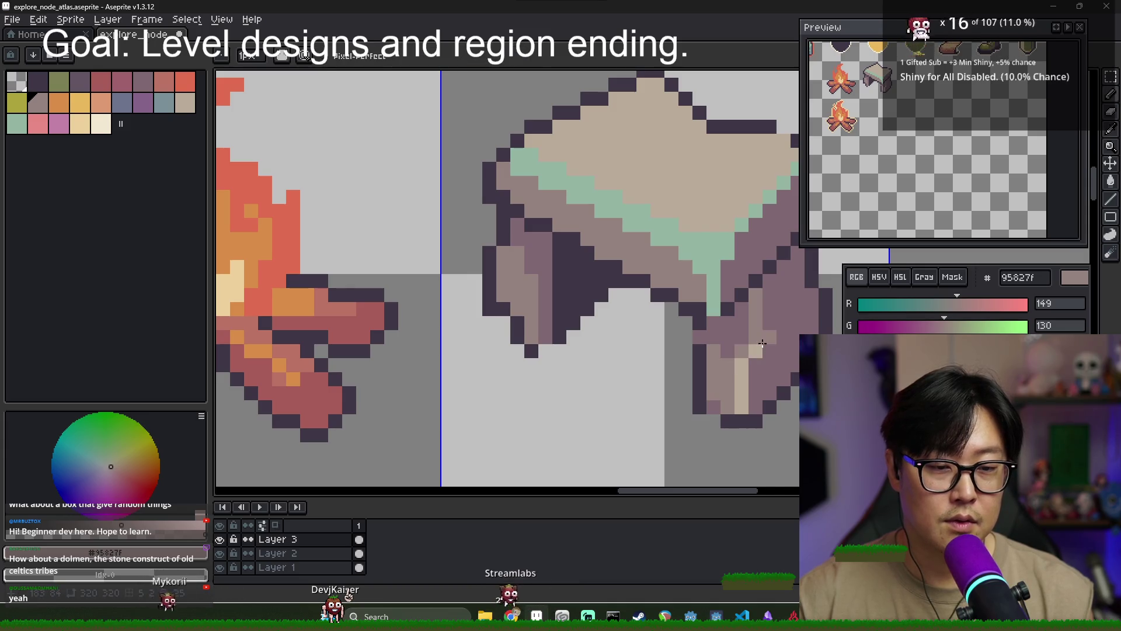
left_click(755, 367, "alt")
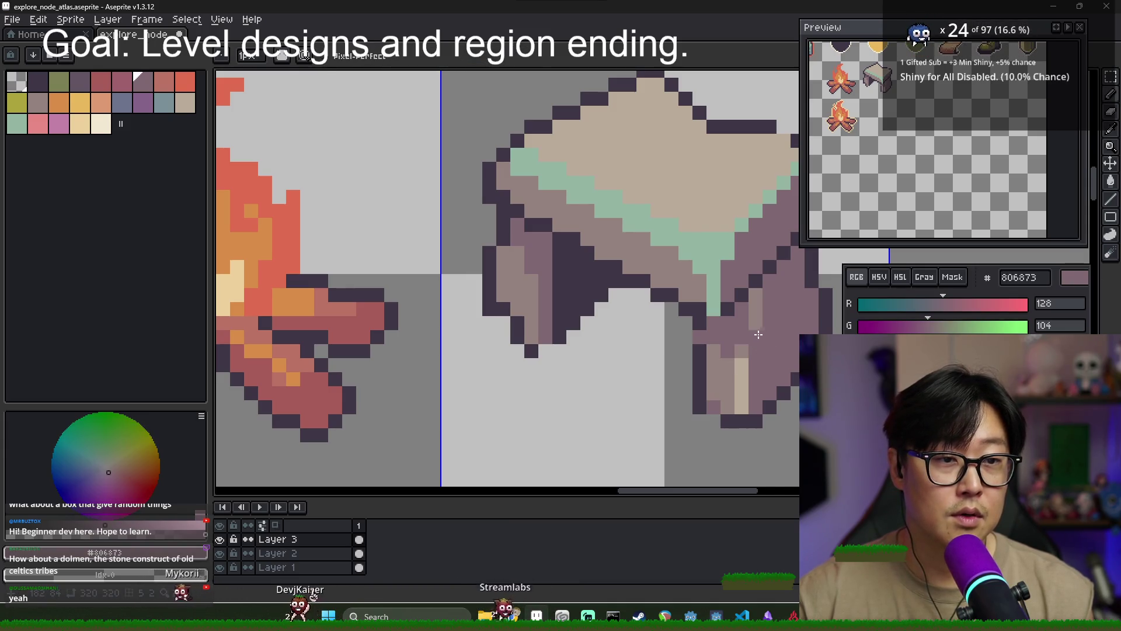
Add a lighter pixel on the right leg and repaint the mint pixels under the slab mauve
scroll(760, 301, "down", 2)
left_click_drag(761, 301, 682, 315)
left_click(681, 314, "alt")
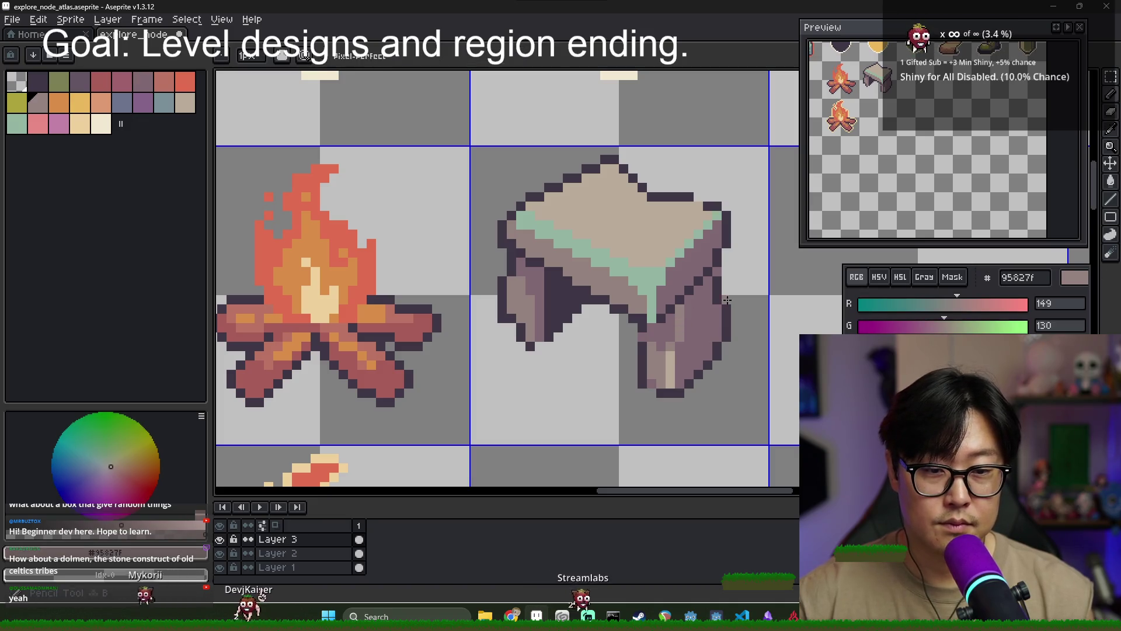
left_click(703, 320)
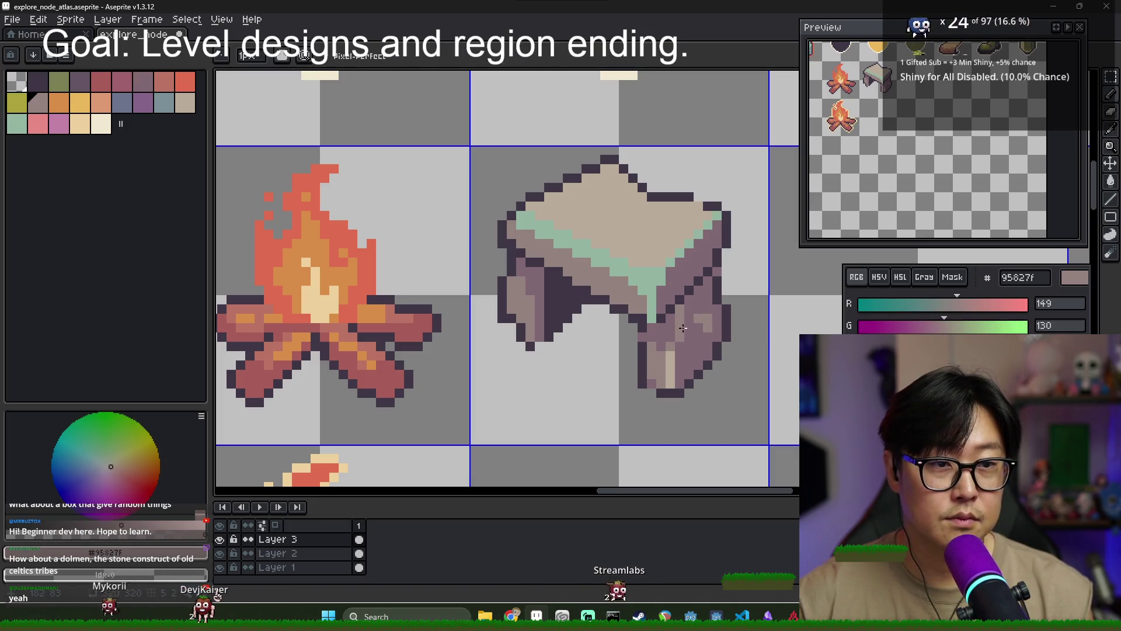
left_click(694, 346, "alt")
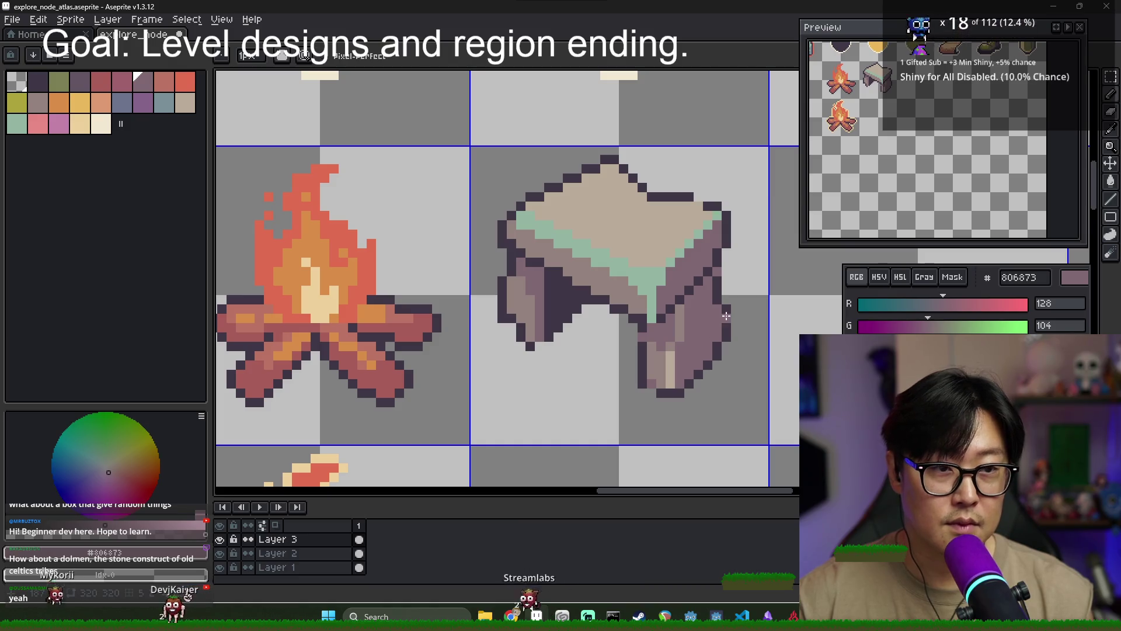
key("alt")
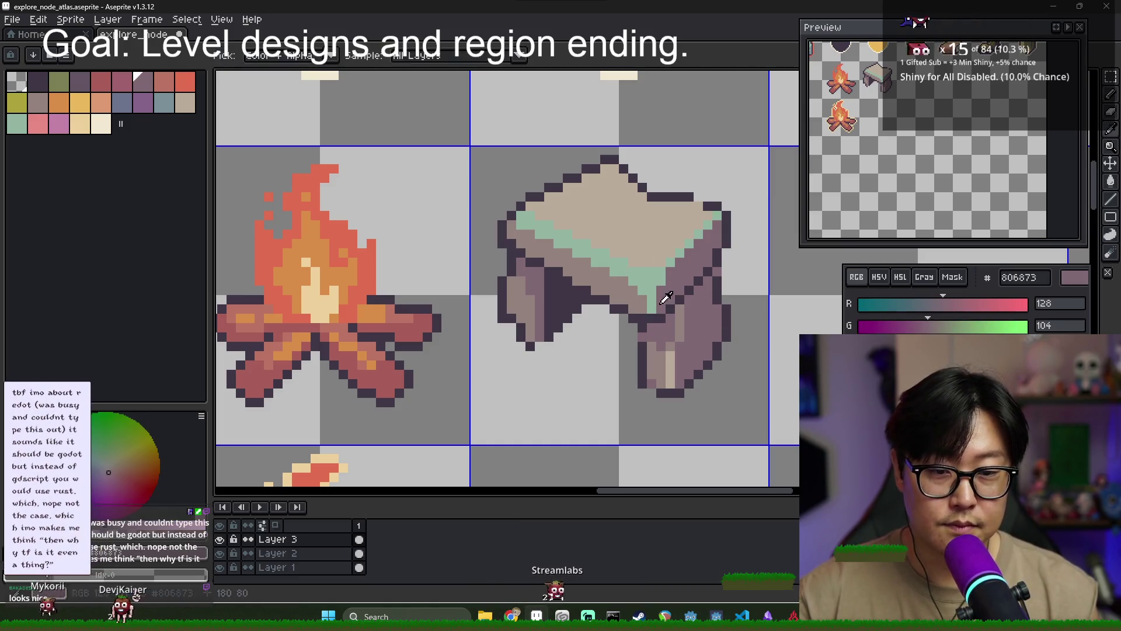
left_click_drag(653, 305, 642, 290)
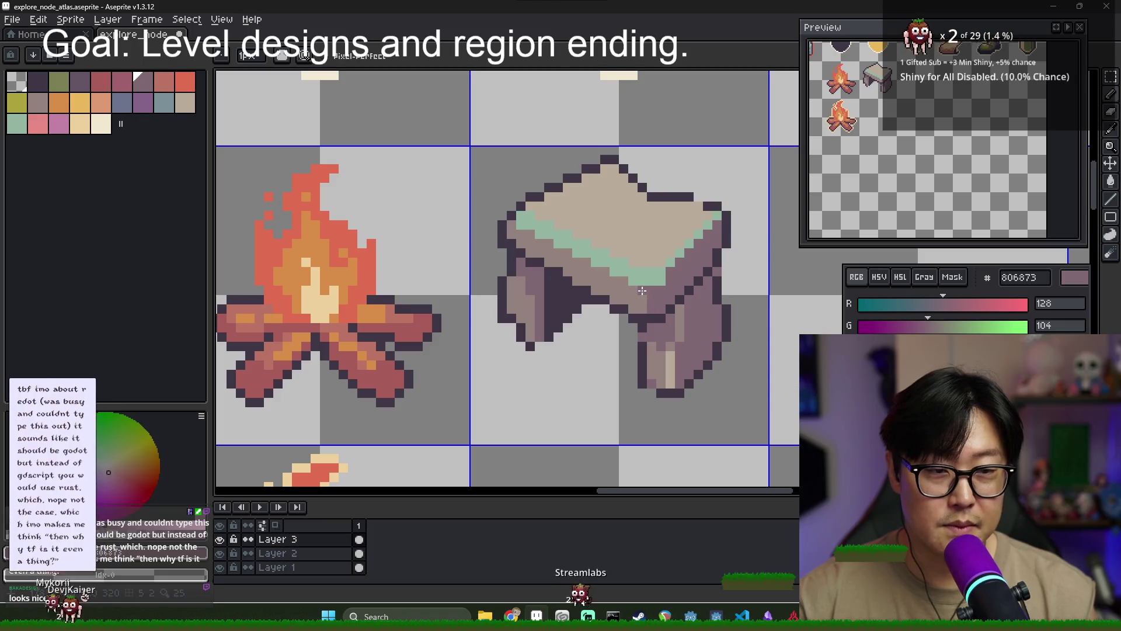
left_click(656, 290, "alt")
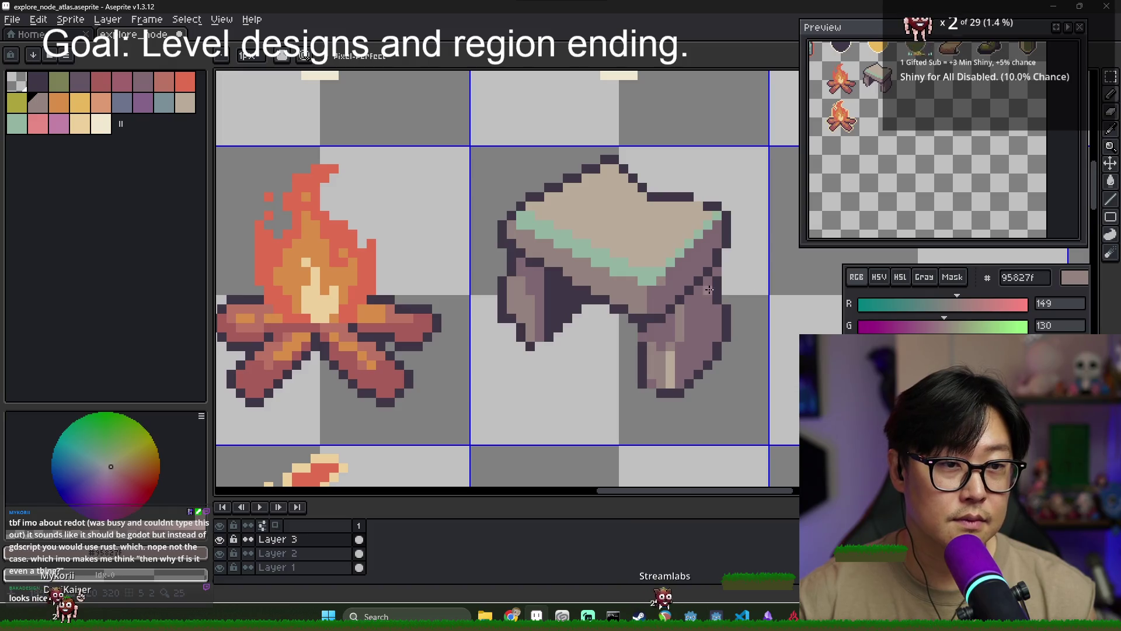
Touch up the right leg's shading with mid mauve, sampling outline and leg colours
scroll(653, 234, "down", 2)
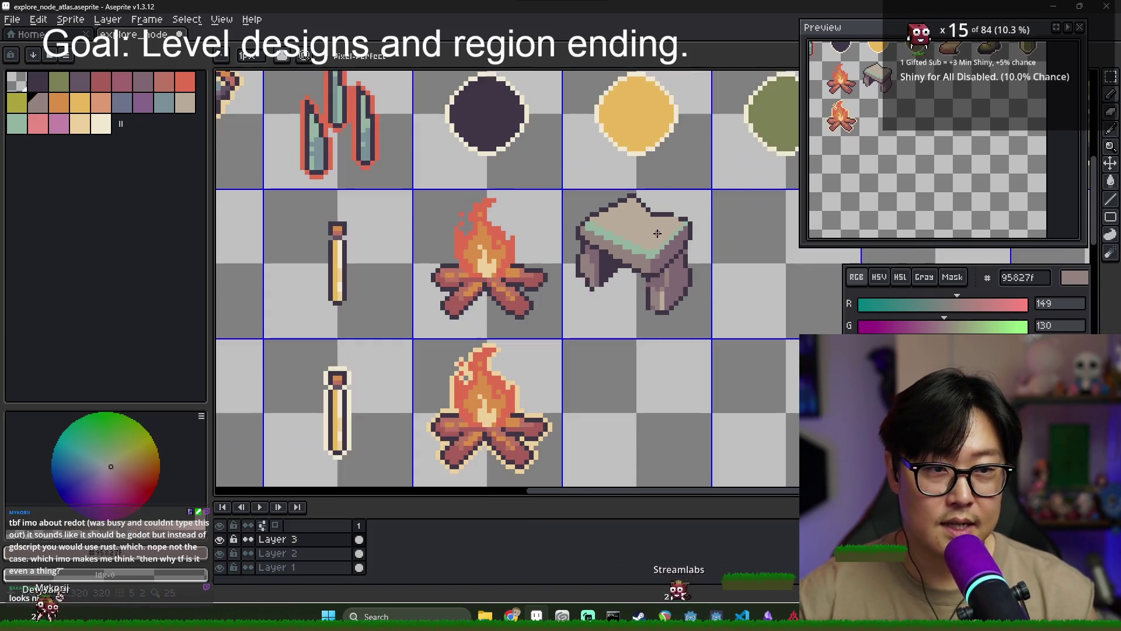
scroll(678, 277, "up", 2)
left_click(635, 286, "alt")
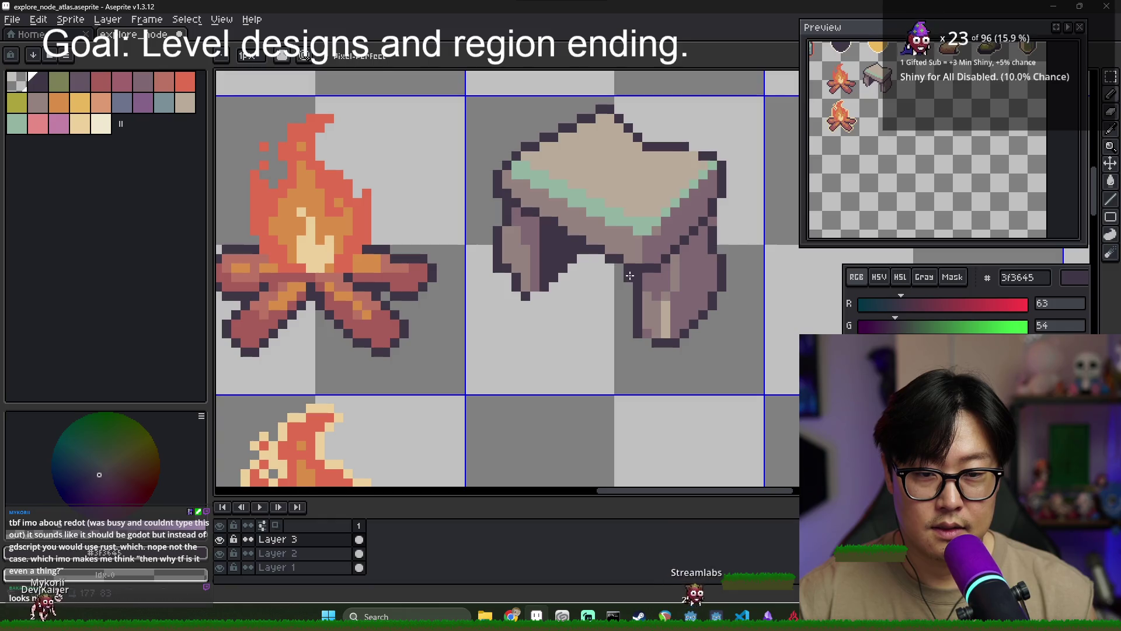
left_click(637, 279, "alt")
left_click(674, 268, "alt")
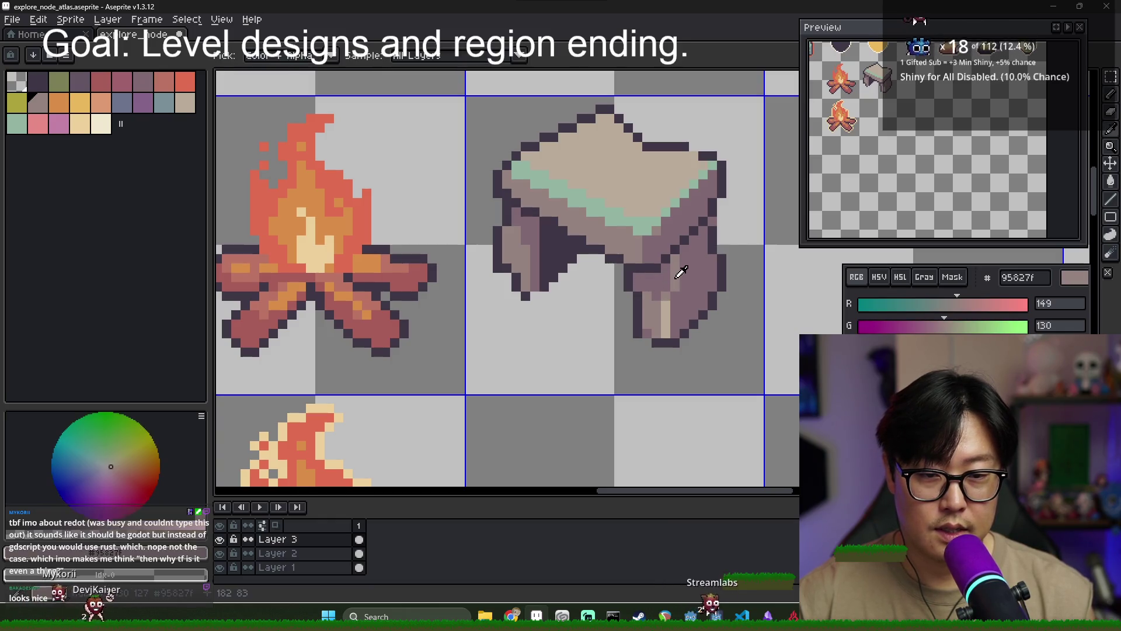
left_click(674, 266, "alt")
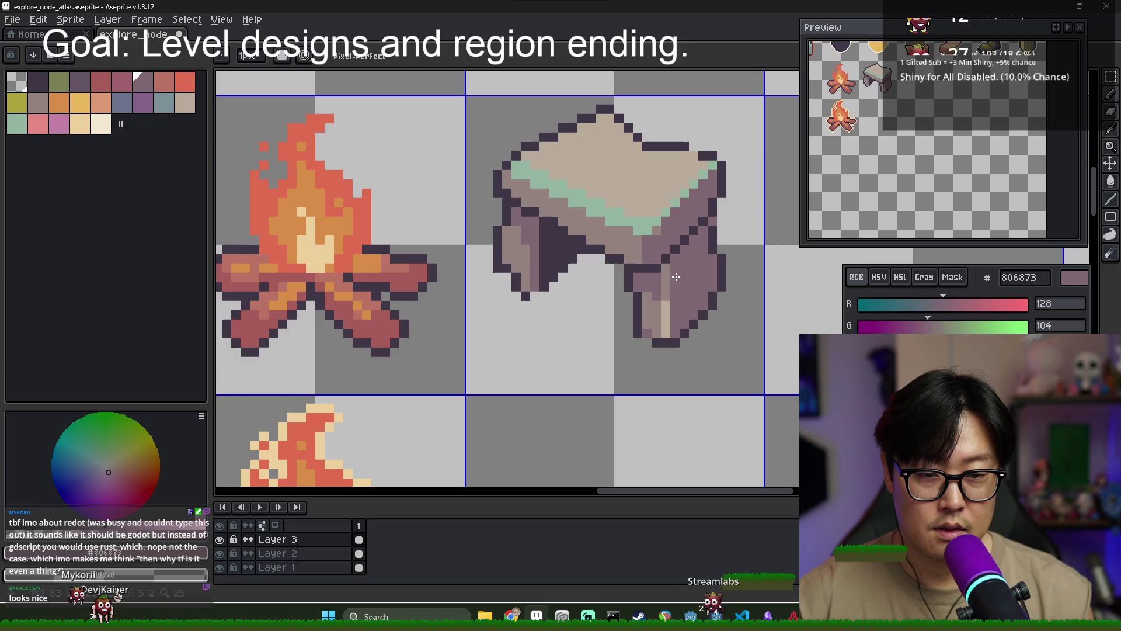
left_click(668, 314, "alt")
left_click(671, 325, "alt")
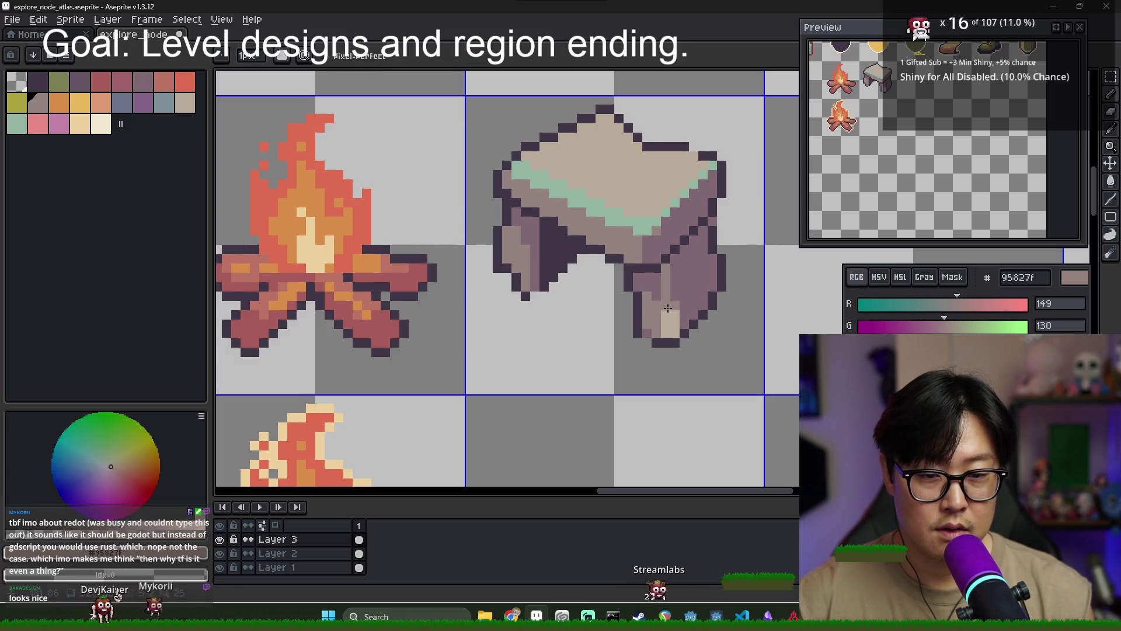
left_click(674, 318, "alt")
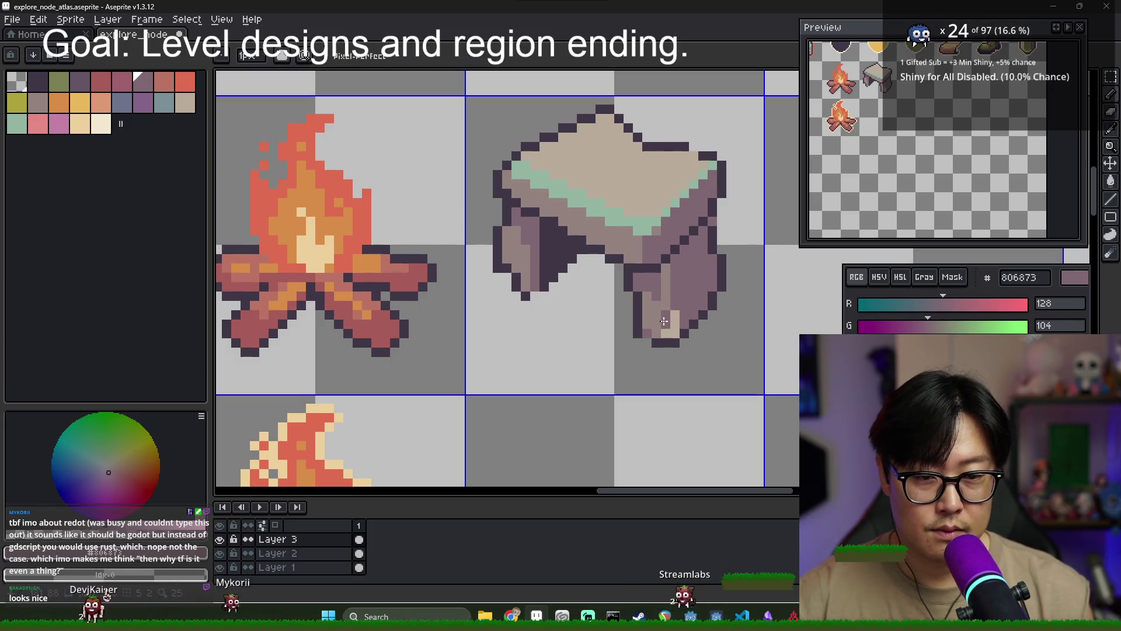
left_click(655, 311, "alt")
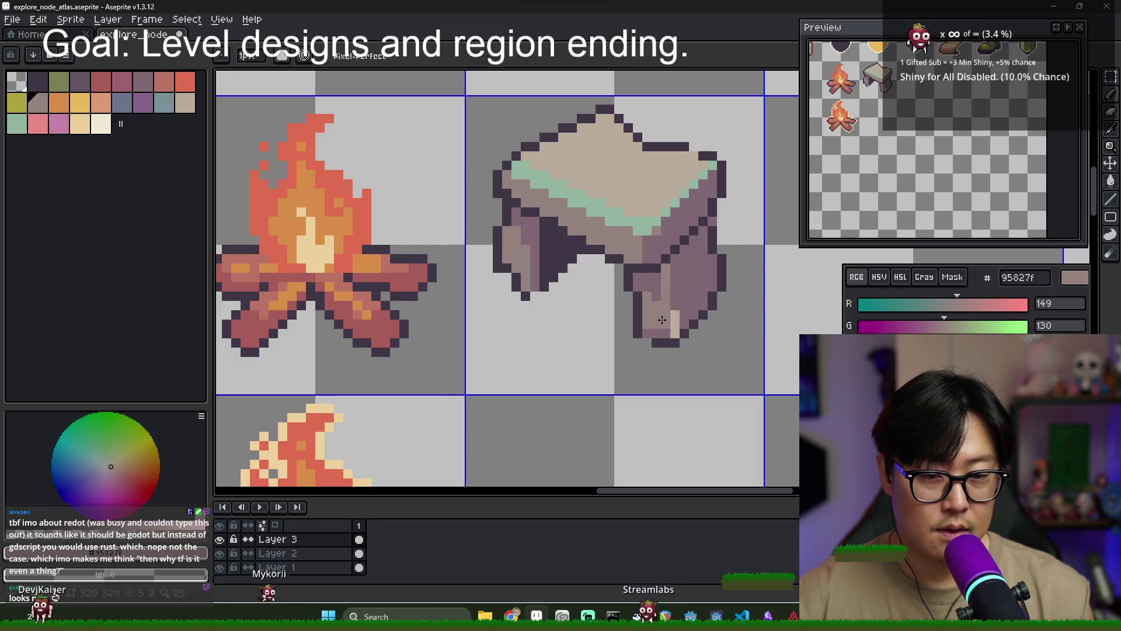
left_click(637, 328, "alt")
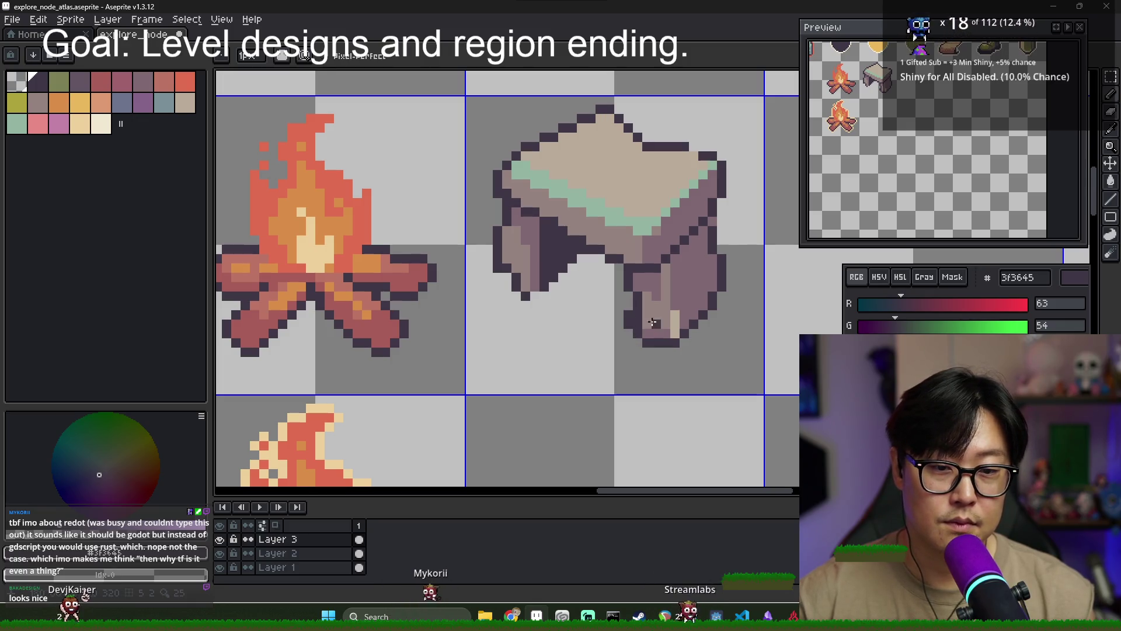
left_click(637, 328, "alt")
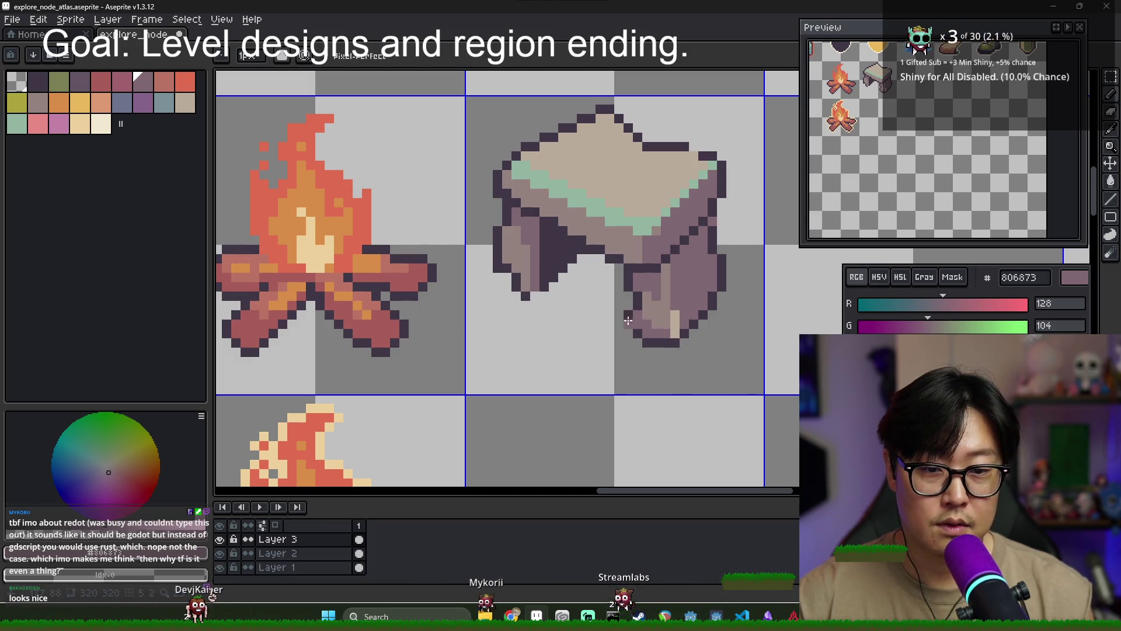
key("w")
key("e")
left_click(628, 315, "alt")
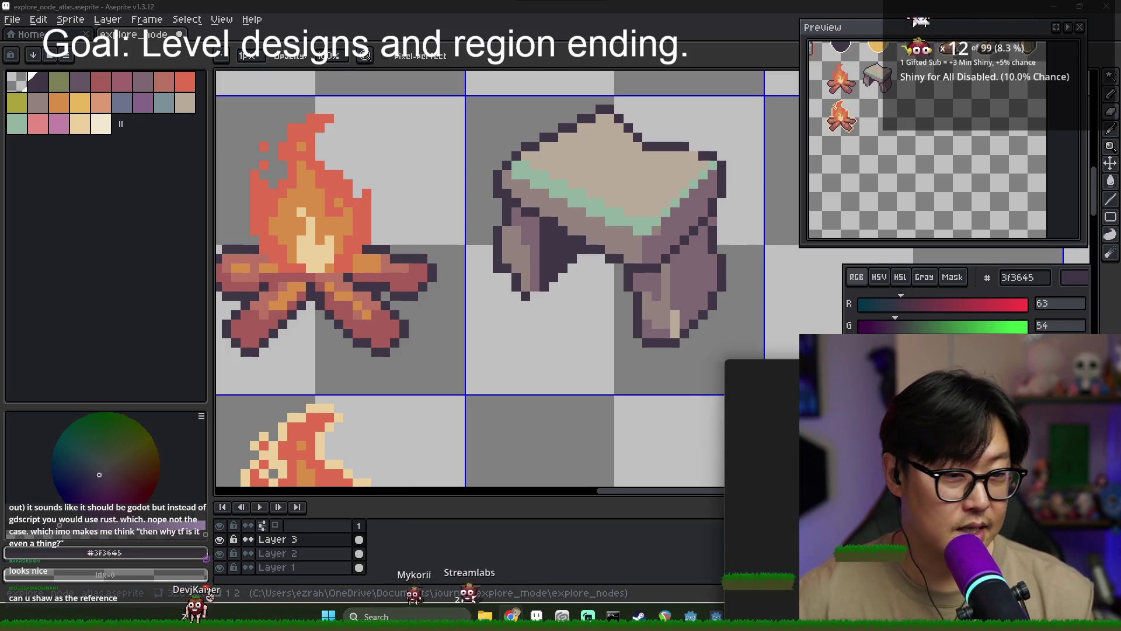
key("alt+Tab")
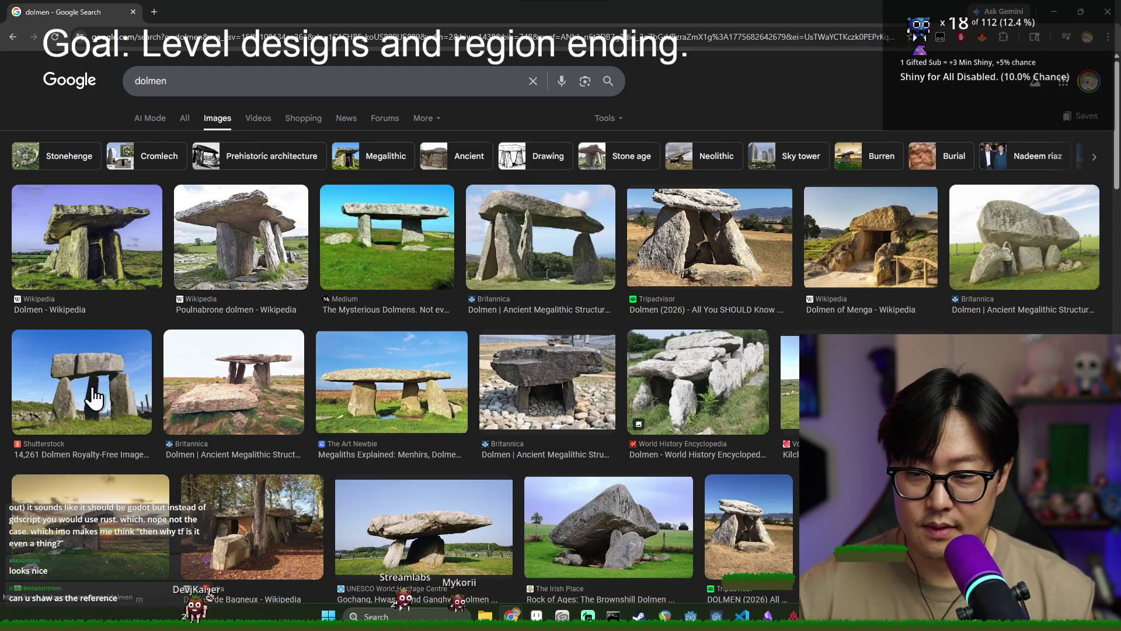
Browse the Google Images results for 'dolmen', then return to the Aseprite sprite sheet
scroll(525, 426, "down", 3)
scroll(377, 374, "up", 3)
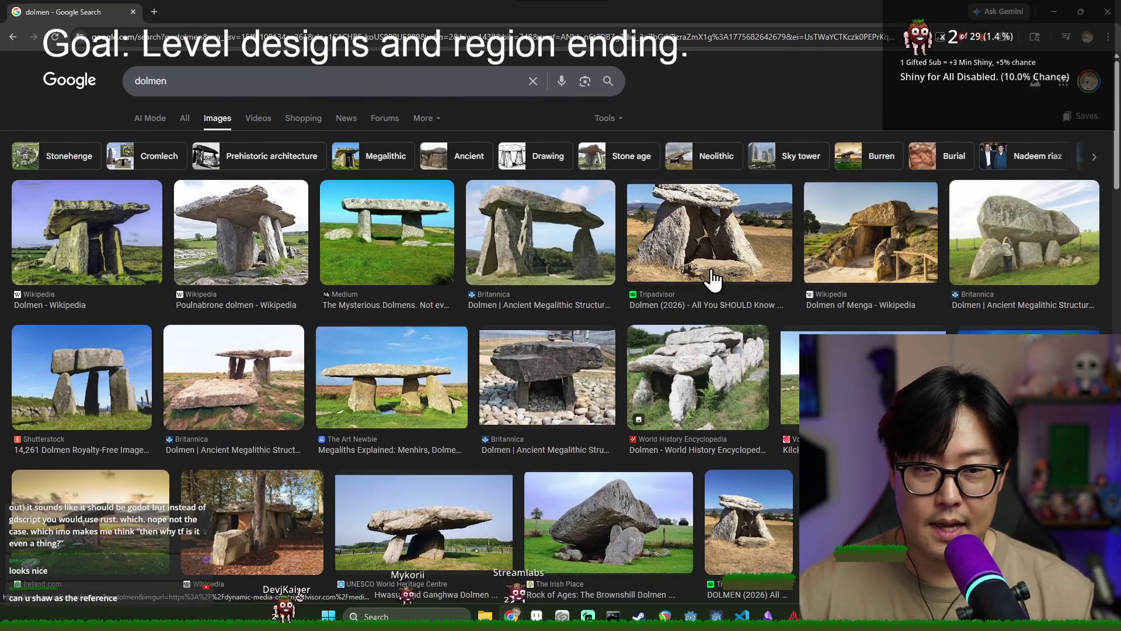
key("alt+Tab")
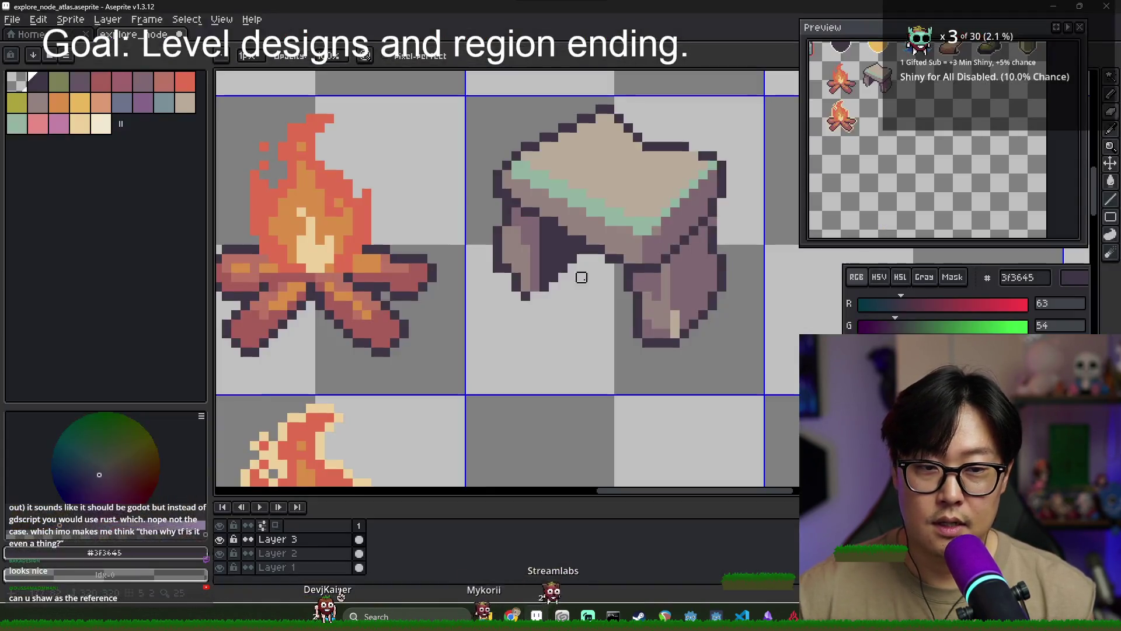
left_click(681, 244)
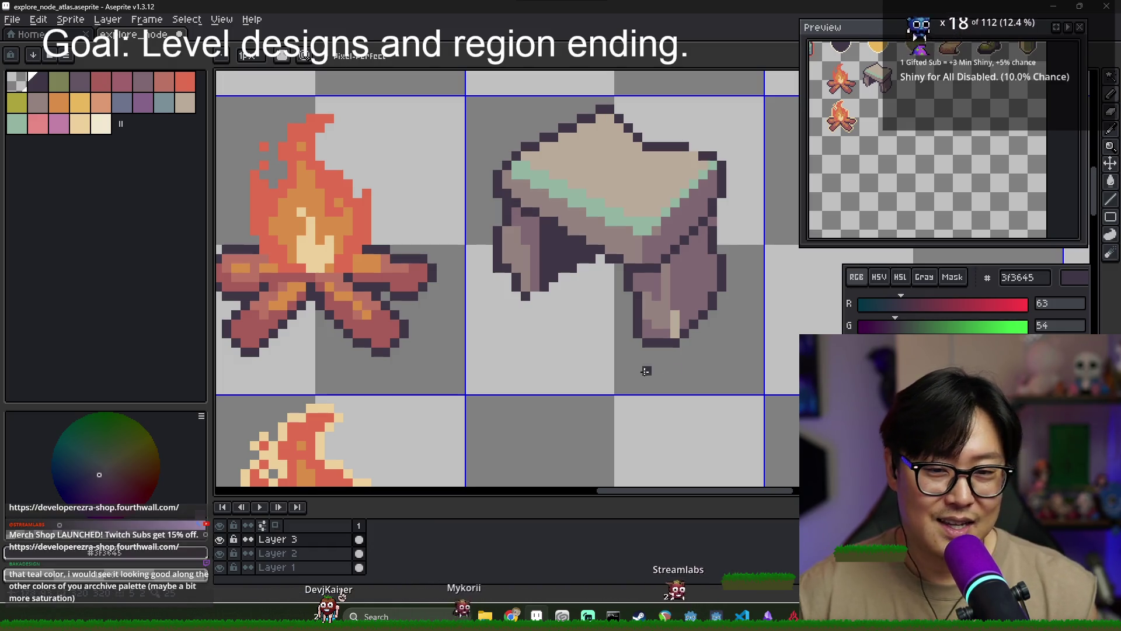
Sample the stone-leg colours and erase the dark outline pixels at the left leg's bottom
key("b")
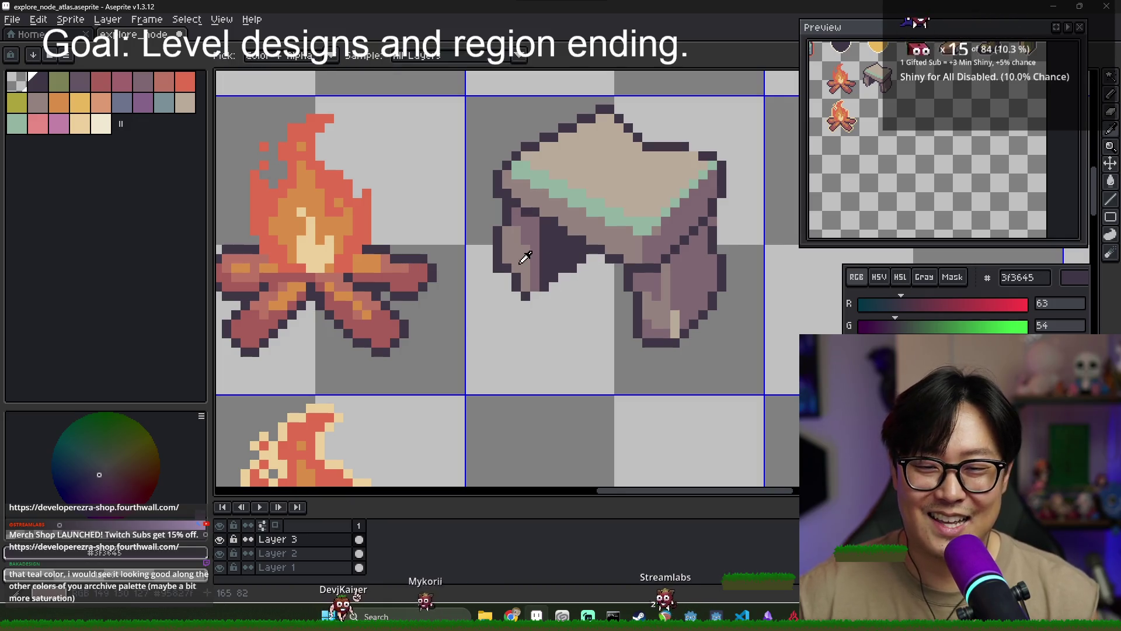
left_click(533, 248, "alt")
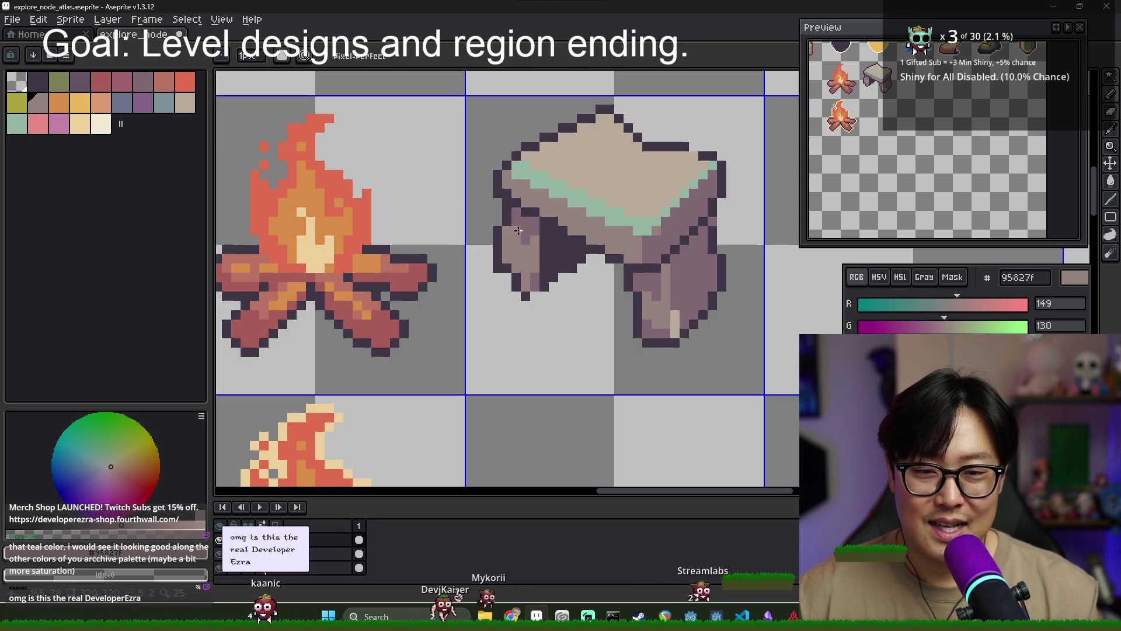
left_click(505, 260, "alt")
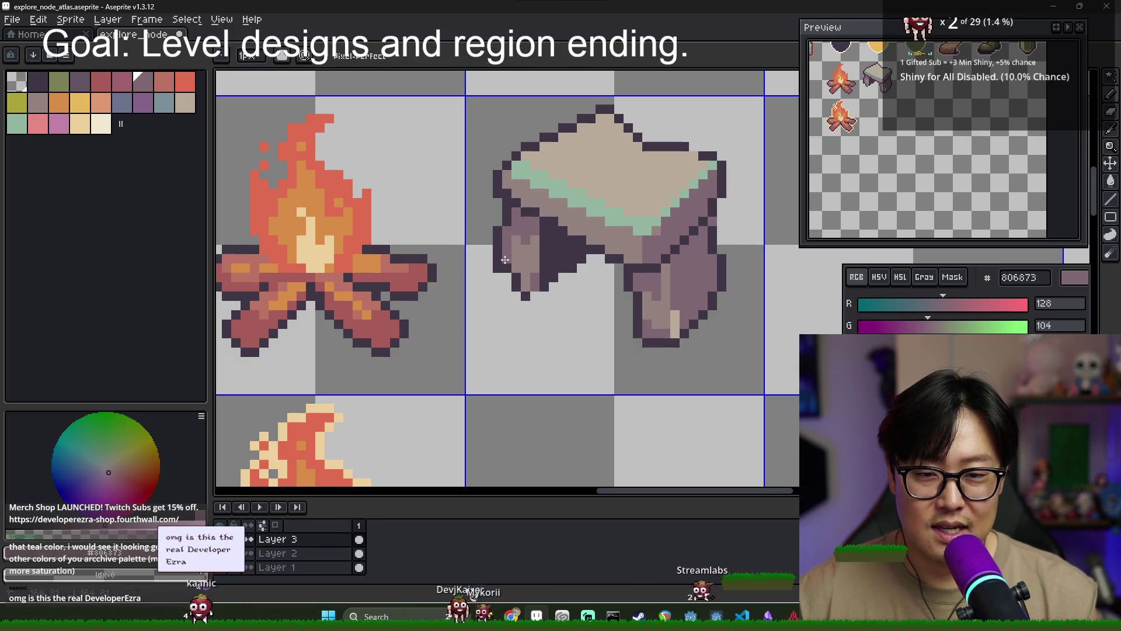
left_click(531, 276, "alt")
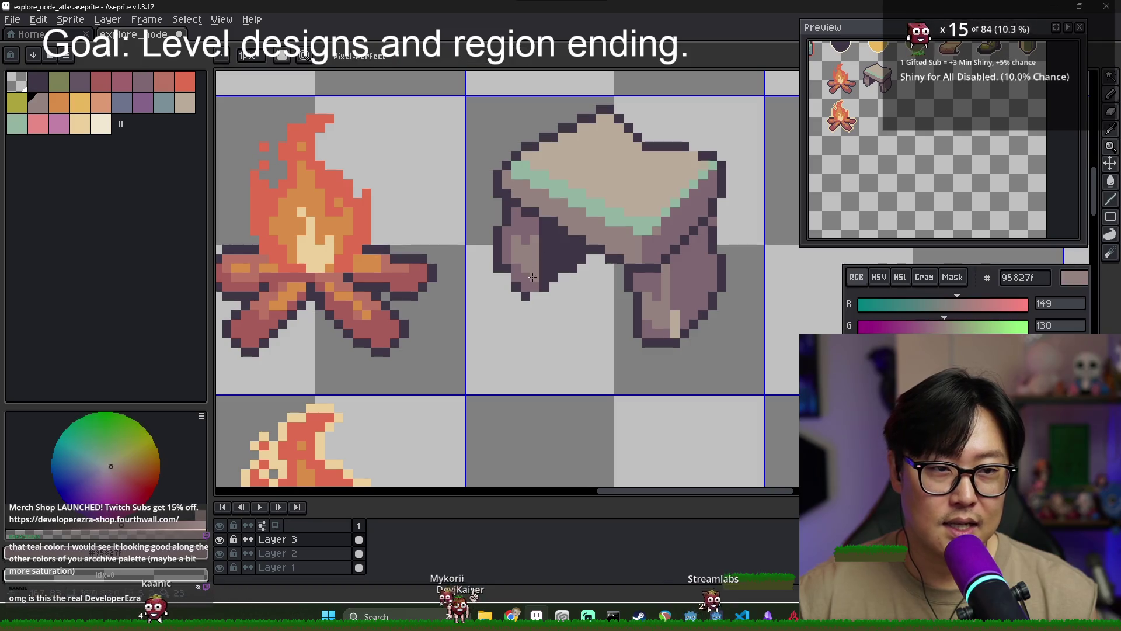
key("alt")
left_click(510, 264, "alt")
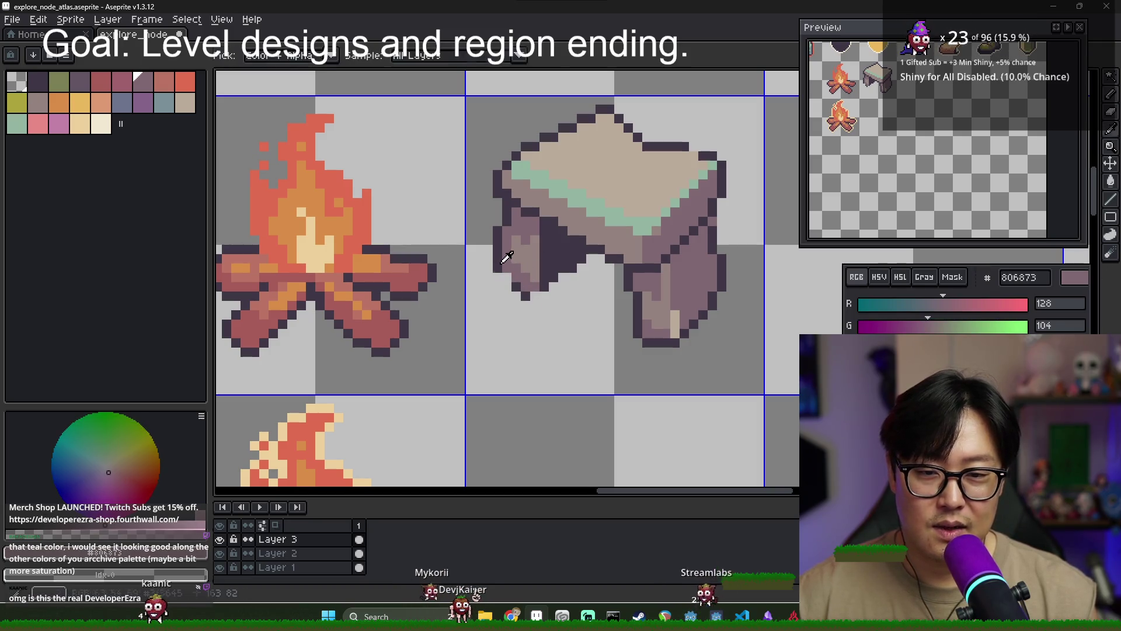
left_click(506, 275, "alt")
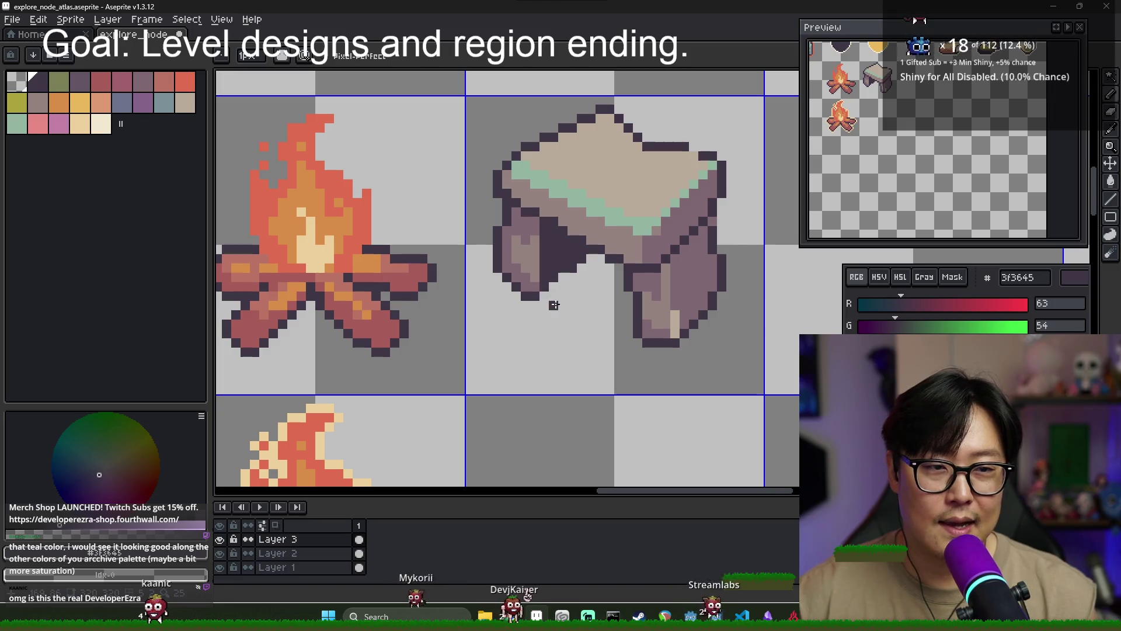
key("e")
left_click(531, 295)
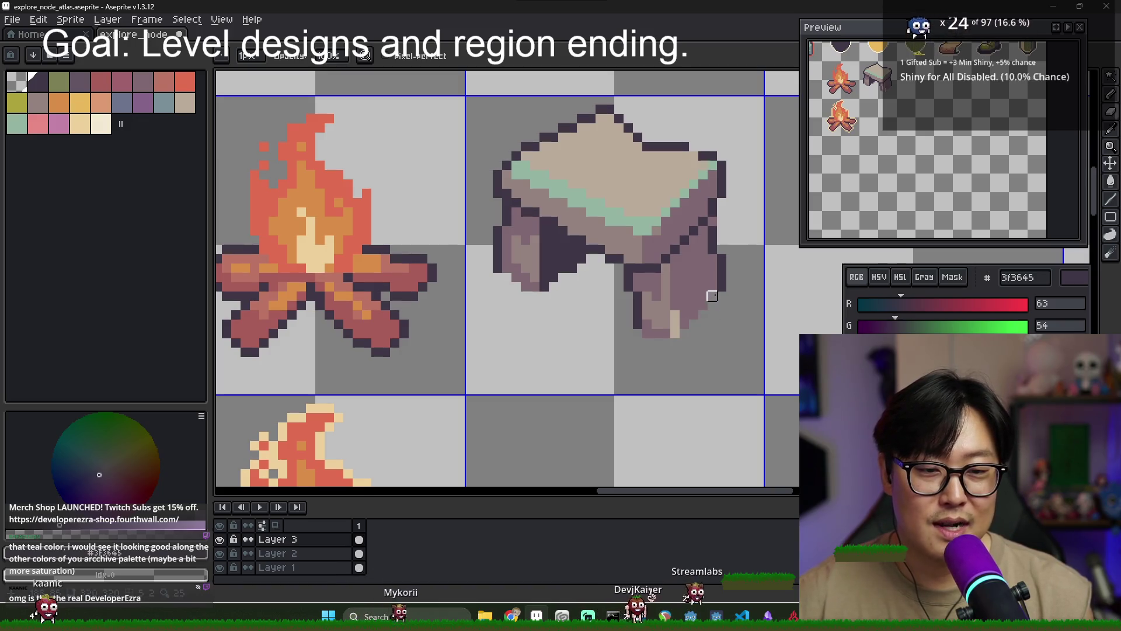
Pick the purple and pale tones to highlight the right stone leg
key("b")
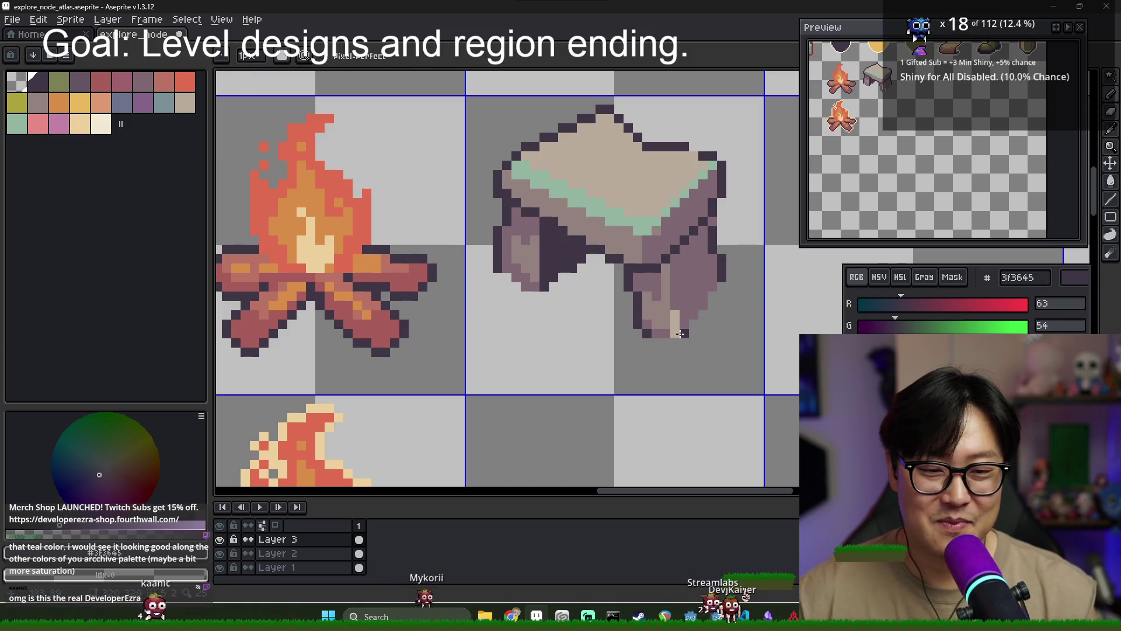
left_click(679, 333, "alt")
left_click(674, 314, "alt")
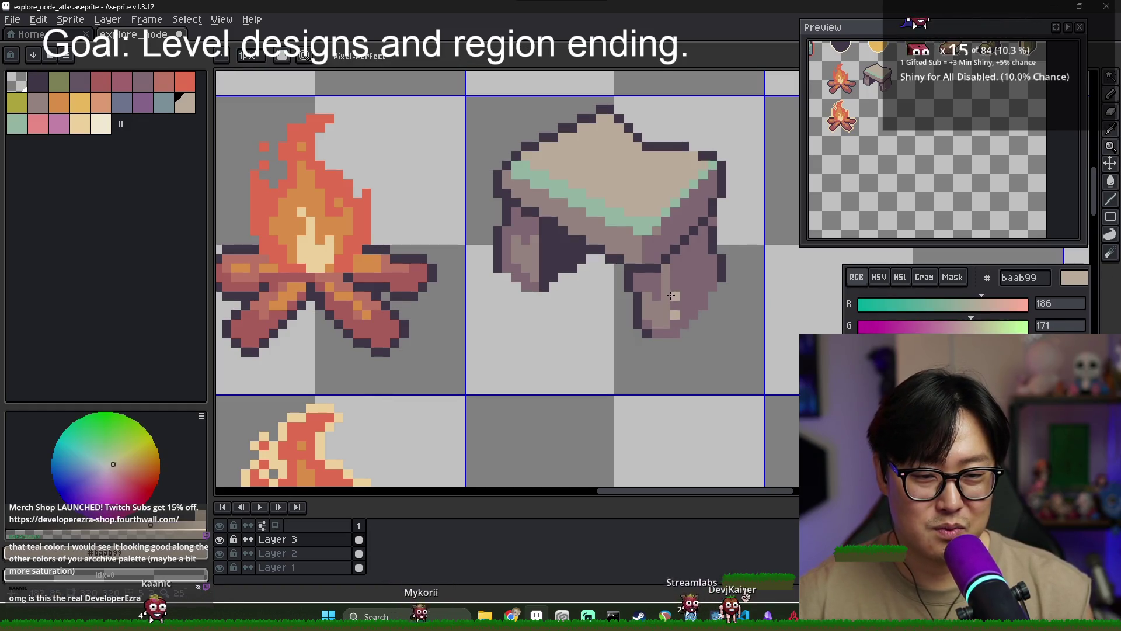
left_click(676, 286, "alt")
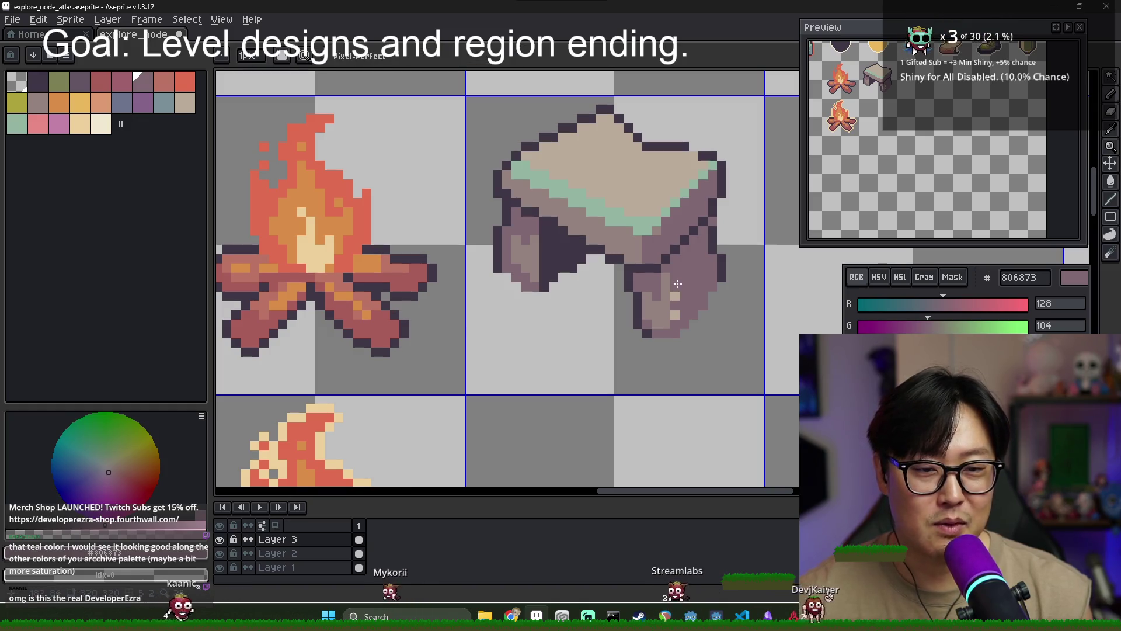
left_click(675, 294, "alt")
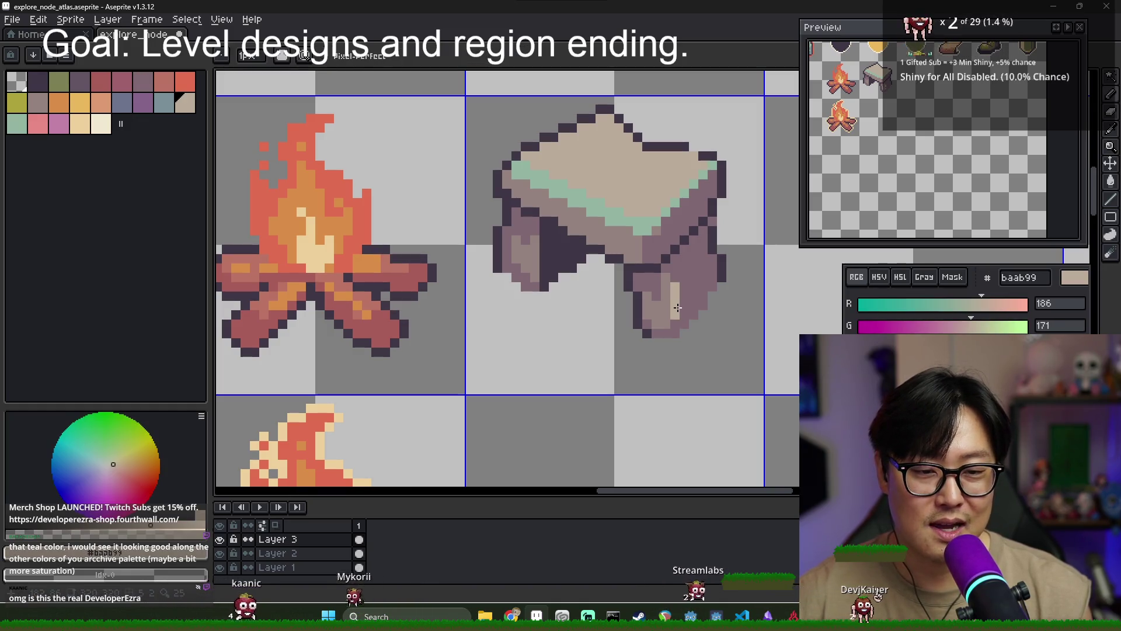
left_click(686, 315, "alt")
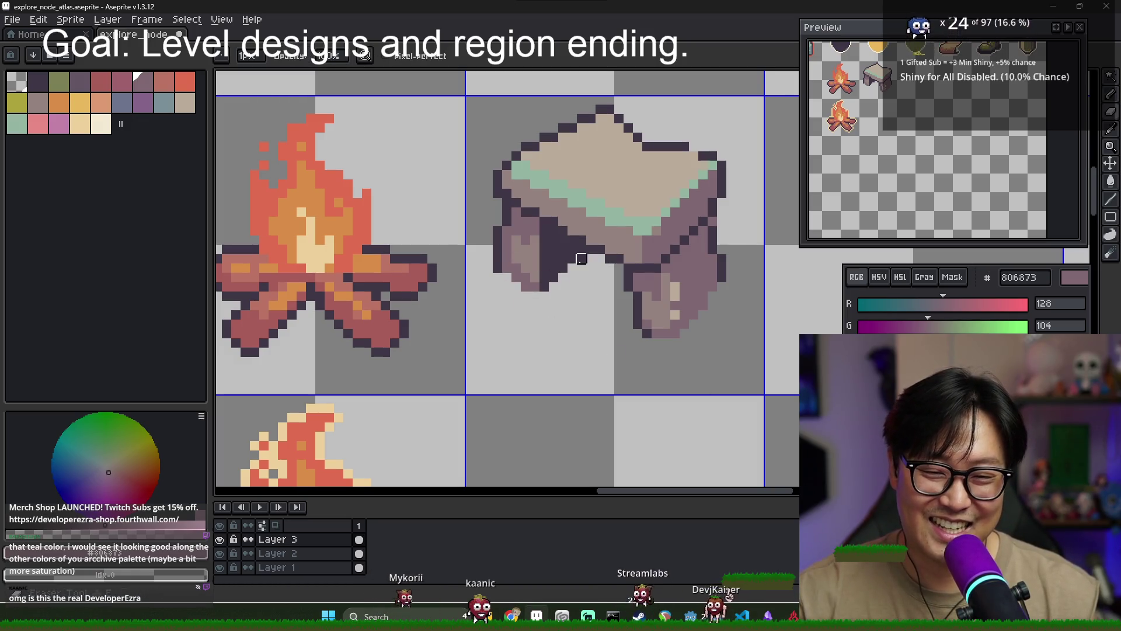
Dot darker mauve 95827f specks on the slab top and draw a short diagonal crack
scroll(578, 271, "down", 2)
scroll(580, 275, "down", 1)
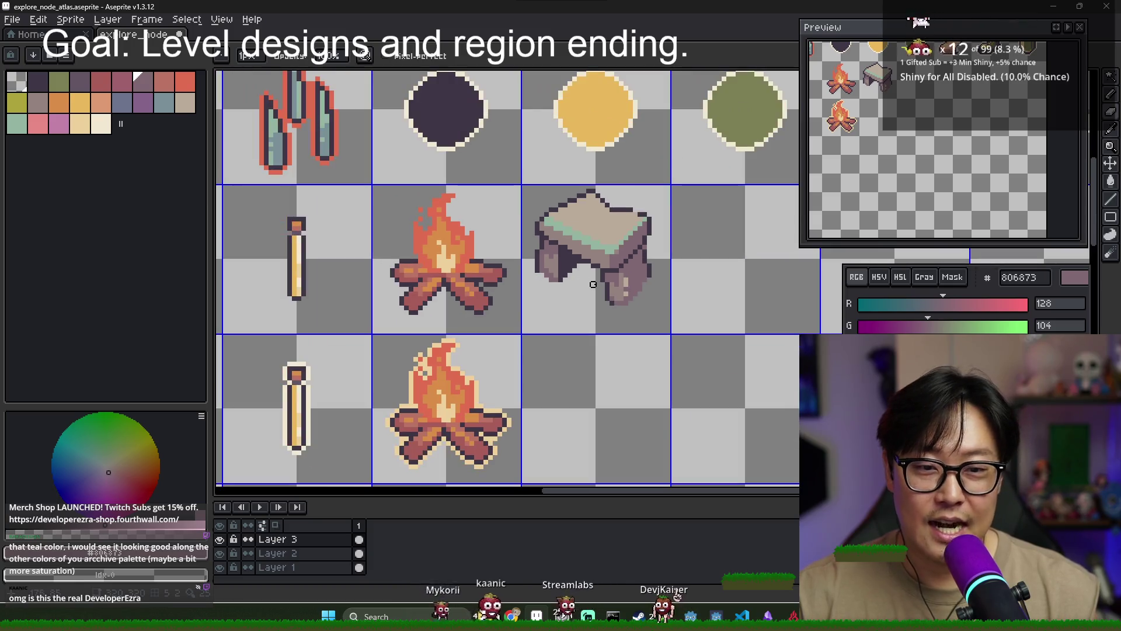
scroll(647, 243, "up", 2)
scroll(646, 243, "up", 1)
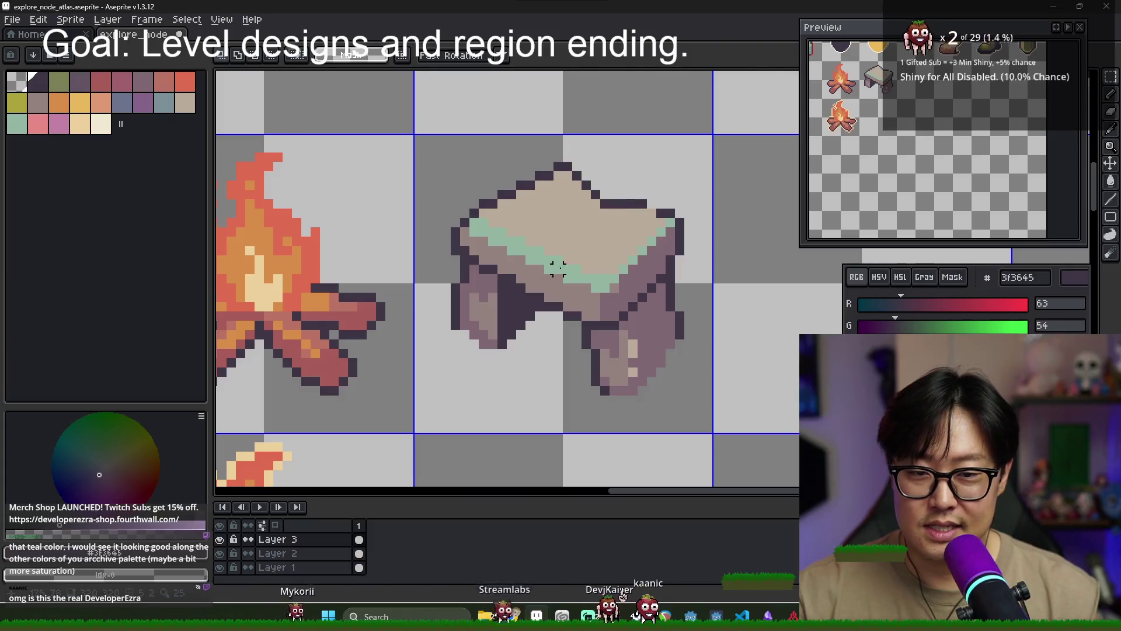
left_click(552, 248, "alt")
key("m")
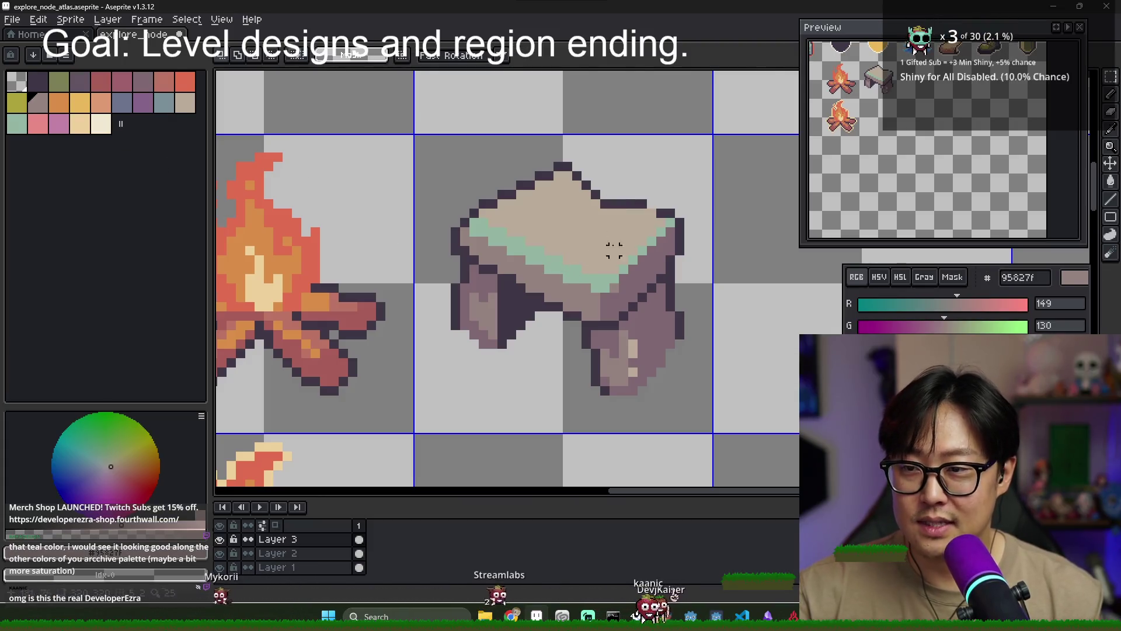
key("b")
left_click_drag(548, 211, 607, 240)
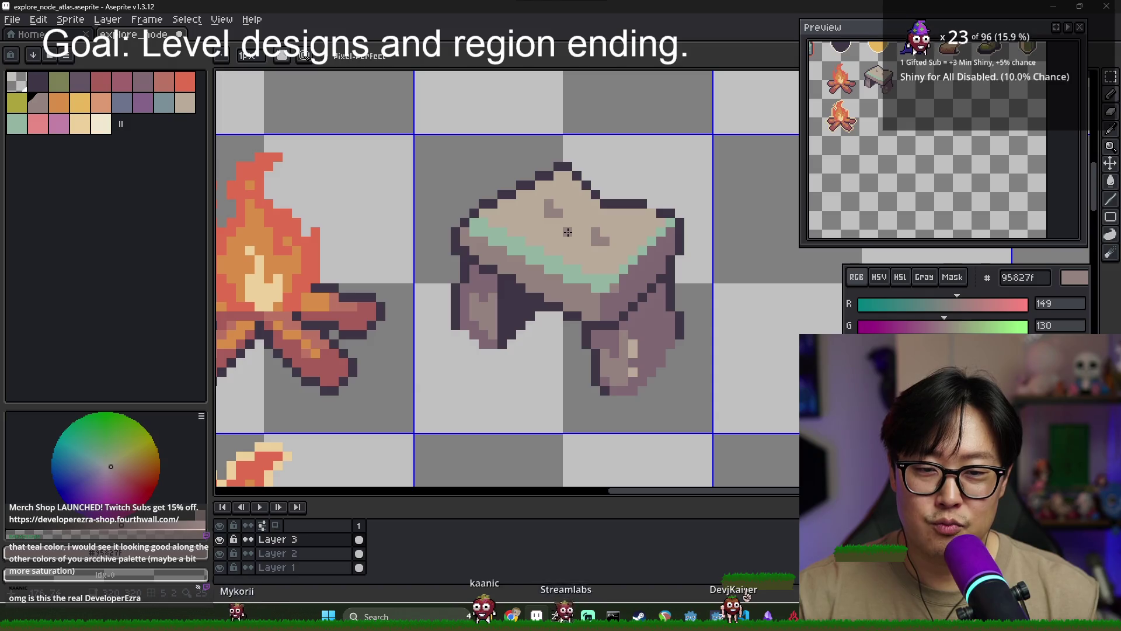
left_click_drag(561, 235, 587, 213)
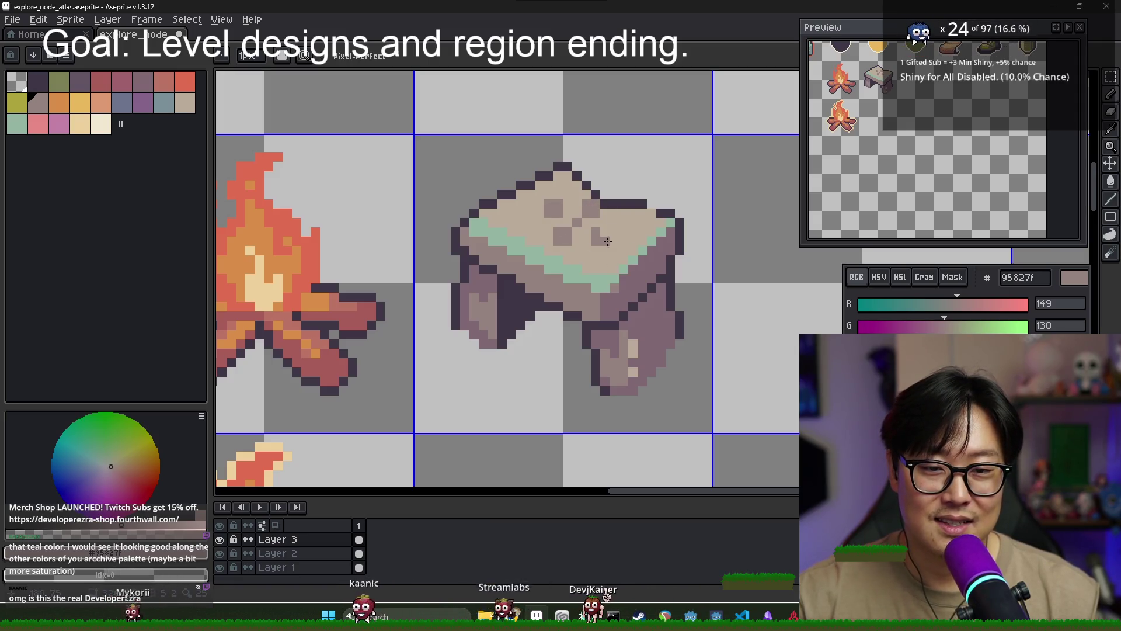
Resample the slab's beige and dark tones and add another dark speck
key("v")
key("b")
left_click(589, 214, "alt")
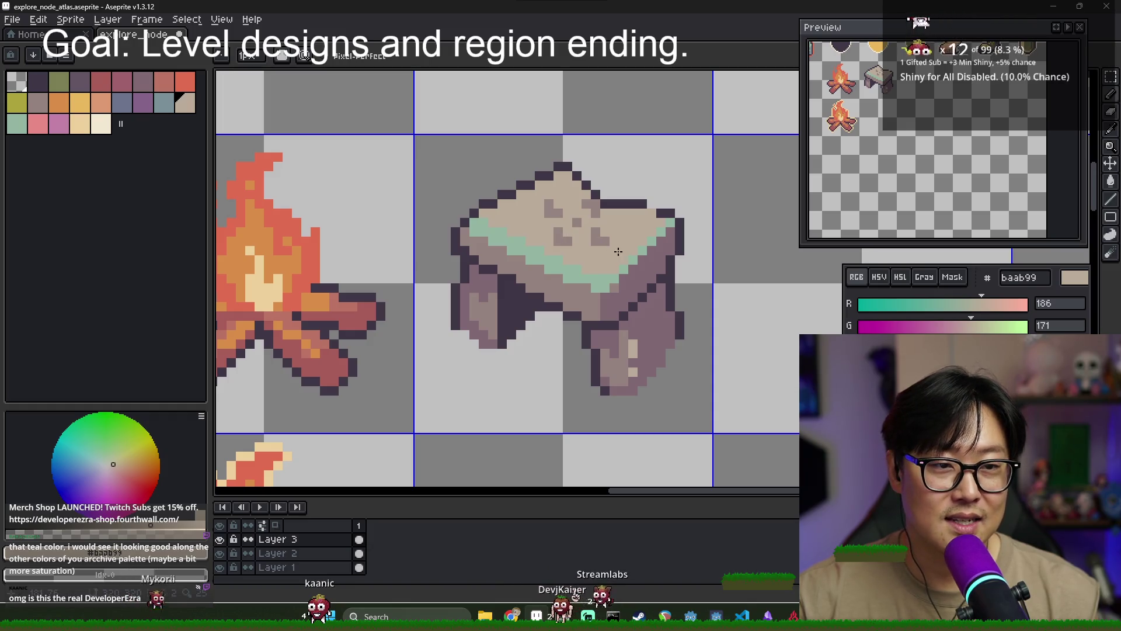
left_click(571, 229, "alt")
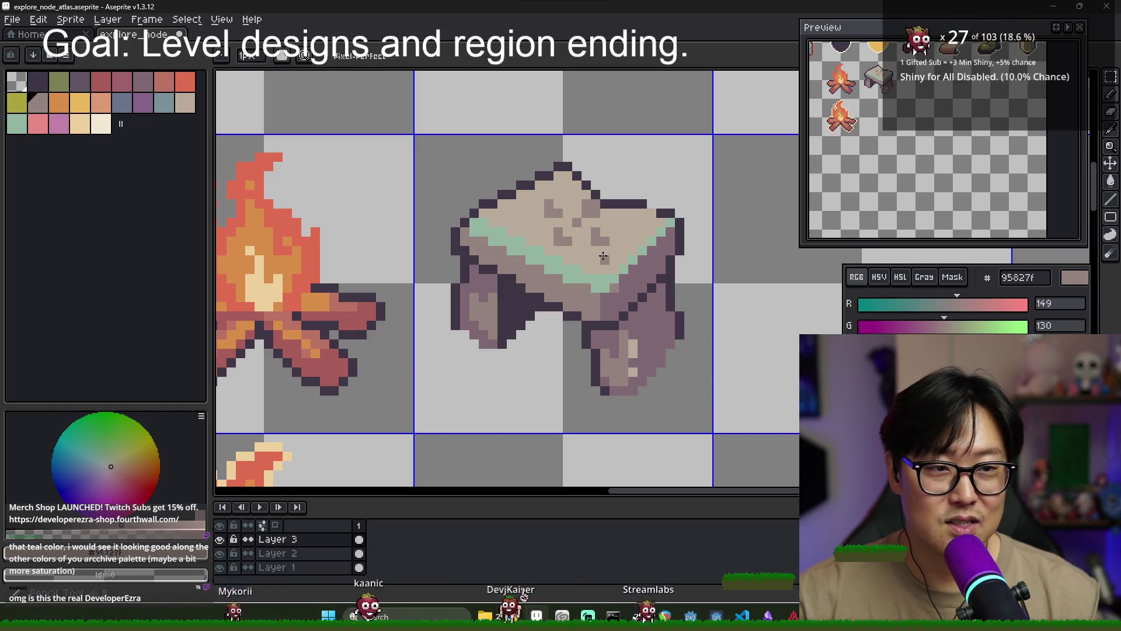
left_click(577, 222)
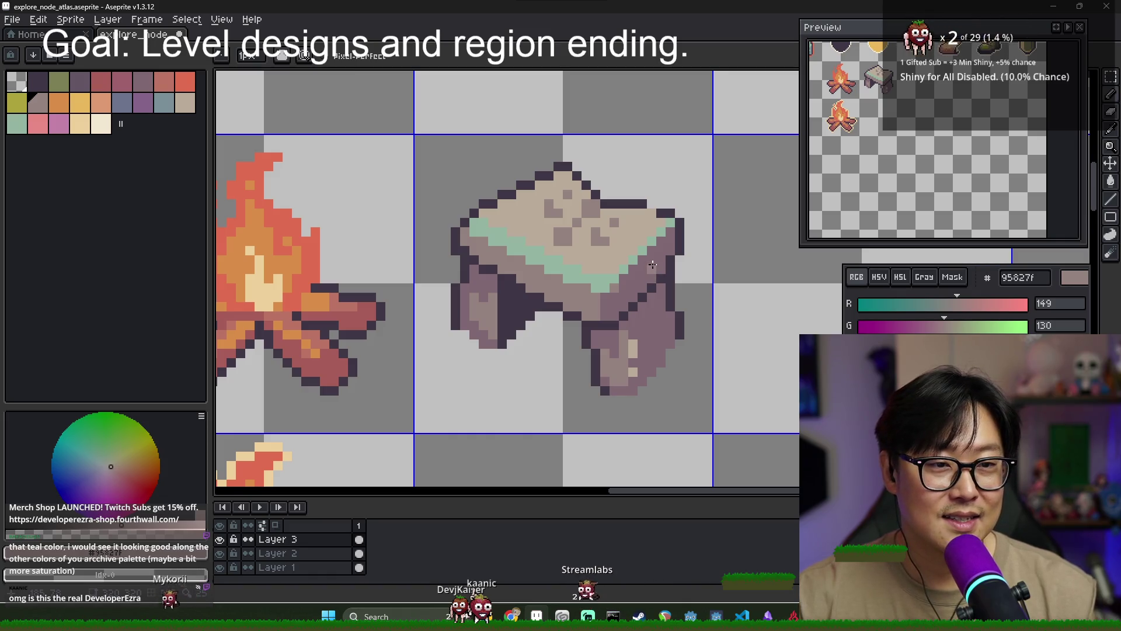
Paint a dark streak across the slab's right side and cover a stray dark pixel with beige
scroll(595, 218, "up", 1)
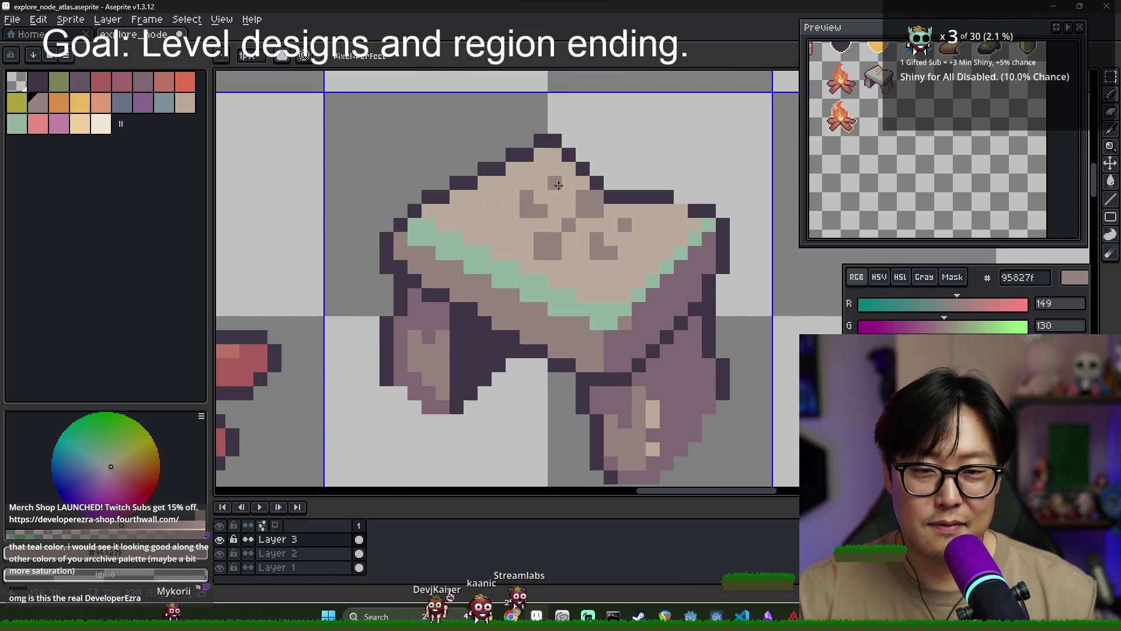
left_click(634, 225, "alt")
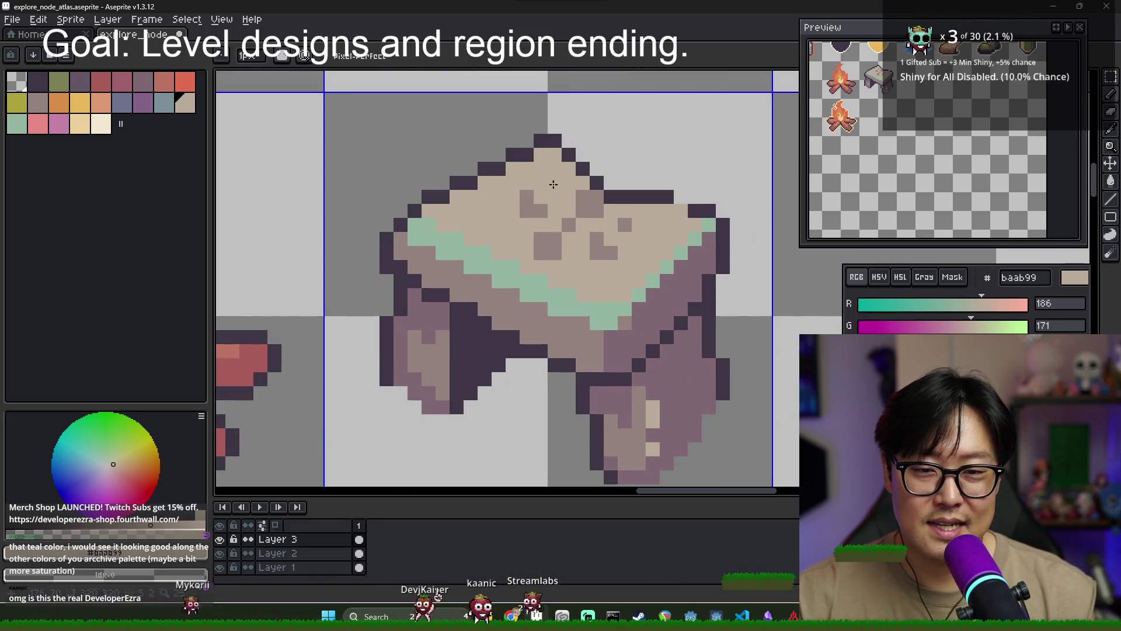
left_click(531, 211, "alt")
left_click(526, 182)
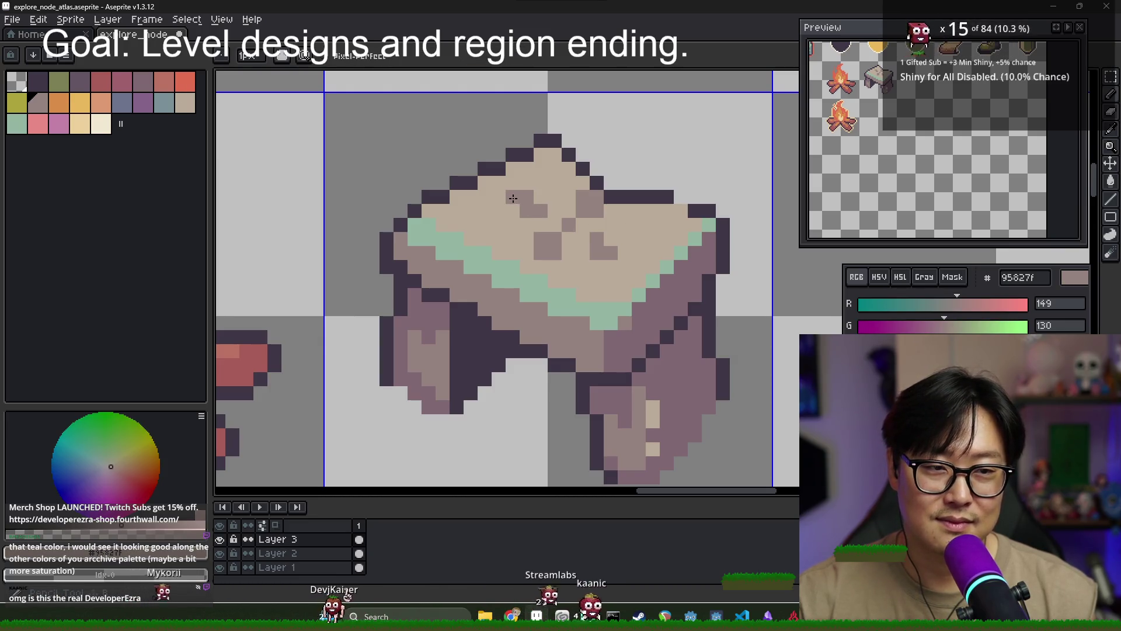
mouse_move(597, 219)
left_mouse_down()
mouse_move(597, 239)
mouse_move(621, 246)
left_mouse_up()
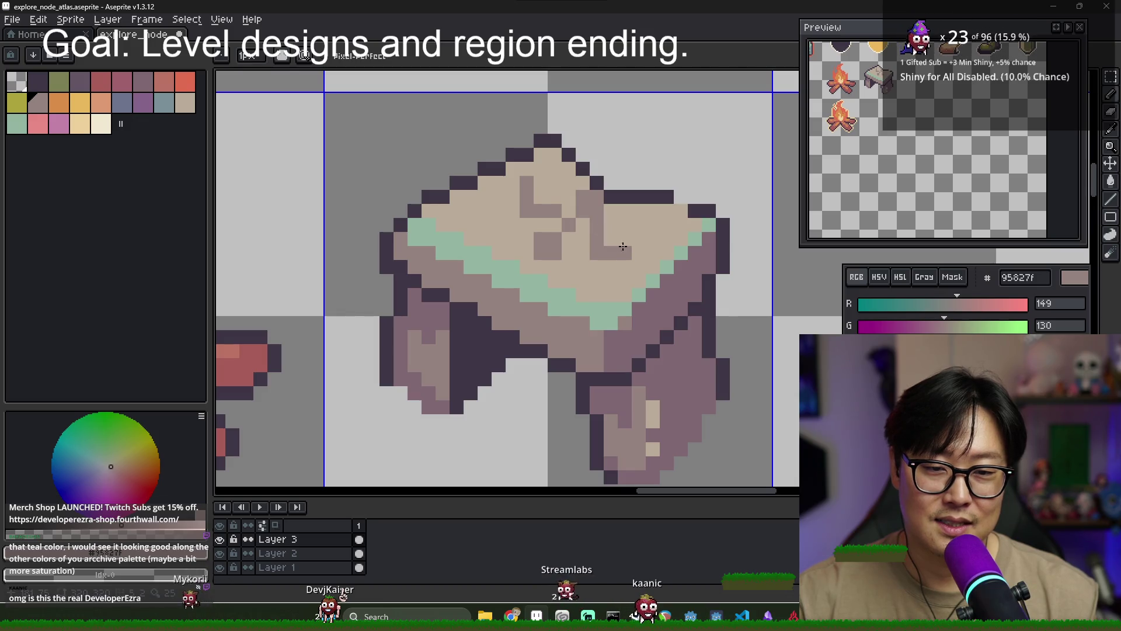
left_click(627, 251)
left_click(602, 225, "alt")
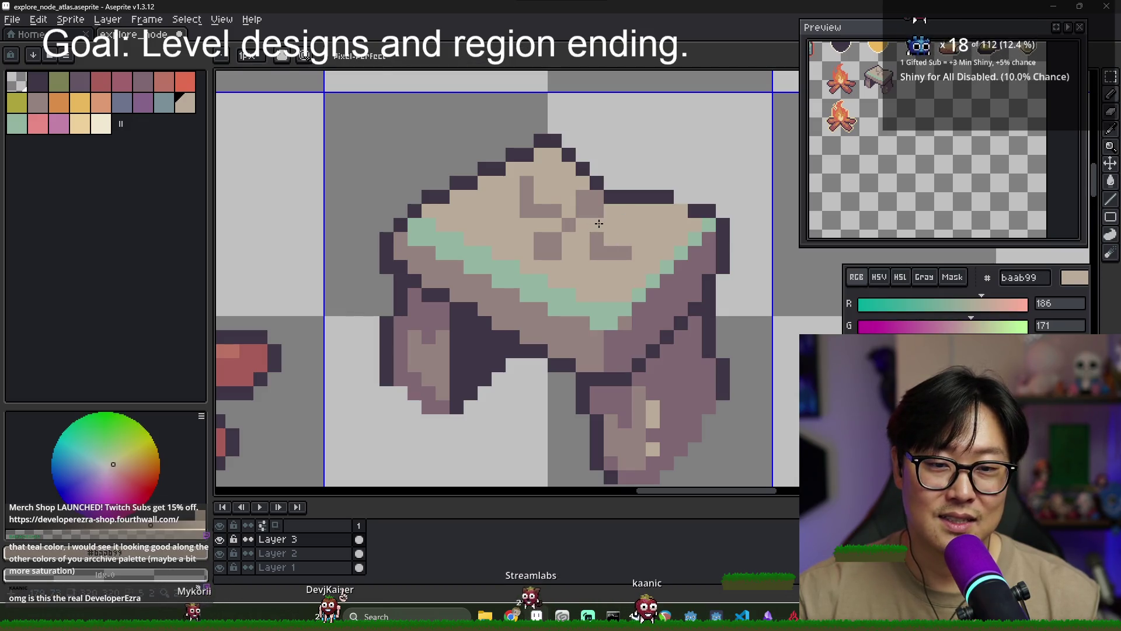
left_click(529, 185)
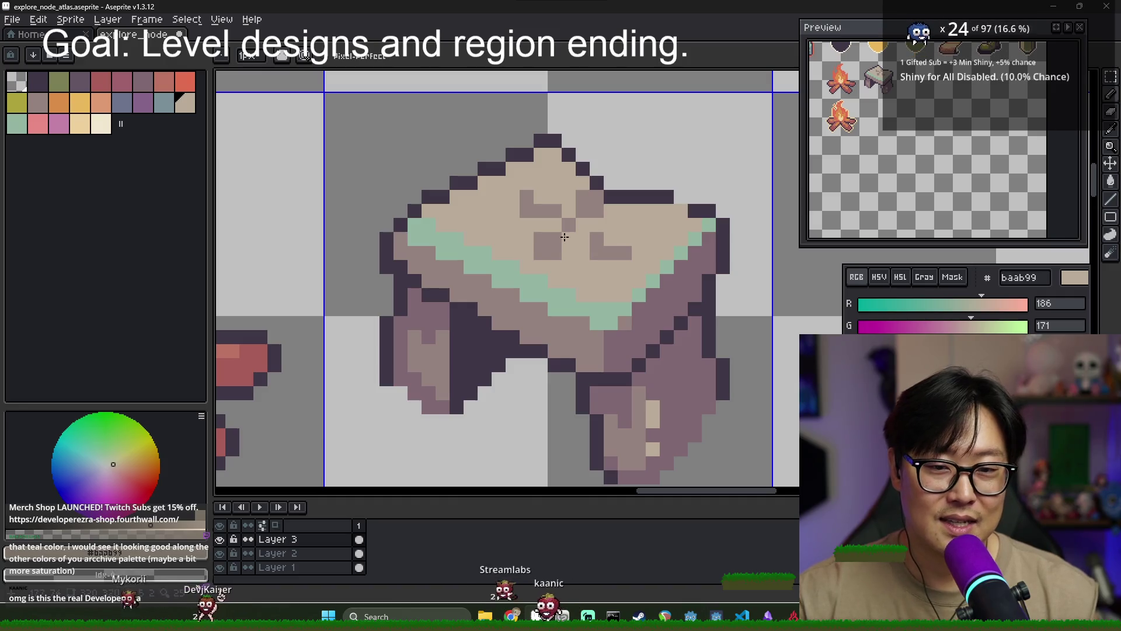
Scatter a few more dark specks across the slab top
key("v")
key("b")
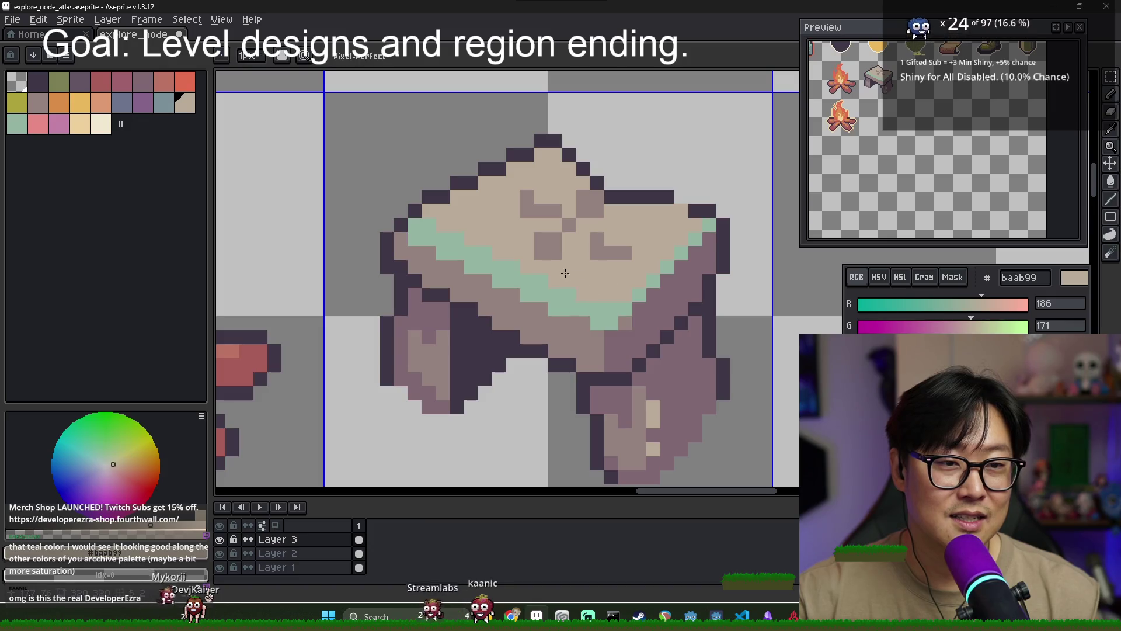
left_click(556, 243, "alt")
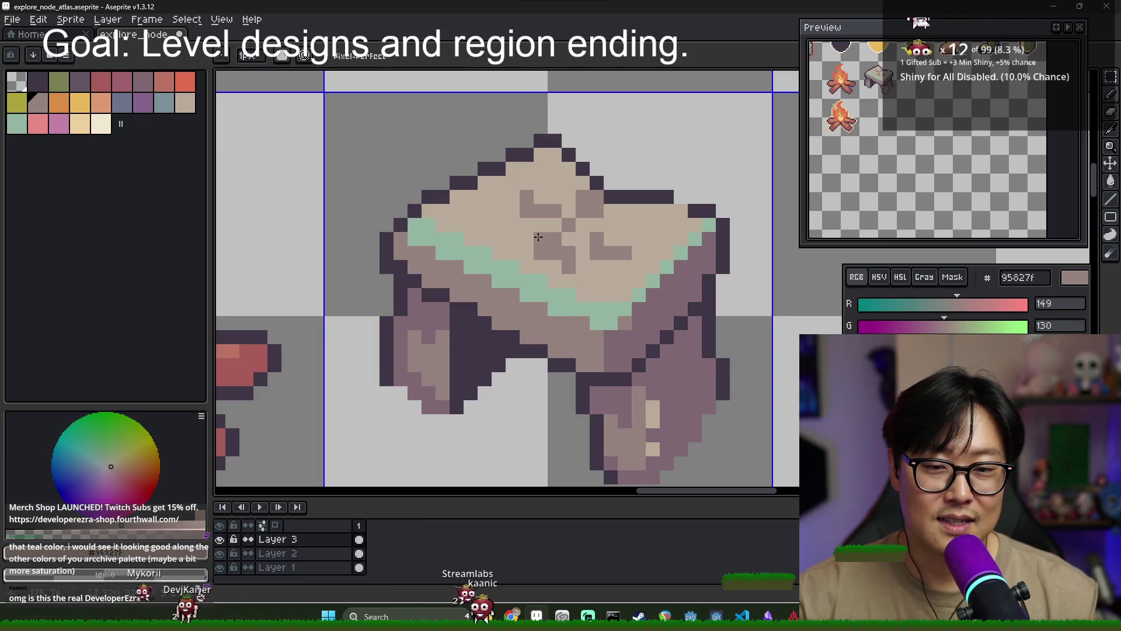
key("v")
key("b")
left_click(552, 246)
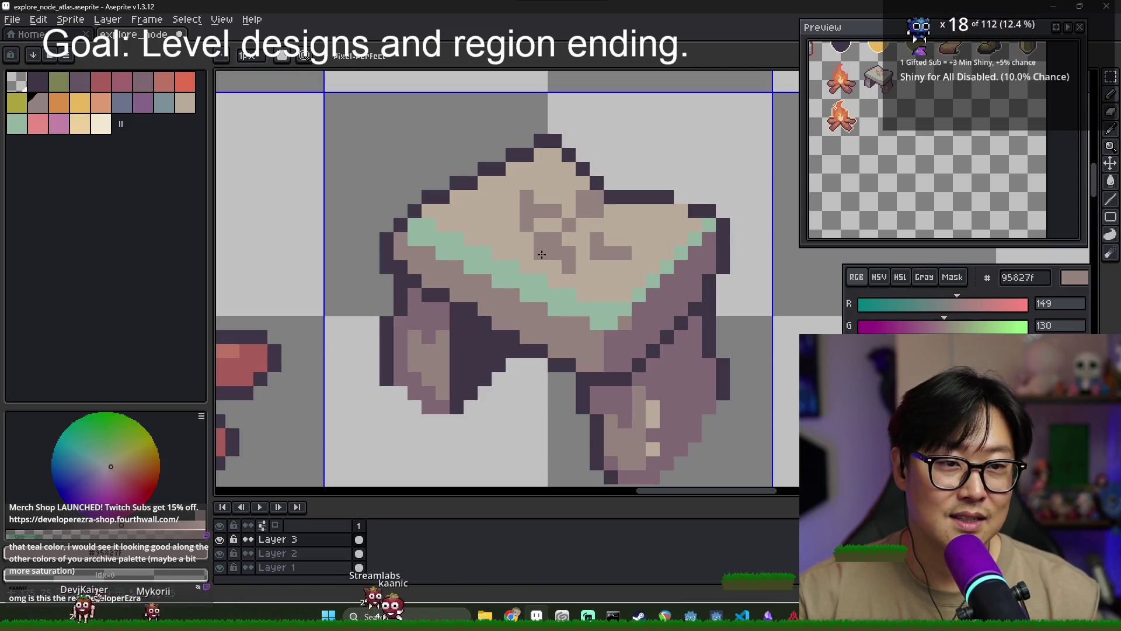
left_click(568, 266)
left_click(526, 239)
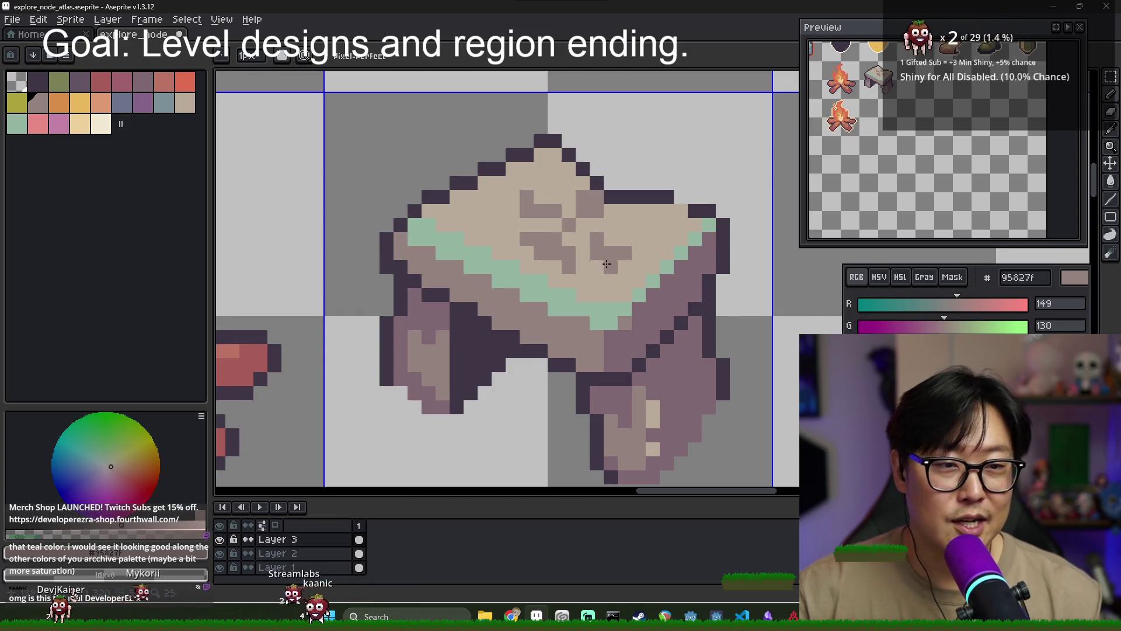
scroll(587, 280, "down", 3)
scroll(591, 273, "up", 3)
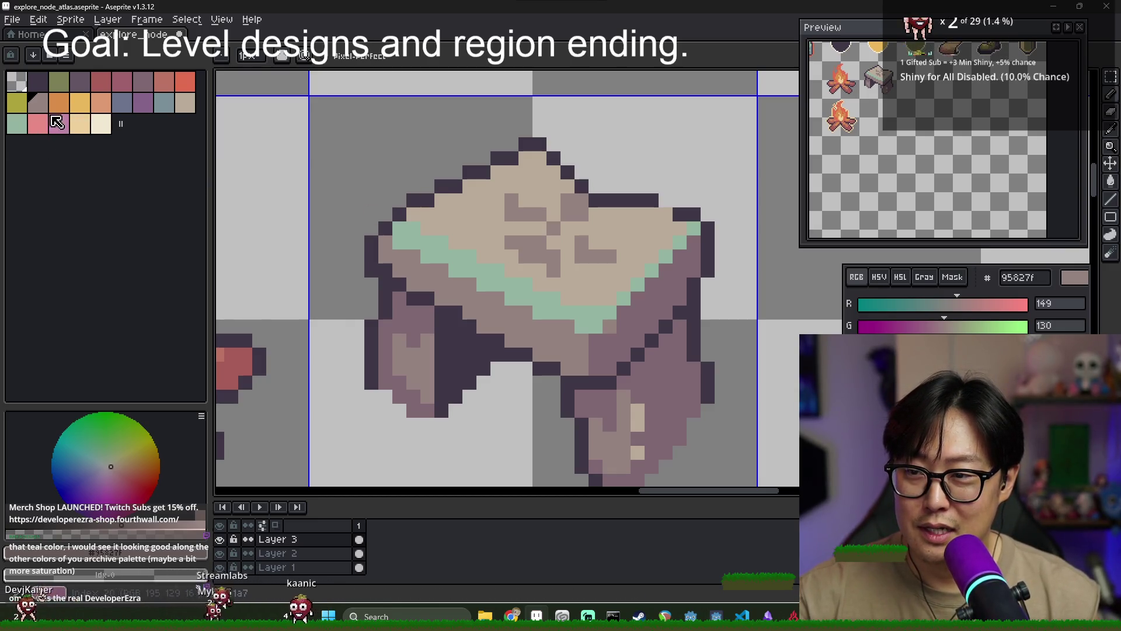
Add a teal pixel to the slab's grass edge and a mauve detail pixel on the top
left_click(475, 230, "alt")
left_click(481, 306, "alt")
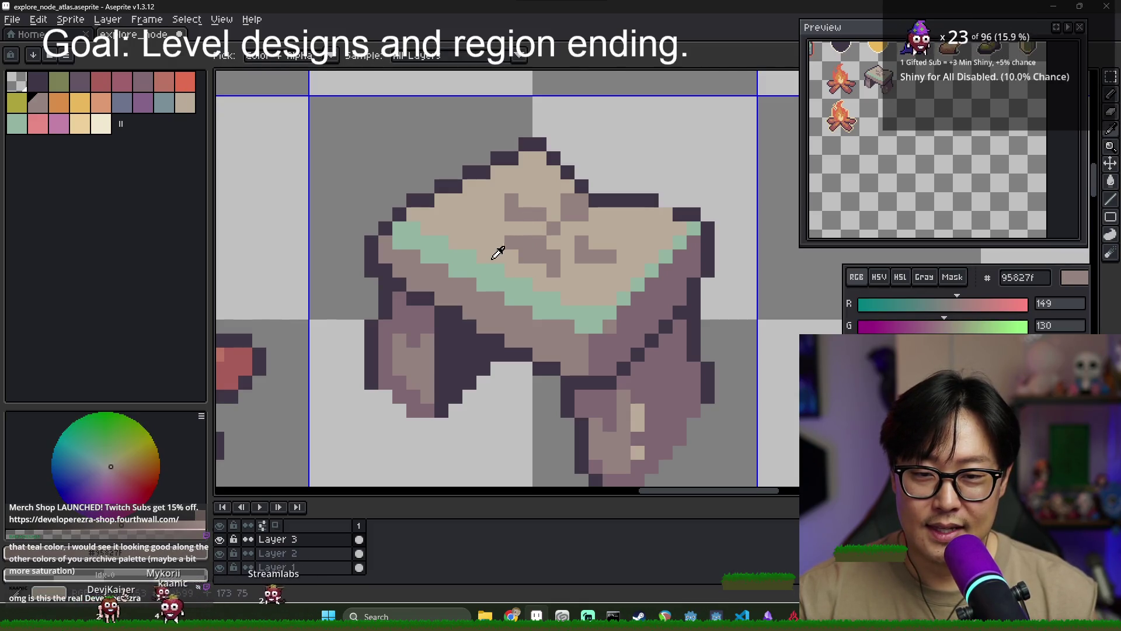
left_click(524, 205, "alt")
left_click(501, 255, "alt")
left_click(528, 206)
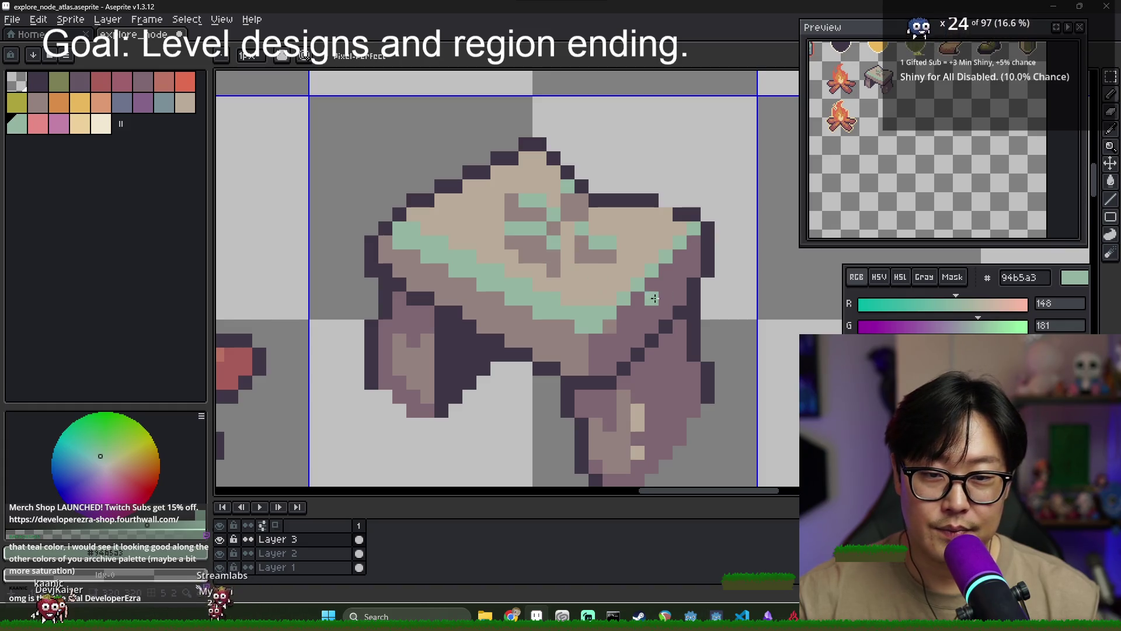
left_click(565, 343, "alt")
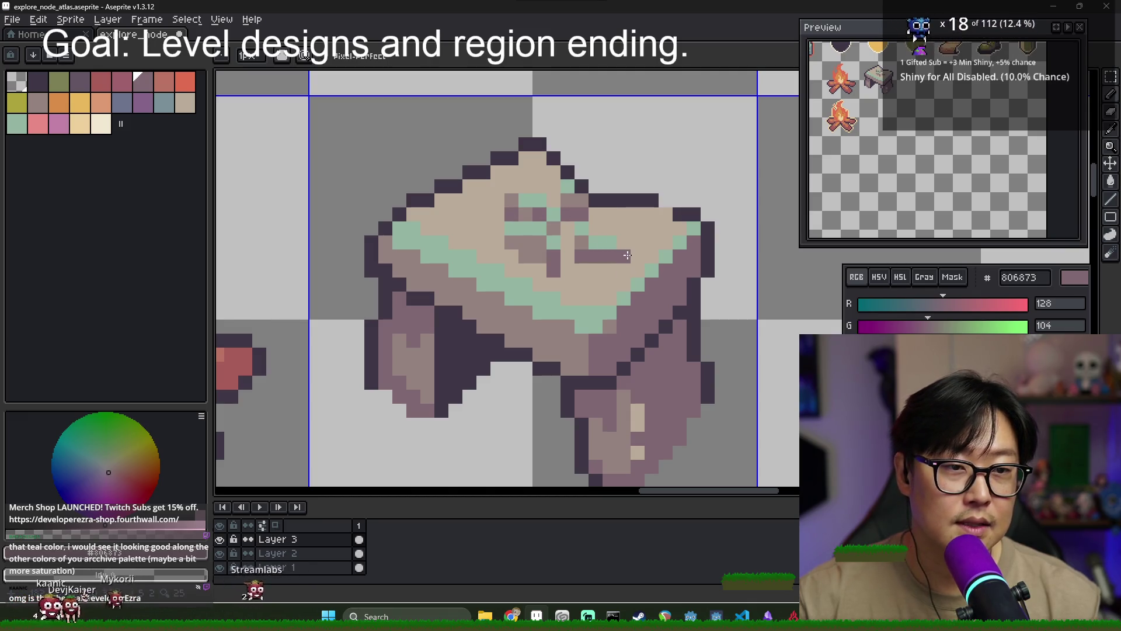
left_click(566, 284)
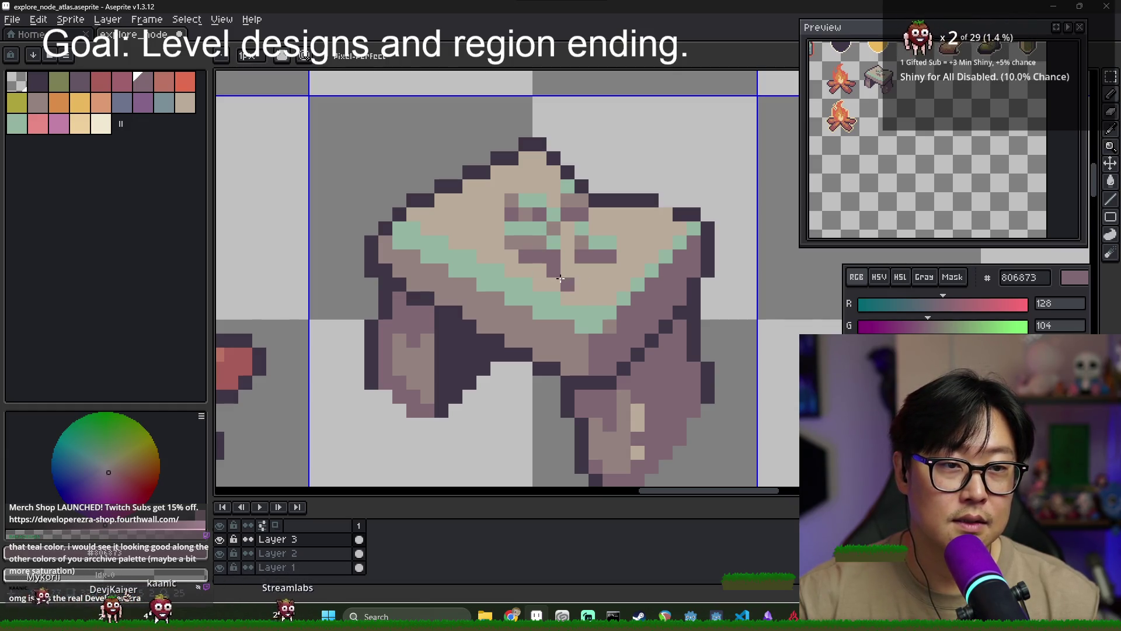
scroll(566, 270, "down", 4)
scroll(584, 260, "up", 3)
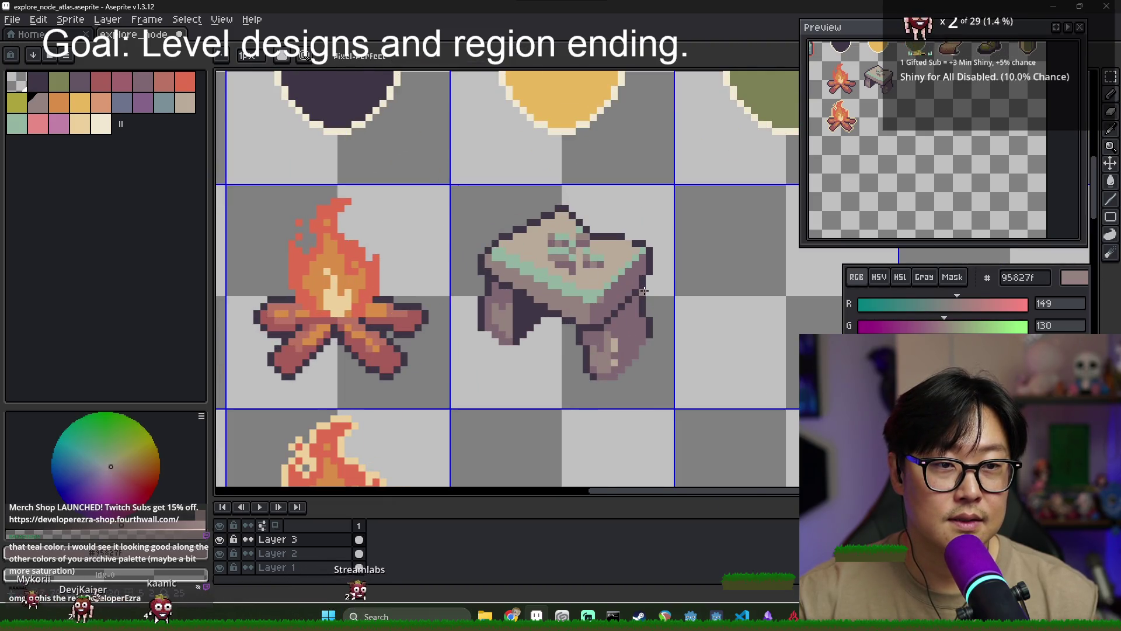
Nudge the dolmen one pixel left and down within its grid cell
scroll(594, 261, "down", 3)
scroll(624, 286, "up", 2)
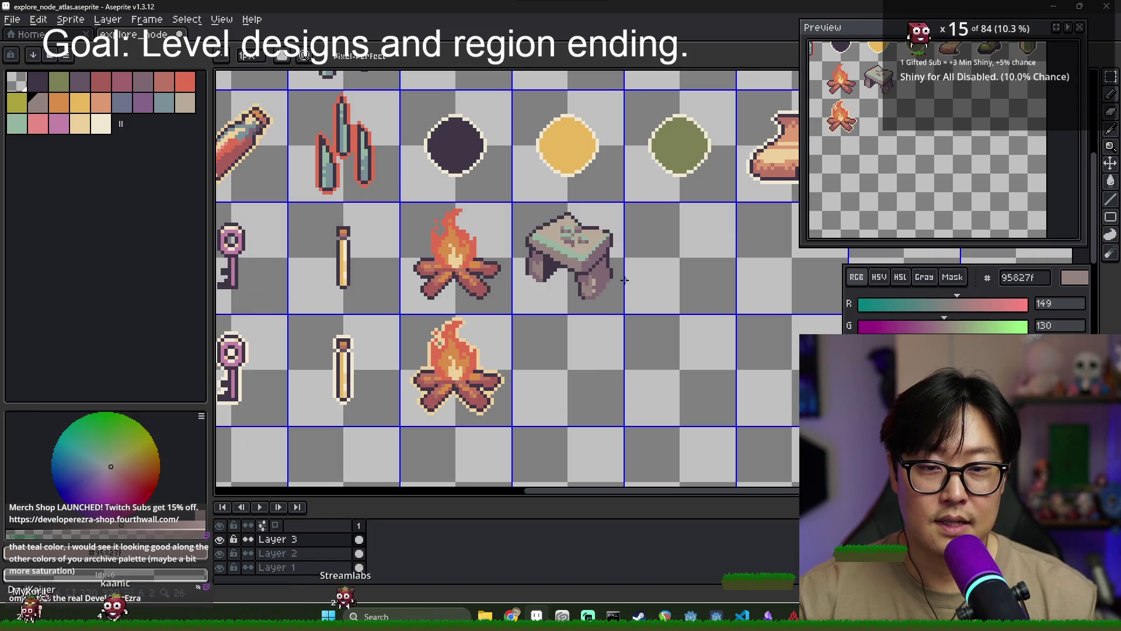
scroll(590, 269, "up", 3)
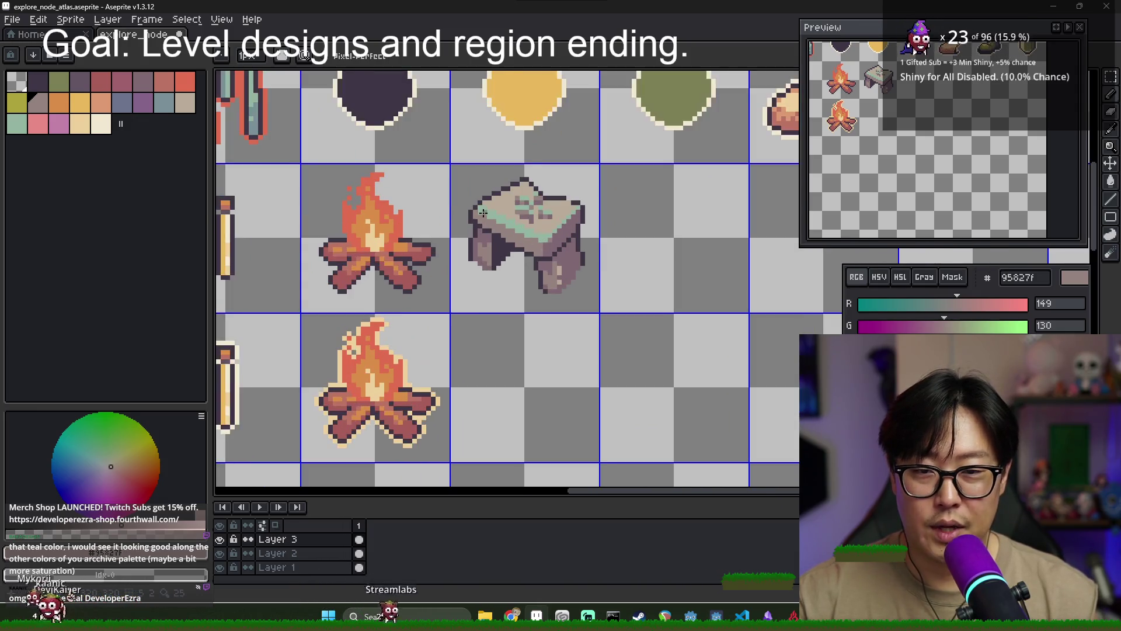
left_click(484, 203, "alt")
left_click(479, 214, "alt")
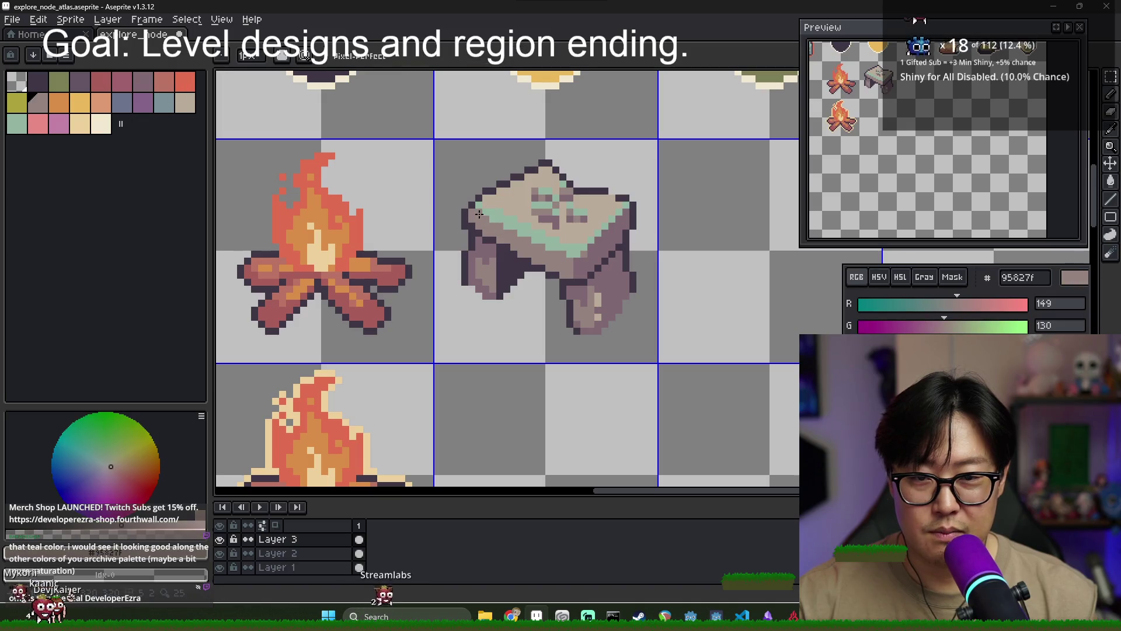
scroll(523, 237, "down", 1)
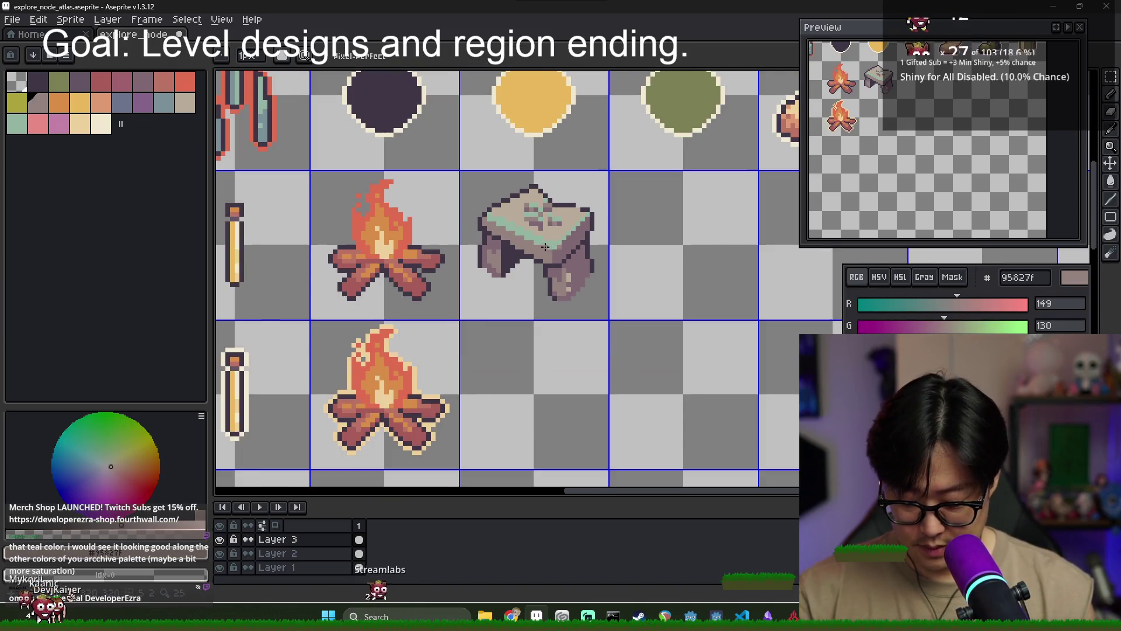
key("m")
left_click(526, 250)
left_click_drag(526, 250, 520, 254)
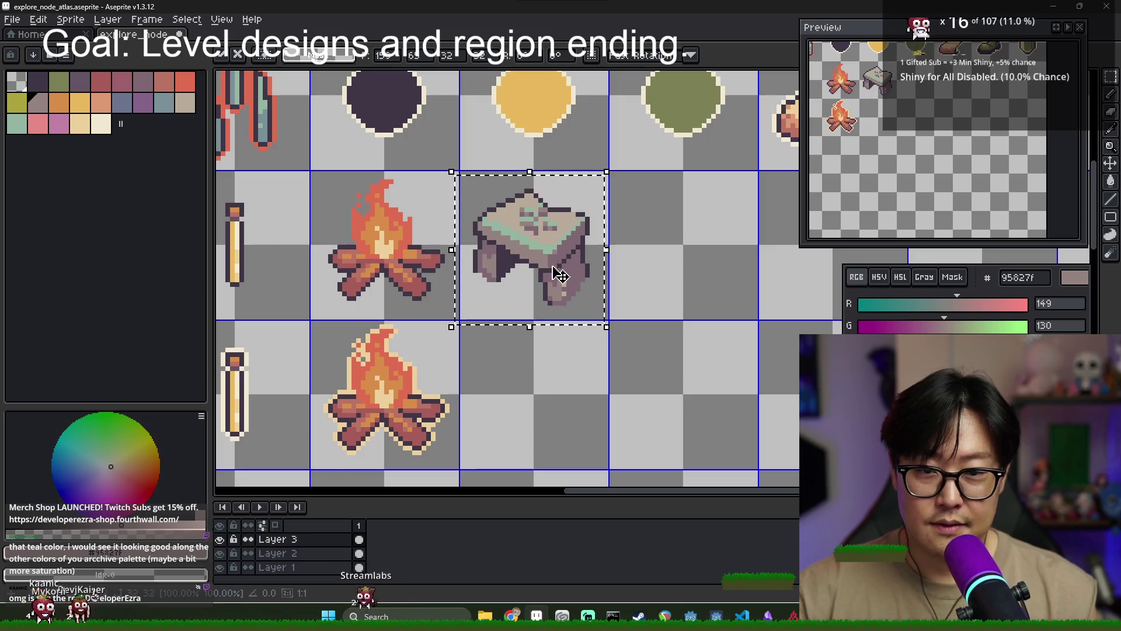
left_click(554, 251)
Duplicate the dolmen into the grid cell below and deselect
scroll(525, 275, "down", 3)
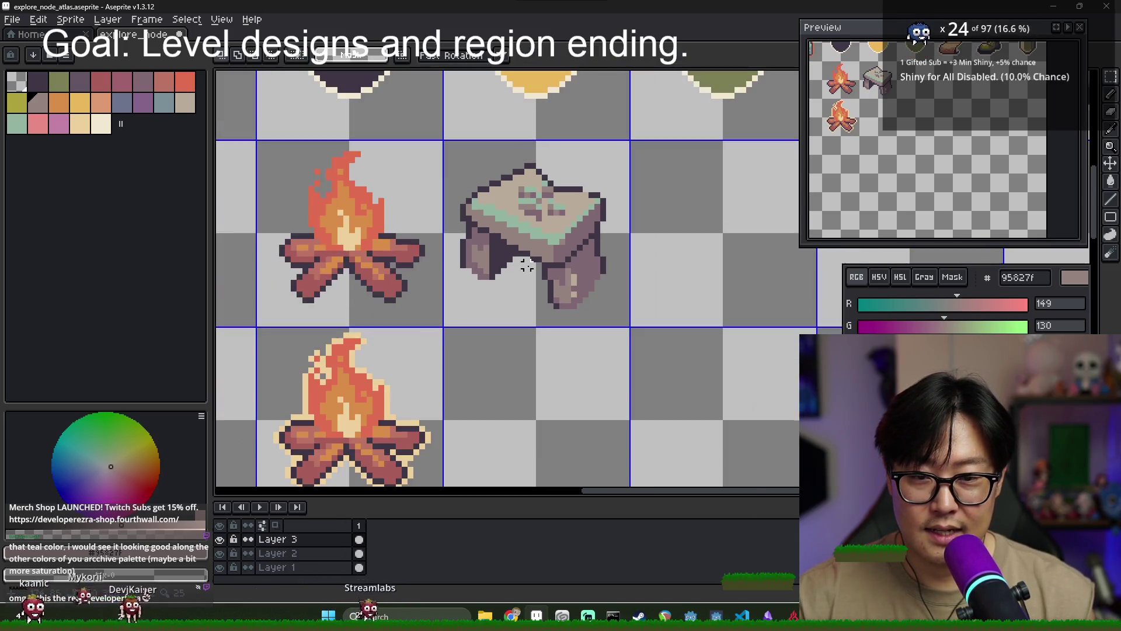
left_click_drag(562, 236, 572, 359)
scroll(572, 274, "down", 2)
key("ctrl+z")
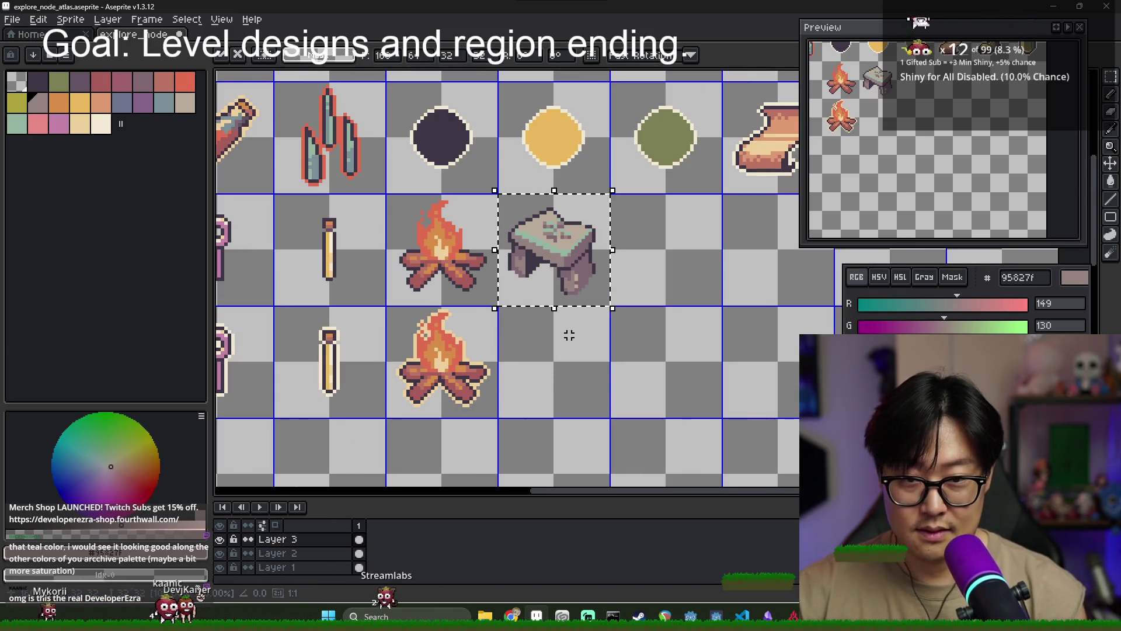
key("ctrl+y")
key("ctrl+d")
scroll(438, 342, "up", 2)
Pick cream #f2e9d3, select the lower dolmen's cell, and bring up the Outline dialog
key("i")
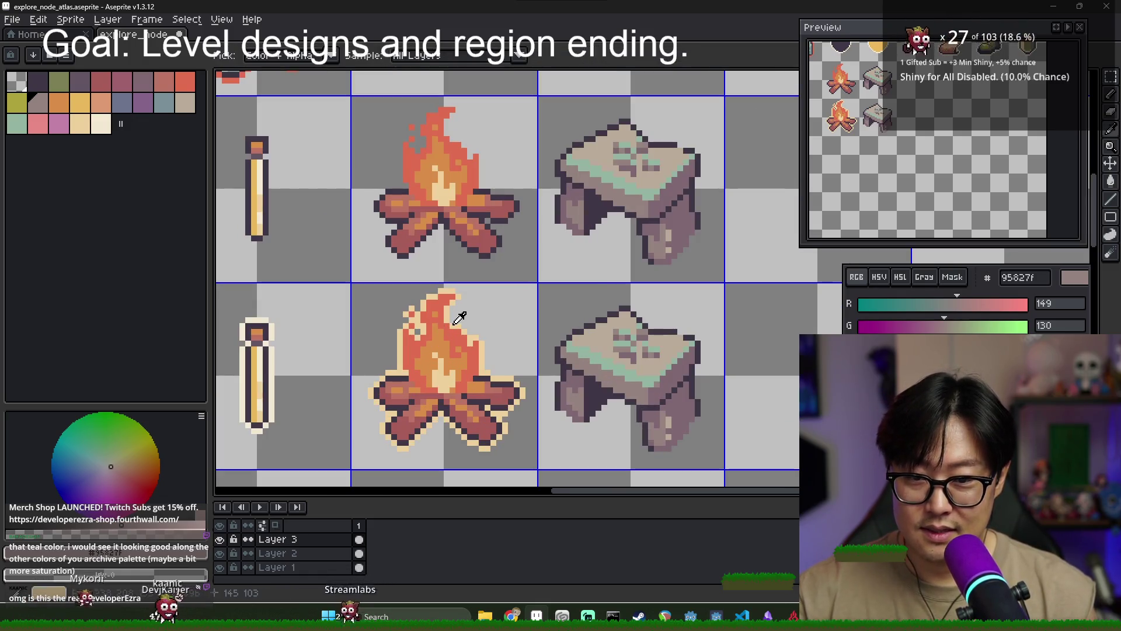
left_click(272, 363)
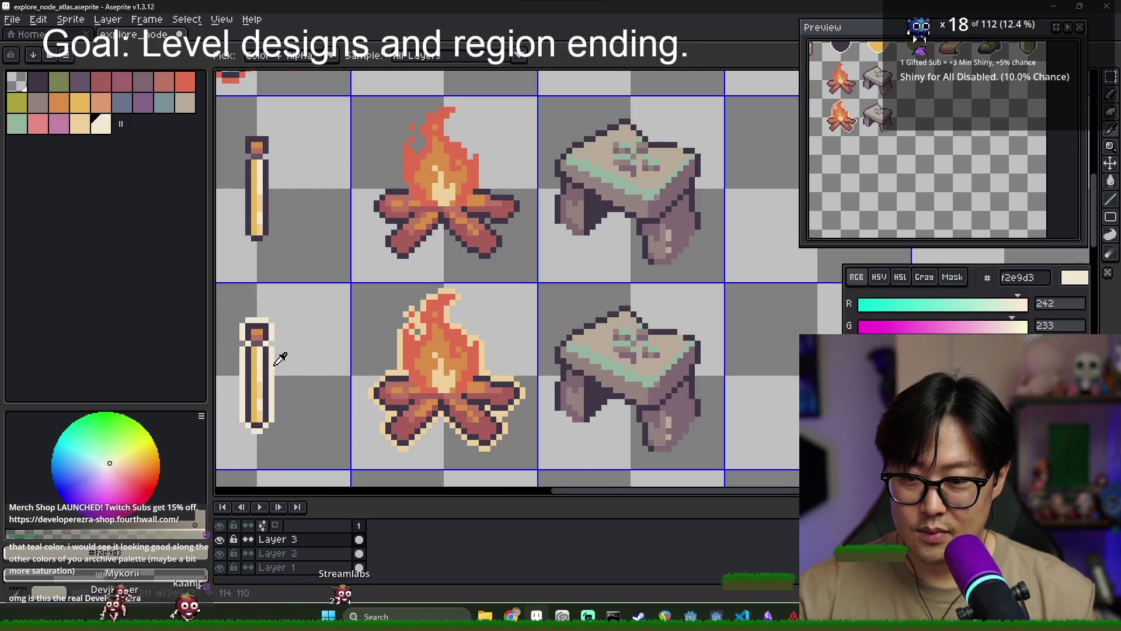
key("m")
left_click_drag(680, 354, 646, 358)
key("shift+o")
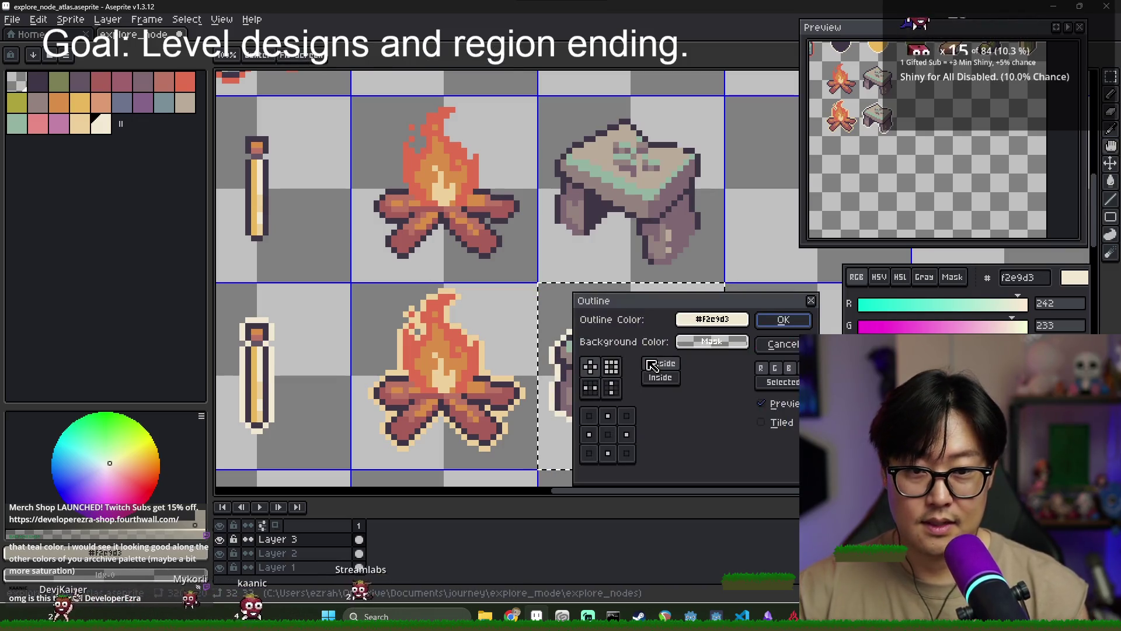
Apply the cream outline to the lower dolmen and deselect
key("Return")
key("ctrl+d")
scroll(653, 366, "down", 4)
scroll(607, 333, "right", 2)
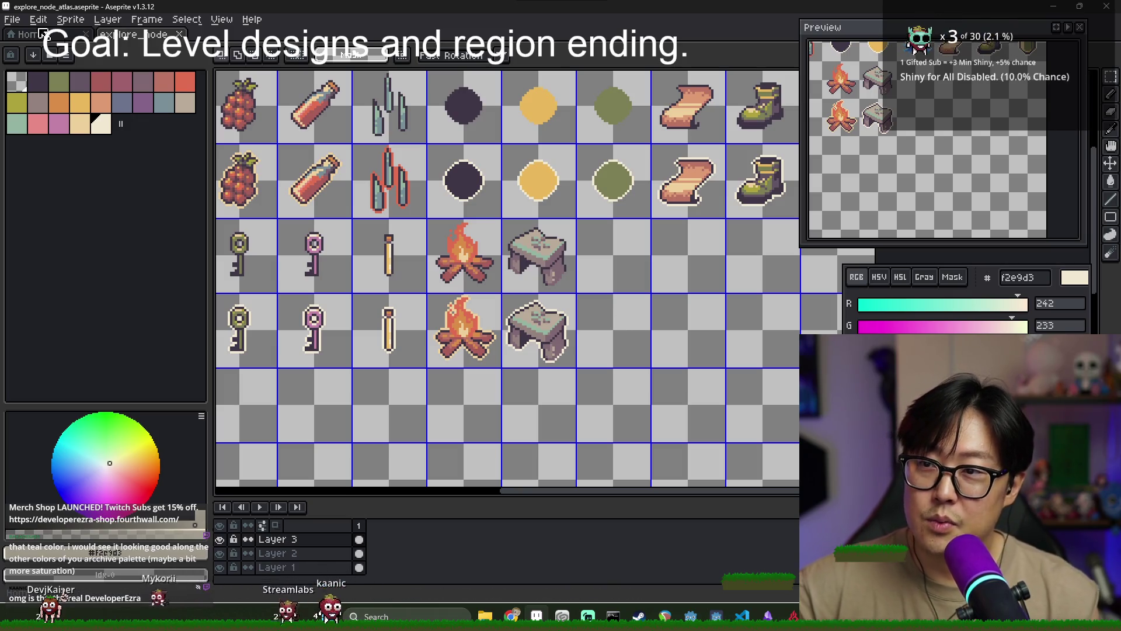
Export the sprite sheet, overwriting explore_node_atlas.png
left_click(11, 19)
mouse_move(35, 135)
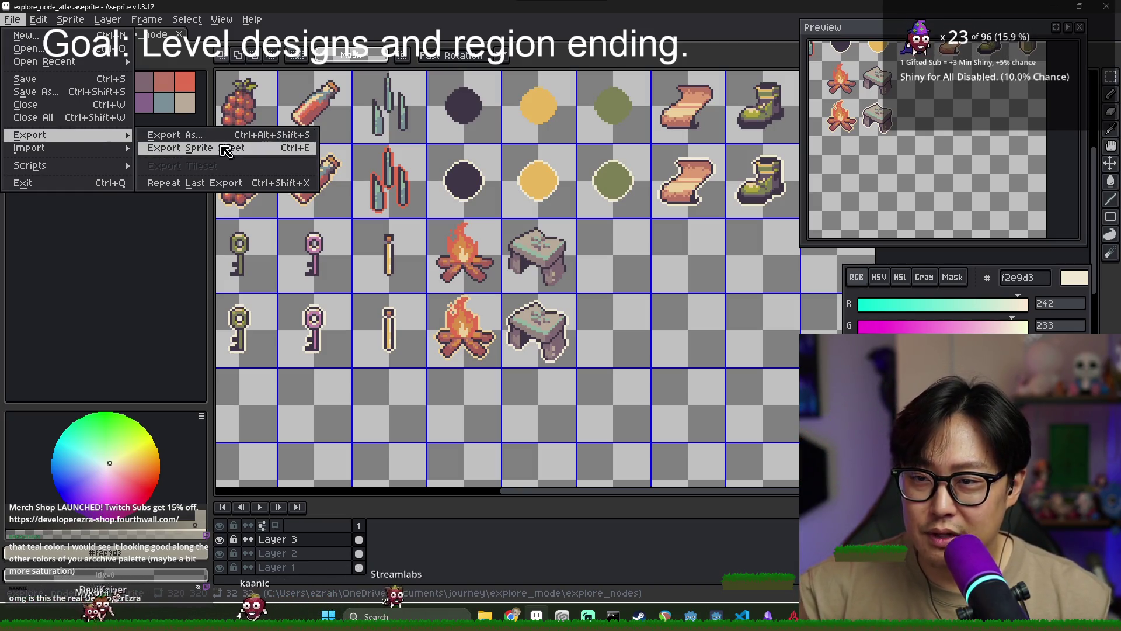
left_click(226, 149)
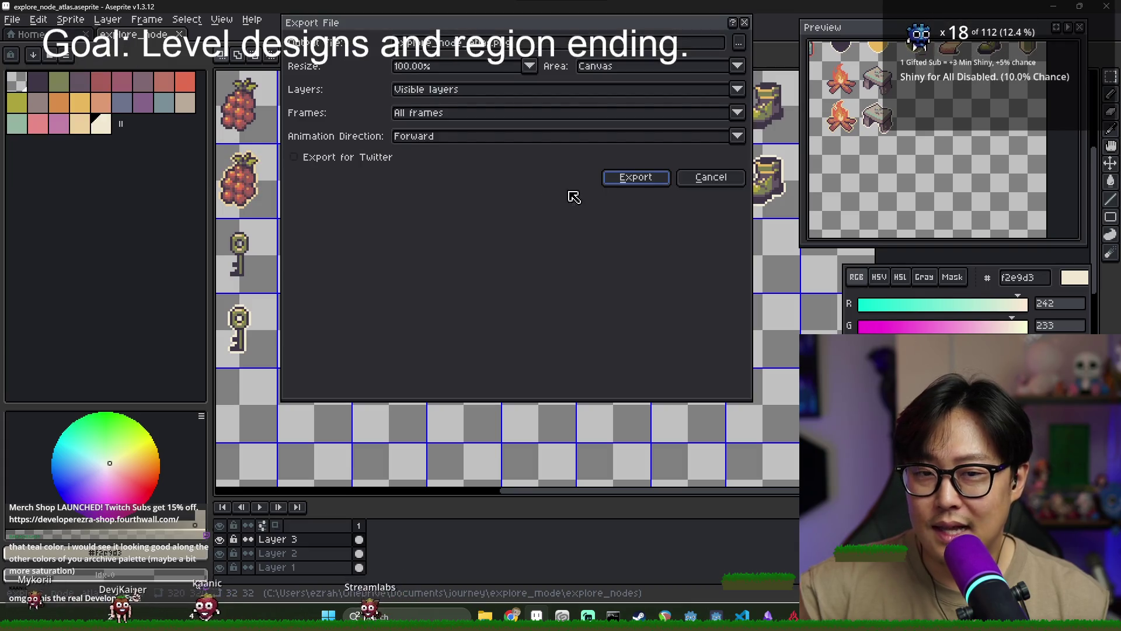
left_click(641, 178)
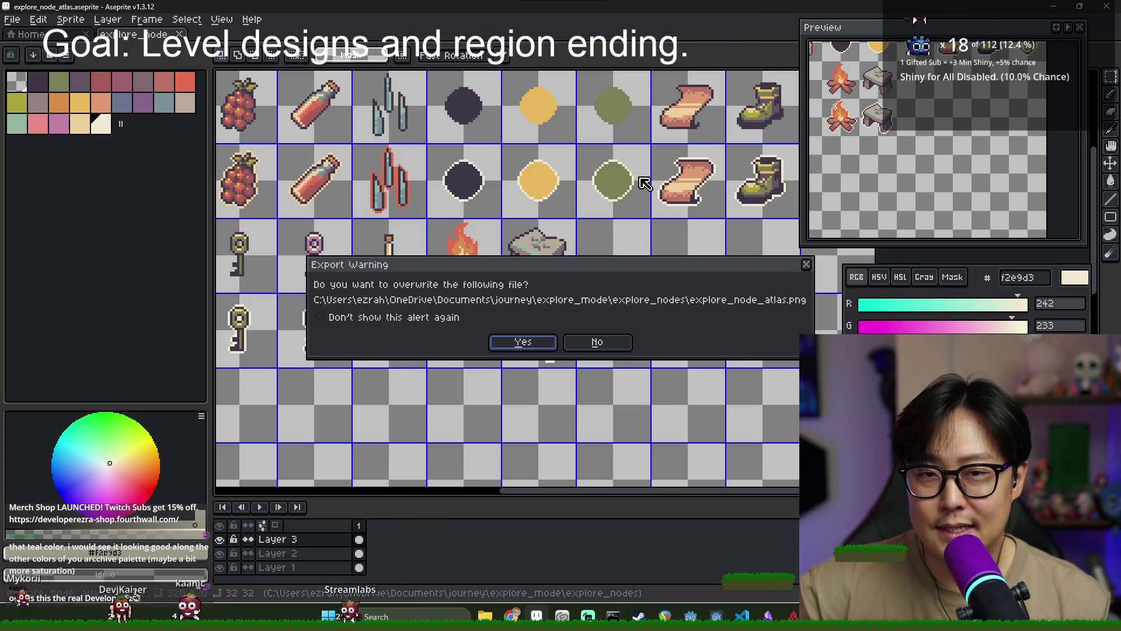
left_click(553, 342)
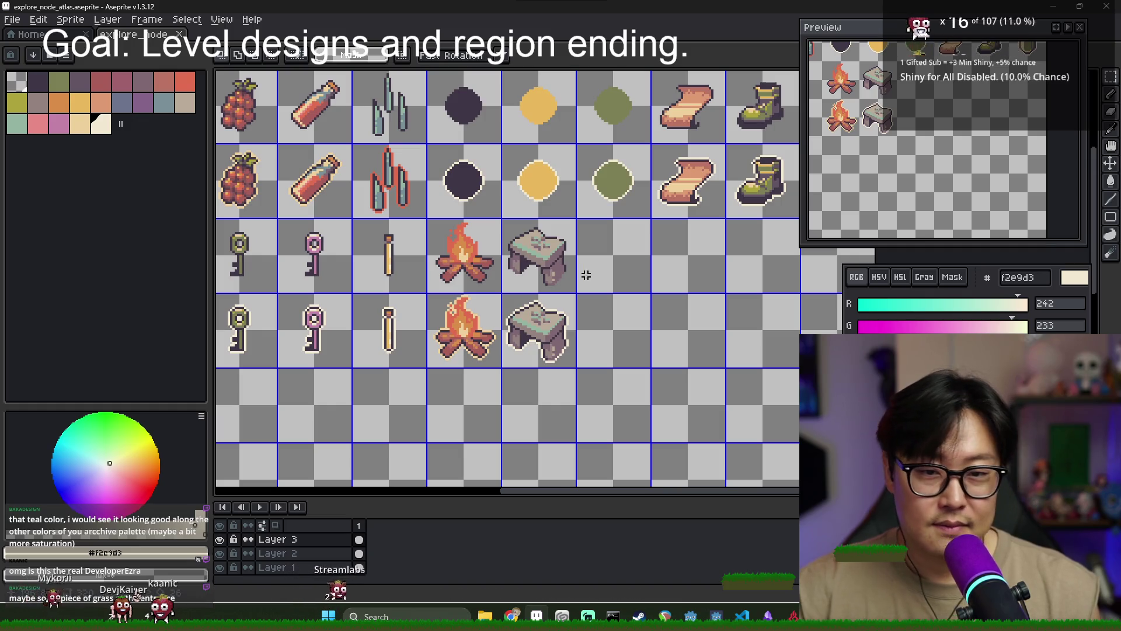
scroll(494, 258, "up", 3)
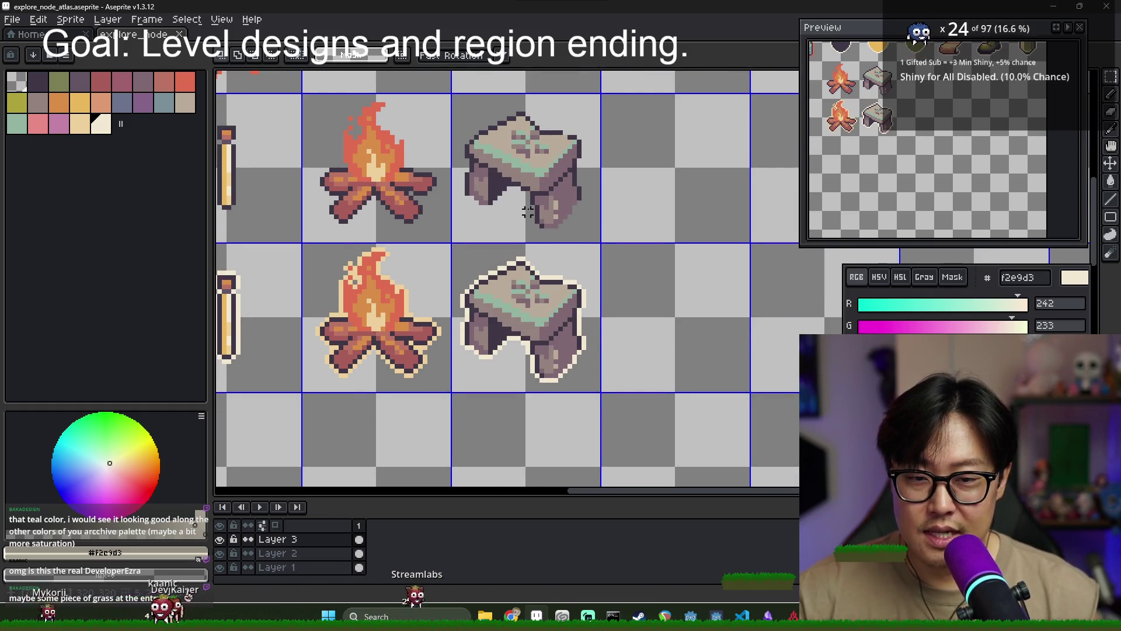
Choose olive and paint small grass tufts beneath the upper dolmen's legs
left_click_drag(444, 111, 572, 240)
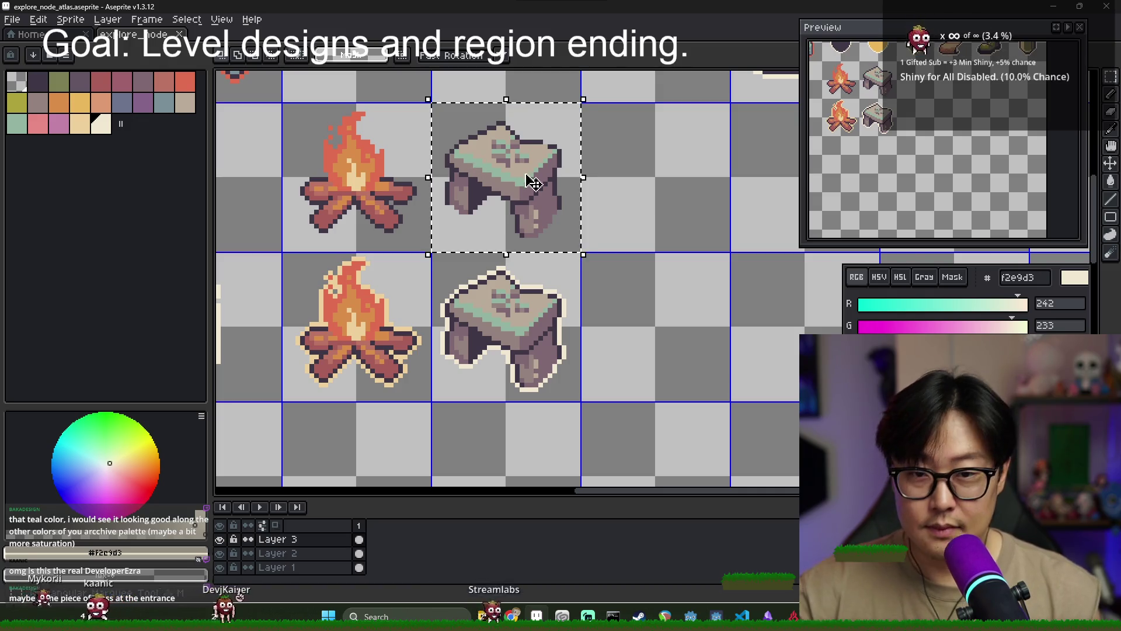
scroll(305, 188, "down", 3)
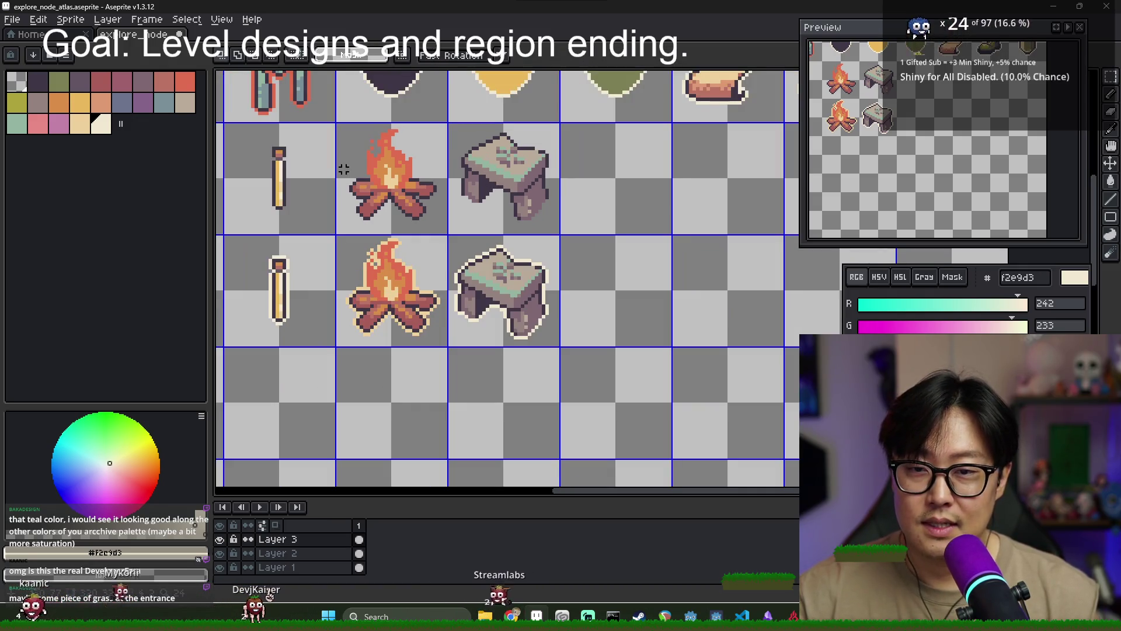
left_click(511, 162, "alt")
scroll(460, 197, "up", 4)
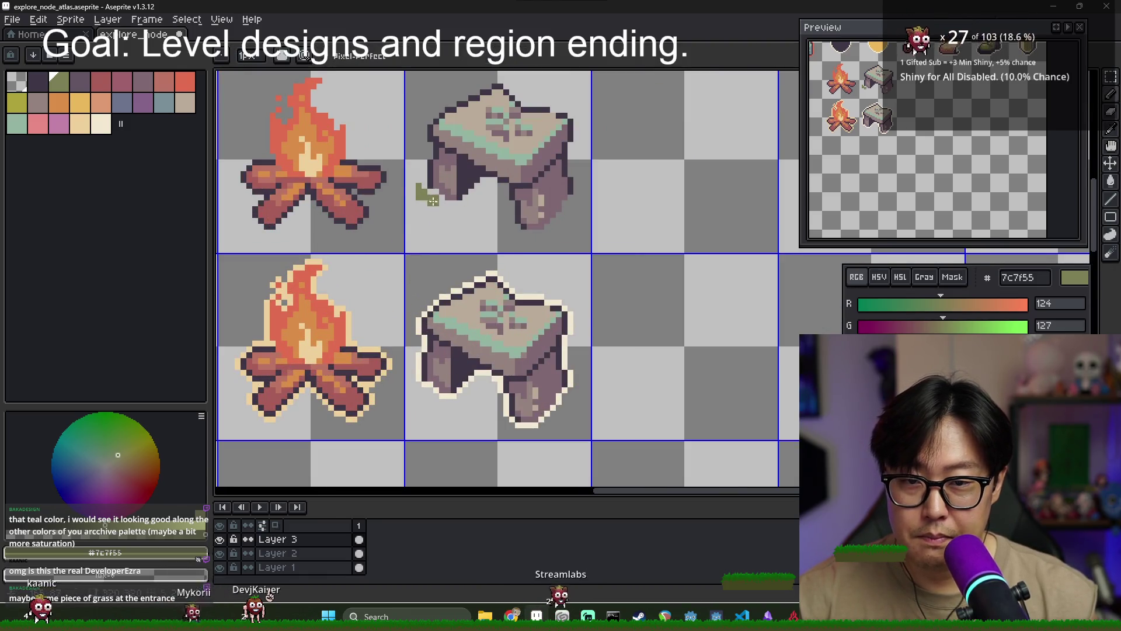
left_click_drag(477, 215, 488, 226)
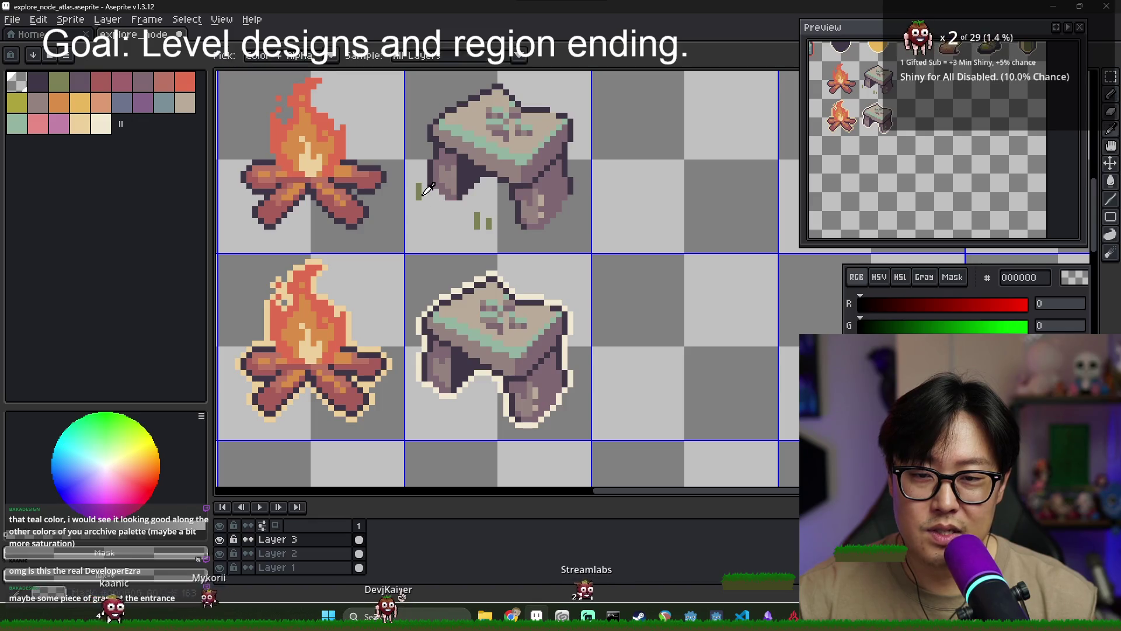
key("b")
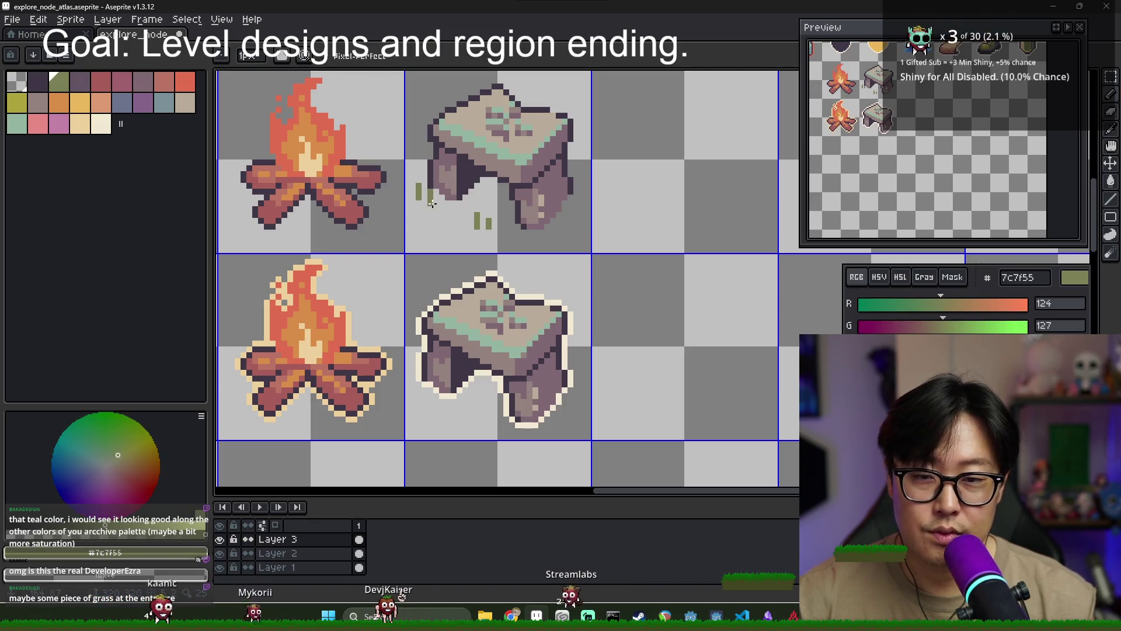
key("v")
key("b")
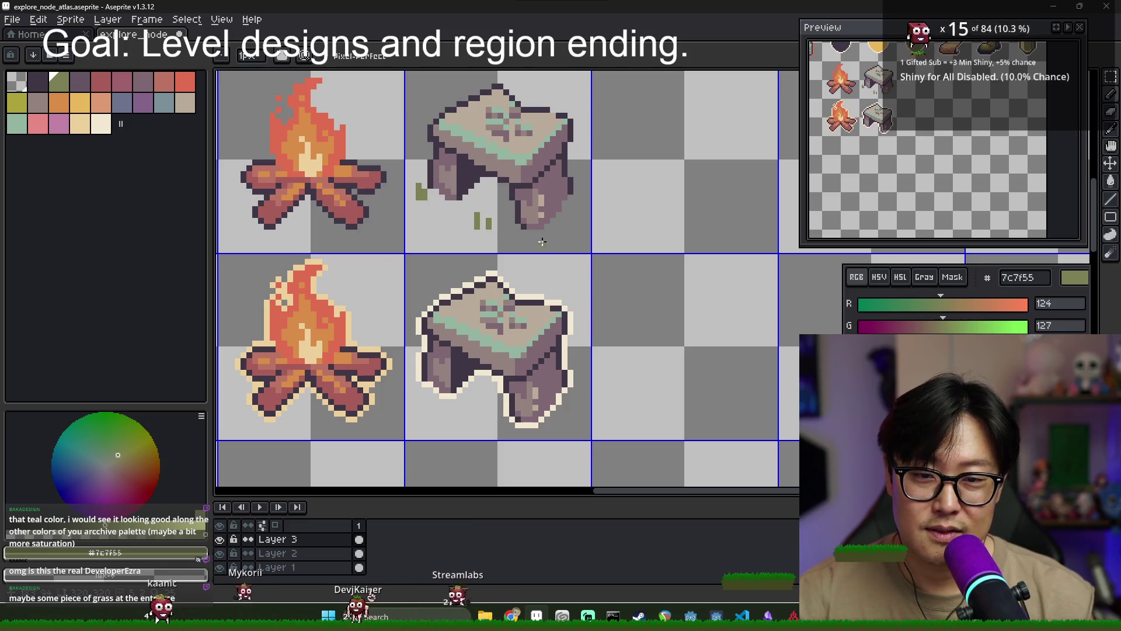
left_click_drag(549, 236, 559, 240)
scroll(555, 242, "up", 5)
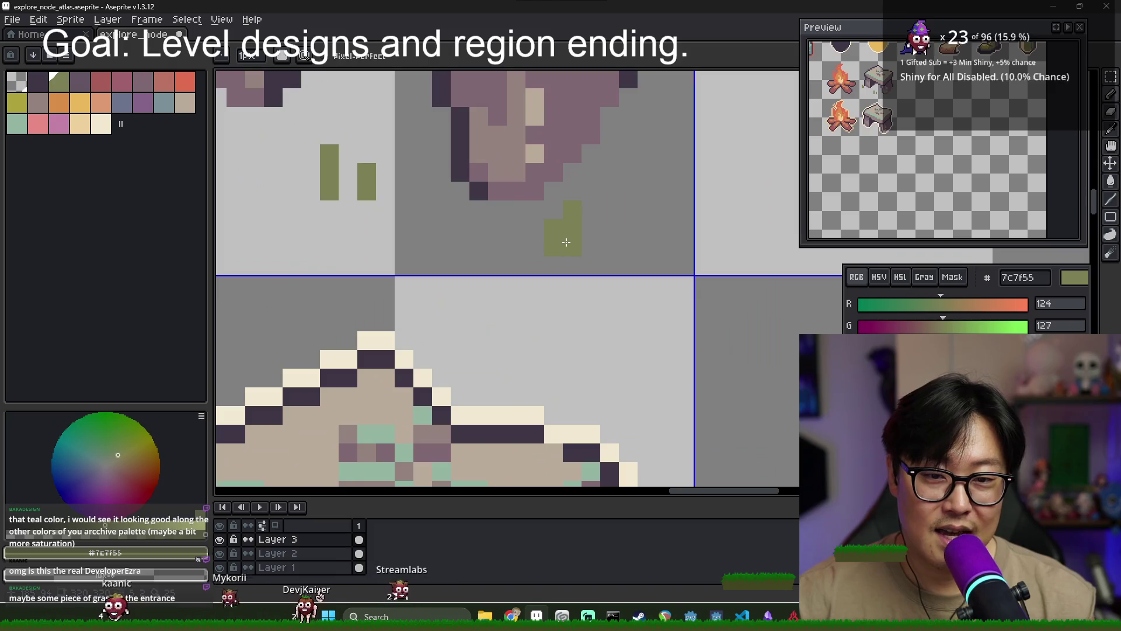
scroll(417, 216, "down", 3)
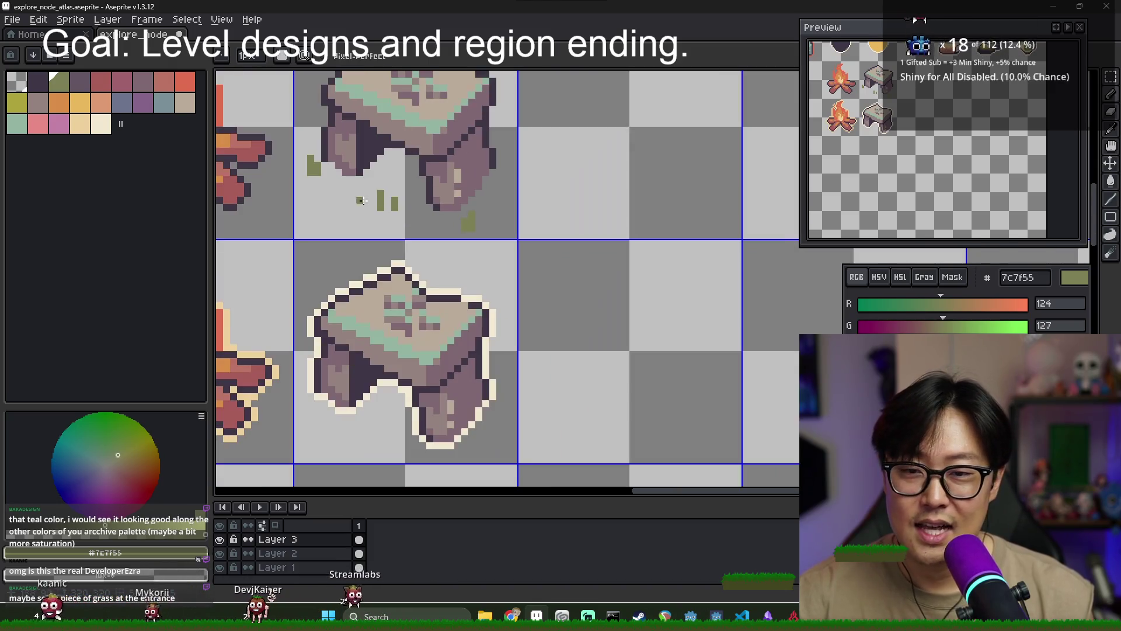
Outline the grass patch and fill it solid with olive #7c7f55
mouse_move(310, 161)
left_mouse_down()
mouse_move(334, 211)
mouse_move(456, 235)
left_mouse_up()
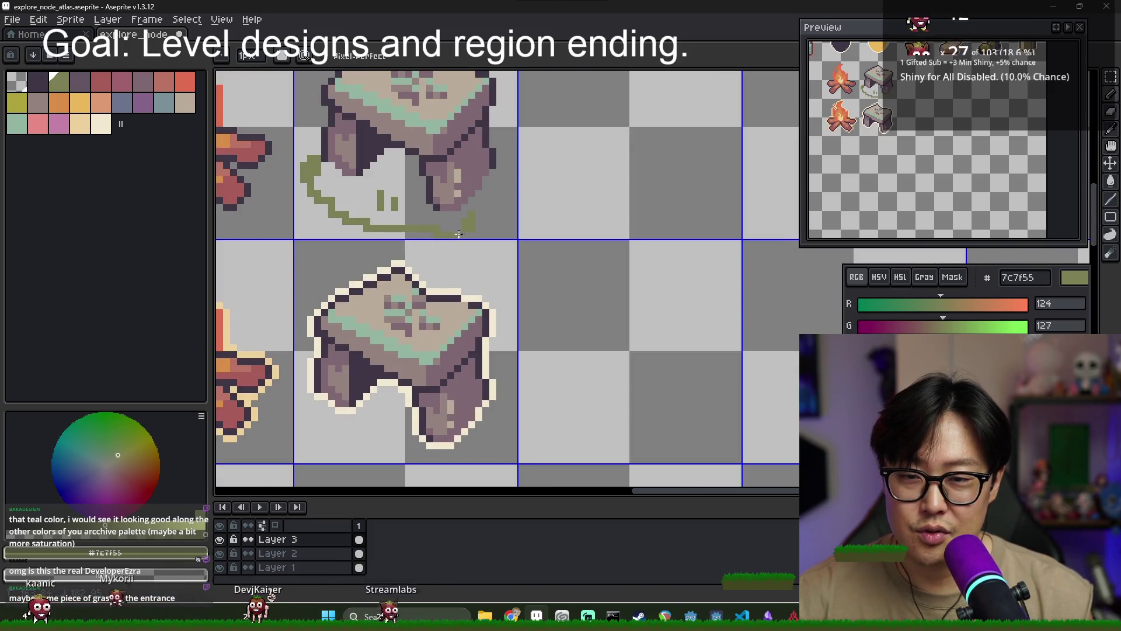
key("g")
left_click(388, 181)
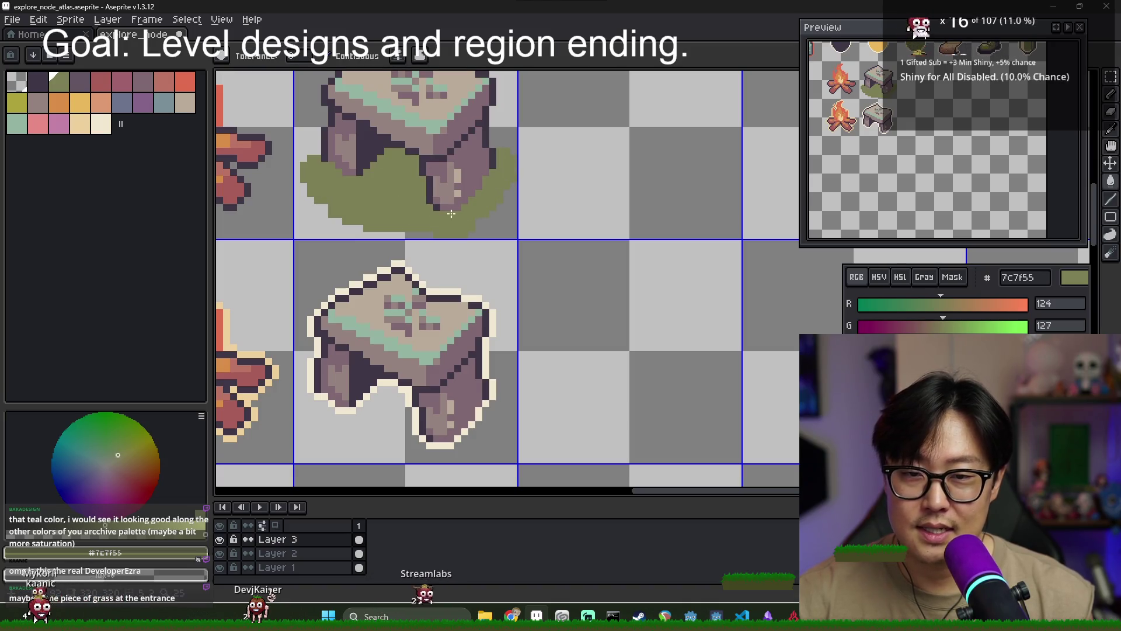
key("b")
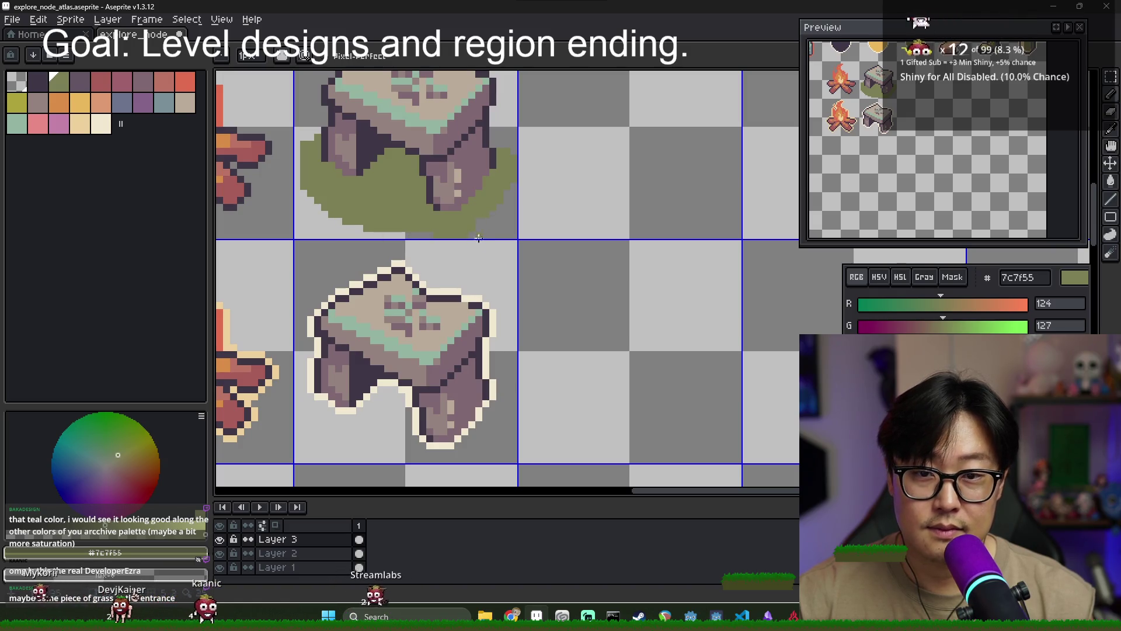
scroll(476, 240, "up", 4)
scroll(438, 235, "down", 2)
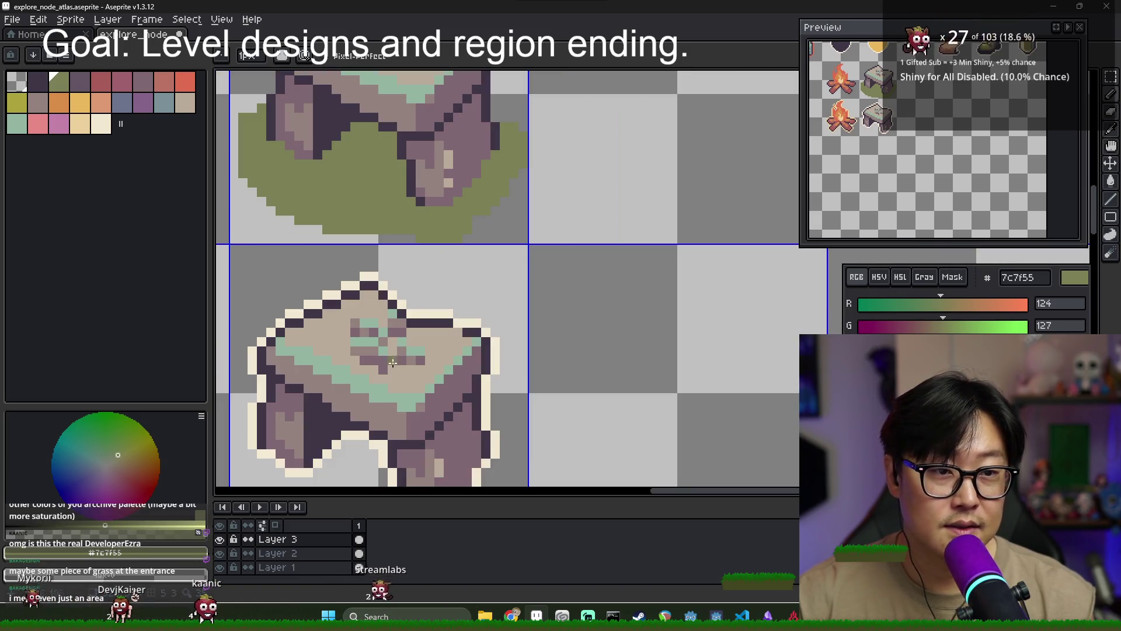
Add Layer 4 and move it beneath Layer 1 as the bottom layer
right_click(309, 562)
mouse_move(336, 509)
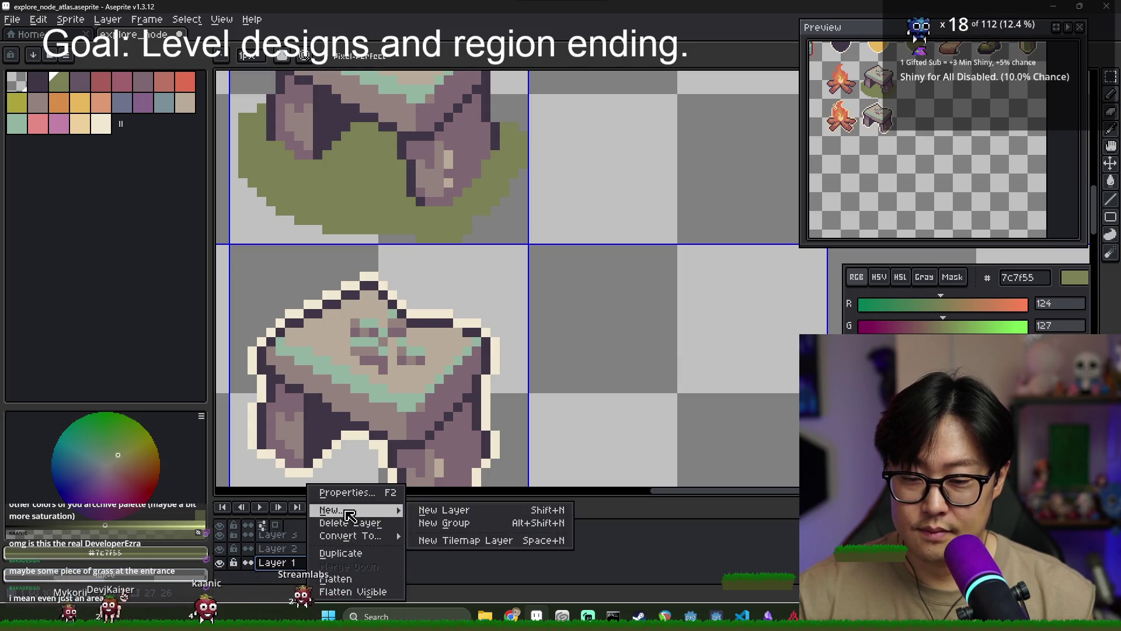
left_click(443, 509)
left_click_drag(325, 560, 303, 570)
scroll(422, 274, "down", 3)
scroll(422, 274, "up", 1)
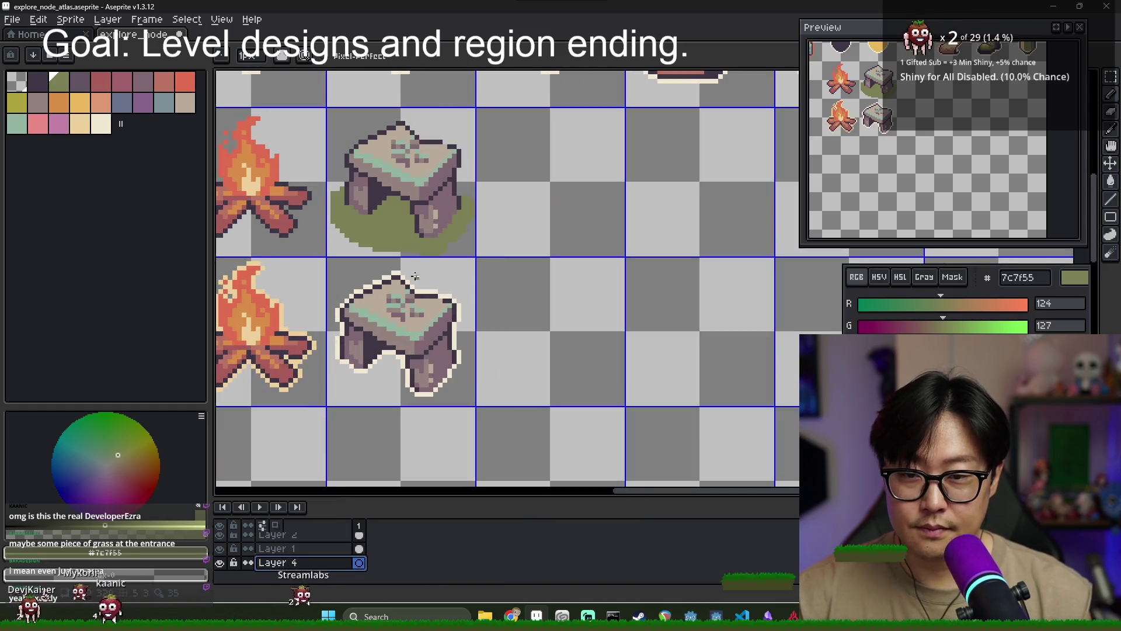
Fill the bottom layer with dark purple 3f3645 and add a new empty layer on top
key("g")
key("bracketleft")
left_click(244, 166)
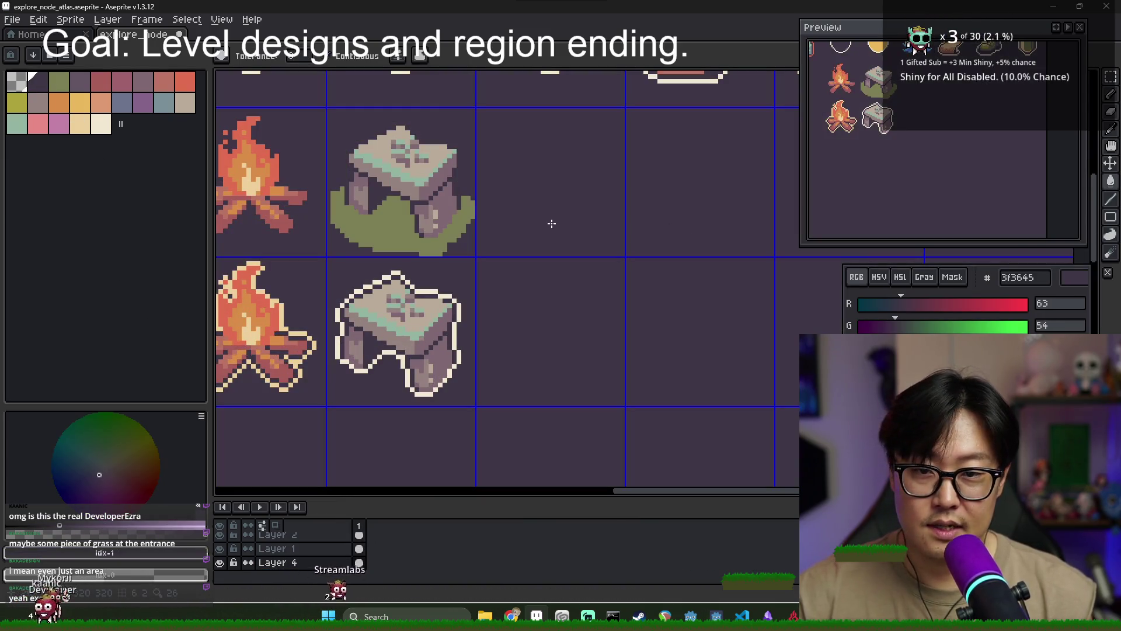
scroll(403, 244, "up", 1)
key("b")
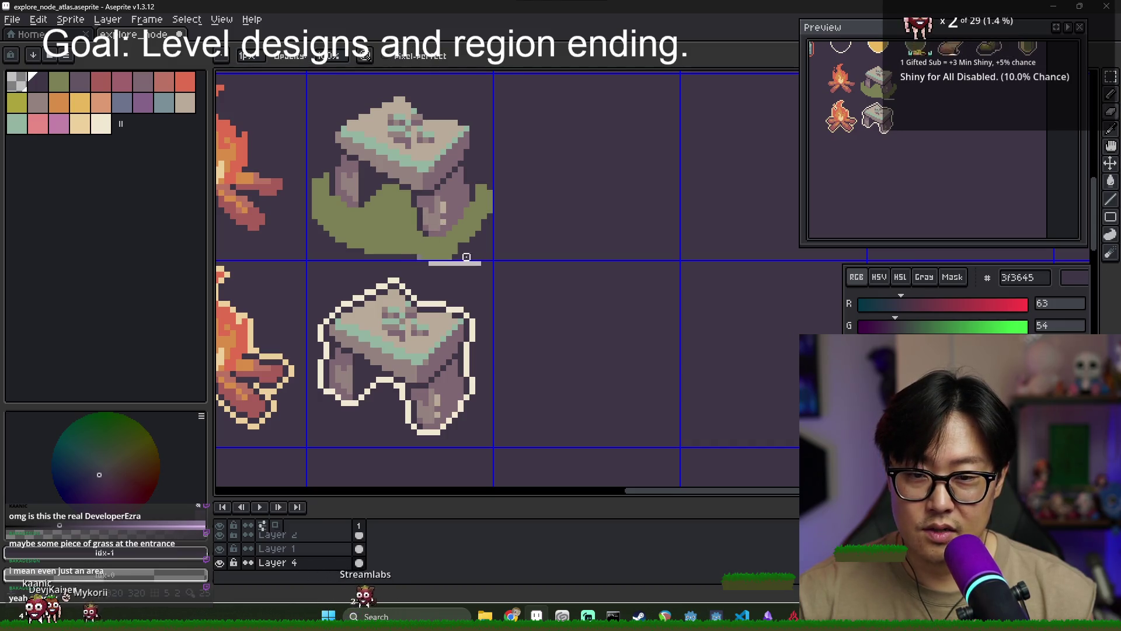
key("shift+n")
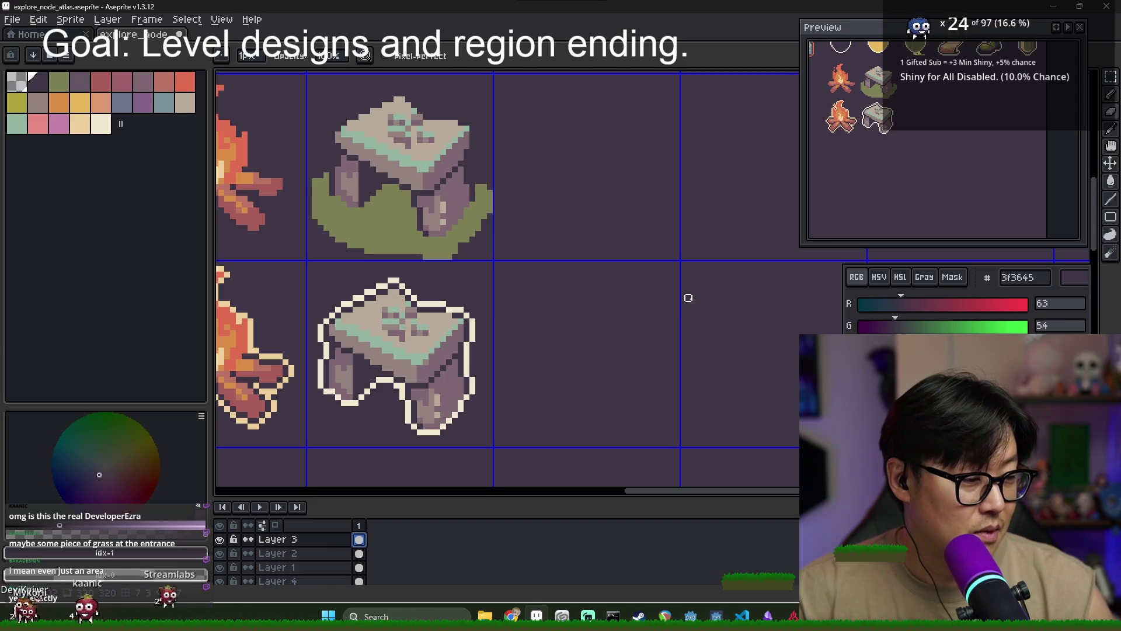
Bucket-fill the background Layer 4 with near-black 09080a
scroll(392, 153, "up", 2)
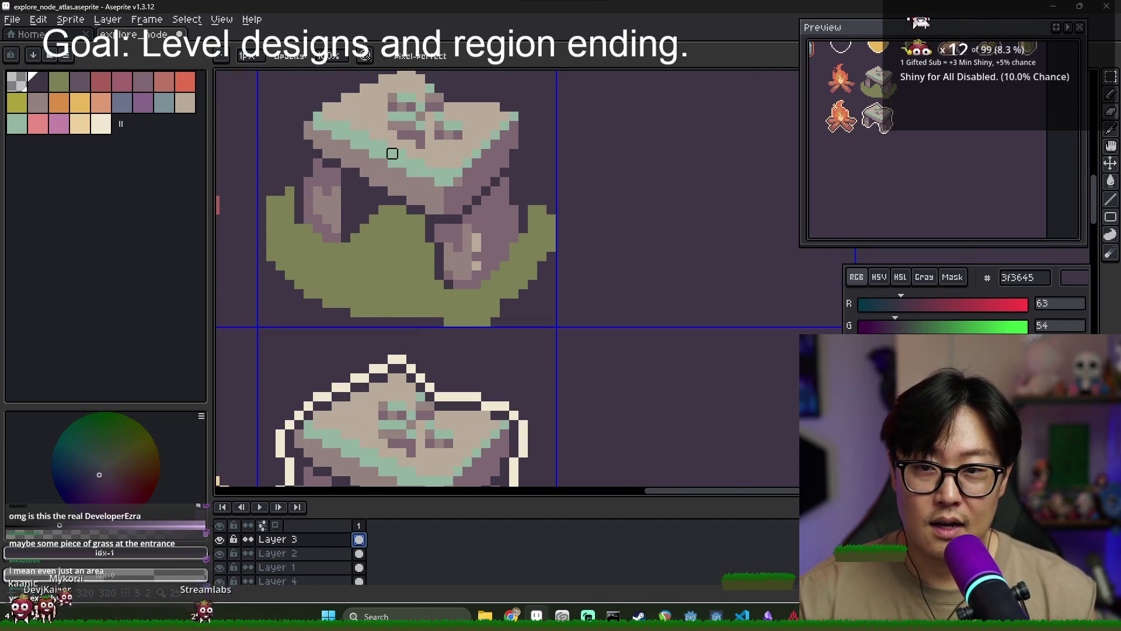
scroll(364, 131, "up", 1)
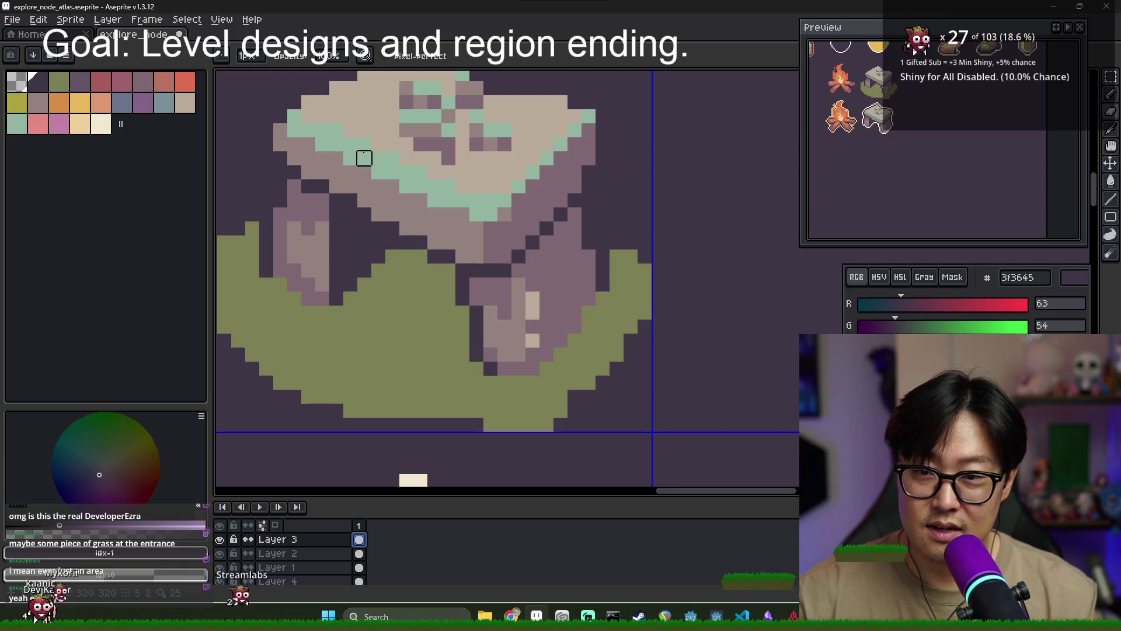
scroll(374, 158, "down", 3)
scroll(533, 303, "up", 1)
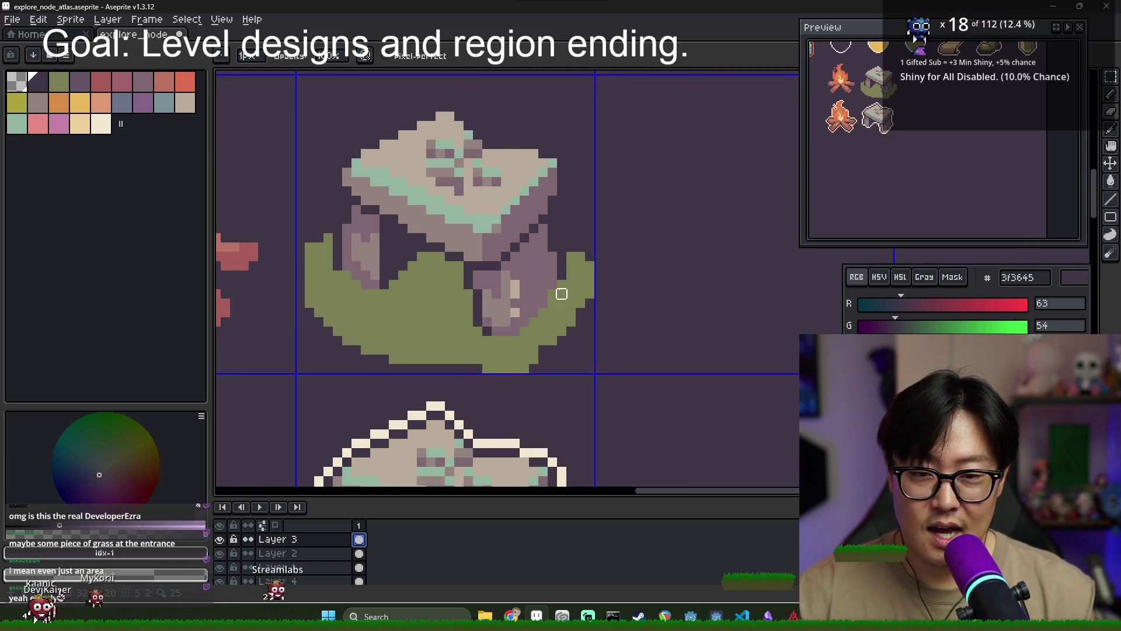
scroll(562, 294, "up", 1)
left_click(559, 240, "alt")
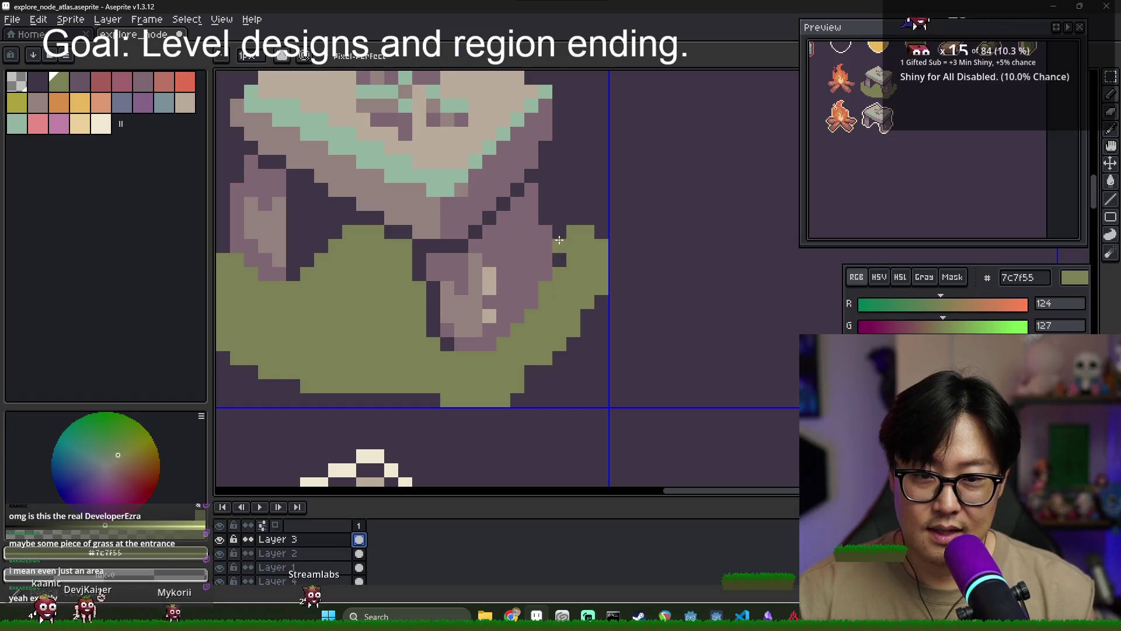
scroll(372, 569, "down", 1)
left_click(360, 563)
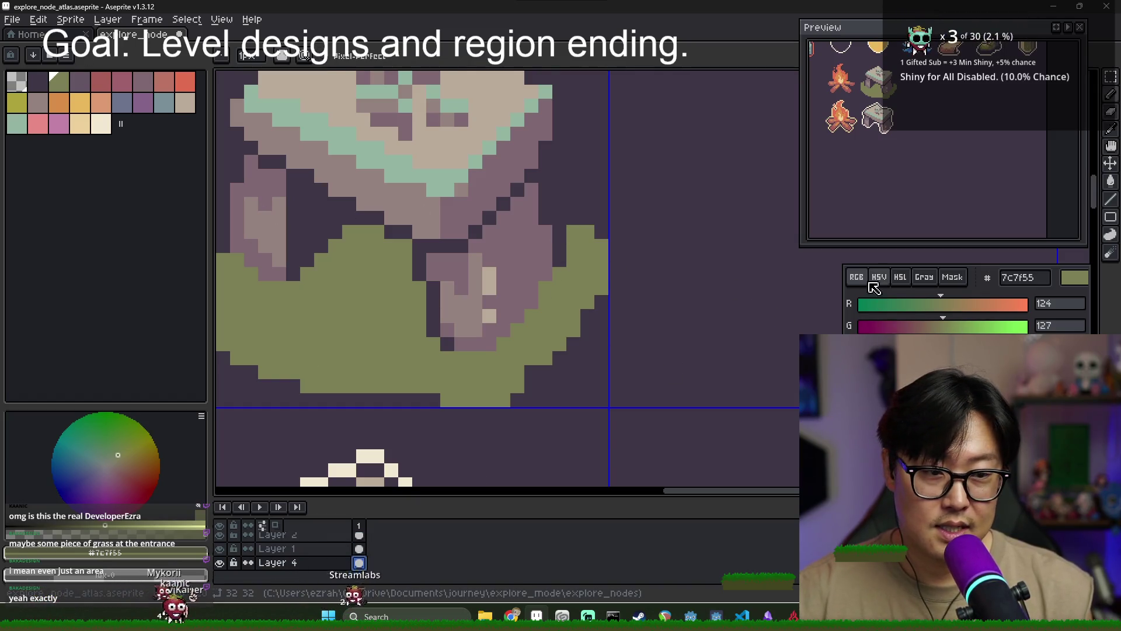
left_click(872, 283)
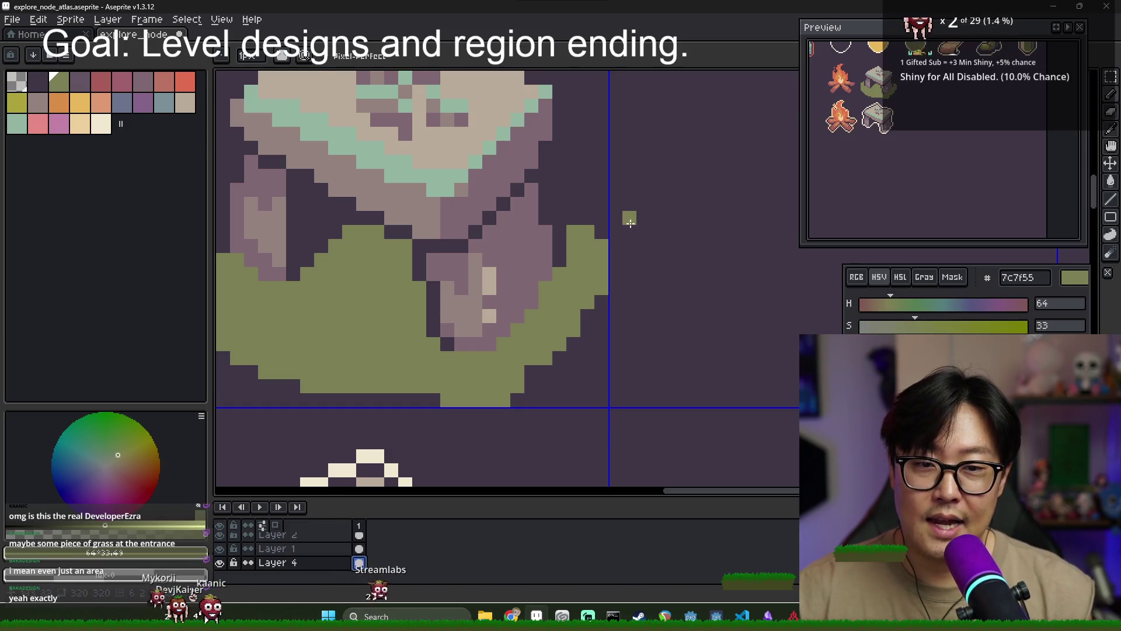
key("g")
key("x")
left_click(463, 461)
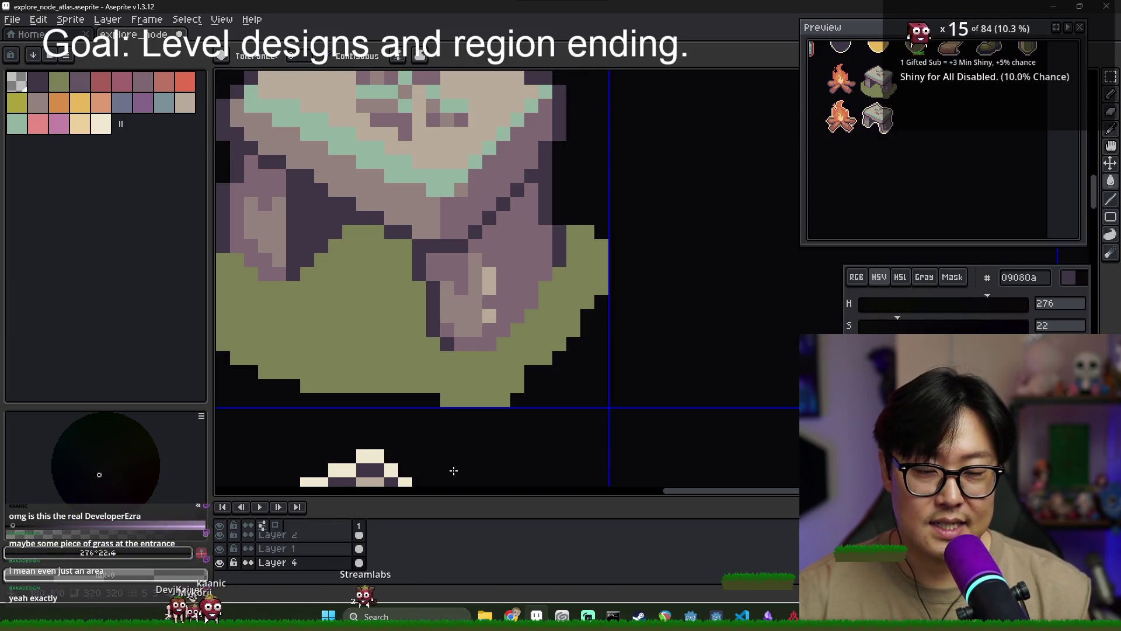
Pencil yellow ada33d tufts onto the dolmen's olive grass patch on Layer 3
scroll(363, 555, "up", 2)
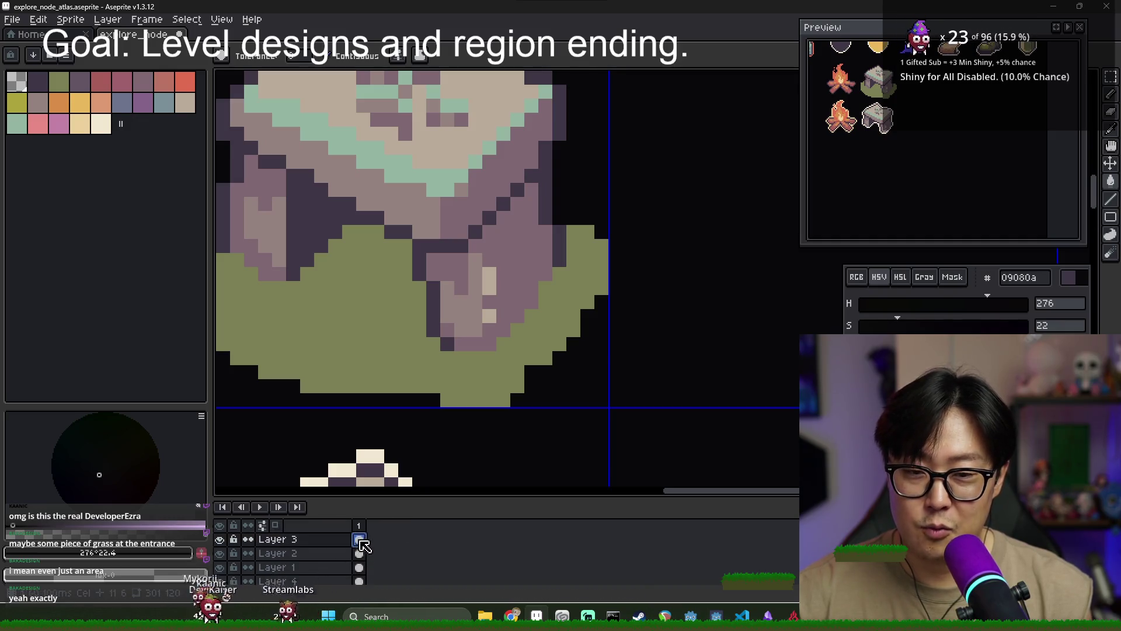
scroll(485, 290, "down", 1)
scroll(520, 241, "up", 1)
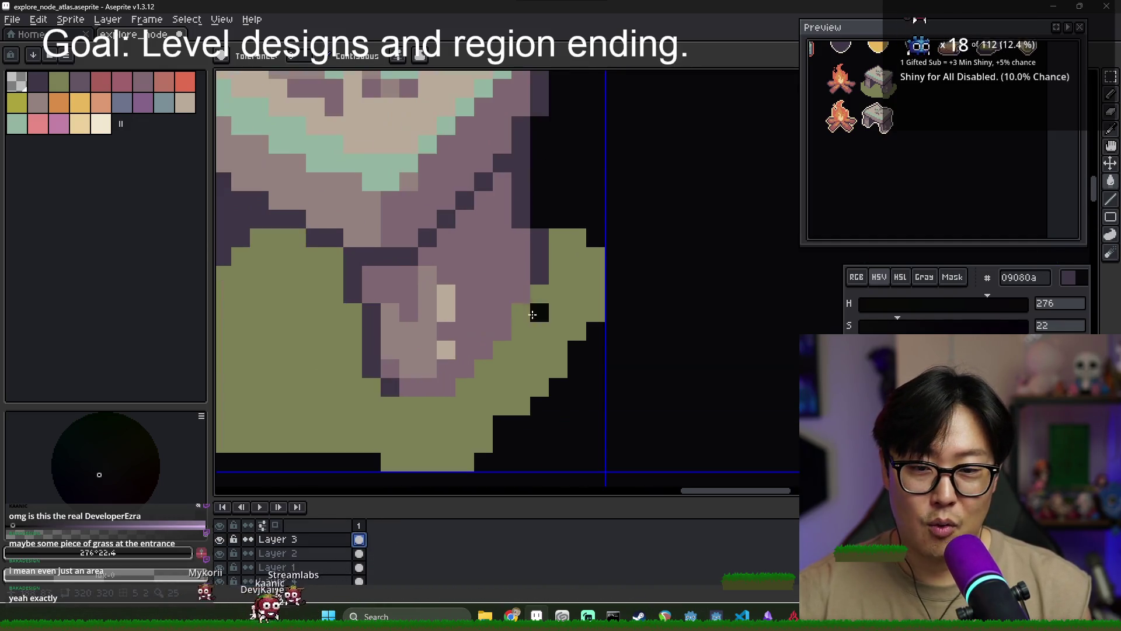
scroll(467, 350, "down", 2)
left_click(448, 410, "alt")
left_click(391, 426)
key("ctrl+z")
key("b")
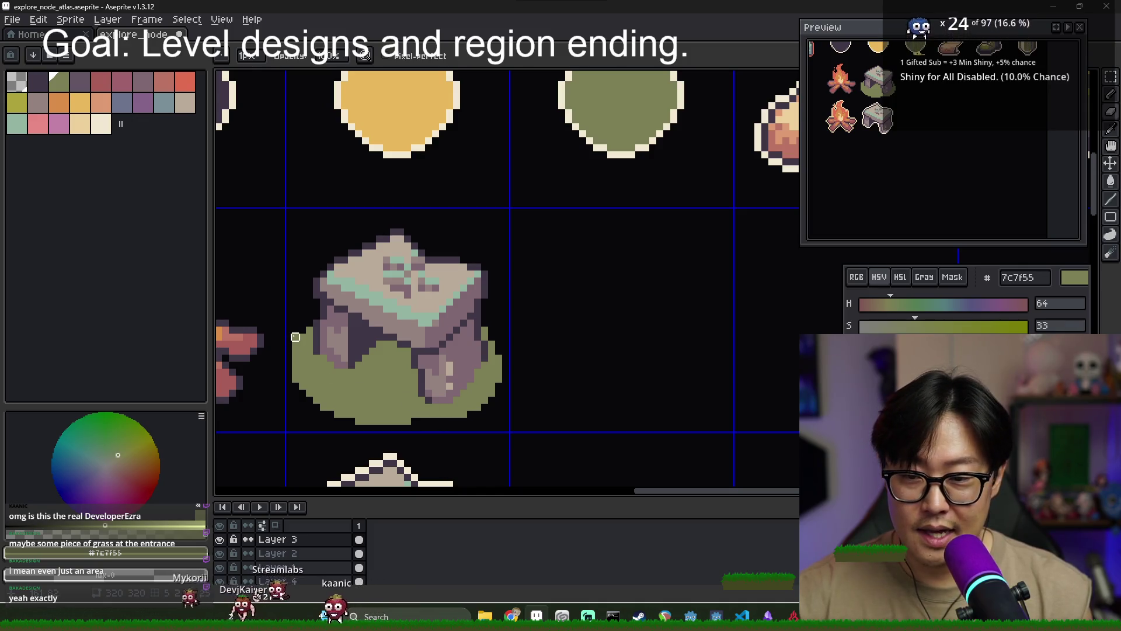
key("b")
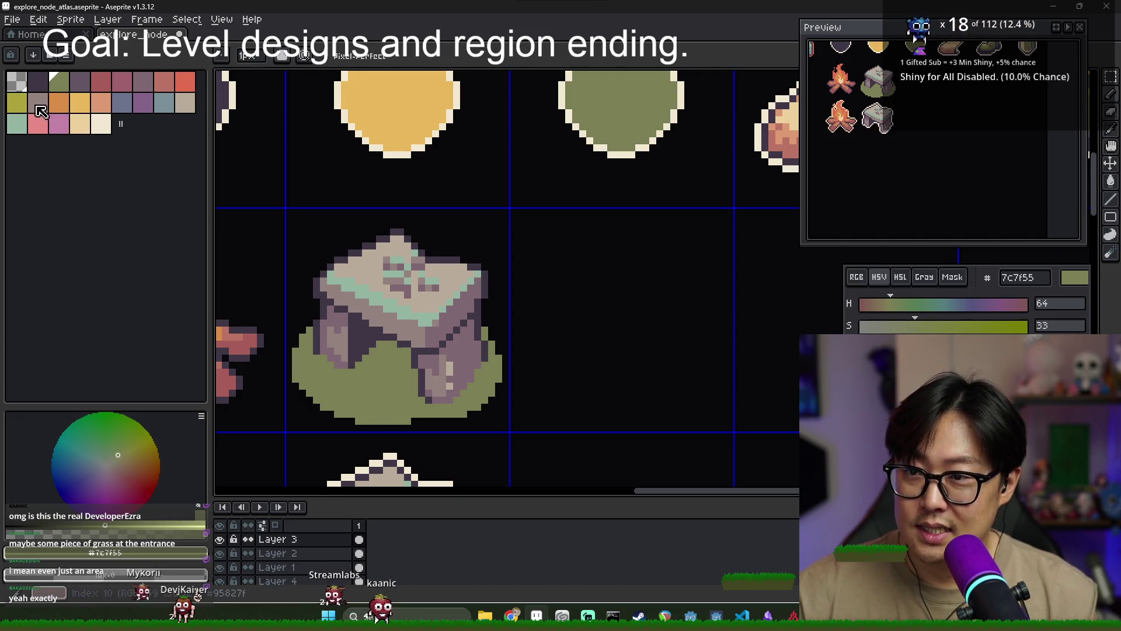
left_click(17, 104)
scroll(361, 399, "up", 3)
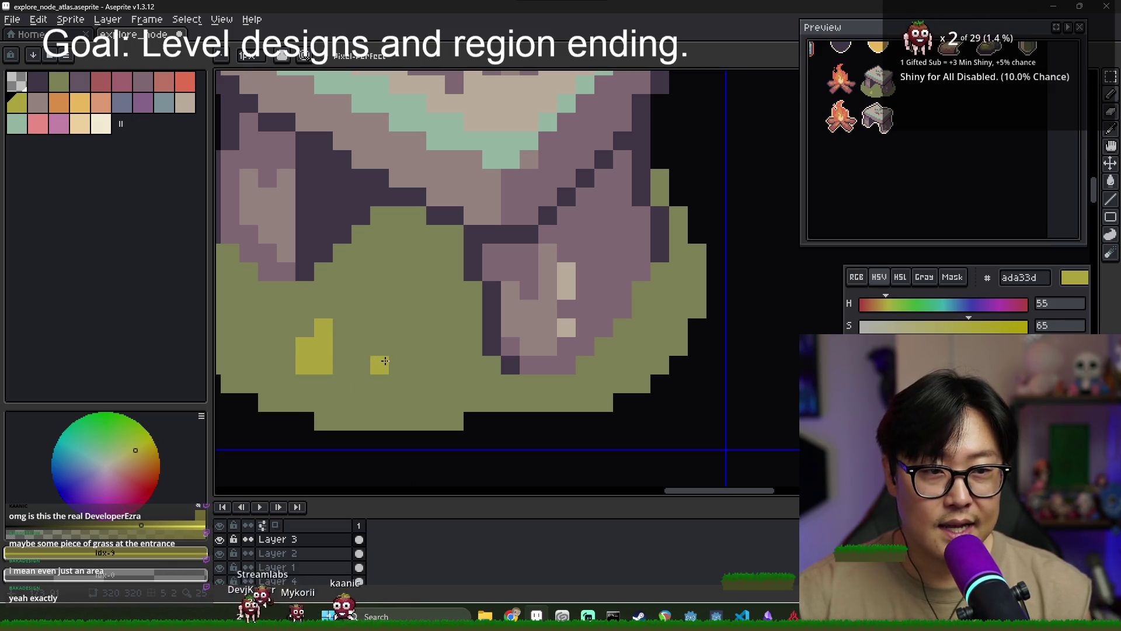
key("ctrl+z")
key("ctrl+z")
key("ctrl+z")
left_click(459, 389)
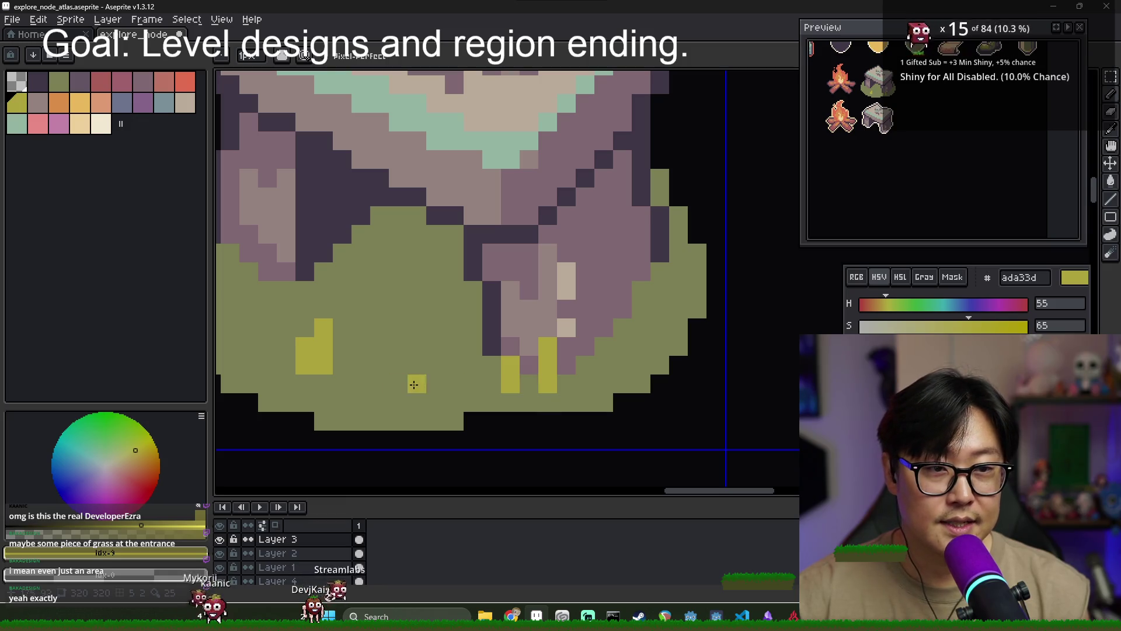
left_click(345, 348)
left_click_drag(352, 355, 500, 374)
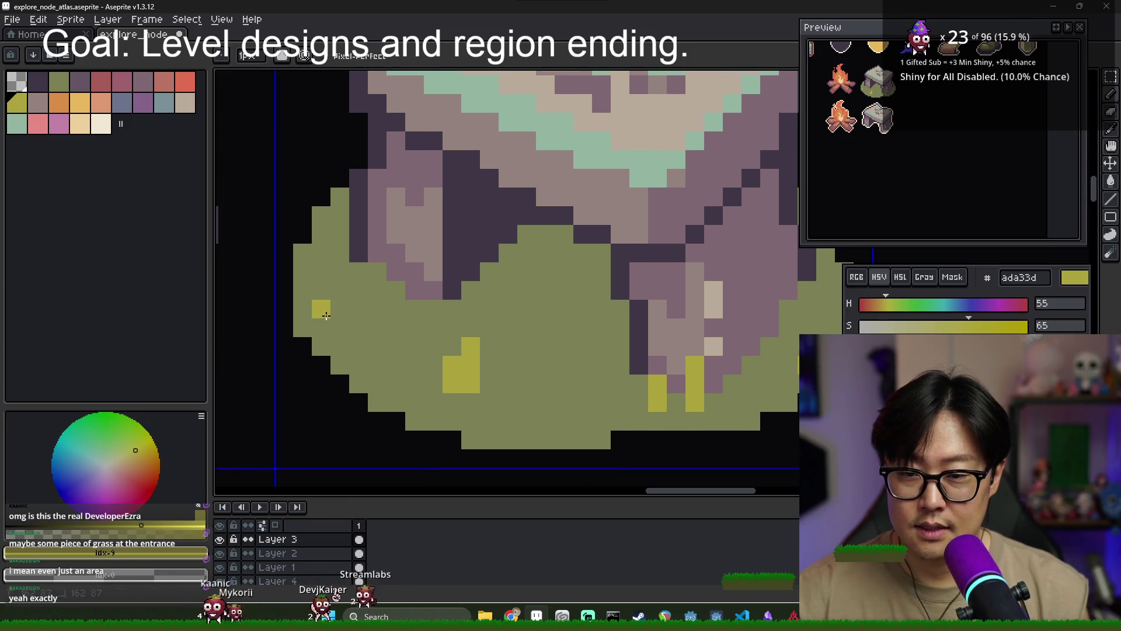
key("ctrl+z")
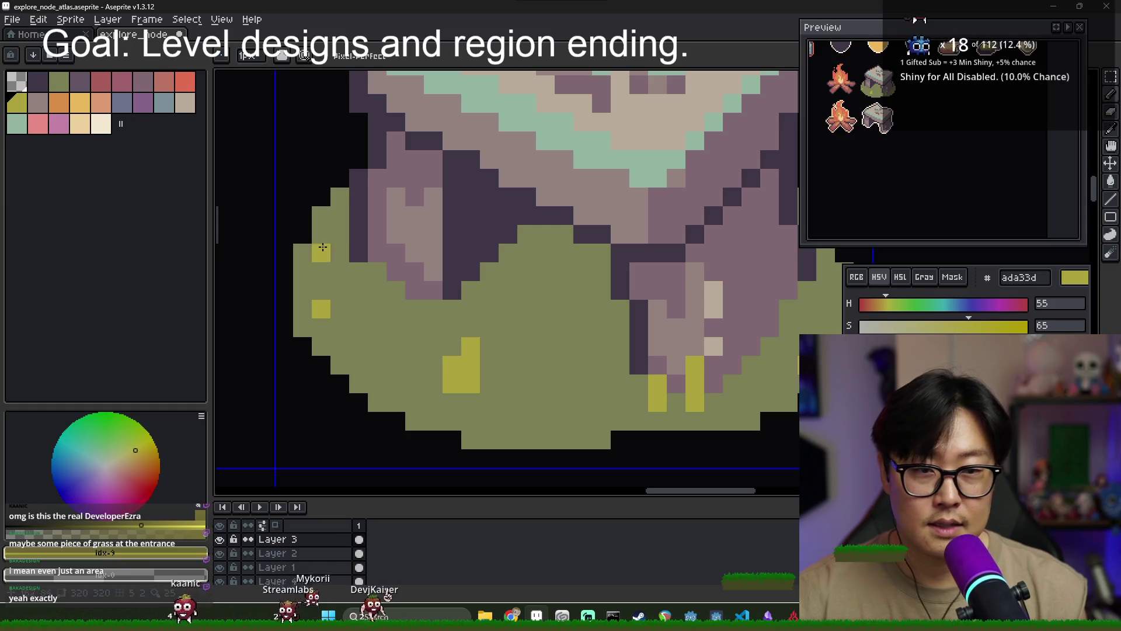
Scatter mauve 806873 shadow pixels into the grass around the dolmen's legs
left_click(59, 82)
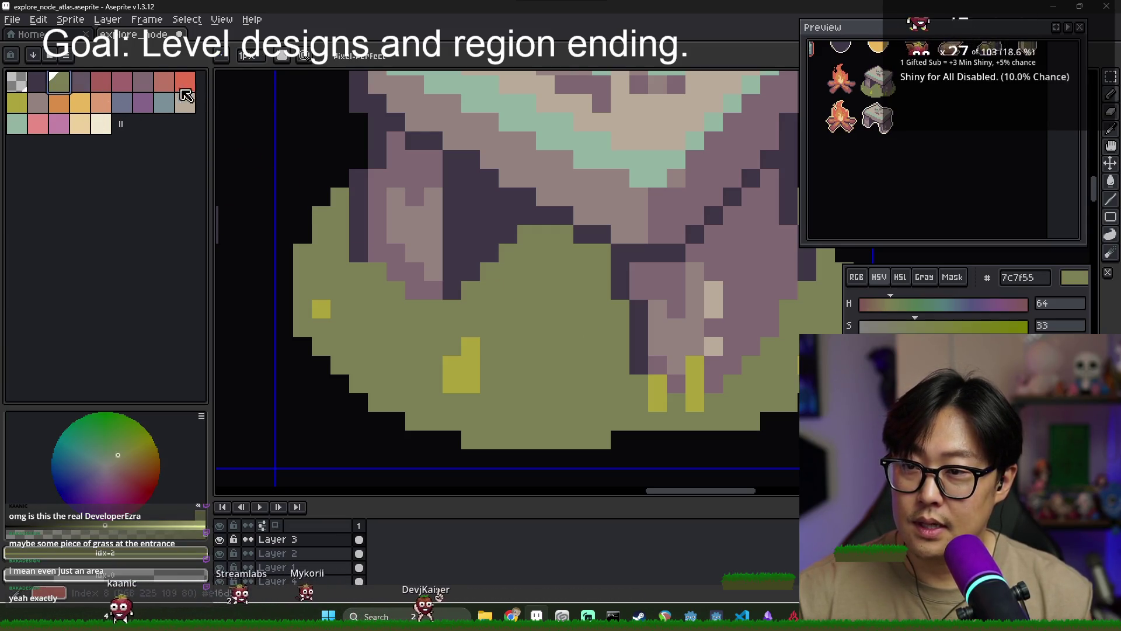
left_click(142, 82)
left_click_drag(502, 310, 619, 327)
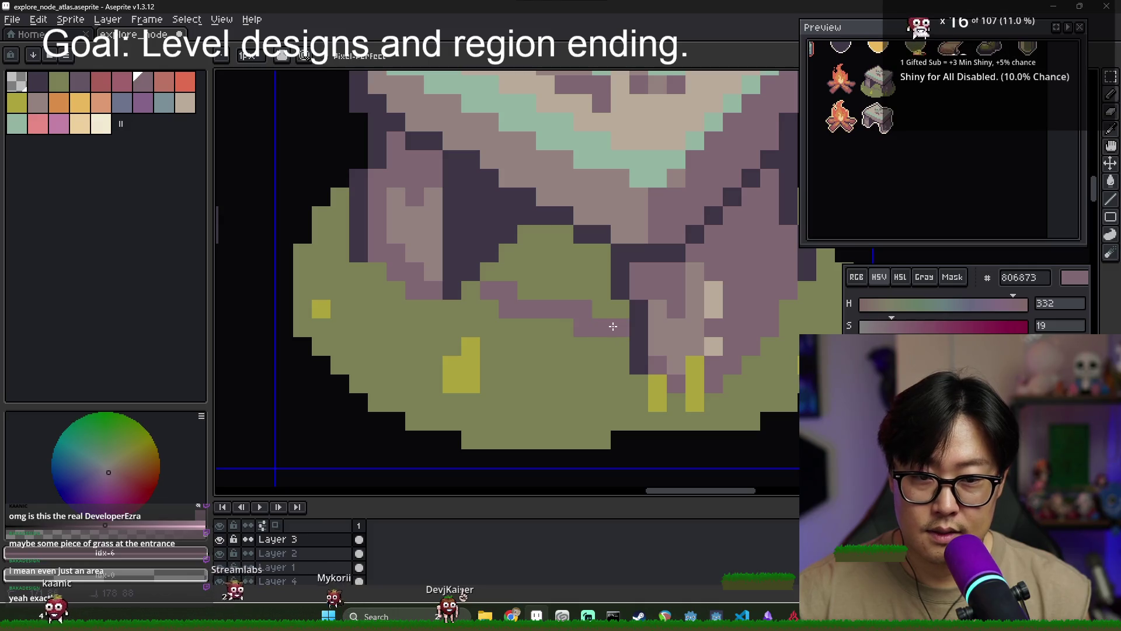
key("g")
left_click(571, 292)
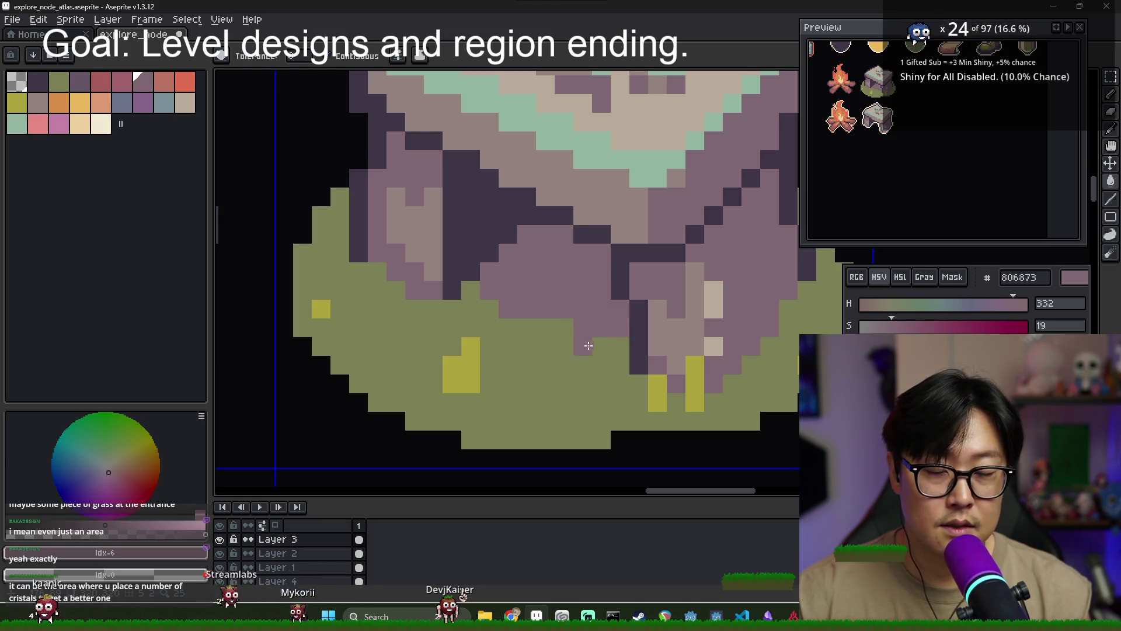
left_click(632, 380)
key("ctrl+z")
key("b")
left_click(601, 365)
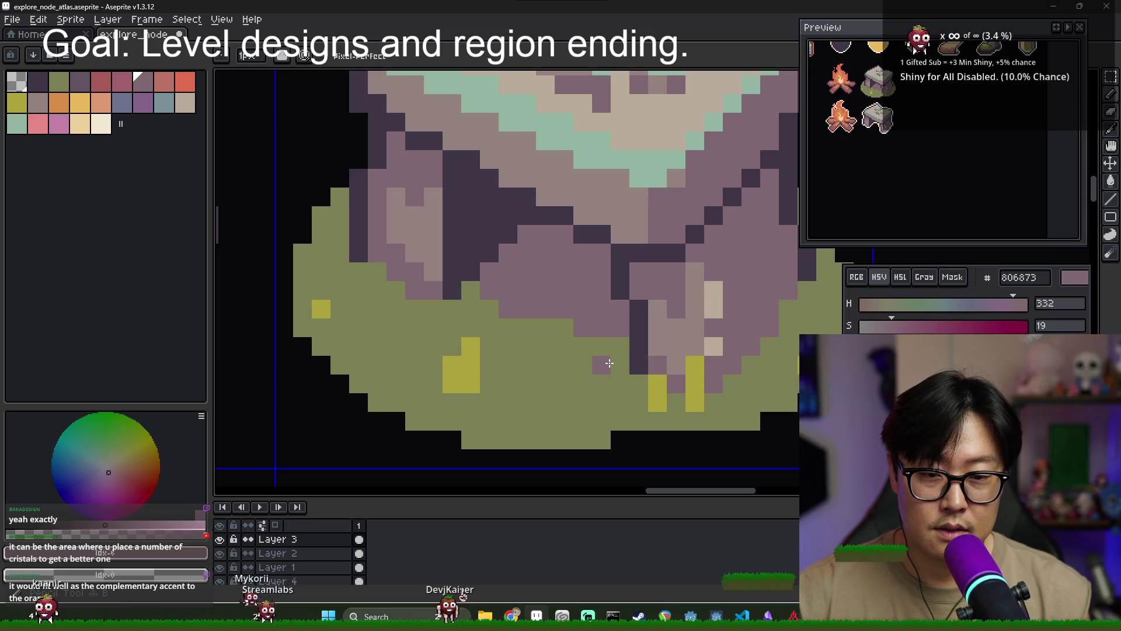
mouse_move(564, 327)
left_mouse_down()
mouse_move(508, 327)
mouse_move(471, 309)
left_mouse_up()
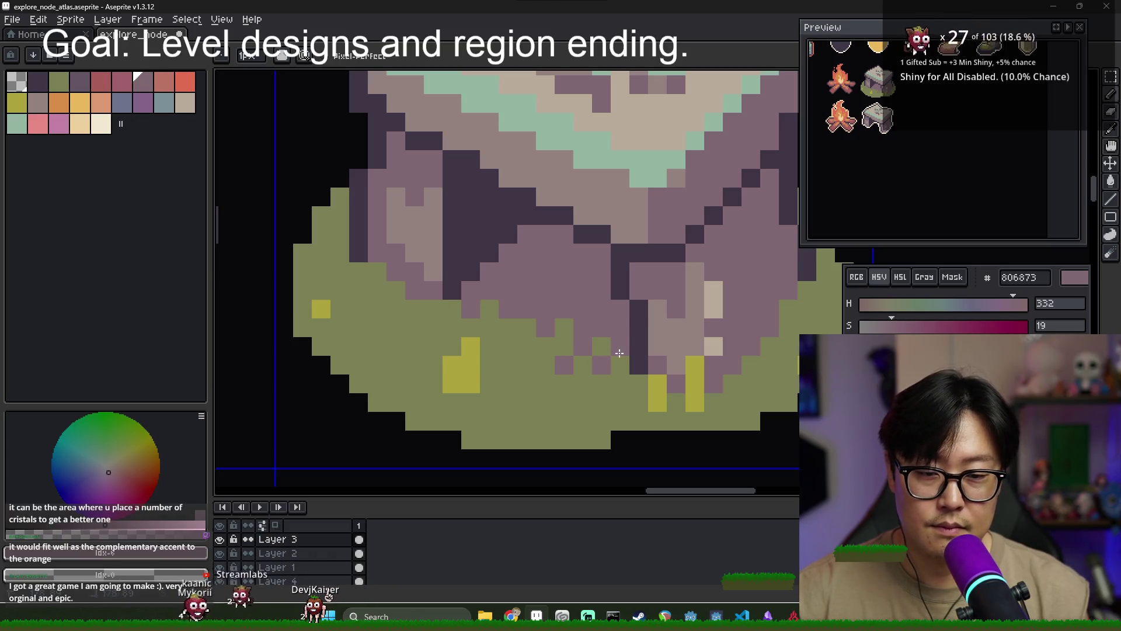
scroll(558, 335, "down", 3)
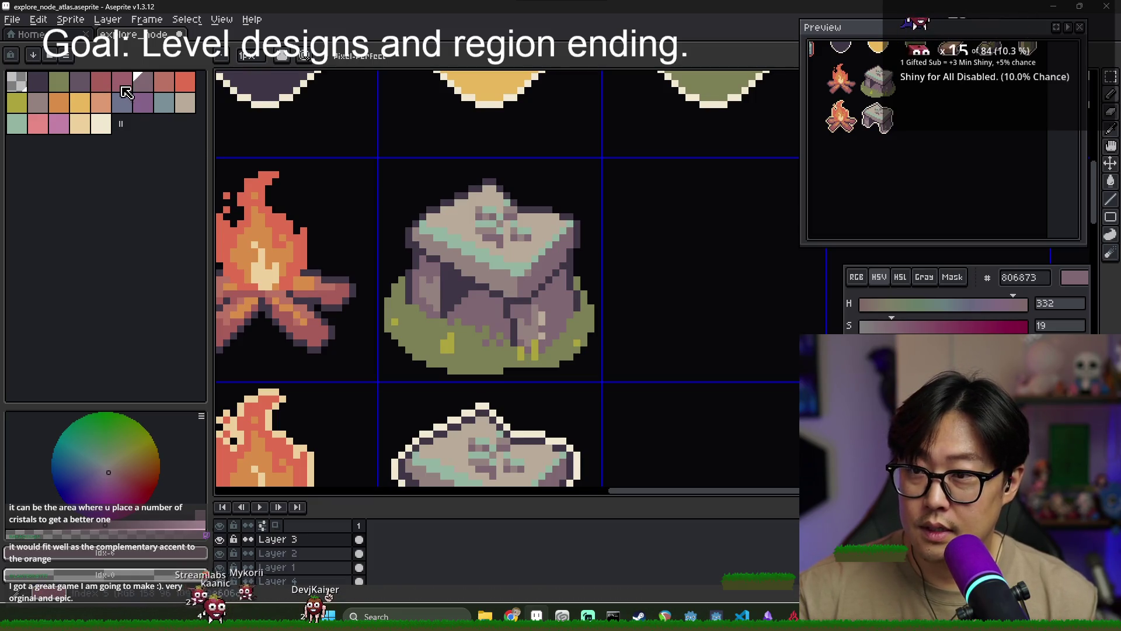
Fill part of the rock with medium purple 635463 and darken its lower shading pixels
scroll(497, 309, "up", 2)
left_click(429, 303, "alt")
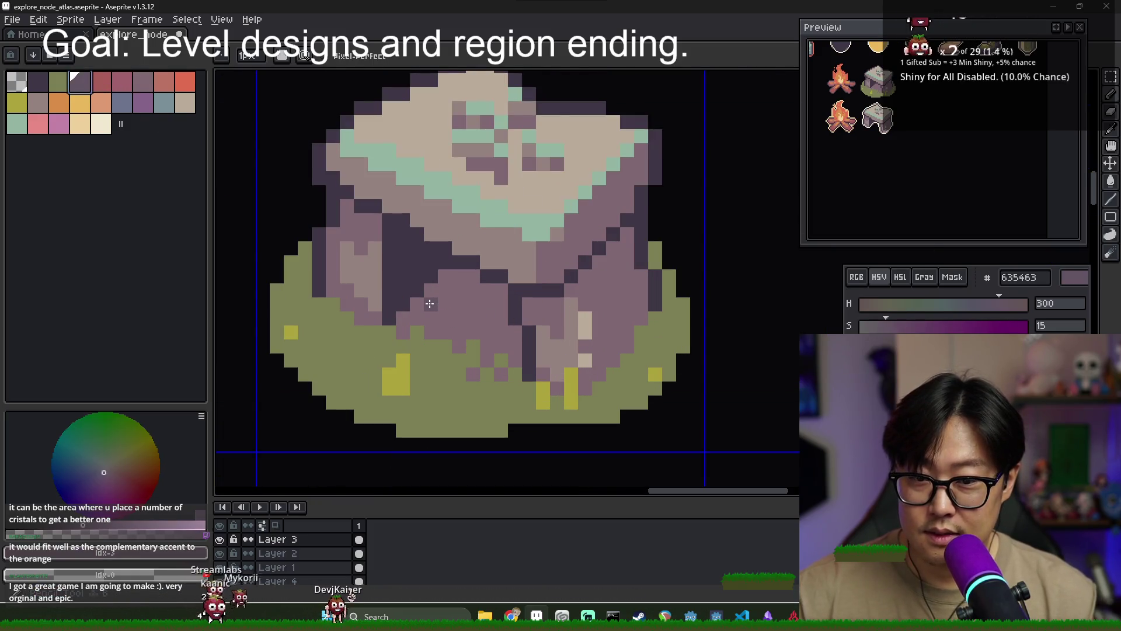
key("g")
left_click(498, 323)
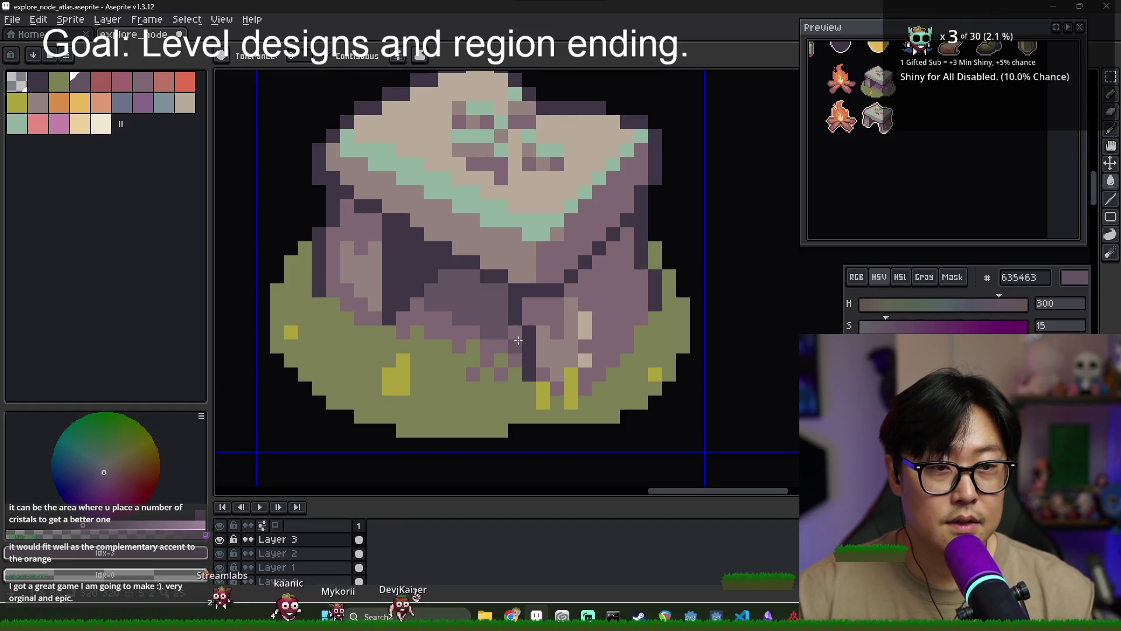
left_click(482, 287, "alt")
key("b")
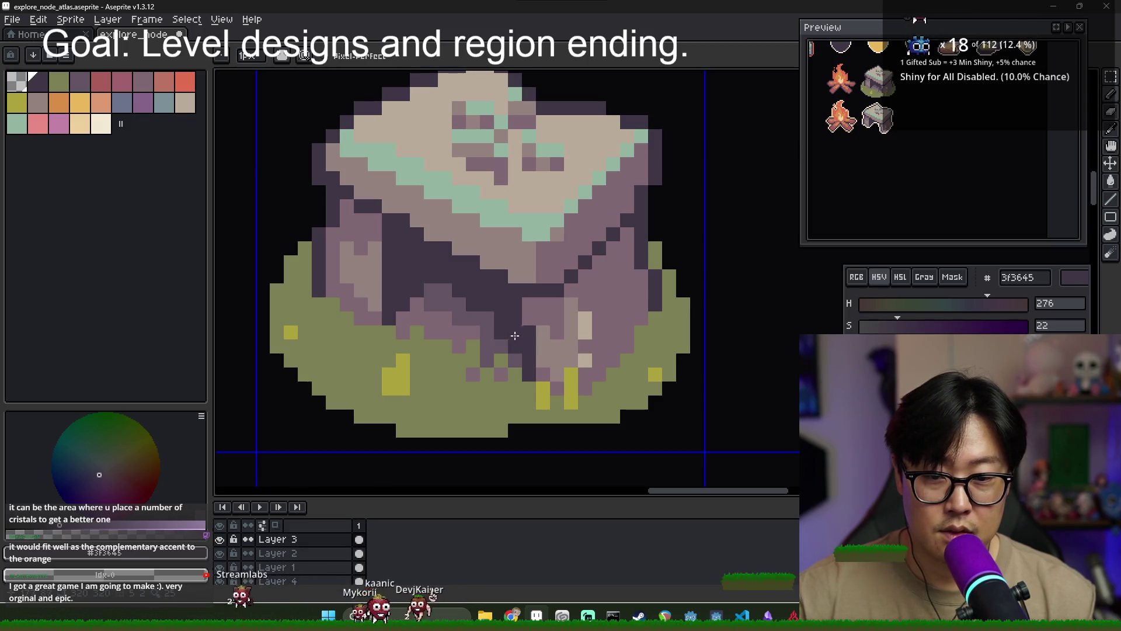
left_click(500, 346)
left_click(486, 318)
left_click(571, 346)
scroll(567, 349, "down", 4)
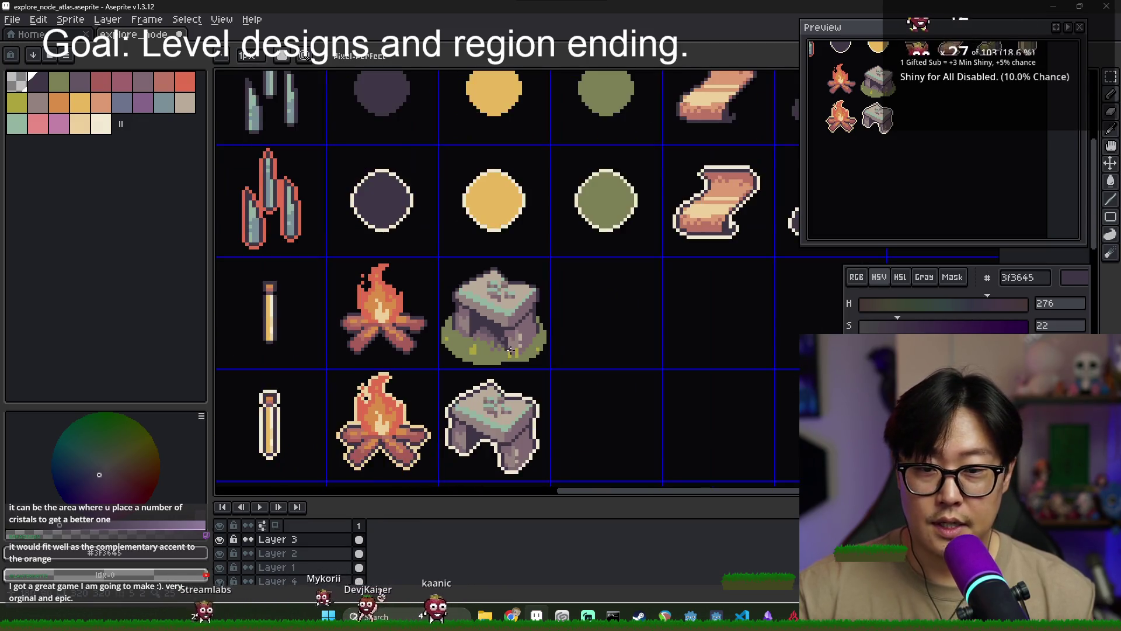
scroll(533, 354, "up", 4)
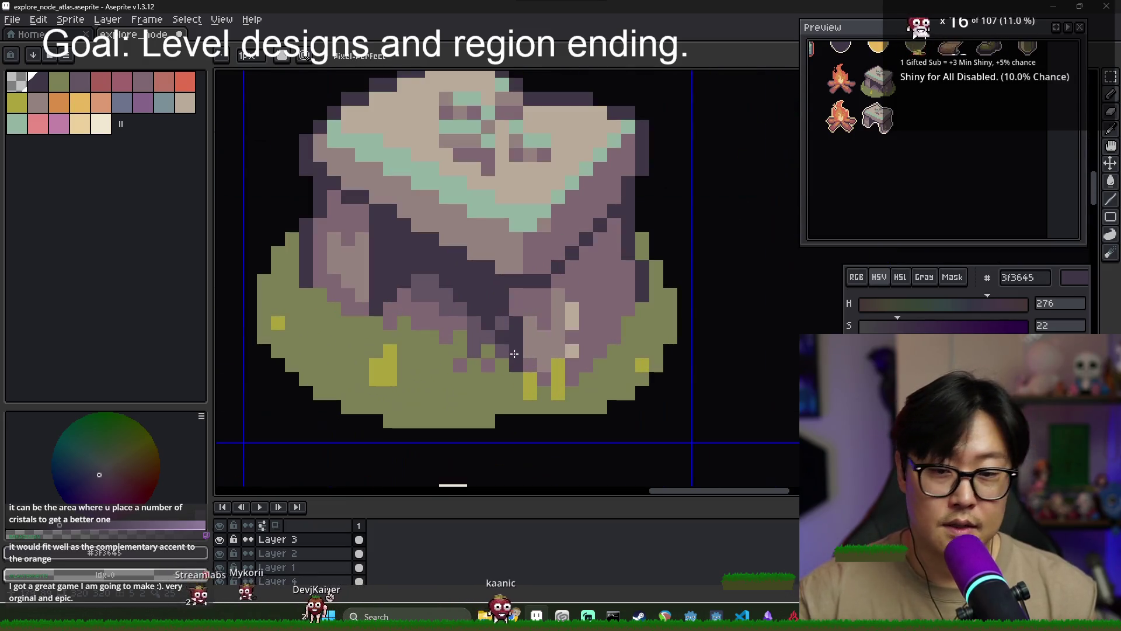
Add mid and dark purple pixels at the rock's base, ending with dark purple 3f3645 picked
left_click(493, 333, "alt")
left_click(498, 307)
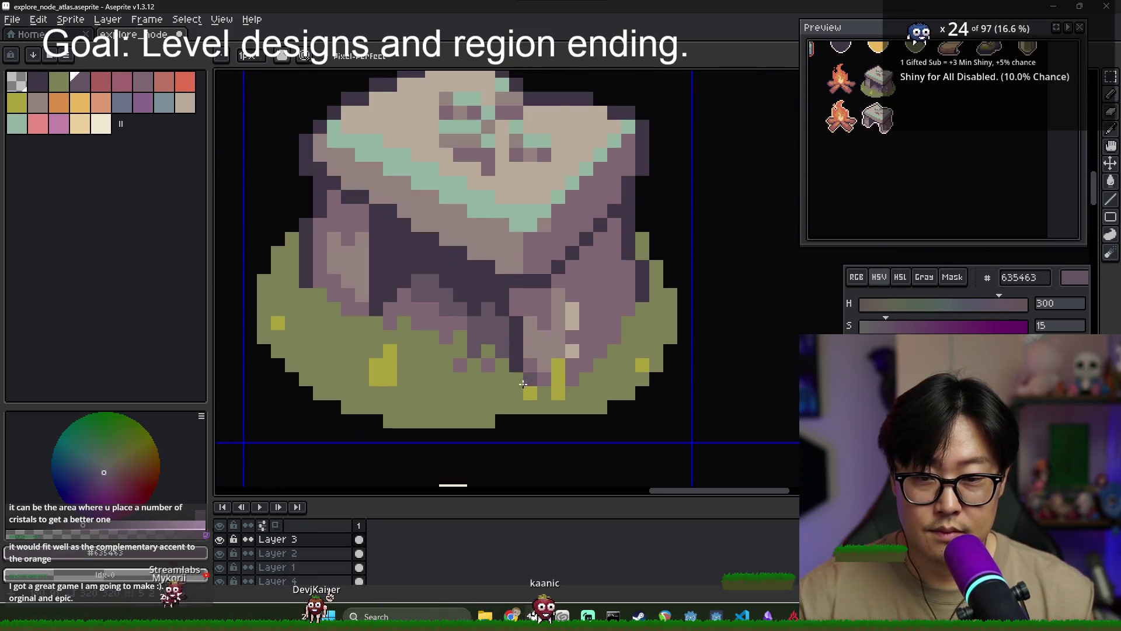
left_click(501, 319, "alt")
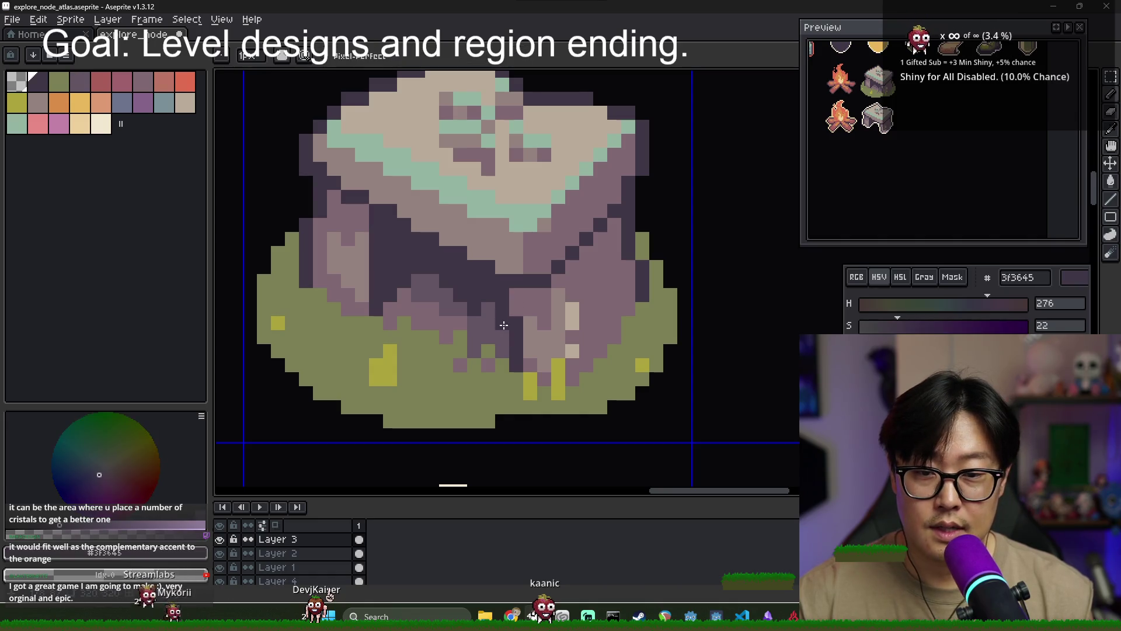
left_click(475, 350)
left_click(474, 336)
left_click(488, 314, "alt")
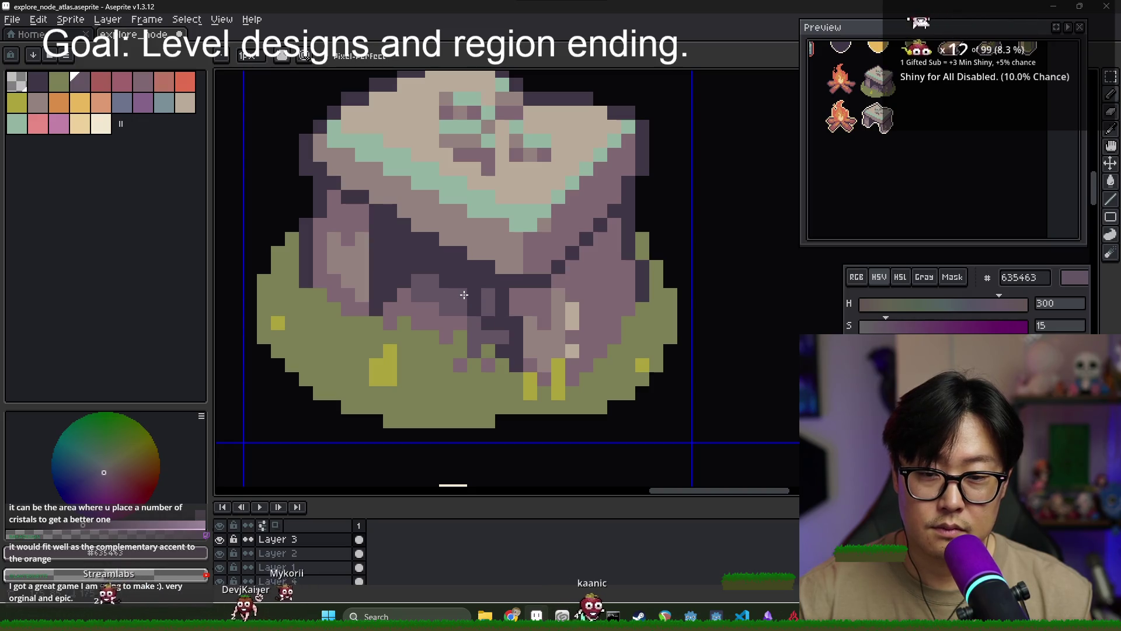
left_click(473, 291, "alt")
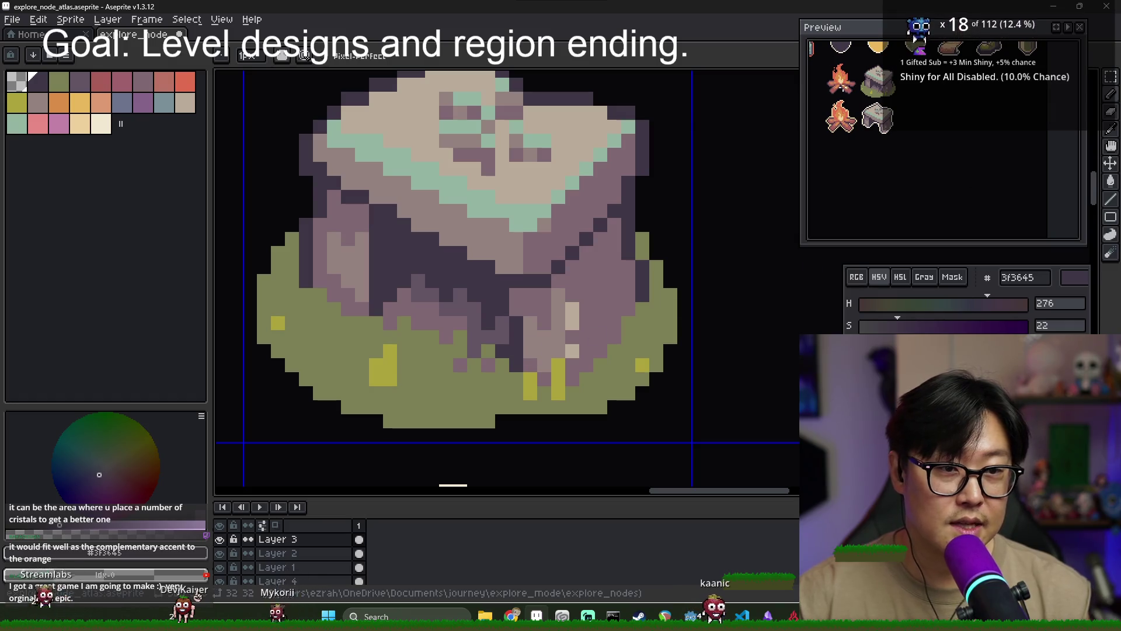
scroll(514, 319, "down", 4)
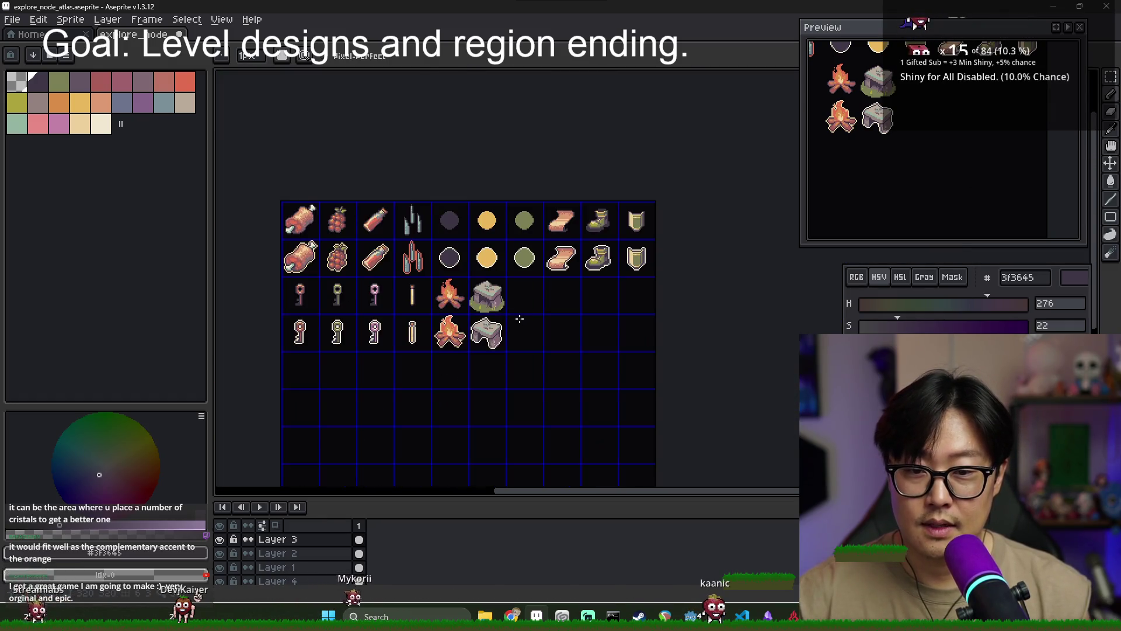
Bring the campfire and dolmen cells into view and marquee the upper grassy dolmen cell
scroll(509, 327, "up", 4)
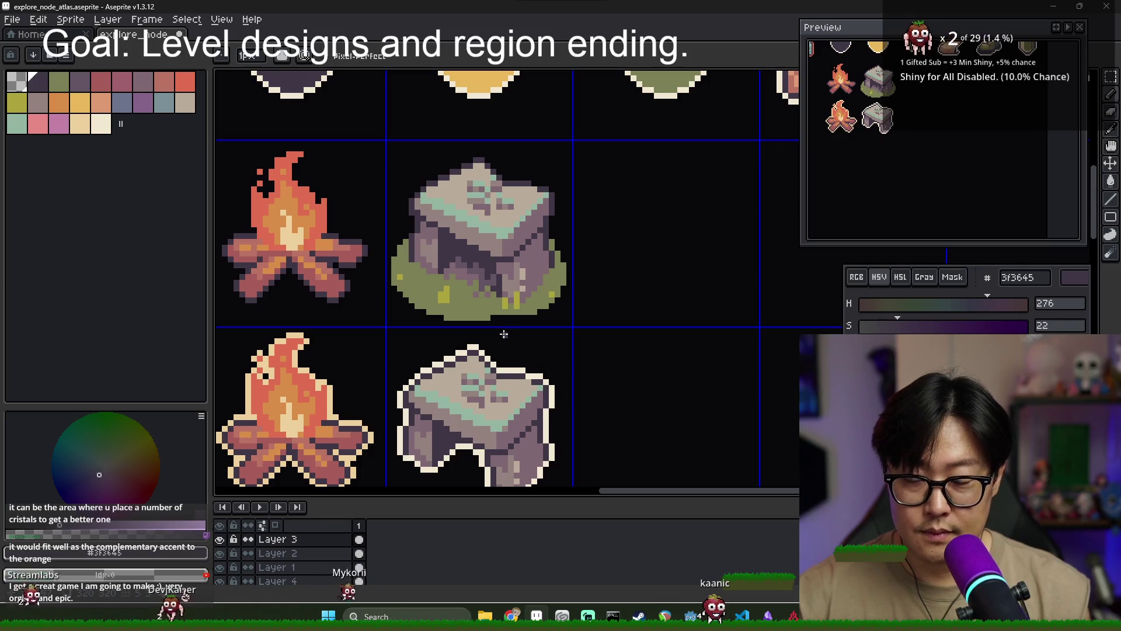
left_click_drag(509, 327, 482, 285)
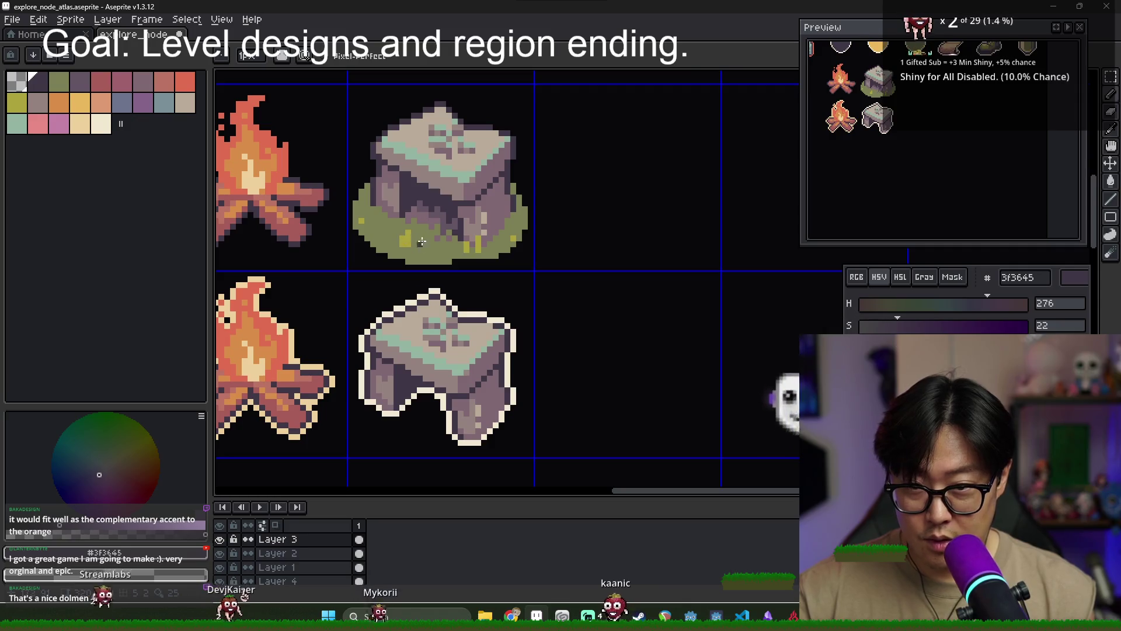
key("m")
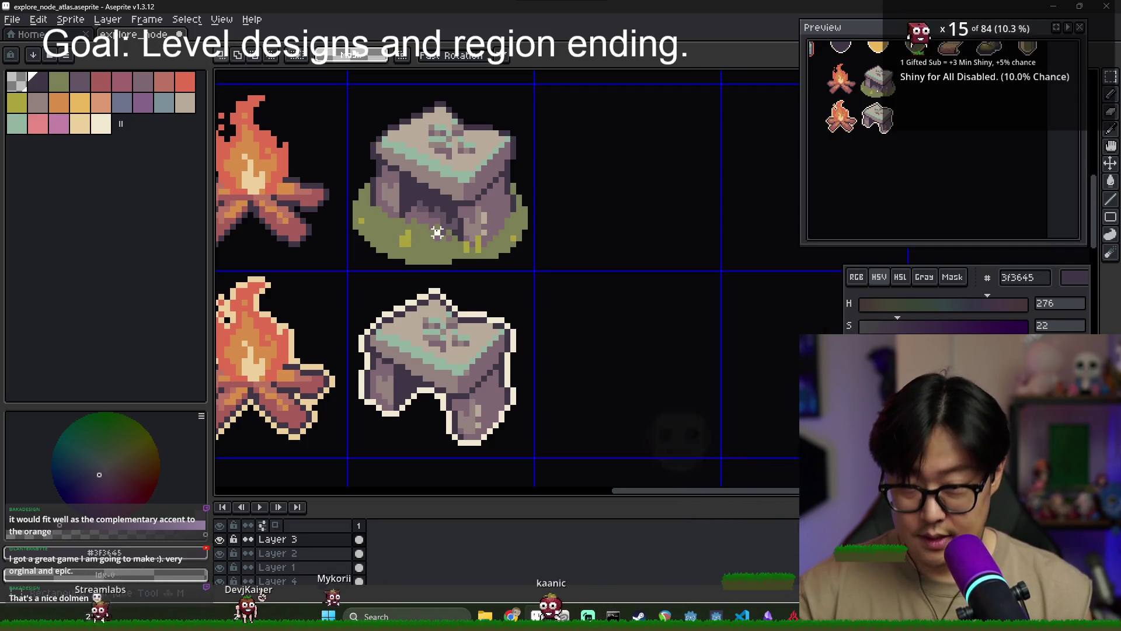
left_click_drag(438, 233, 456, 247)
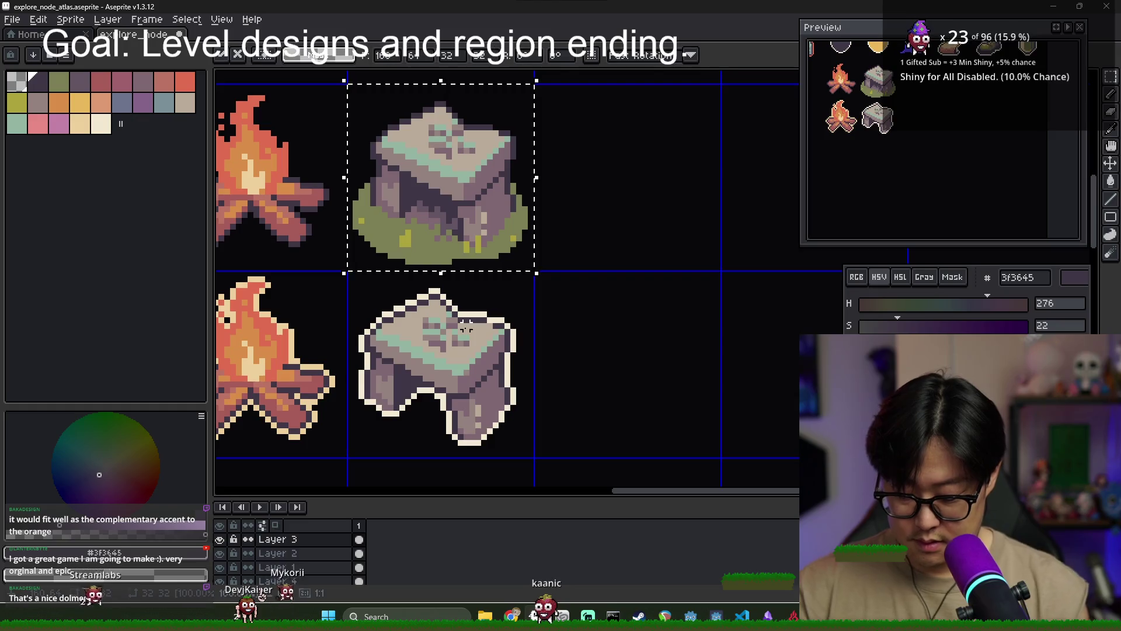
key("ctrl+c")
key("ctrl+v")
key("ctrl+z")
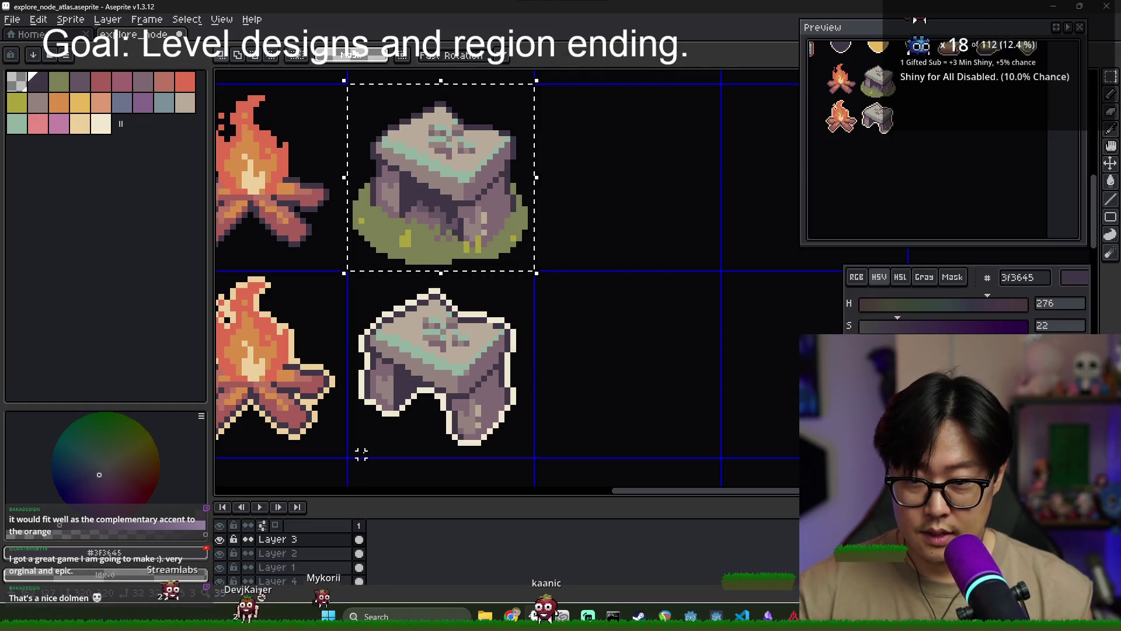
Copy the grassy dolmen from Layer 2 and drag the paste into the lower dolmen cell
left_click(304, 553)
right_click(312, 553)
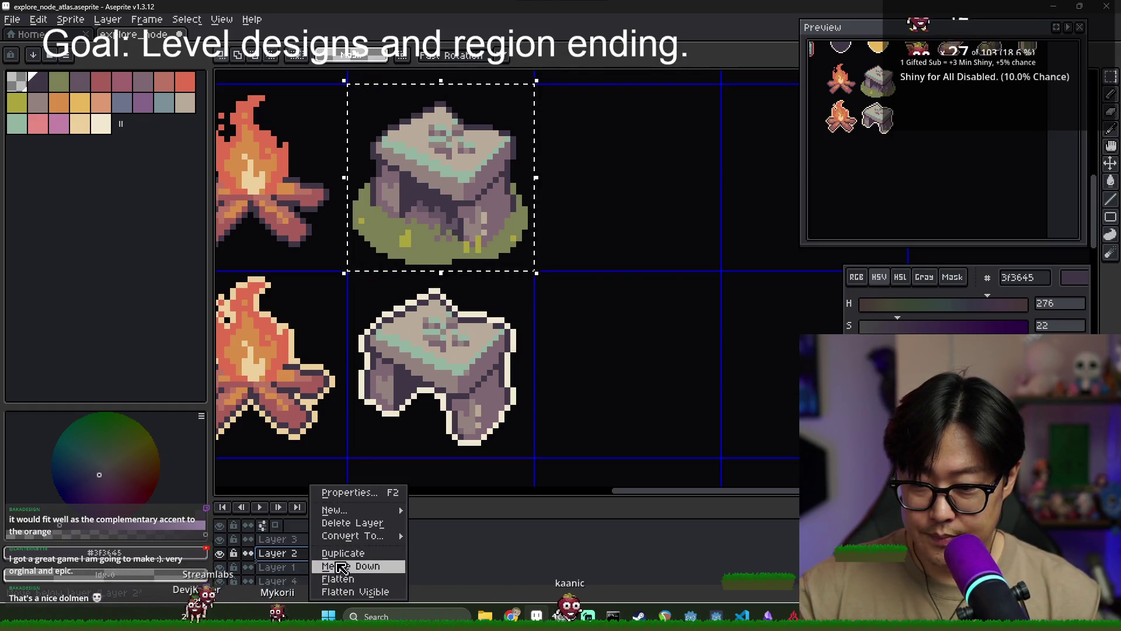
key("Escape")
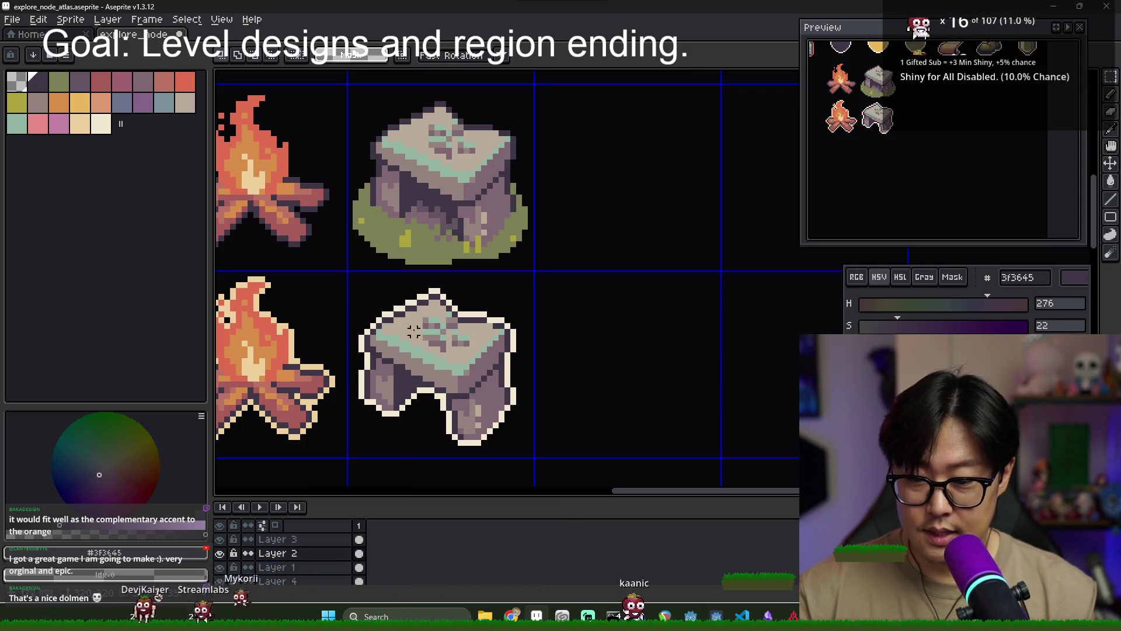
left_click(359, 539)
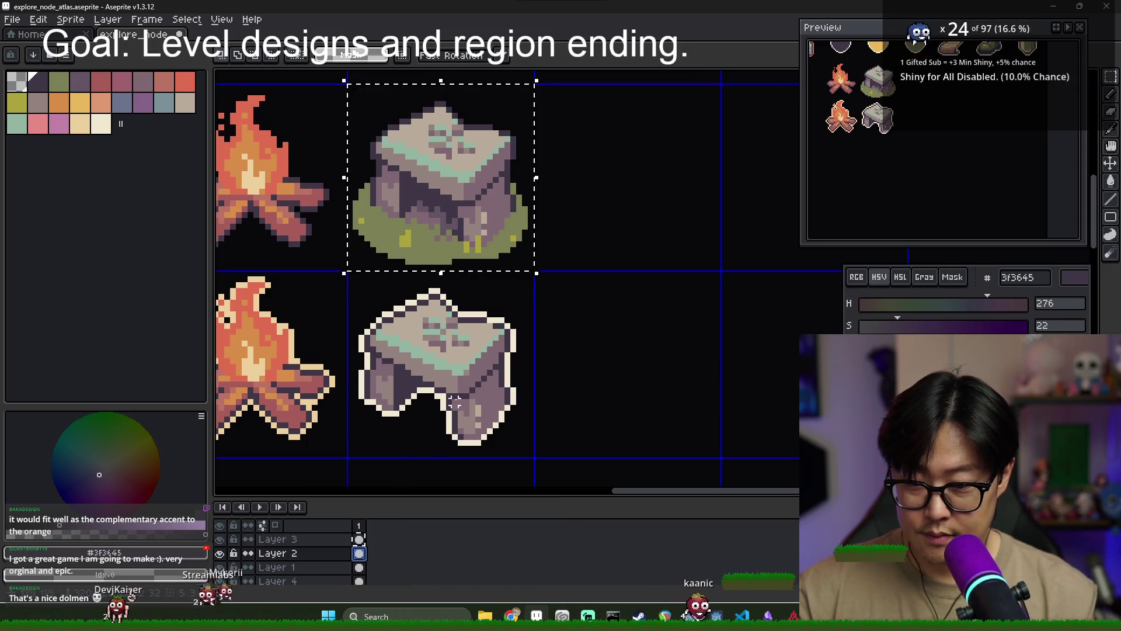
key("ctrl+d")
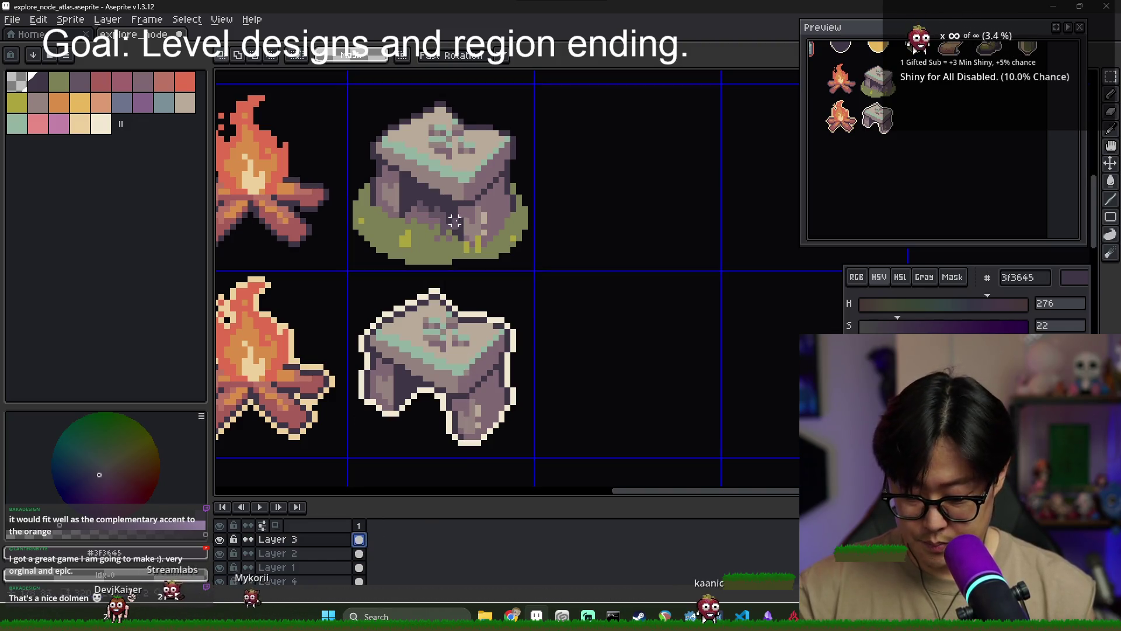
key("ctrl+shift+d")
left_click(359, 553)
key("ctrl+c")
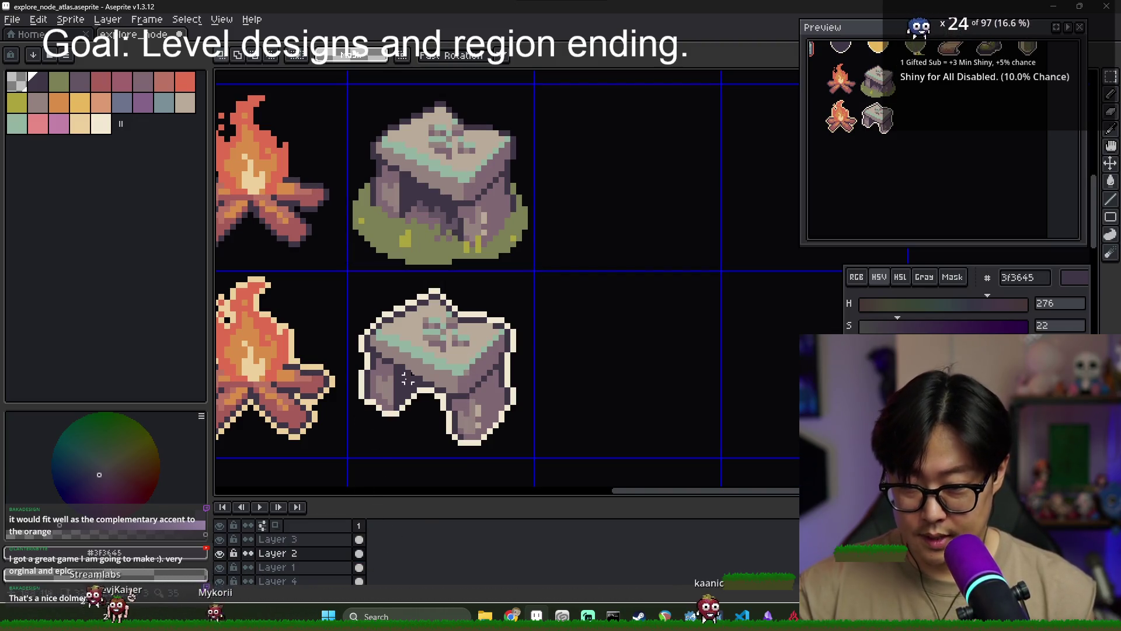
key("ctrl+v")
left_click_drag(465, 260, 476, 281)
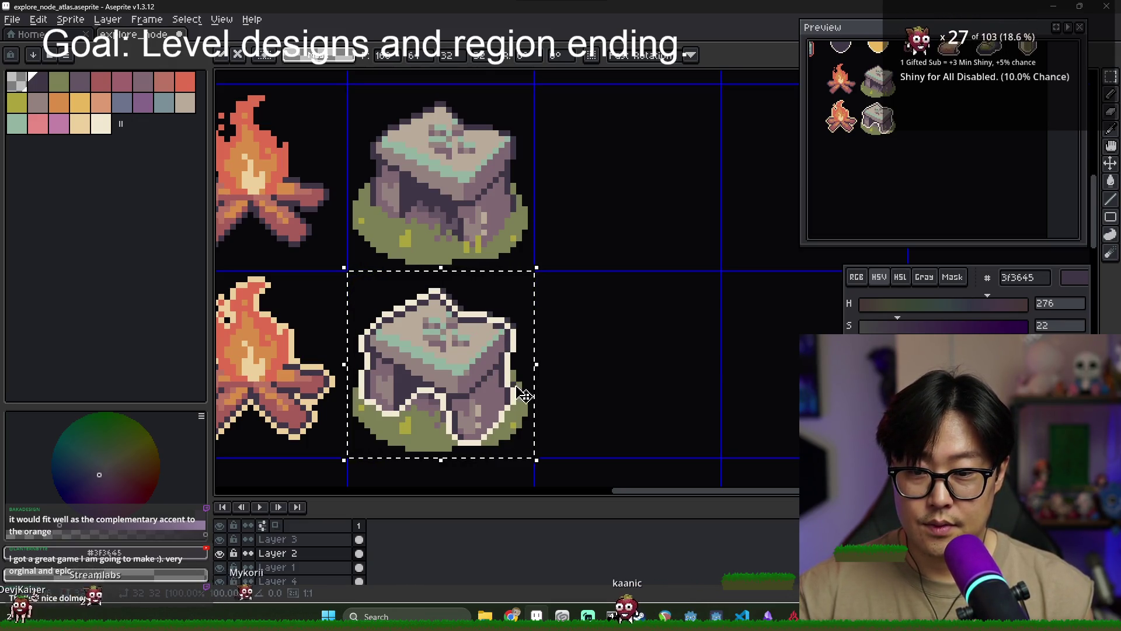
Drop the pasted grass in place and toggle layer visibility to check the lower dolmen
key("ctrl+d")
scroll(468, 366, "up", 3)
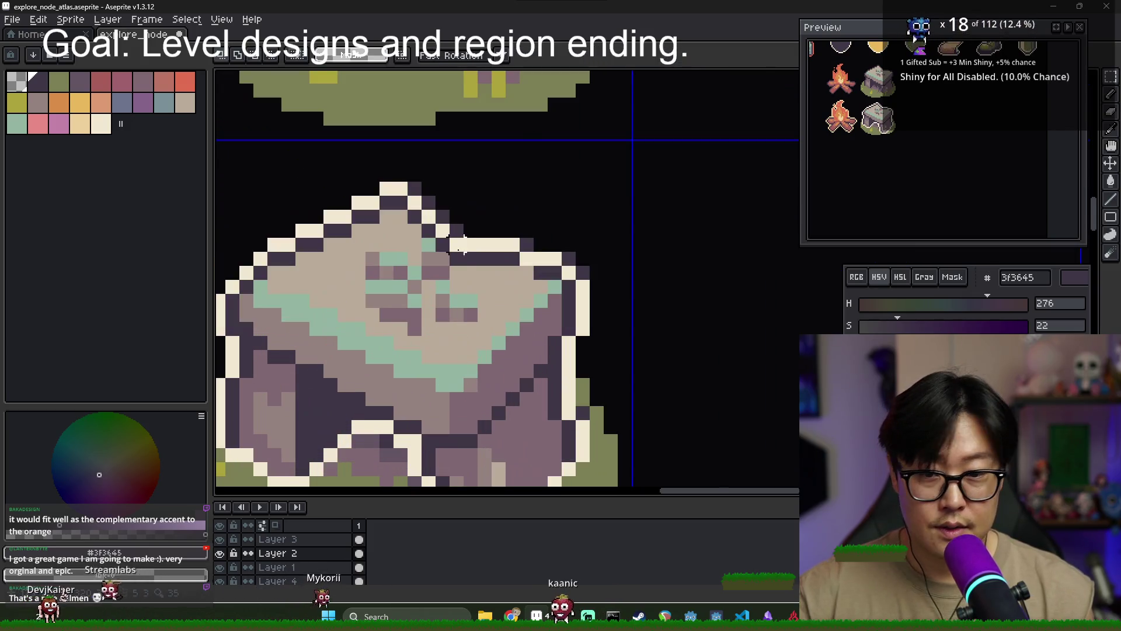
key("b")
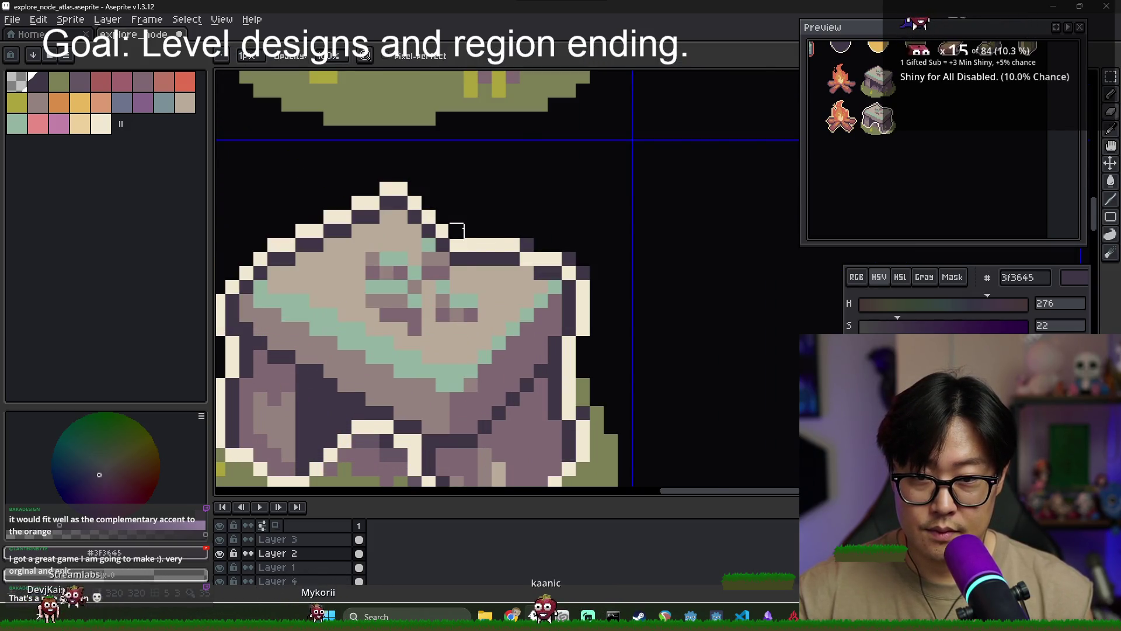
scroll(583, 273, "down", 3)
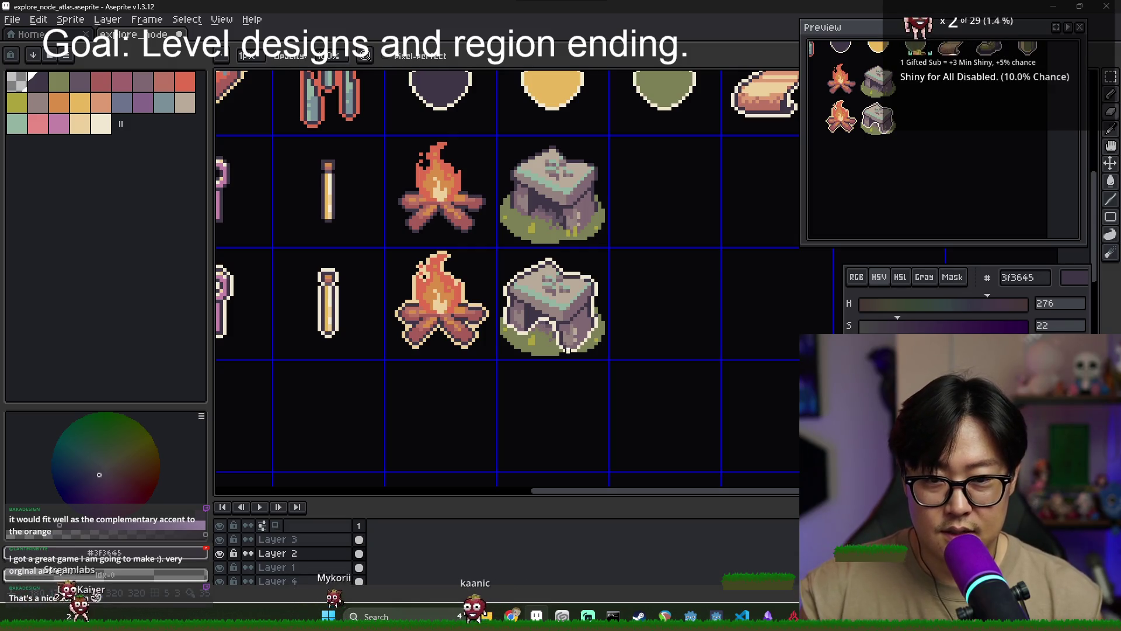
key("v")
key("b")
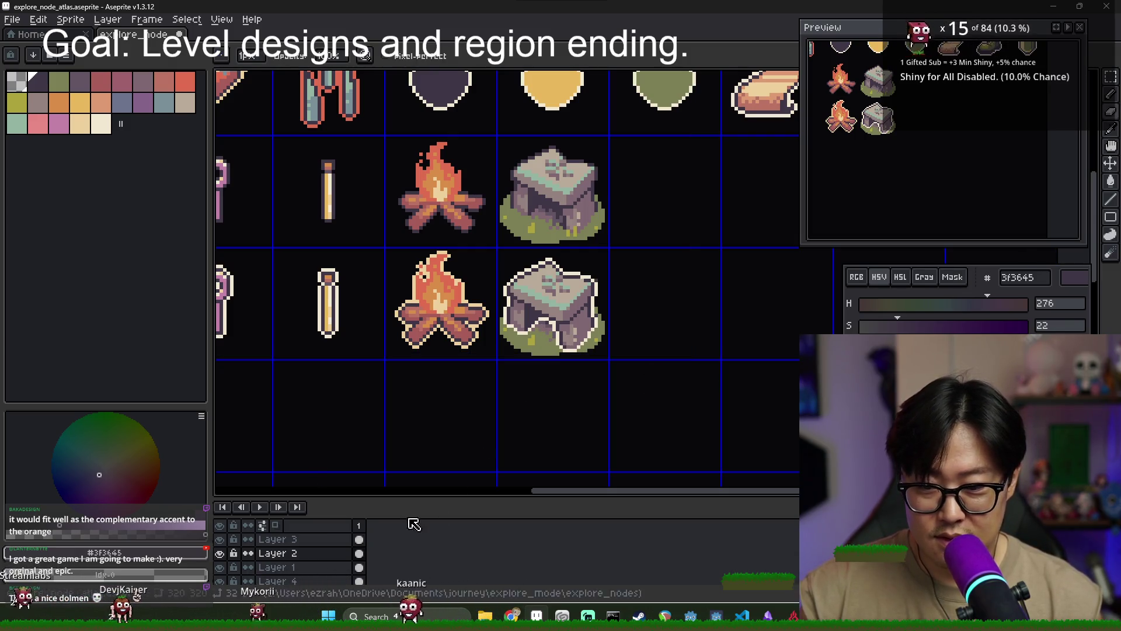
scroll(495, 350, "up", 1)
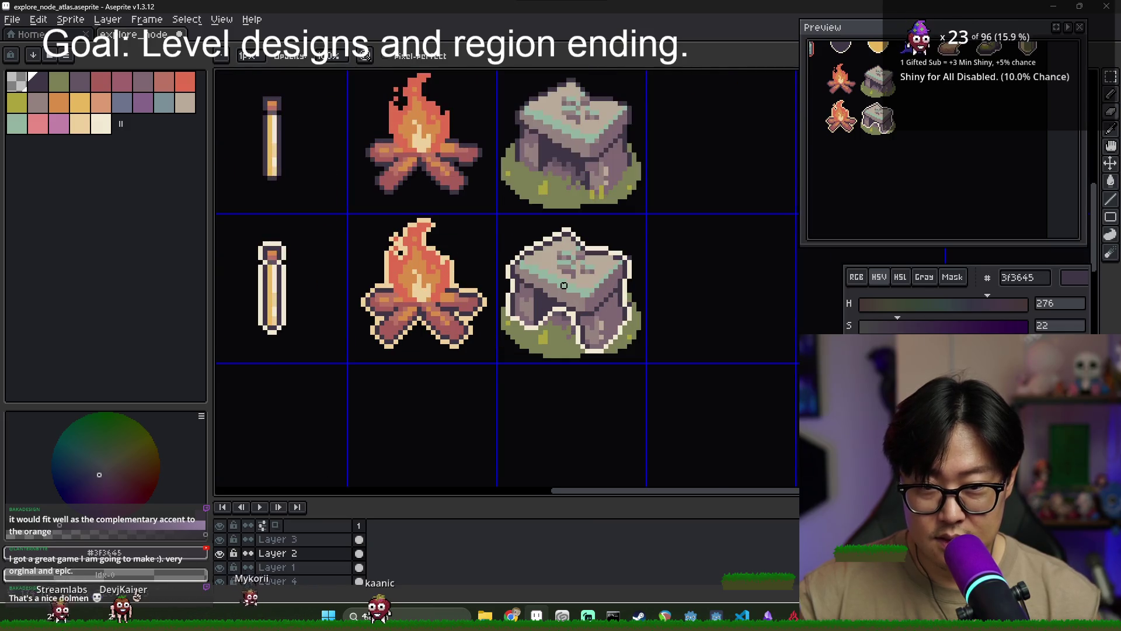
left_click(221, 551, "alt")
left_click(220, 552, "alt")
left_click(220, 552, "alt")
left_click(221, 551, "alt")
left_click(221, 552, "alt")
left_click(220, 551, "alt")
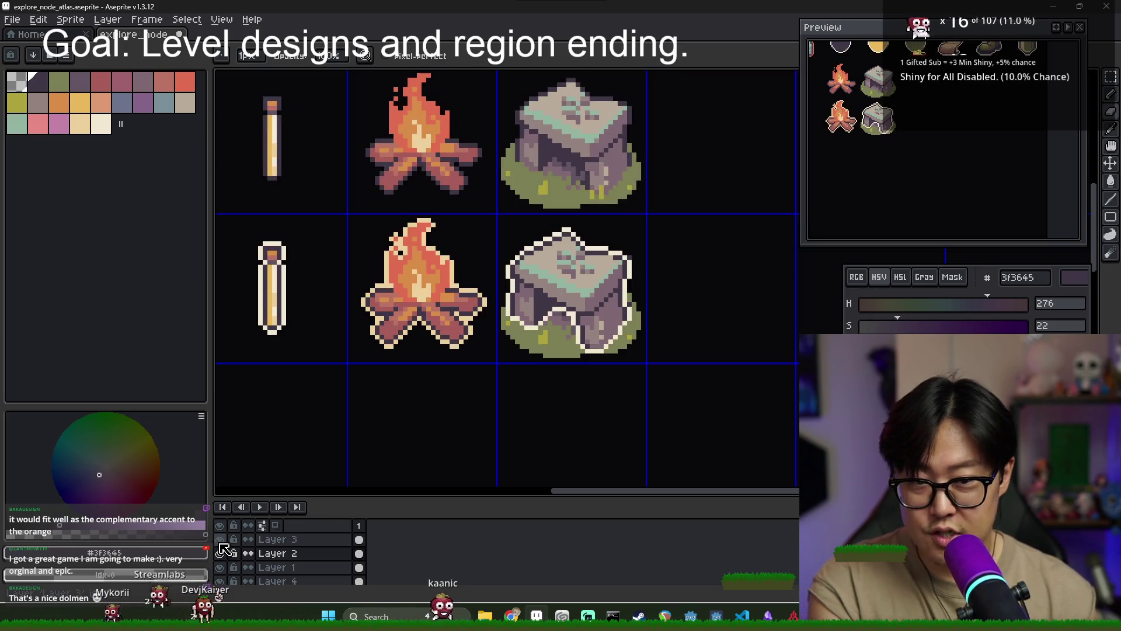
Reselect Layer 3, recheck the upper sprites' layer, and zoom out over the atlas
left_click(275, 539)
scroll(589, 292, "up", 2)
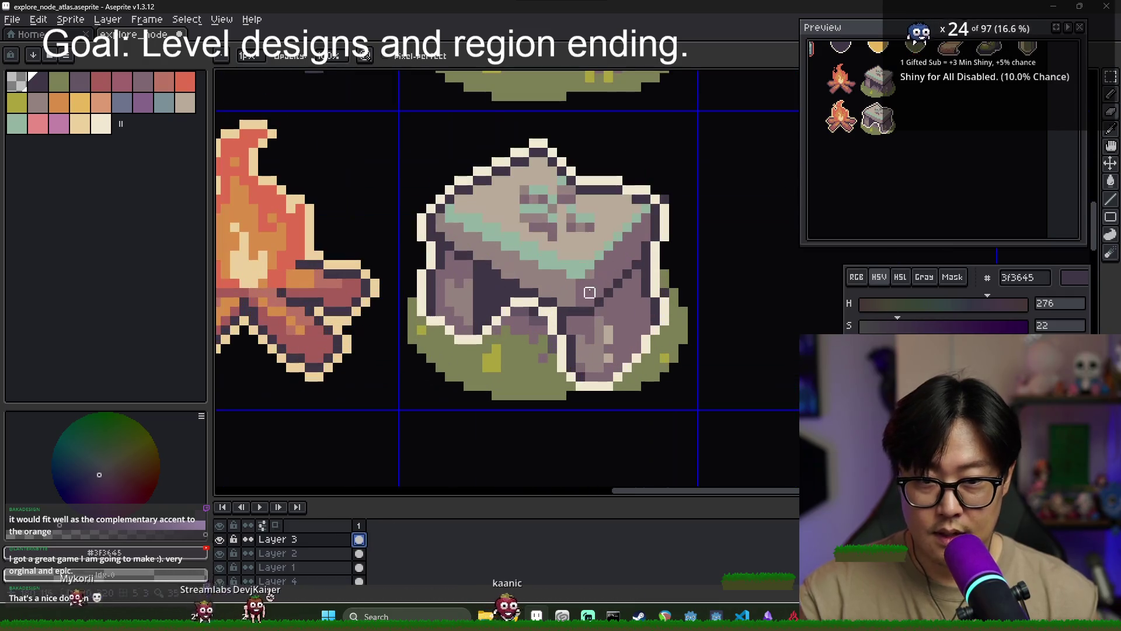
key("v")
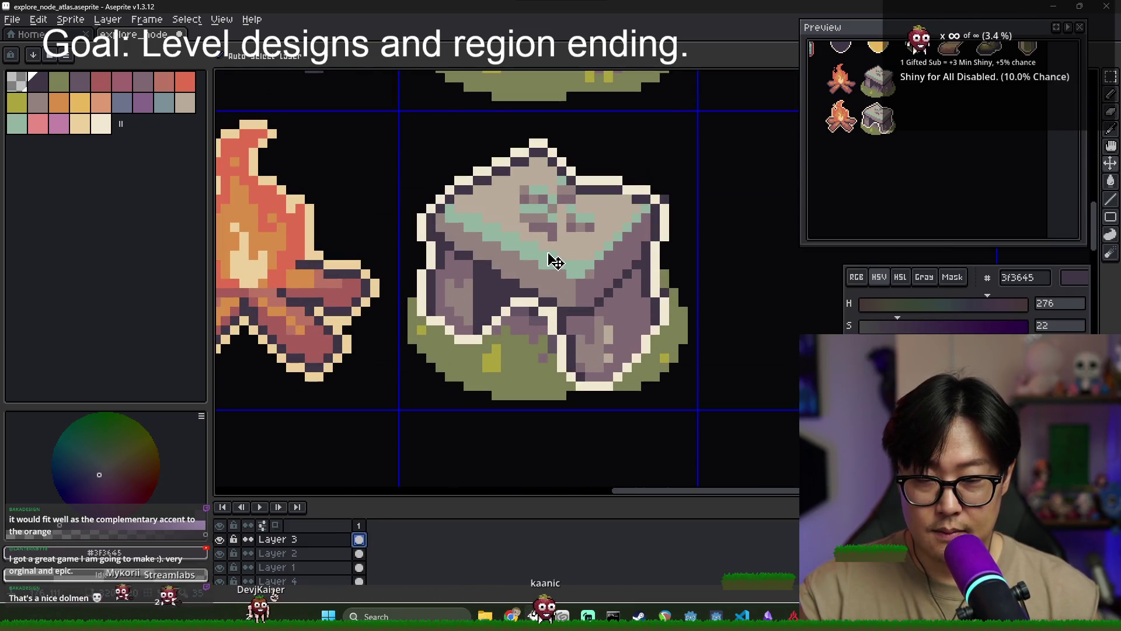
mouse_move(554, 261)
left_mouse_down()
mouse_move(563, 239)
mouse_move(613, 217)
mouse_move(592, 241)
left_mouse_up()
key("ctrl+z")
key("m")
left_click(562, 236)
scroll(595, 245, "down", 2)
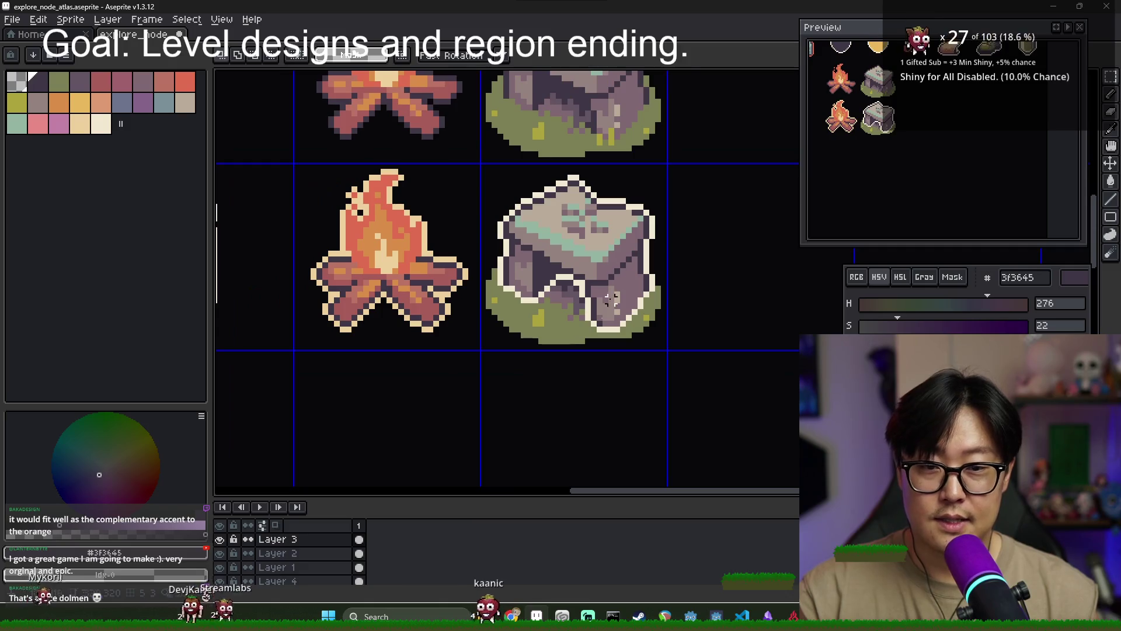
left_click(221, 552)
left_click(220, 553)
left_click(220, 552)
left_click(220, 552)
key("minus")
key("minus")
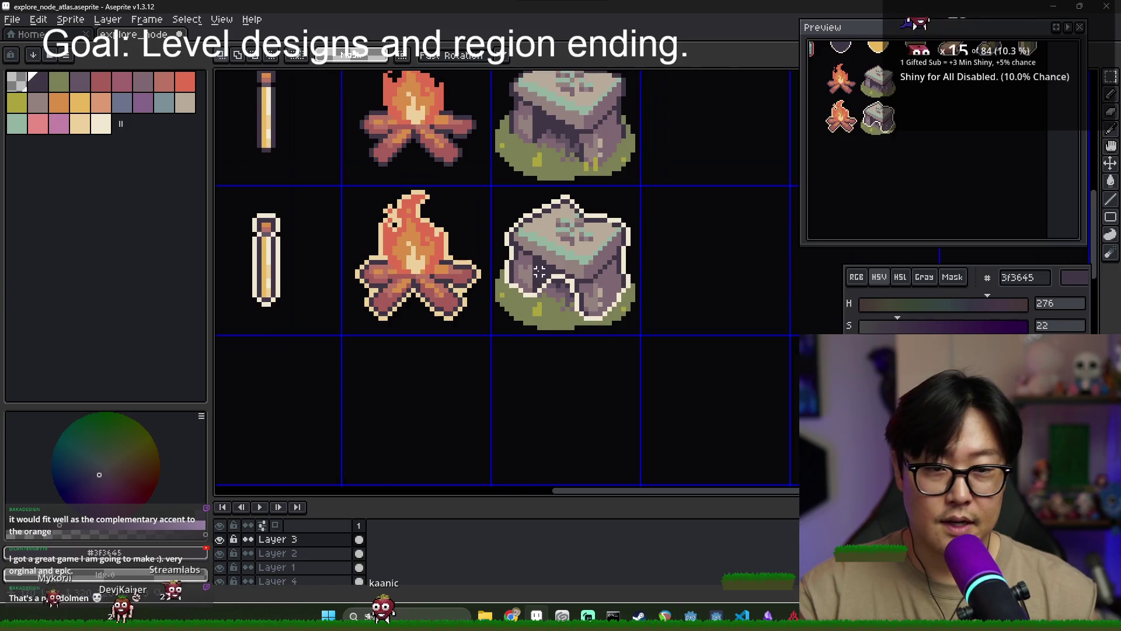
scroll(312, 552, "down", 1)
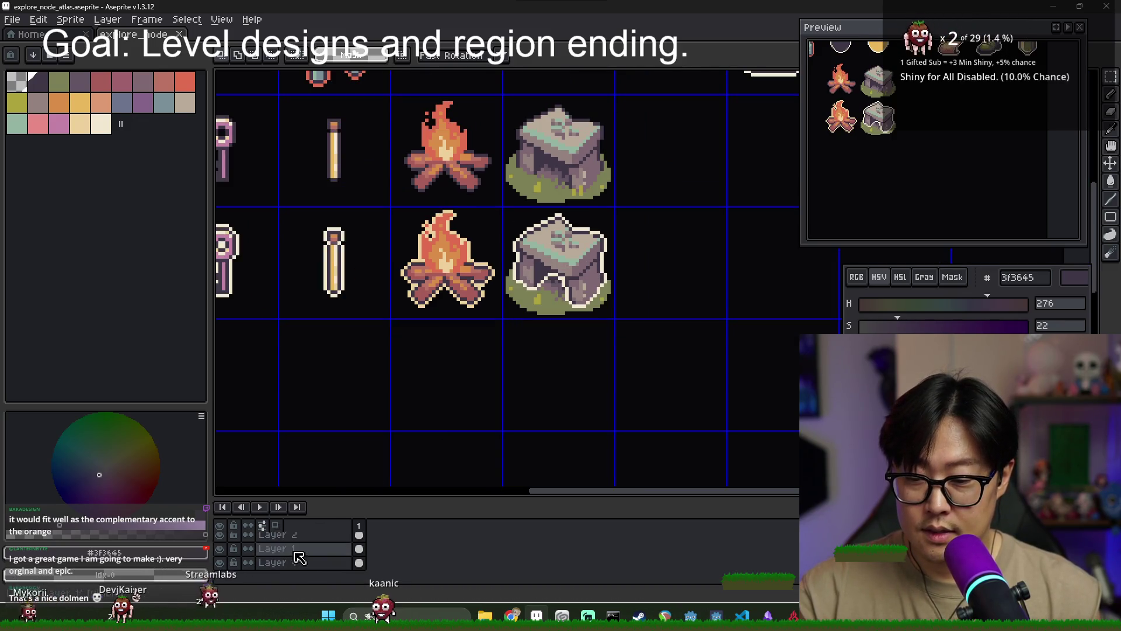
right_click(312, 552)
left_click(318, 578)
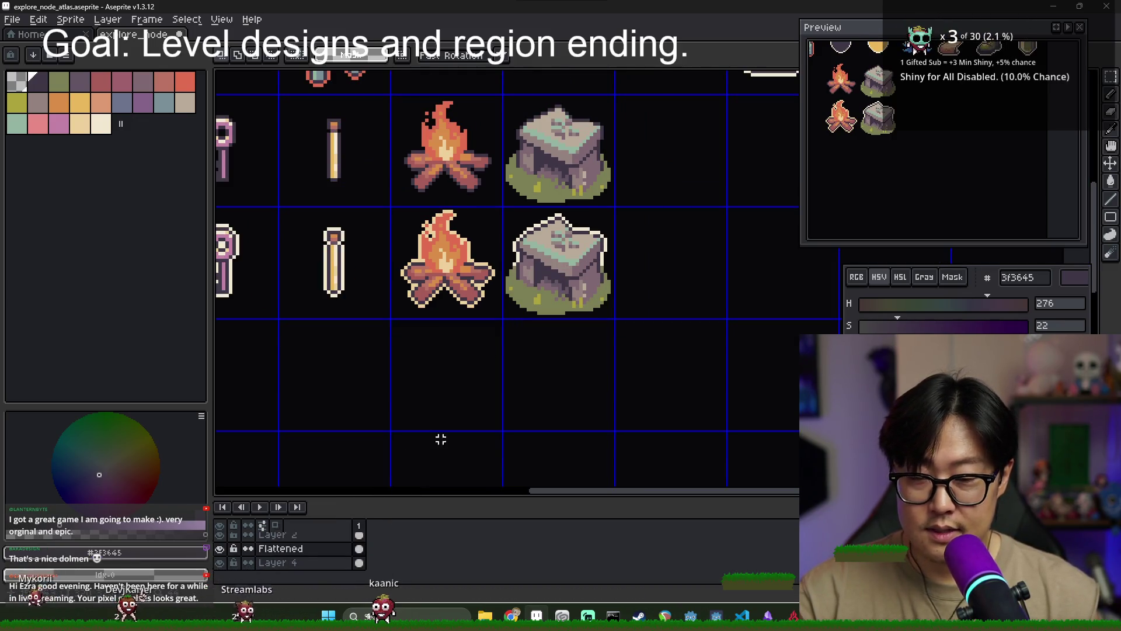
right_click(266, 538)
left_click(312, 566)
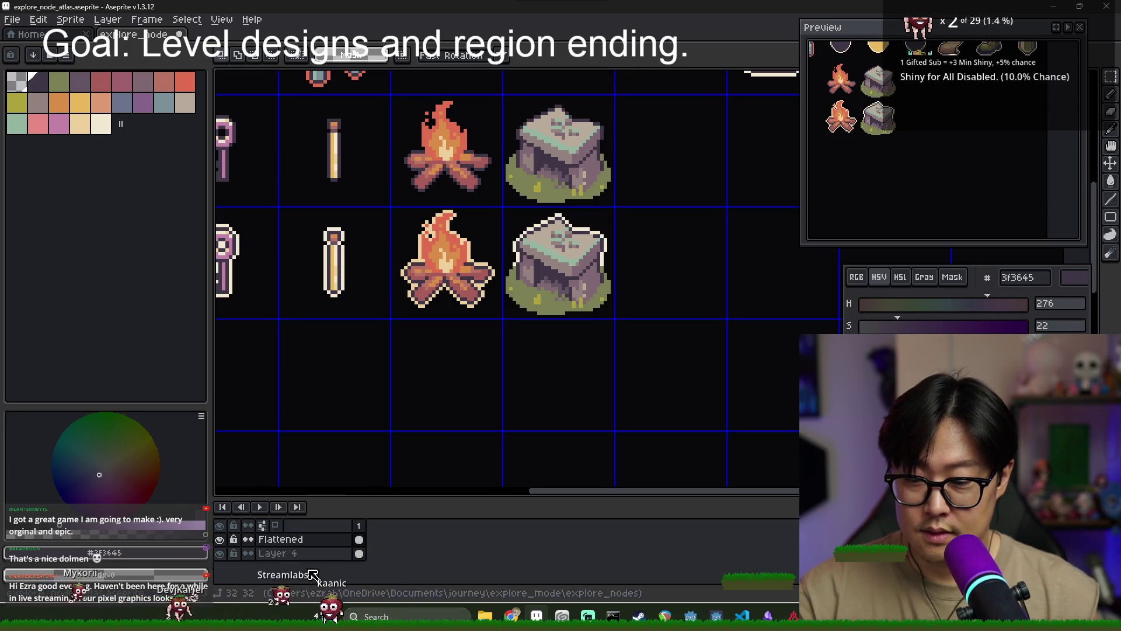
scroll(558, 268, "down", 3)
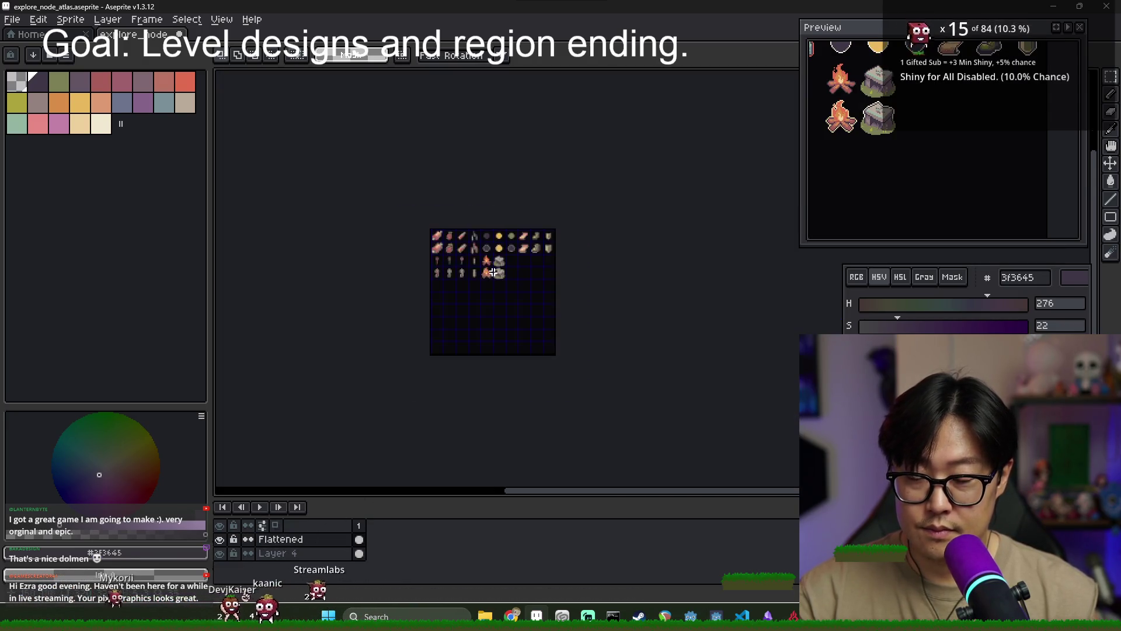
scroll(558, 267, "up", 4)
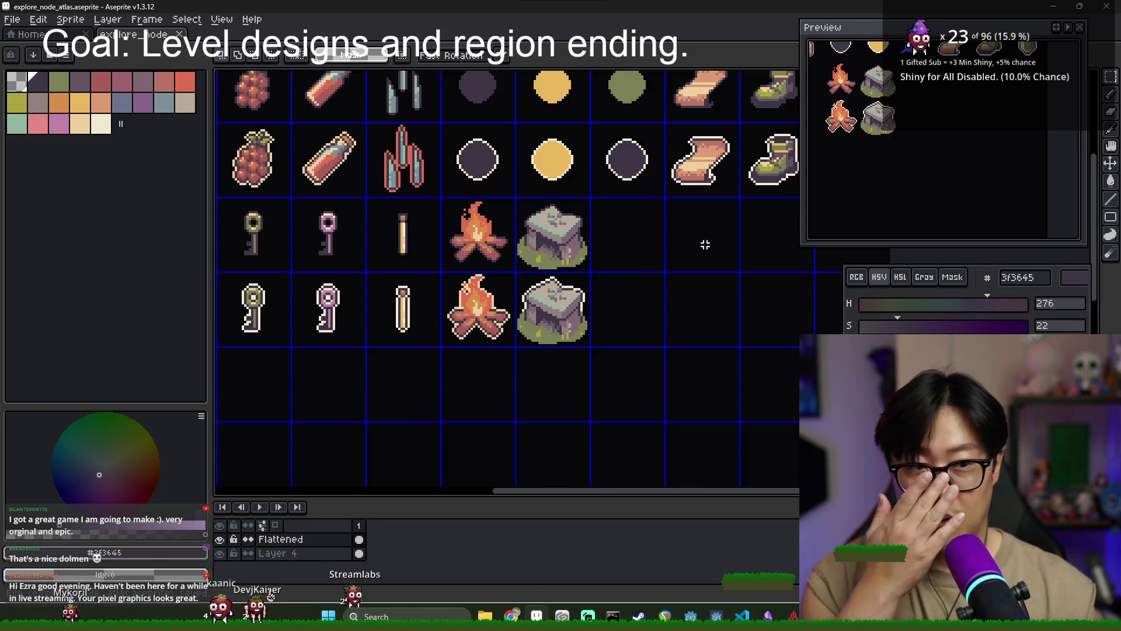
key("ctrl+z")
key("ctrl+z")
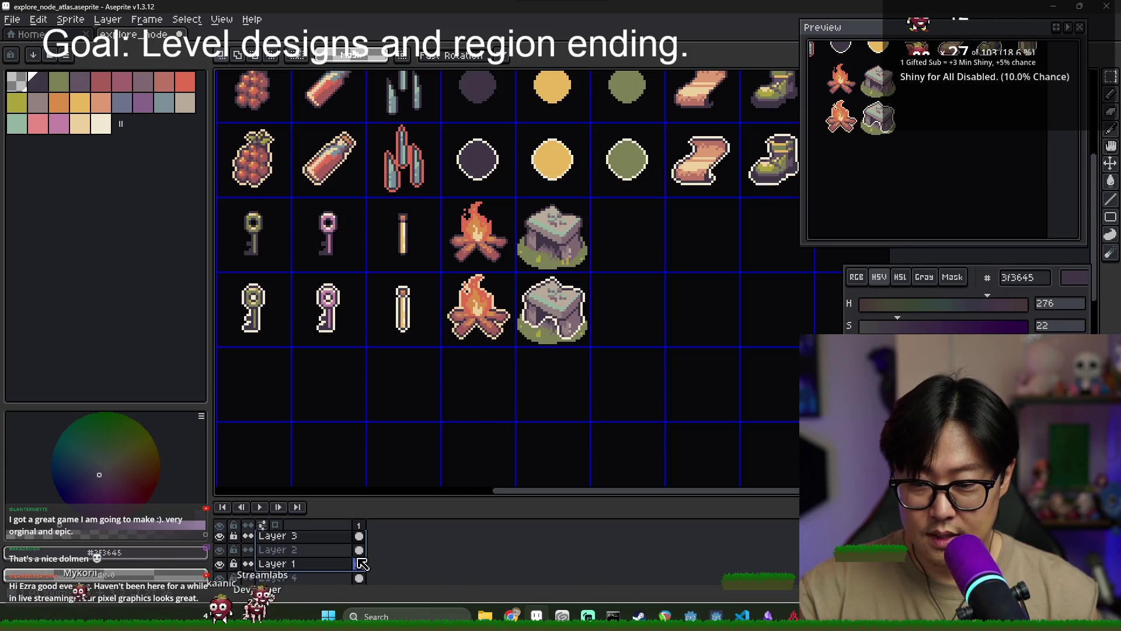
left_click(221, 549)
left_click(223, 547)
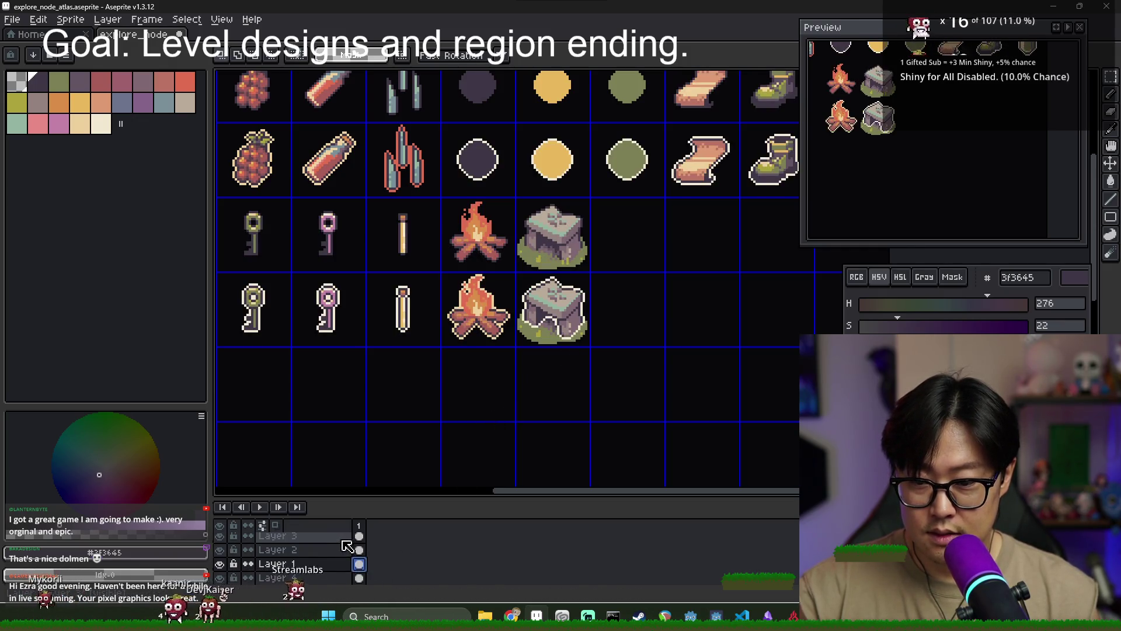
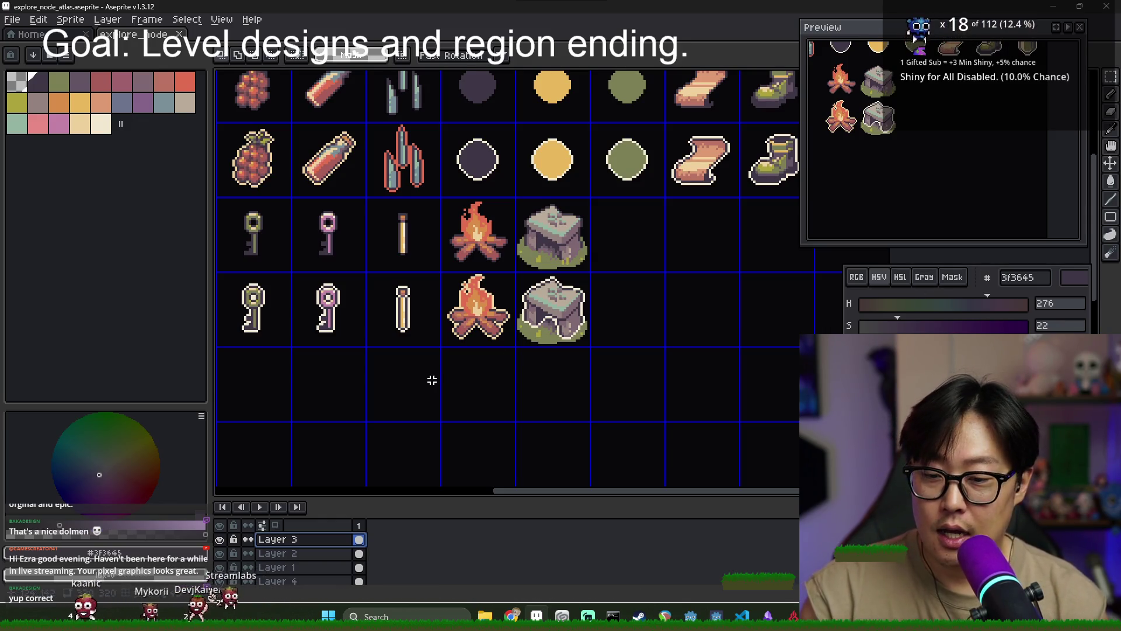
Back in Aseprite, open ezrasarchive/logo.aseprite in a new tab, then return to the explore_node_atlas tab
mouse_move(511, 616)
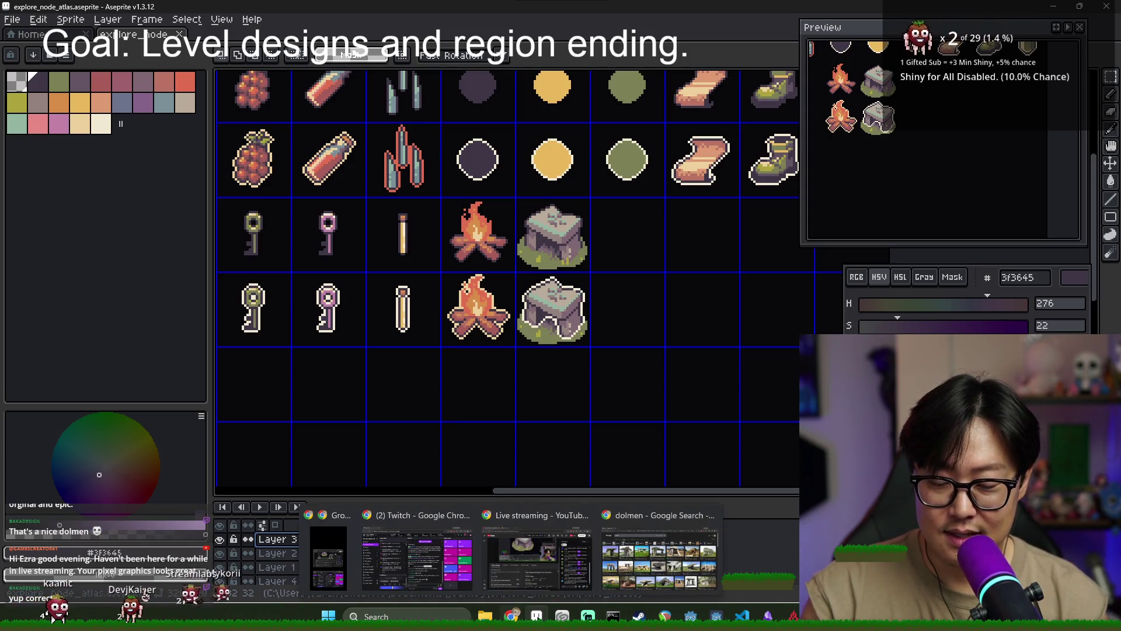
key("alt+Tab")
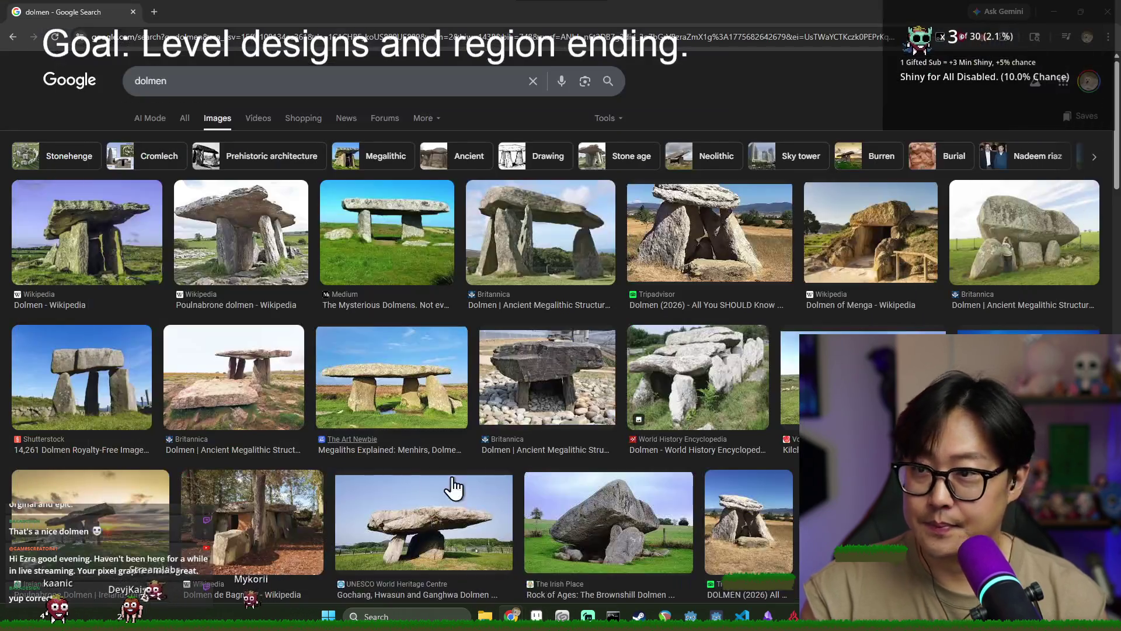
left_click(534, 616)
left_click(26, 34)
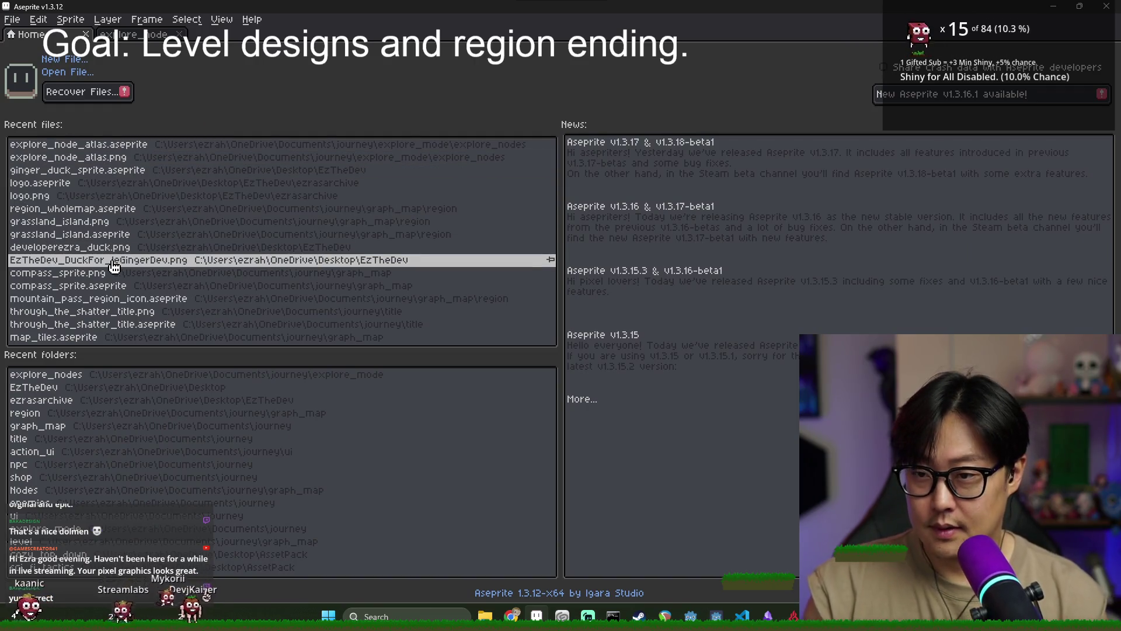
left_click(244, 185)
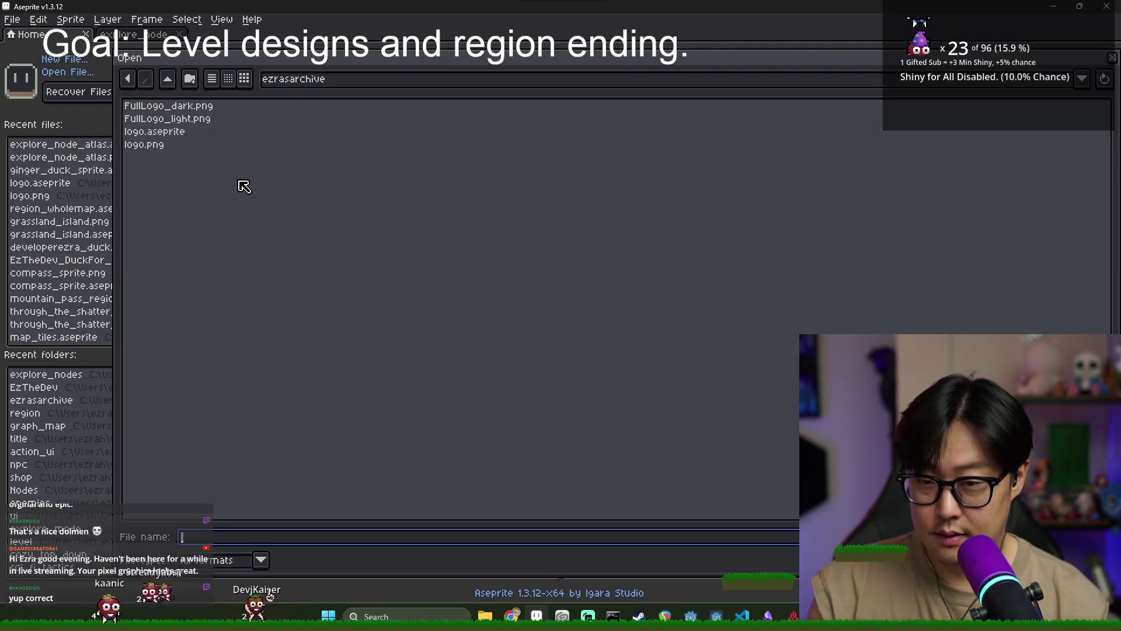
left_click(175, 136)
double_click(186, 142)
left_click(134, 34)
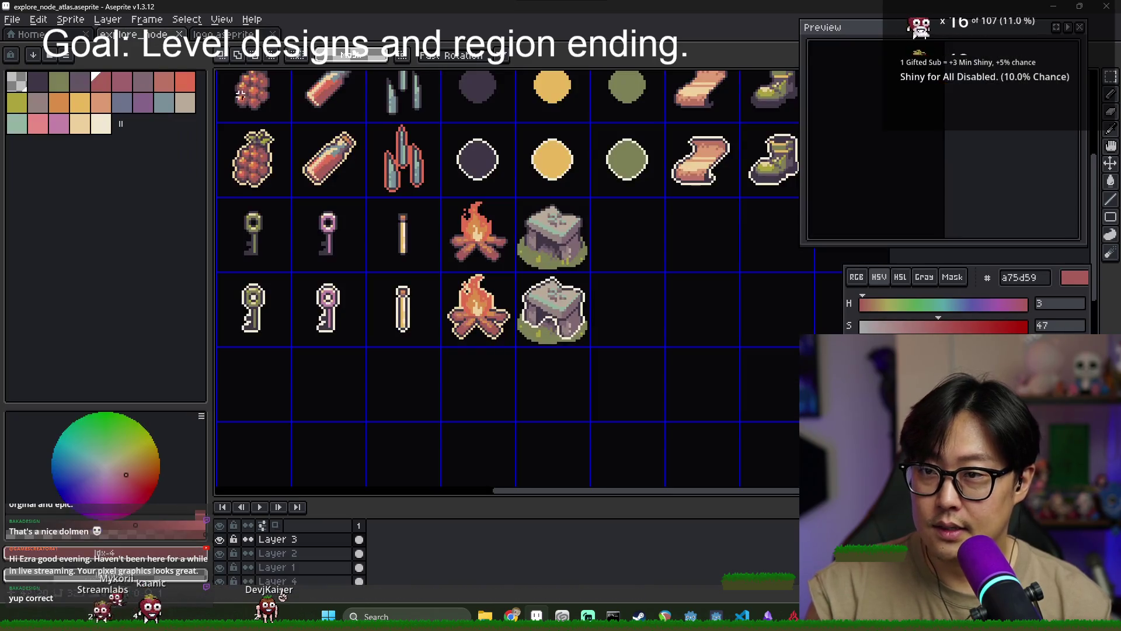
Sample the dolmen's mint 94b5a3, test it with a stroke on the logo cube, then undo it
scroll(555, 303, "up", 5)
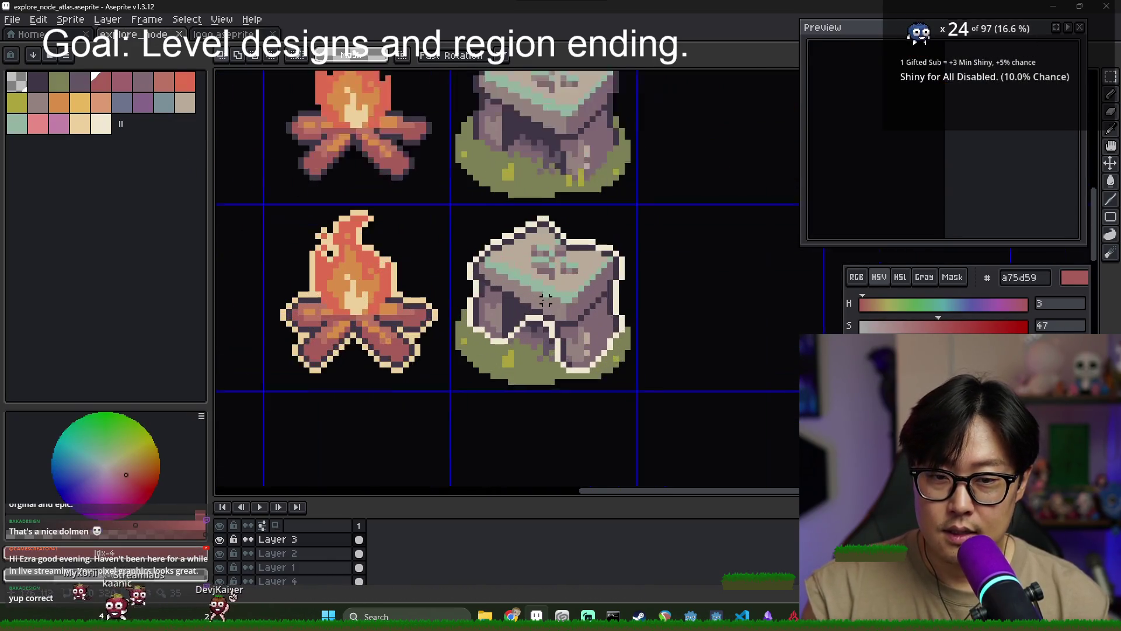
key("i")
left_click(512, 272)
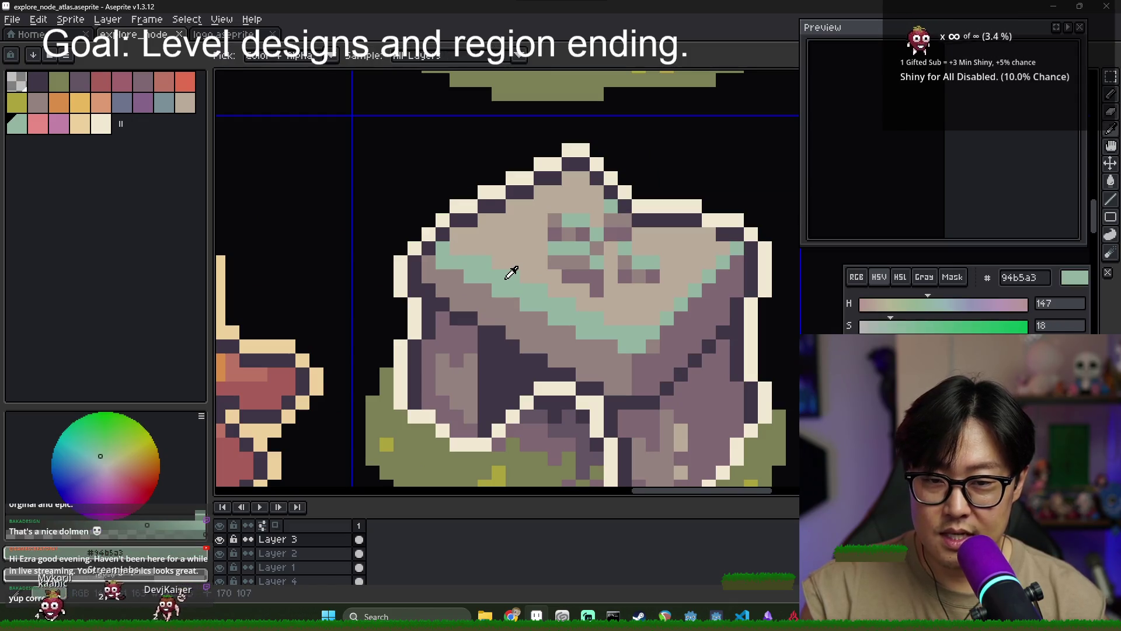
key("ctrl+Tab")
scroll(630, 282, "up", 4)
mouse_move(662, 223)
left_mouse_down()
mouse_move(607, 233)
mouse_move(775, 359)
left_mouse_up()
key("ctrl+z")
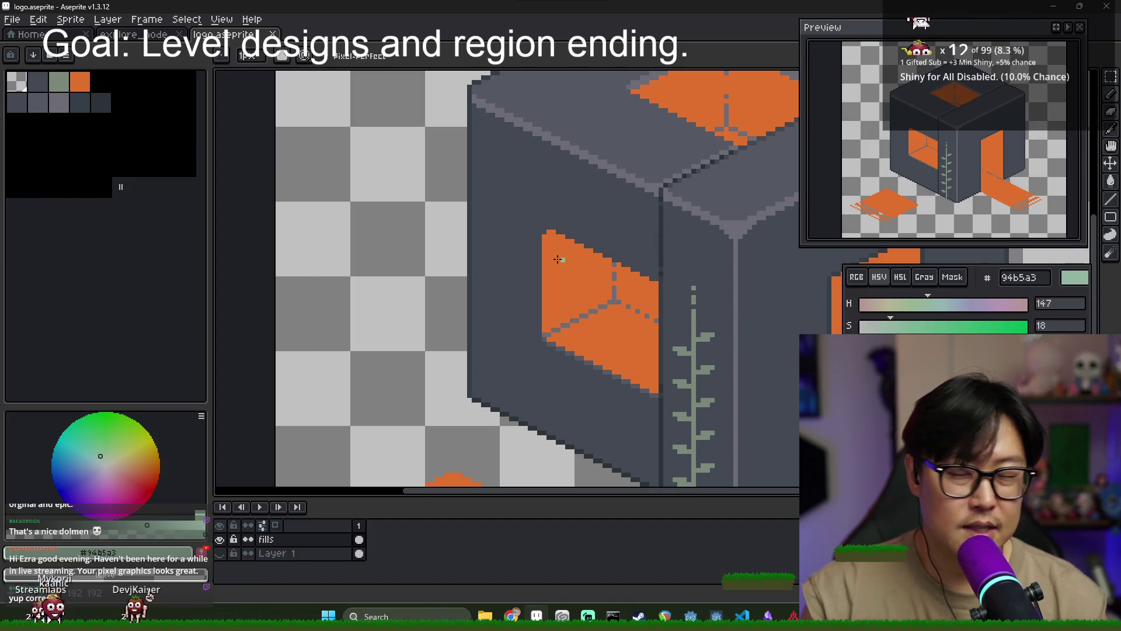
left_click(107, 88)
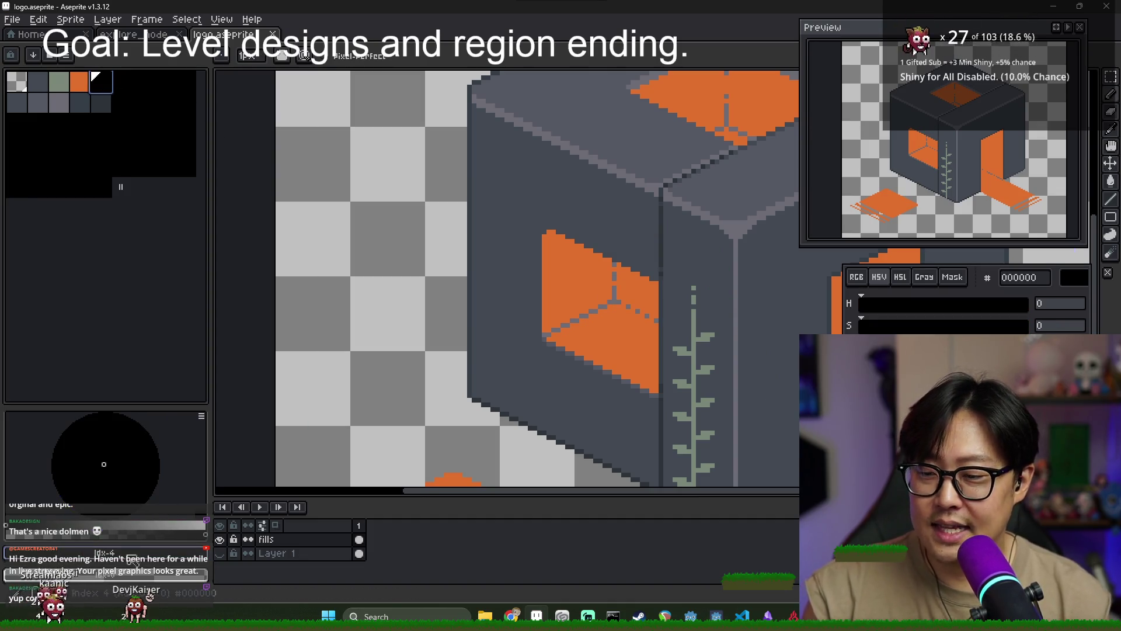
Unlock the logo palette and add a new swatch set to mint 94b5a3
left_click(10, 54)
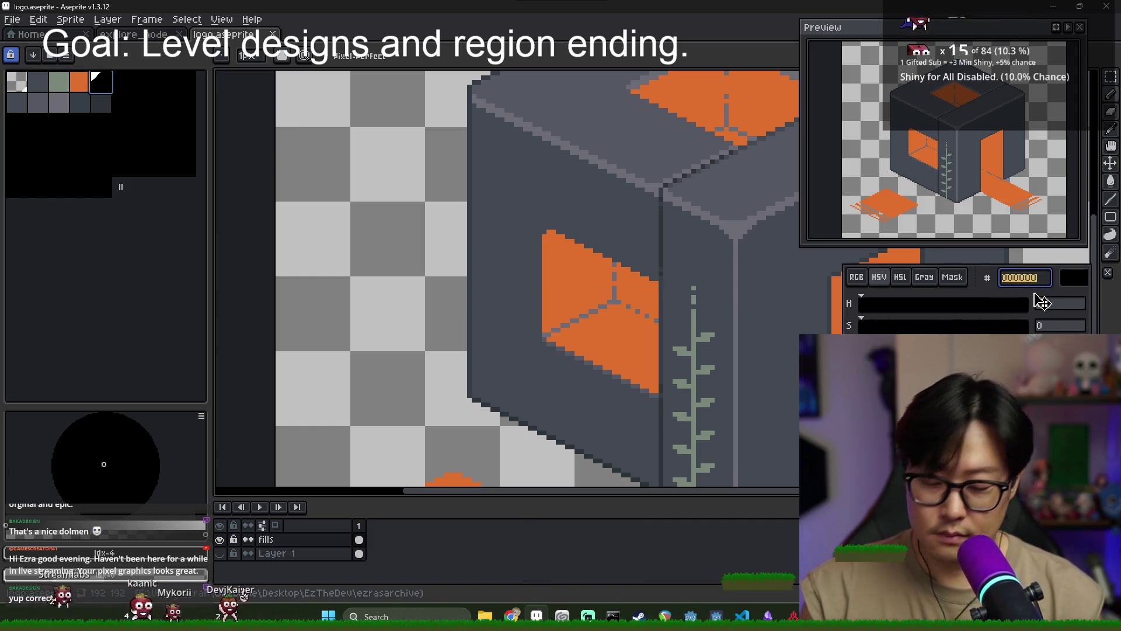
left_click(134, 34)
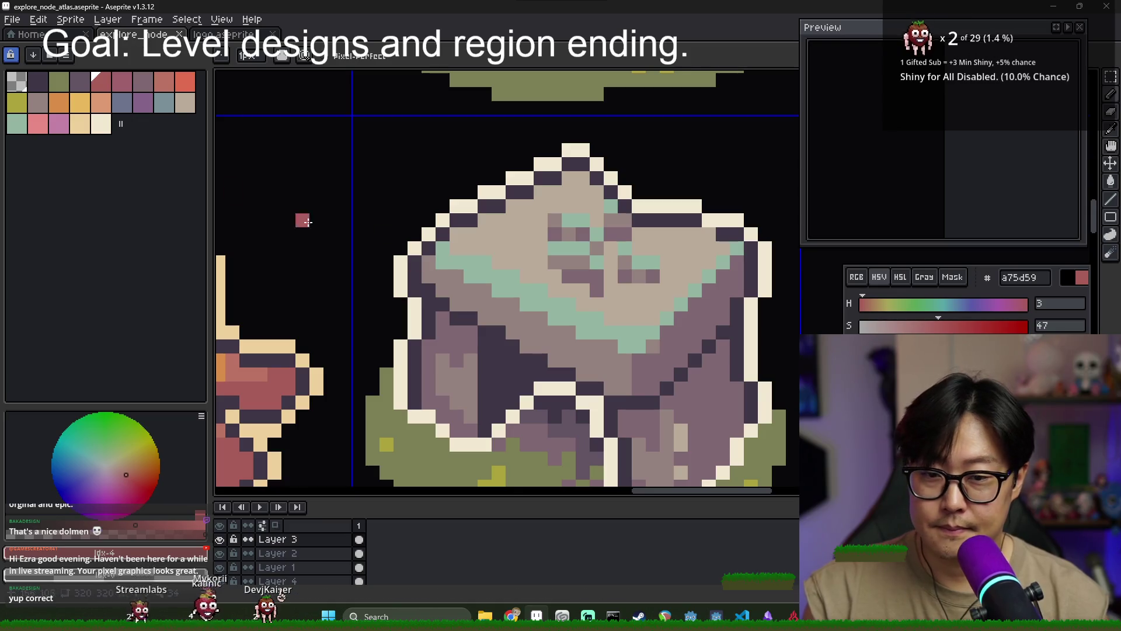
left_click(695, 289, "alt")
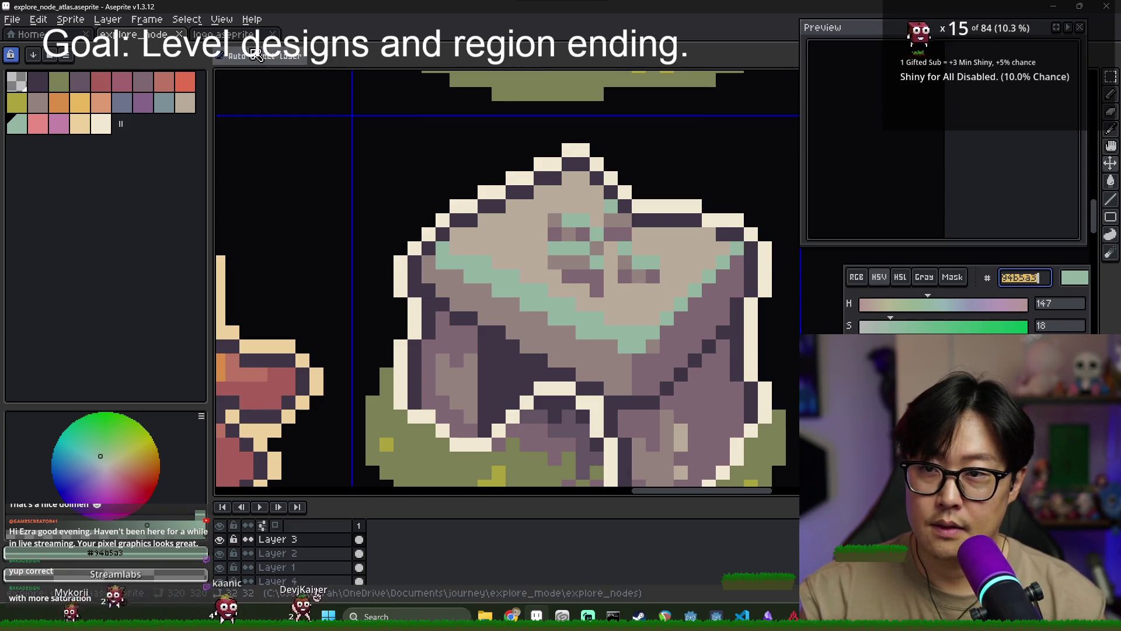
key("ctrl+Tab")
double_click(101, 82)
left_click(1022, 277)
key("ctrl+v")
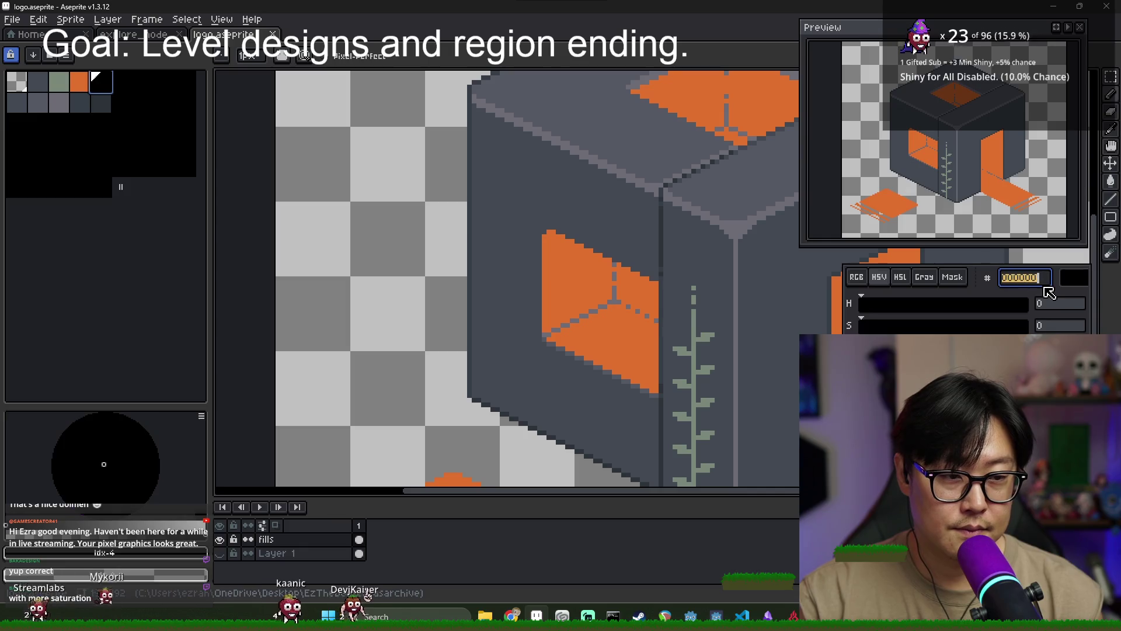
key("Return")
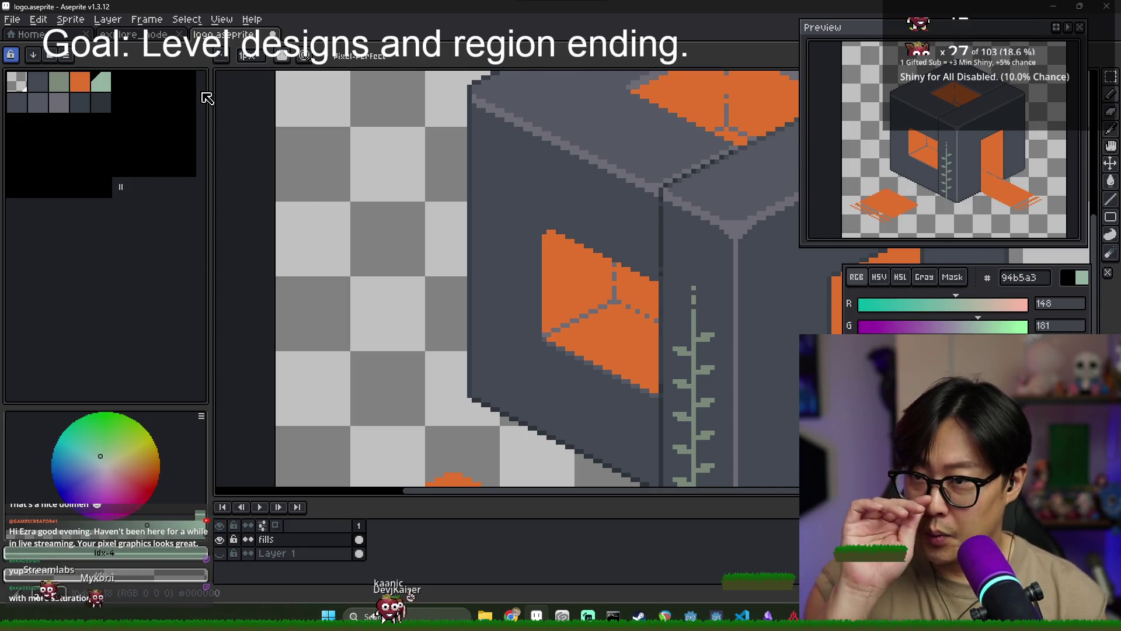
Pick the grey-green 7a897b colour and close the logo.aseprite tab
left_click(67, 87)
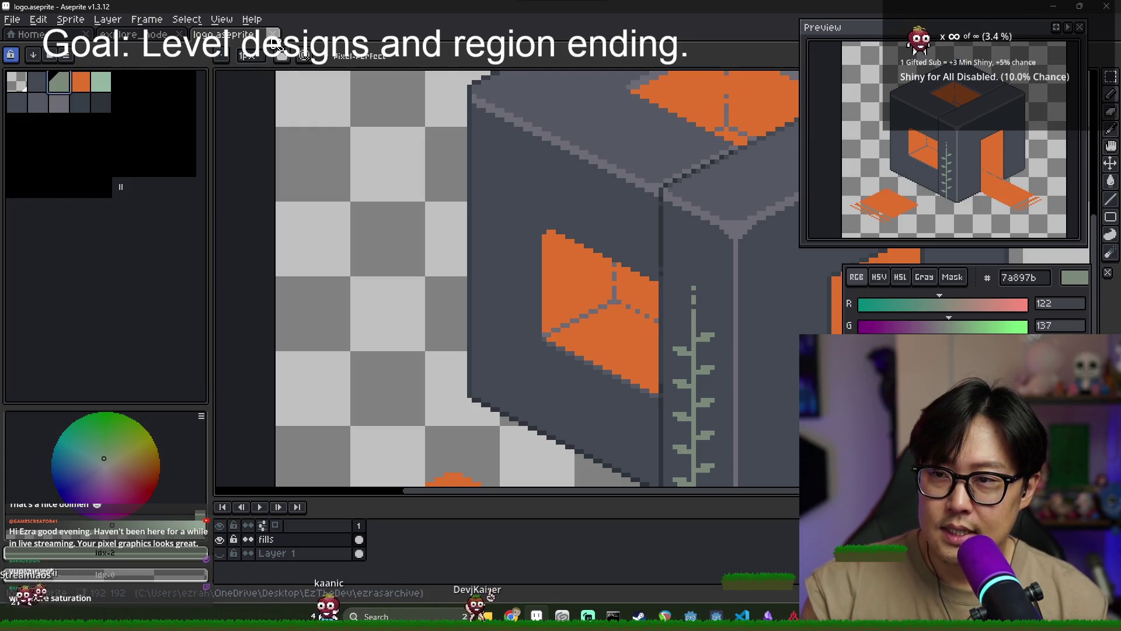
scroll(598, 256, "down", 1)
scroll(598, 255, "down", 1)
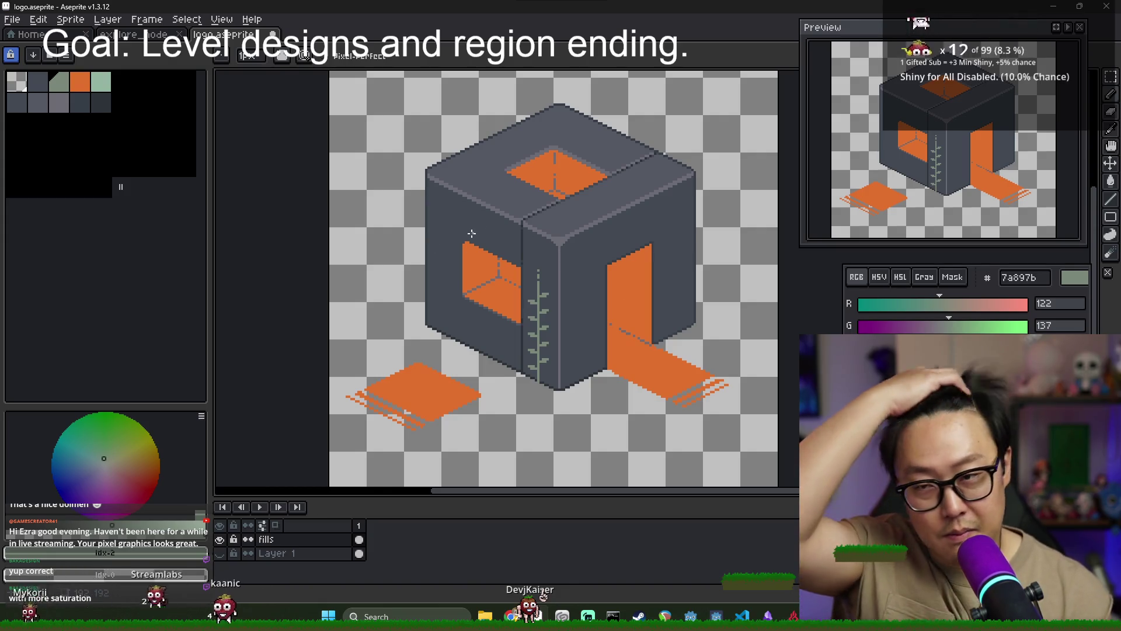
left_click(273, 34)
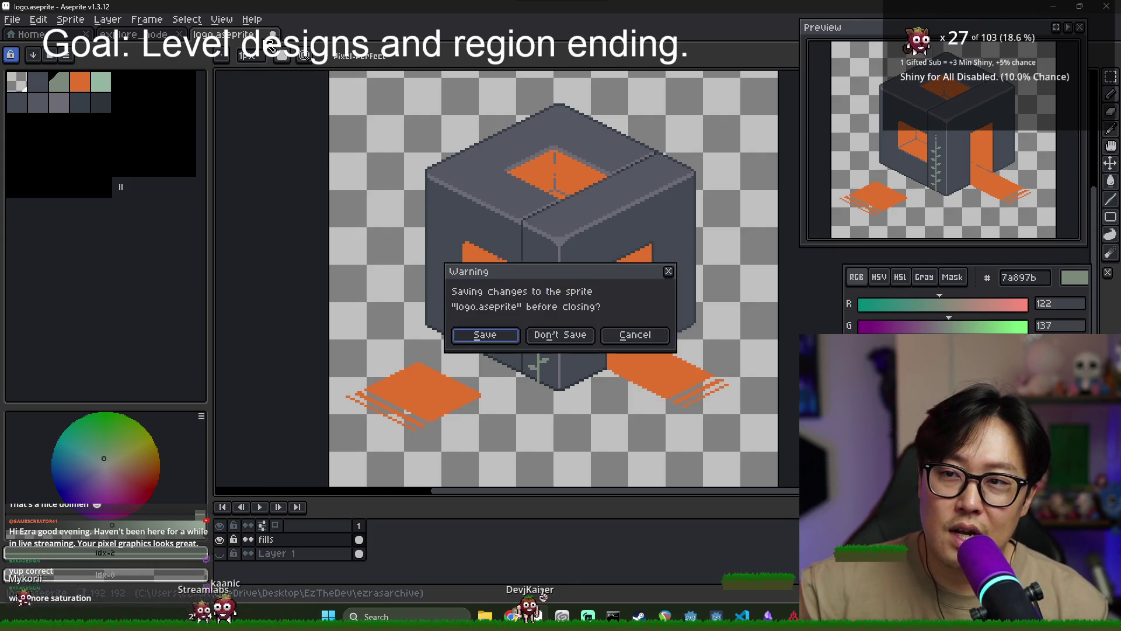
Discard the logo sprite's changes and sample the beige baab99 from the rock top
left_click(543, 336)
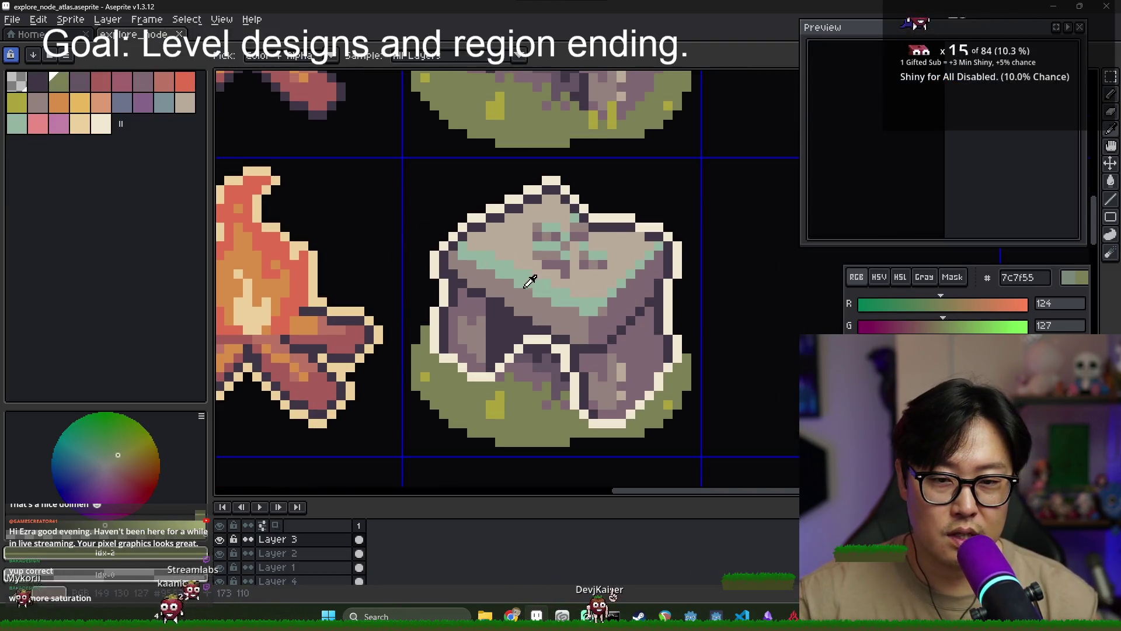
left_click(568, 276, "alt")
scroll(569, 275, "down", 4)
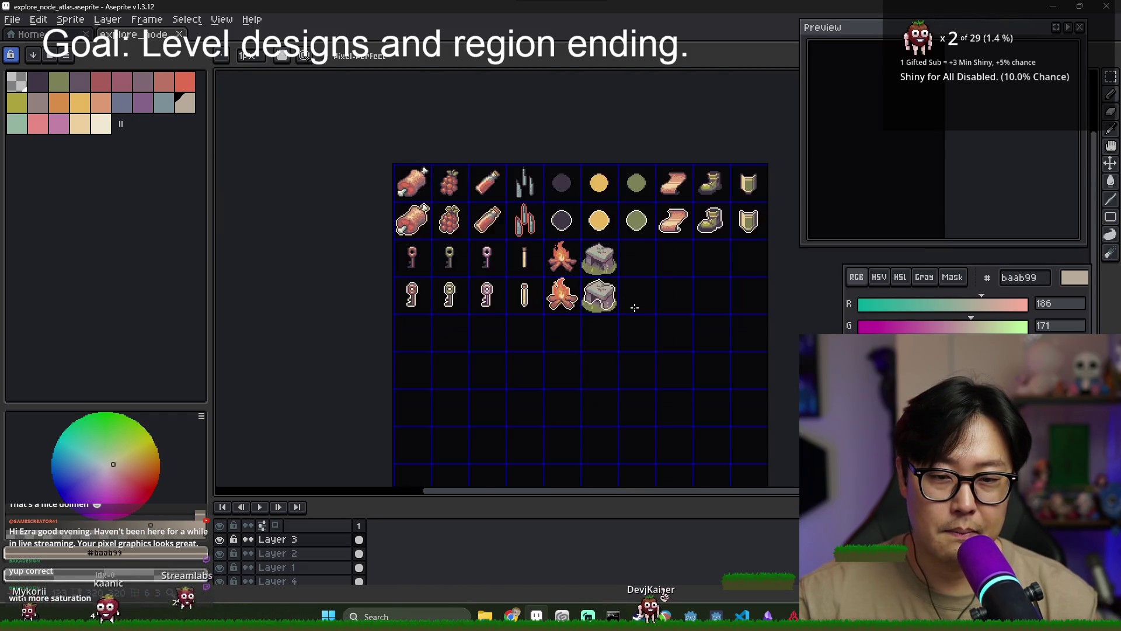
scroll(633, 308, "up", 3)
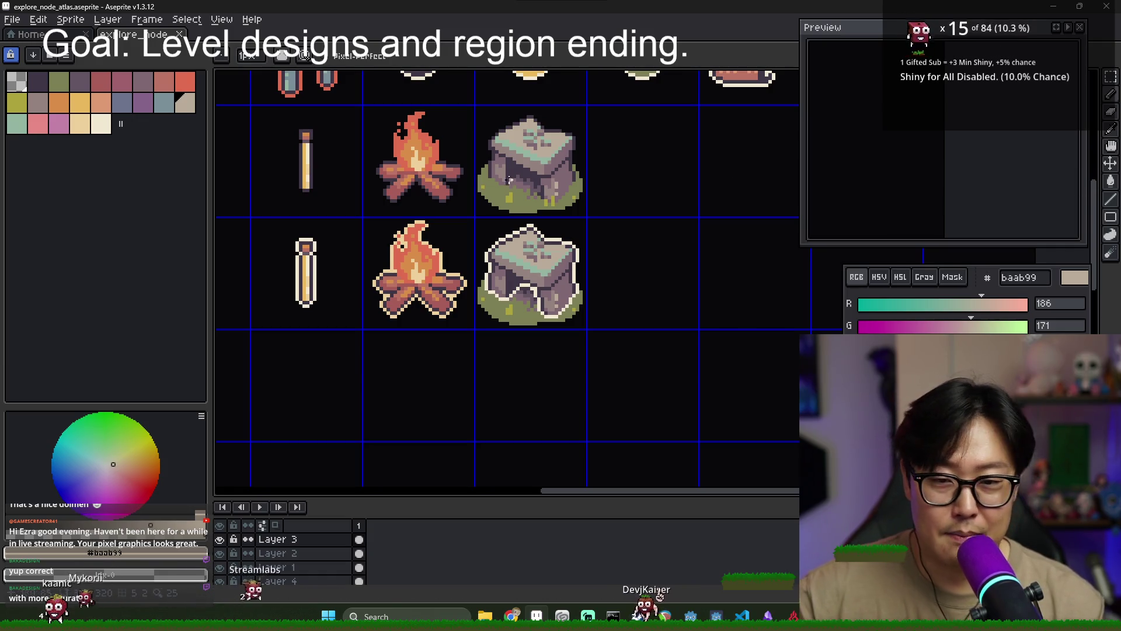
scroll(525, 175, "up", 2)
scroll(491, 155, "up", 2)
scroll(930, 177, "down", 3)
scroll(930, 177, "up", 2)
scroll(551, 198, "down", 2)
scroll(550, 198, "up", 1)
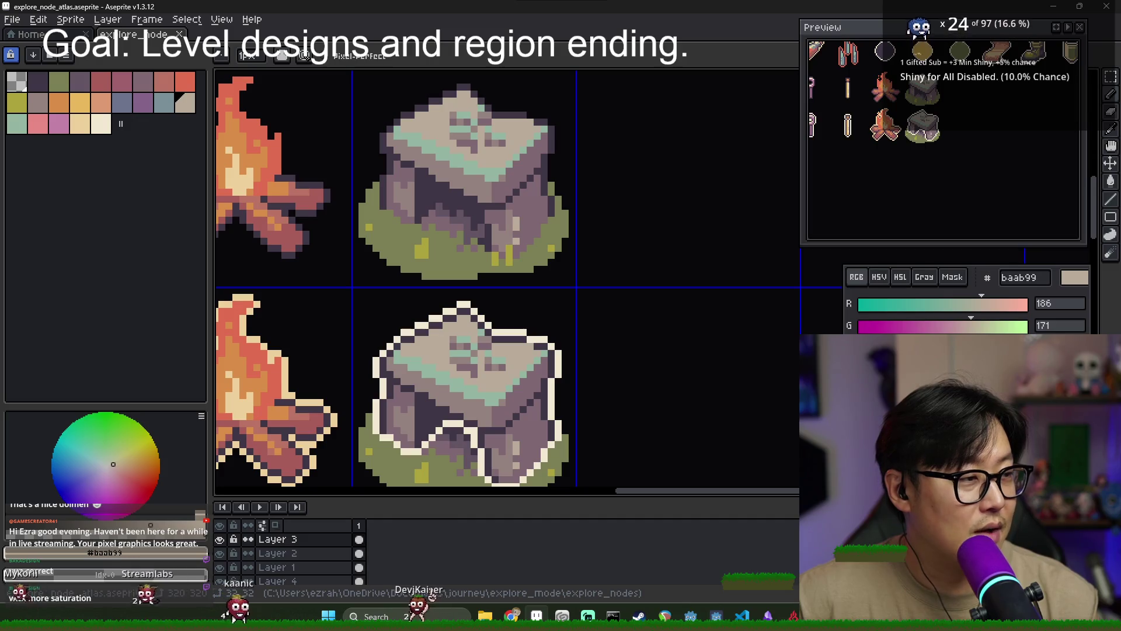
scroll(480, 341, "down", 1)
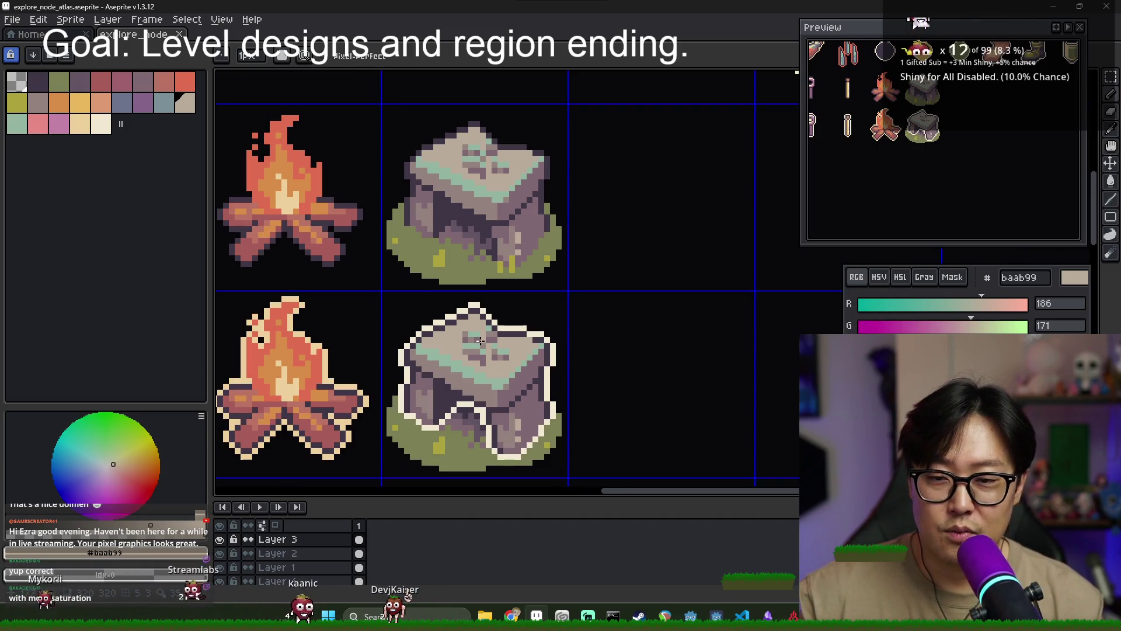
scroll(447, 340, "down", 1)
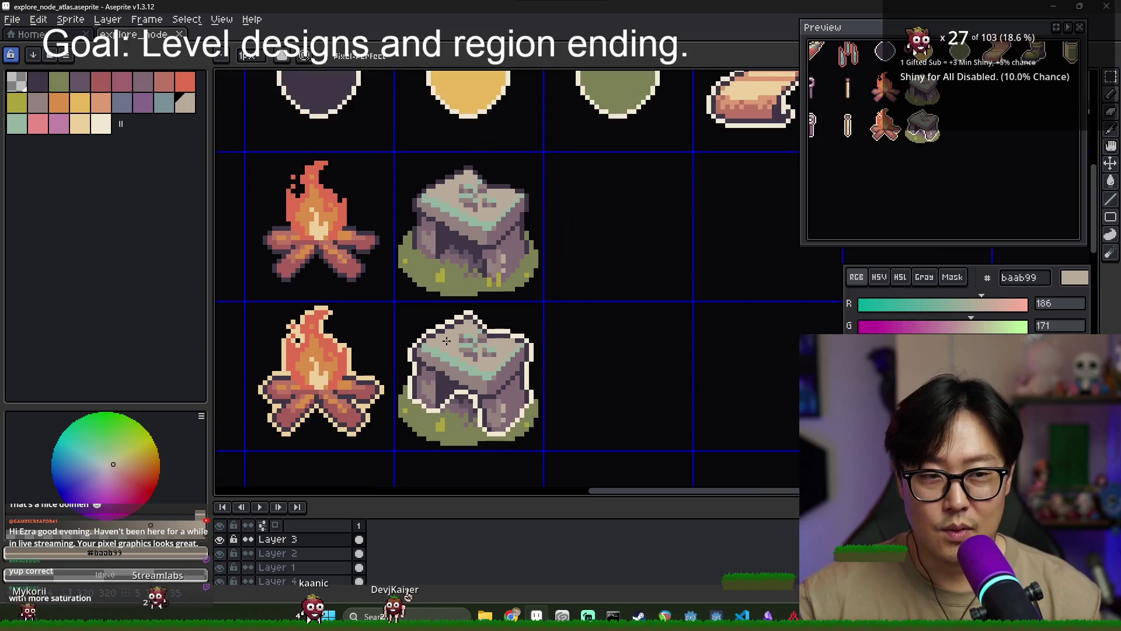
scroll(490, 341, "down", 1)
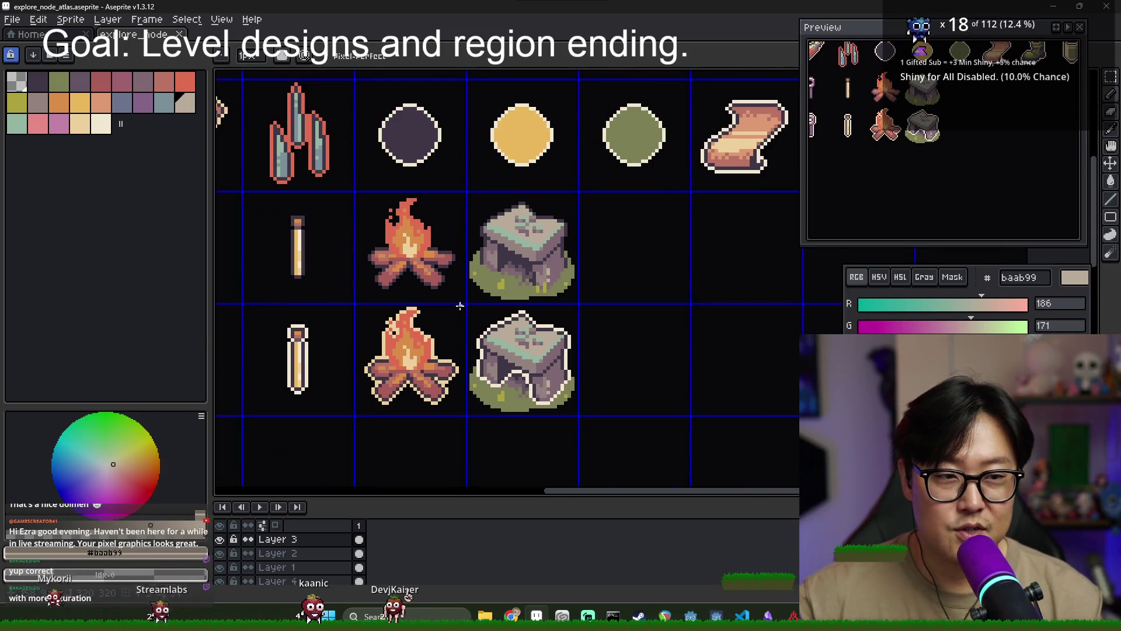
scroll(460, 305, "down", 1)
scroll(456, 315, "down", 3)
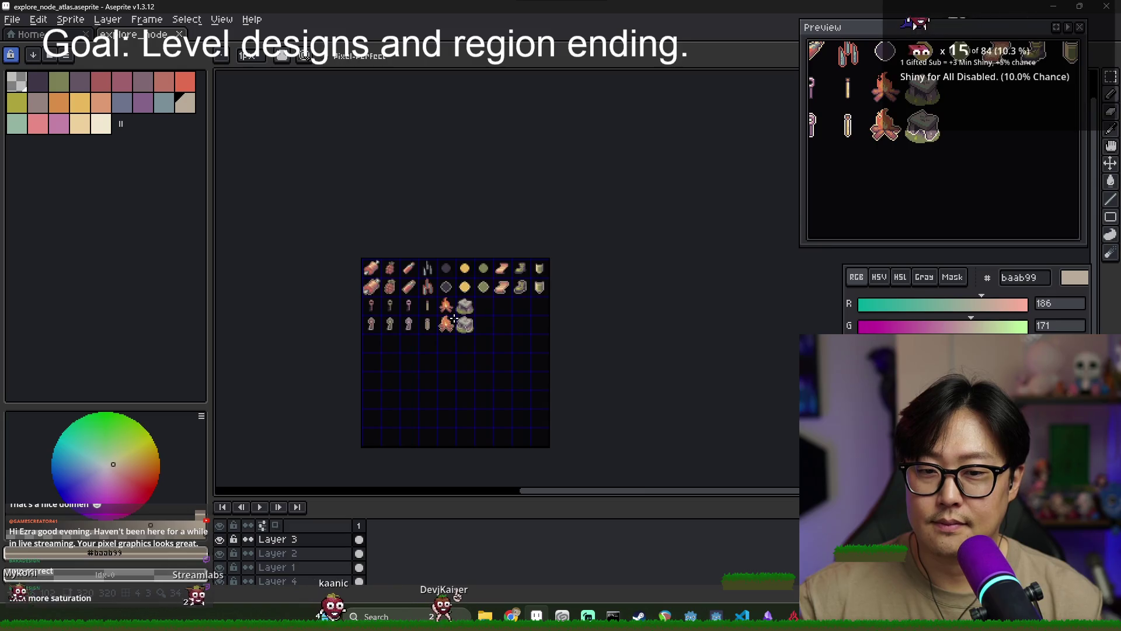
scroll(455, 318, "up", 3)
Export the atlas over the existing explore_node_atlas.png, then bring up the dolmen image search
left_click(12, 19)
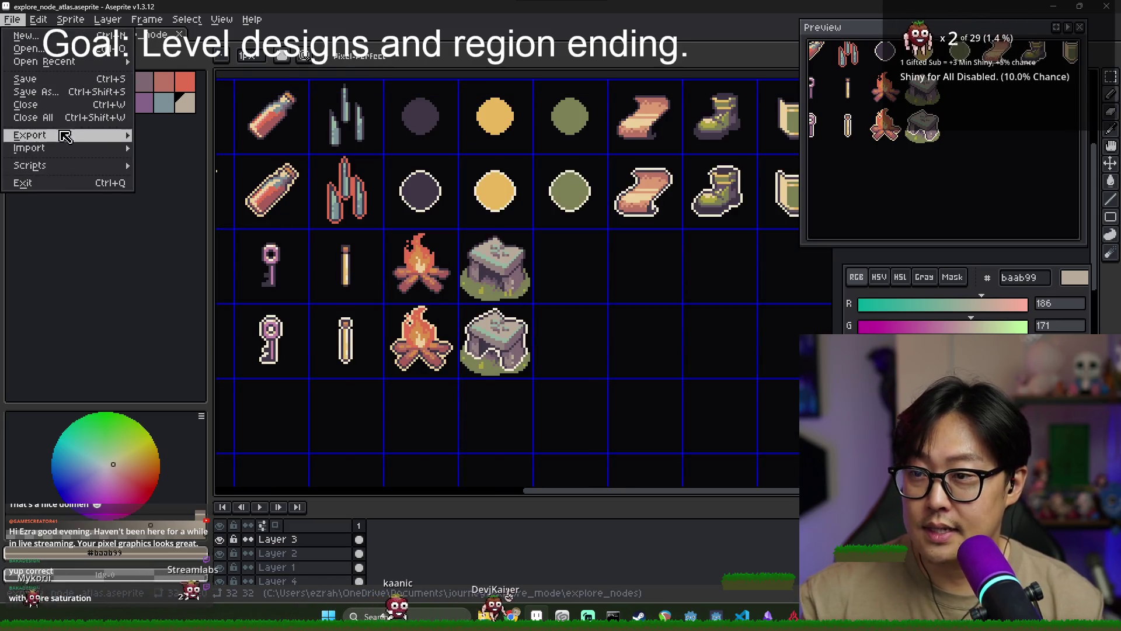
mouse_move(64, 135)
left_click(169, 135)
left_click(636, 175)
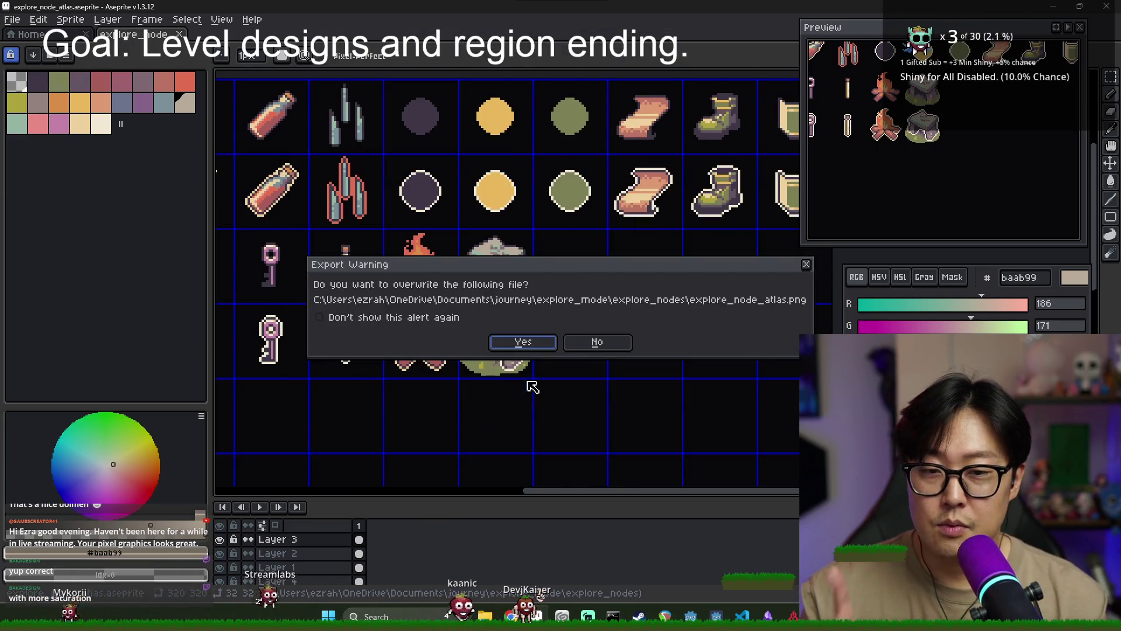
left_click(531, 341)
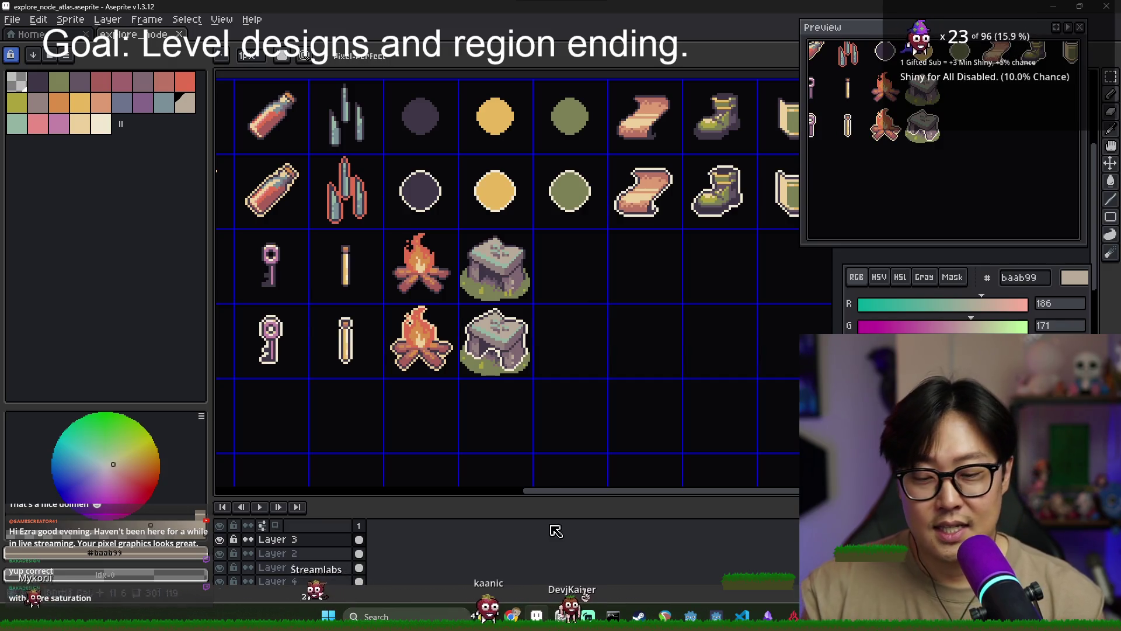
mouse_move(512, 615)
left_click(642, 569)
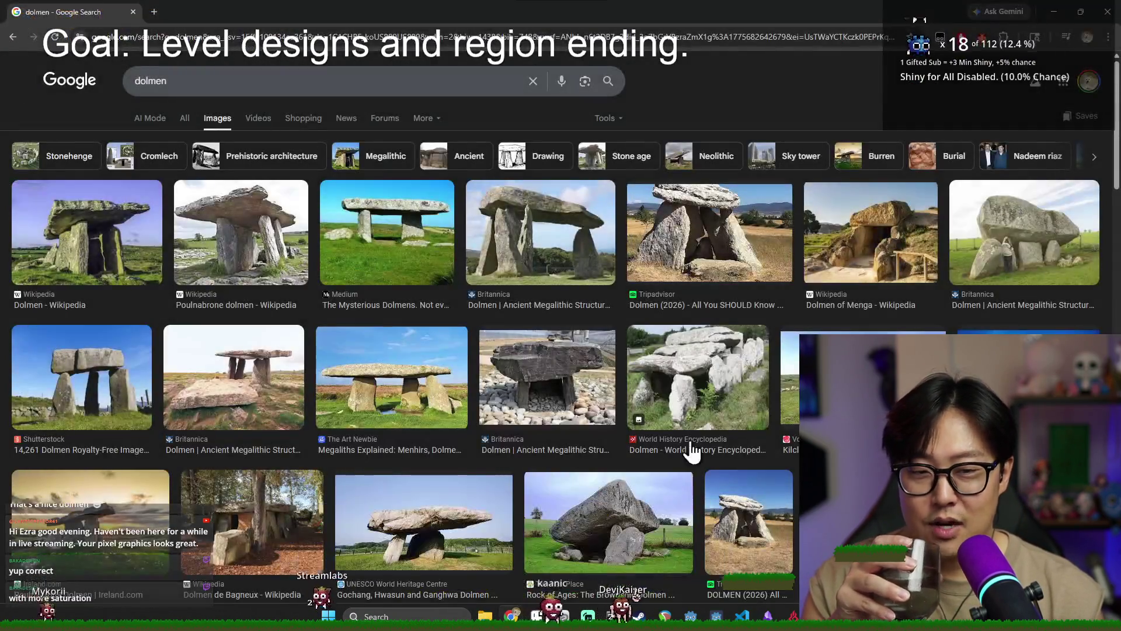
Close Chrome's dolmen image search and bring up the Alt+Tab window list
left_click(1107, 13)
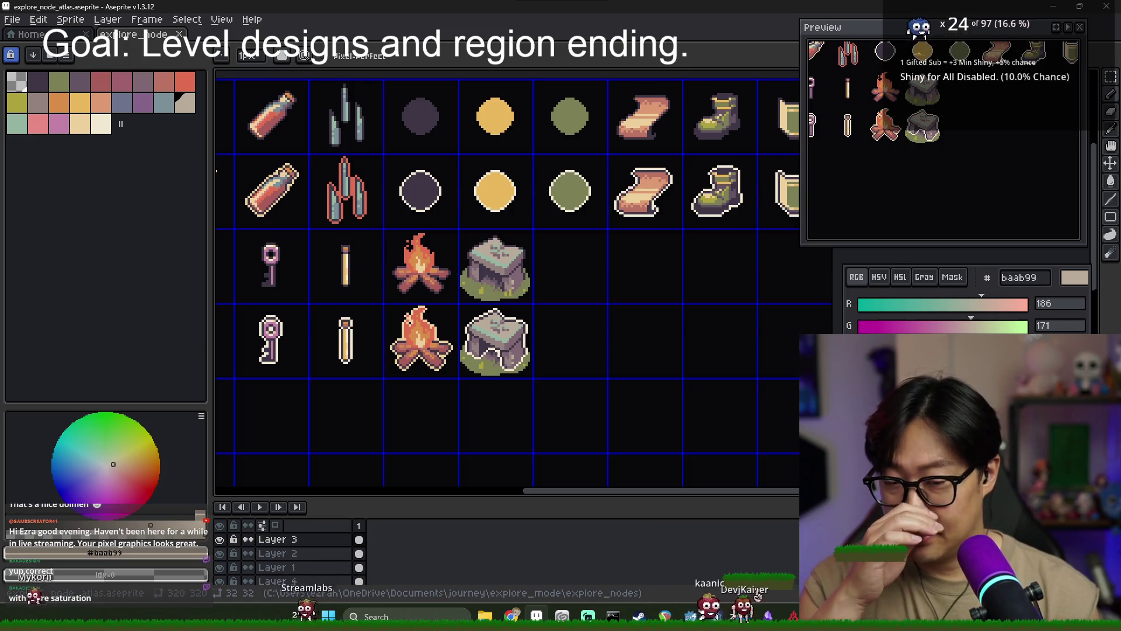
key("alt+Tab")
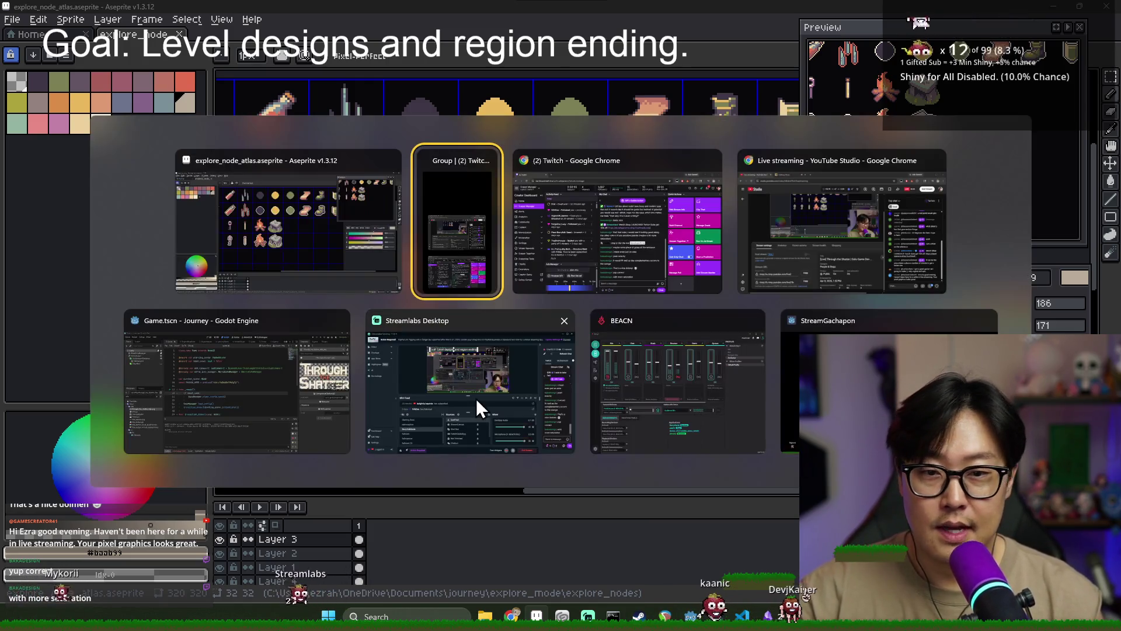
In Godot, save and close the Forest, HomeVillage, Ruin and SproutyExploreNode scene tabs
left_click(247, 377)
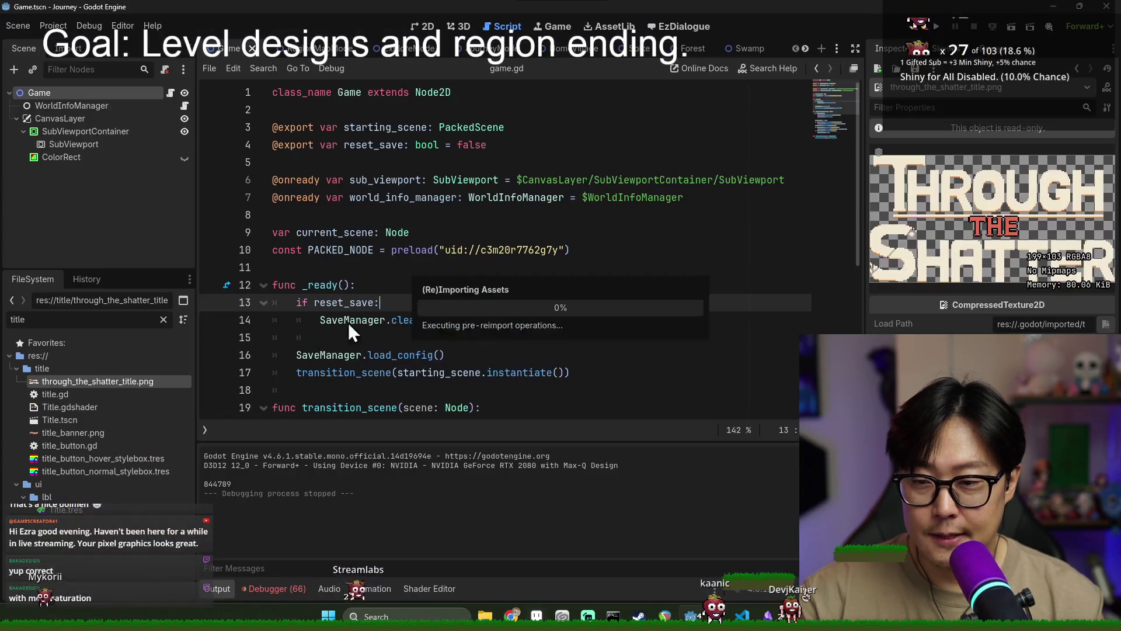
left_click(374, 250)
key("ctrl+s")
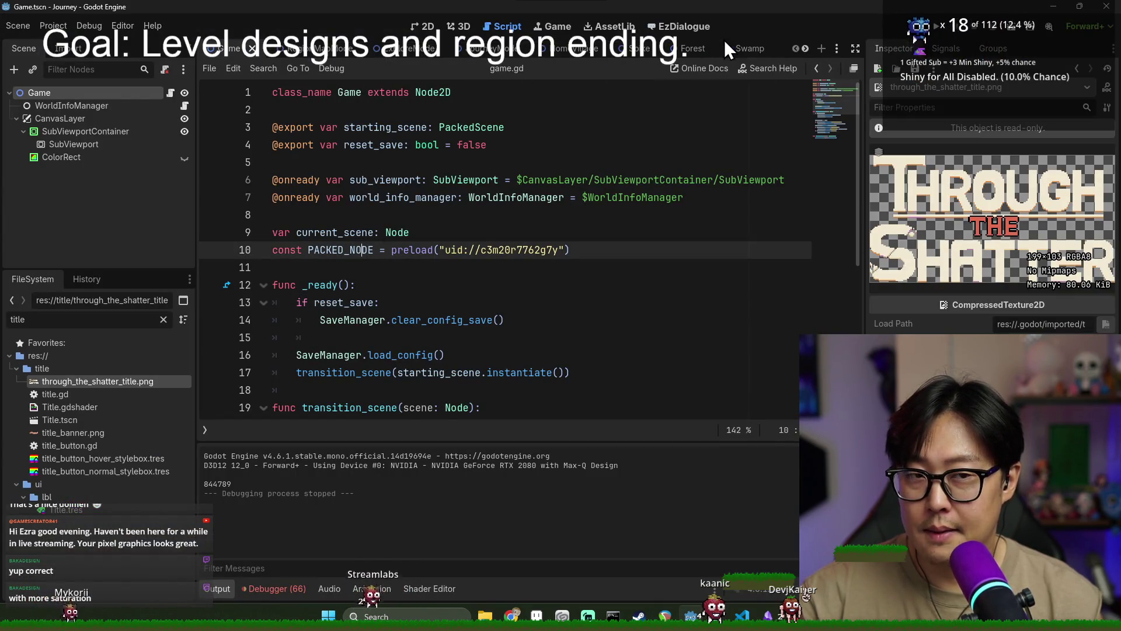
left_click(752, 49)
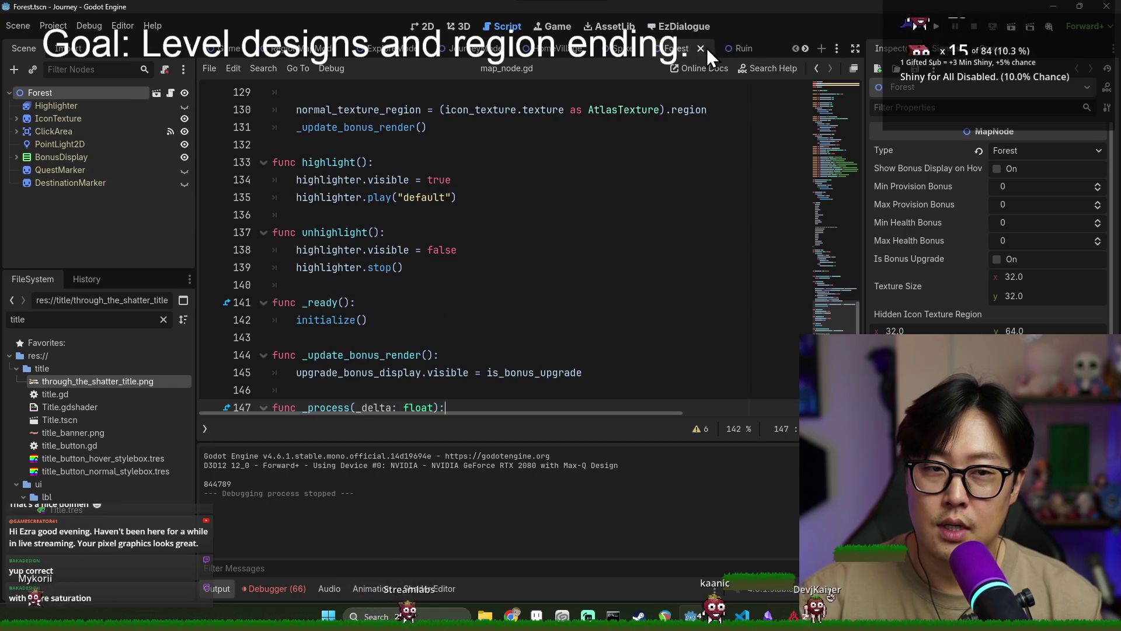
left_click(703, 48)
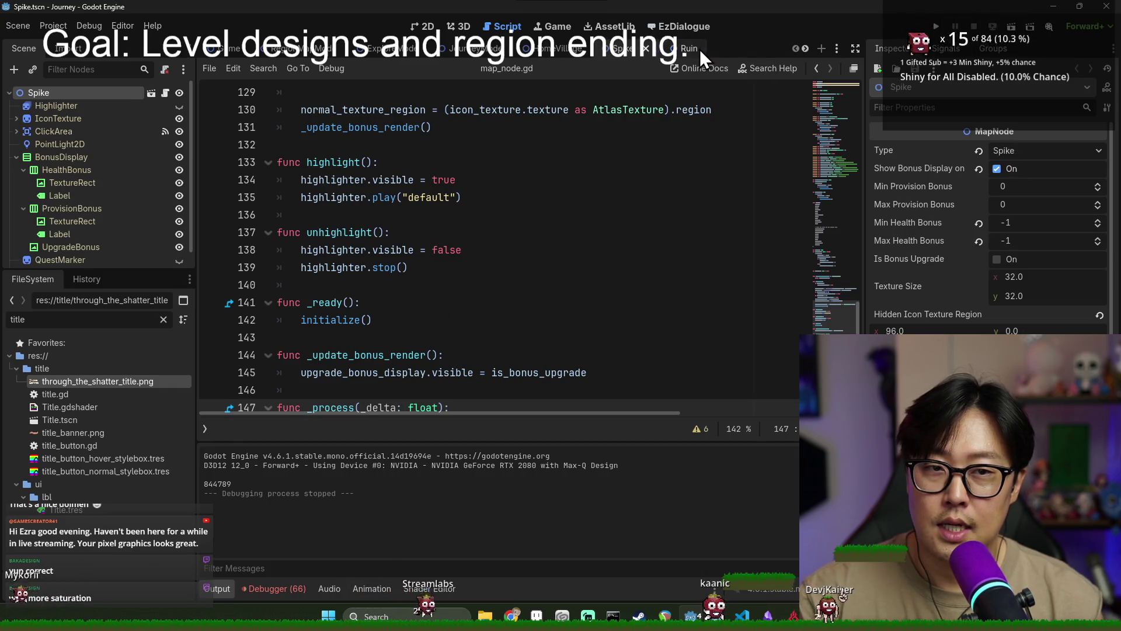
left_click(594, 49)
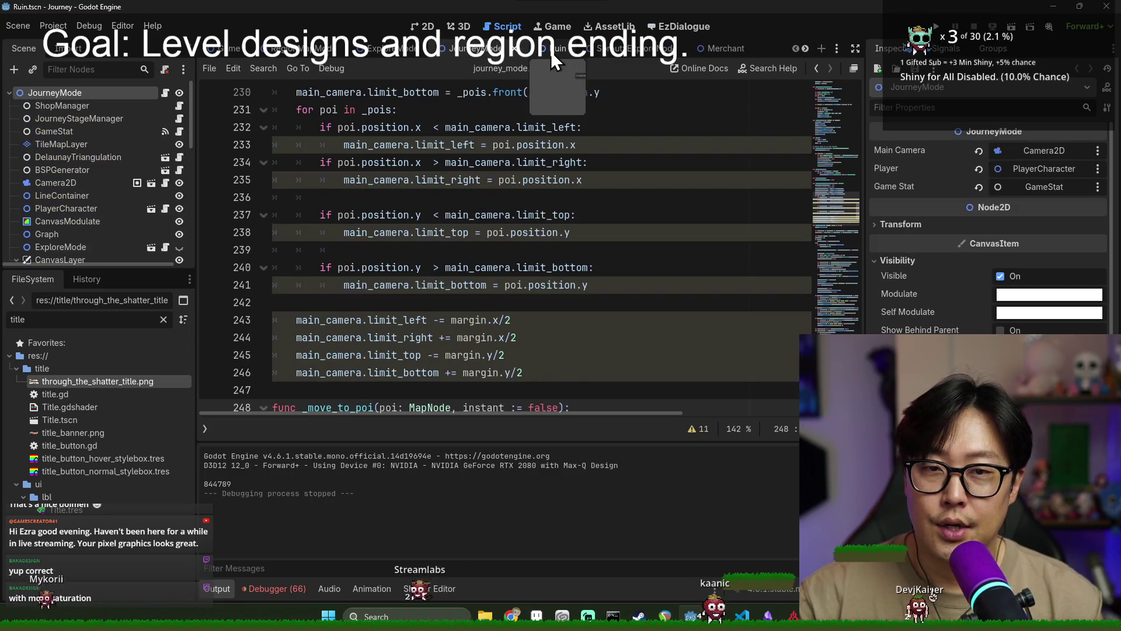
left_click(559, 49)
middle_click(556, 49)
left_click(563, 51)
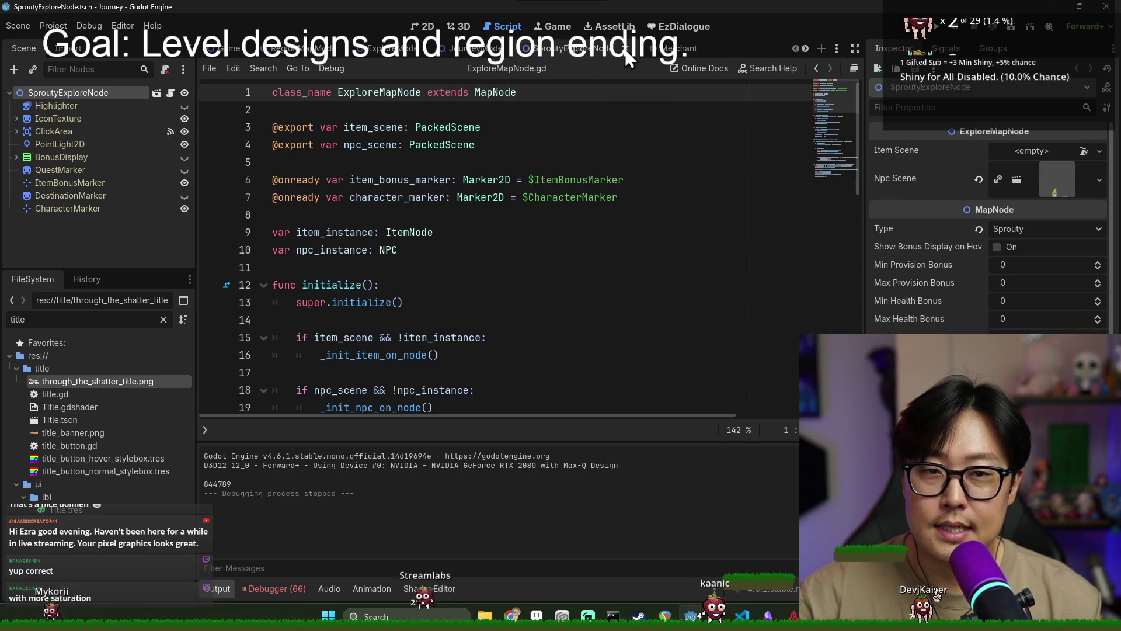
left_click(626, 50)
Close the Merchant, PlayerCharacter, Village, Empty, Start and ExploreMode tabs, ending on Game
left_click(575, 51)
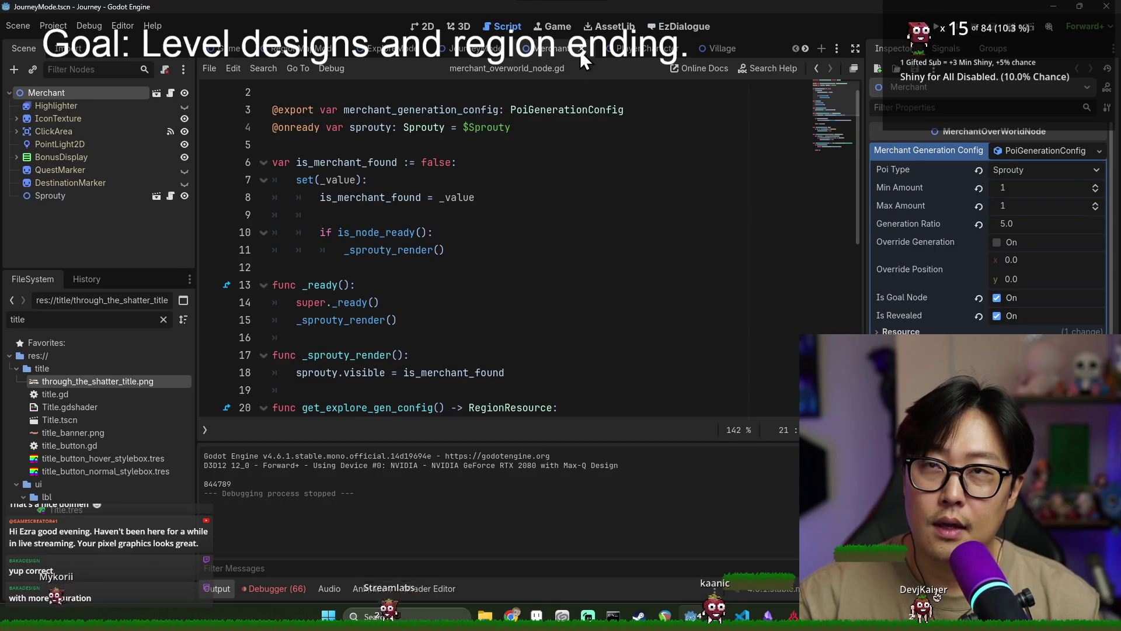
middle_click(579, 50)
left_click(599, 55)
left_click(607, 50)
left_click(563, 50)
middle_click(563, 49)
left_click(562, 49)
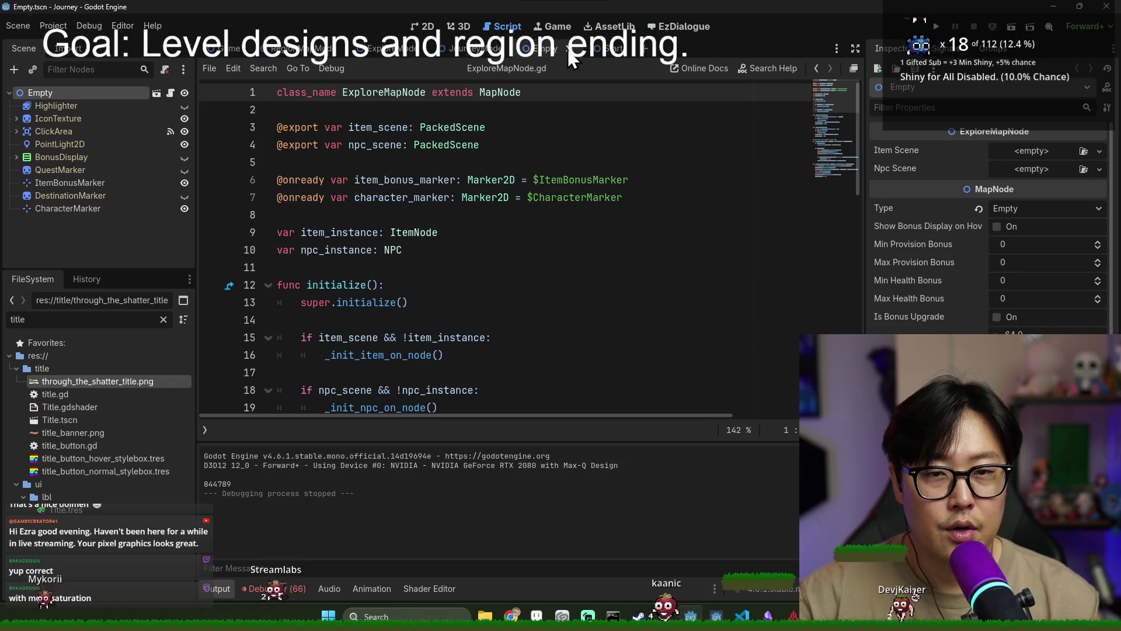
middle_click(562, 49)
left_click(559, 48)
middle_click(571, 51)
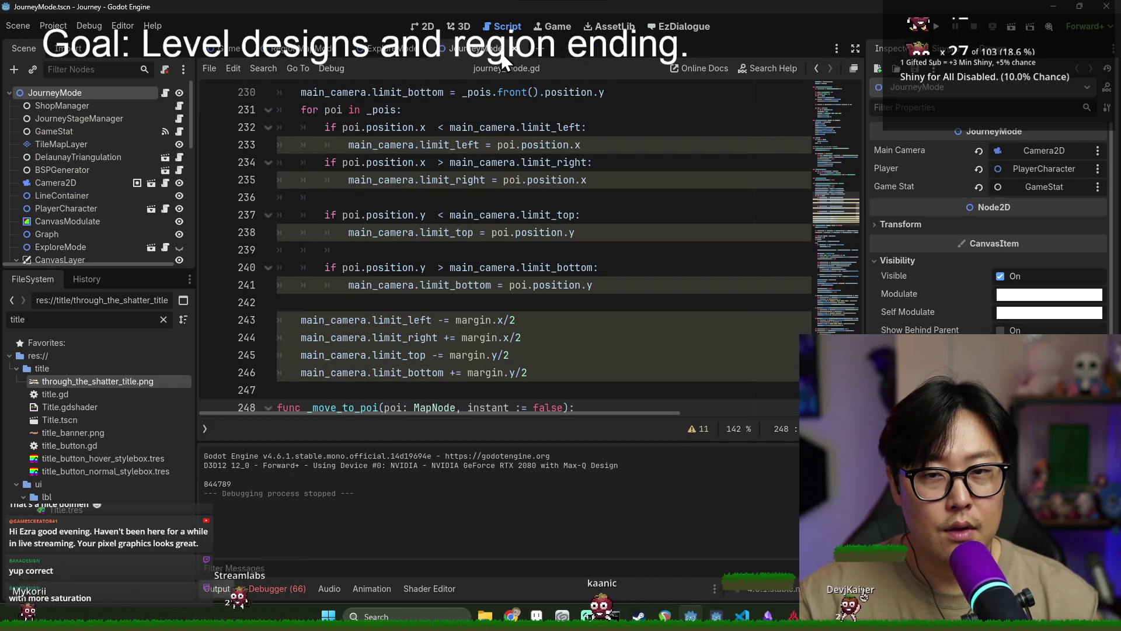
left_click(382, 49)
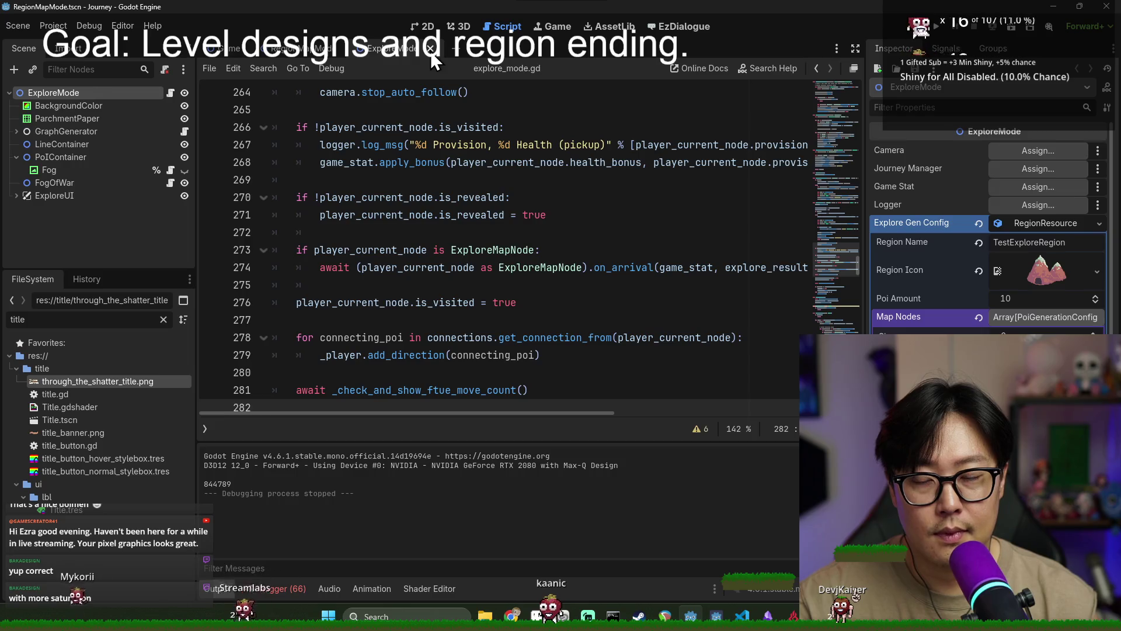
left_click(430, 50)
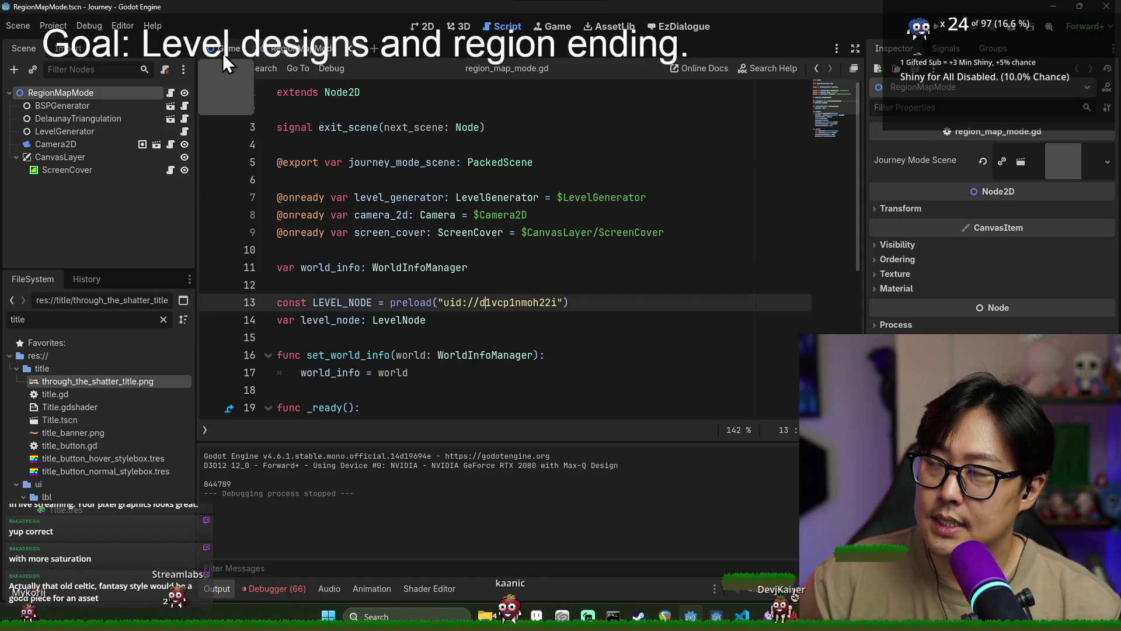
left_click(223, 53)
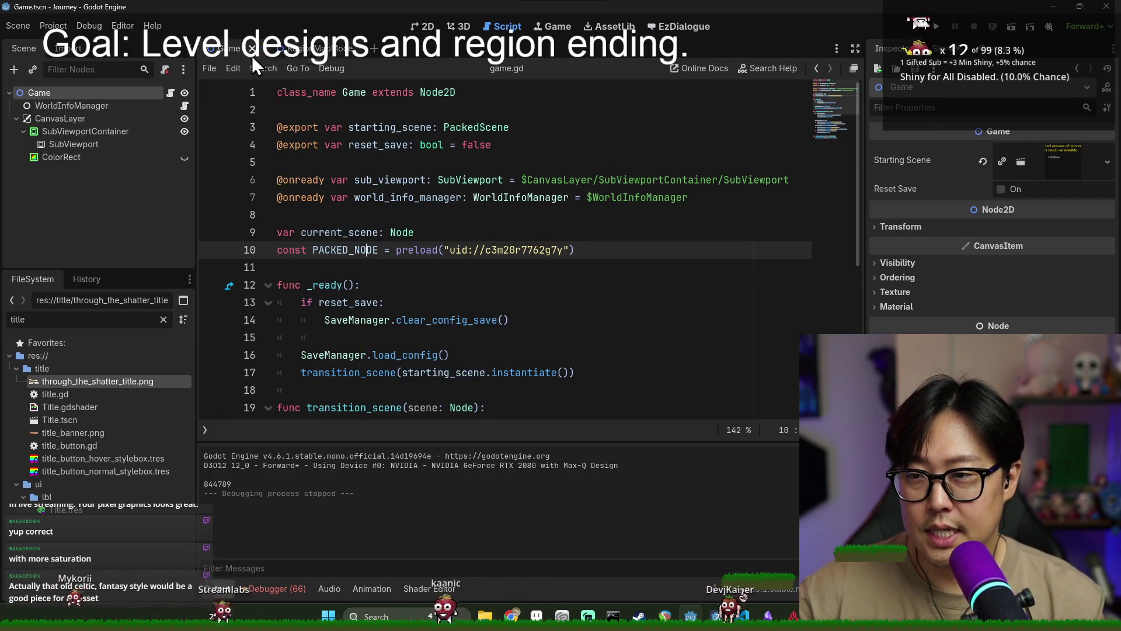
Filter the FileSystem by 'journey', open JourneyMode.tscn and select its root JourneyMode node
left_click(118, 315)
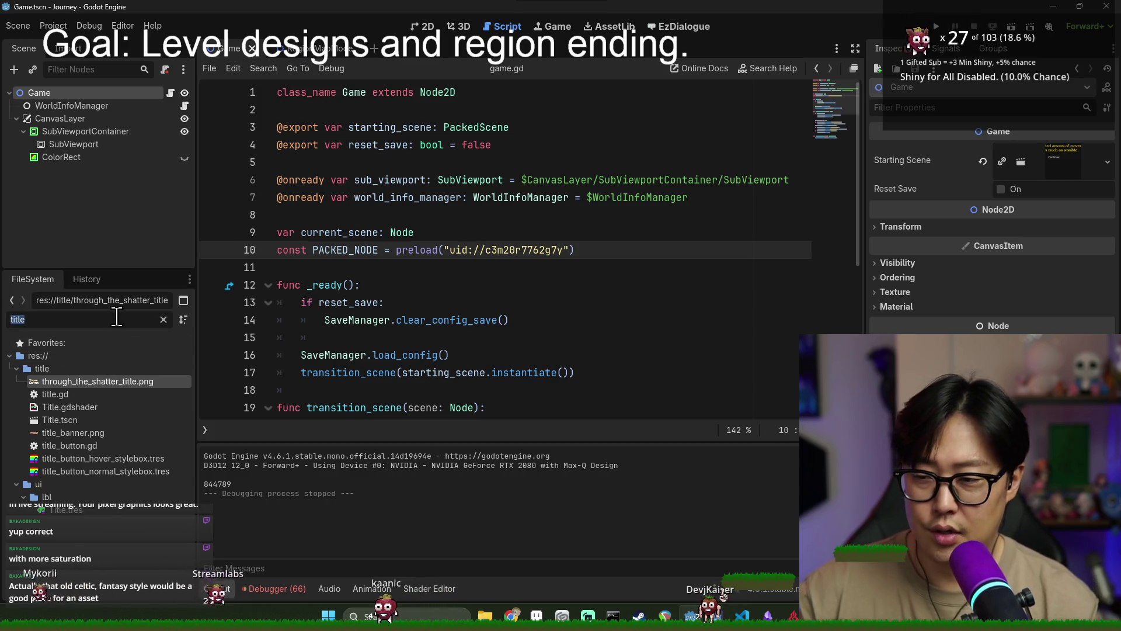
type("journey")
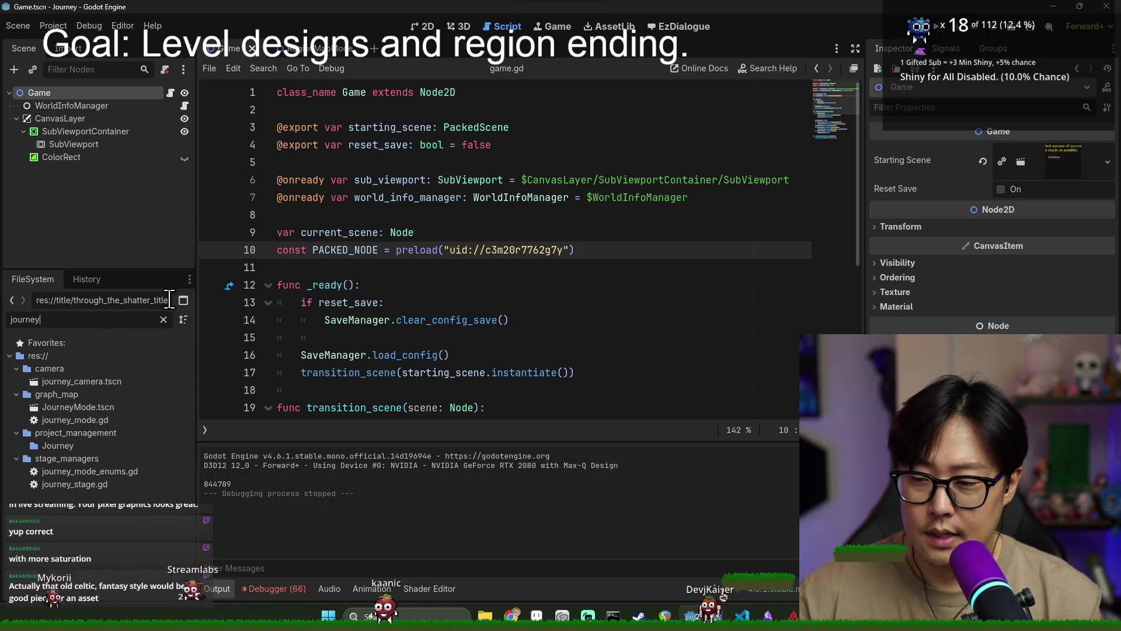
double_click(127, 407)
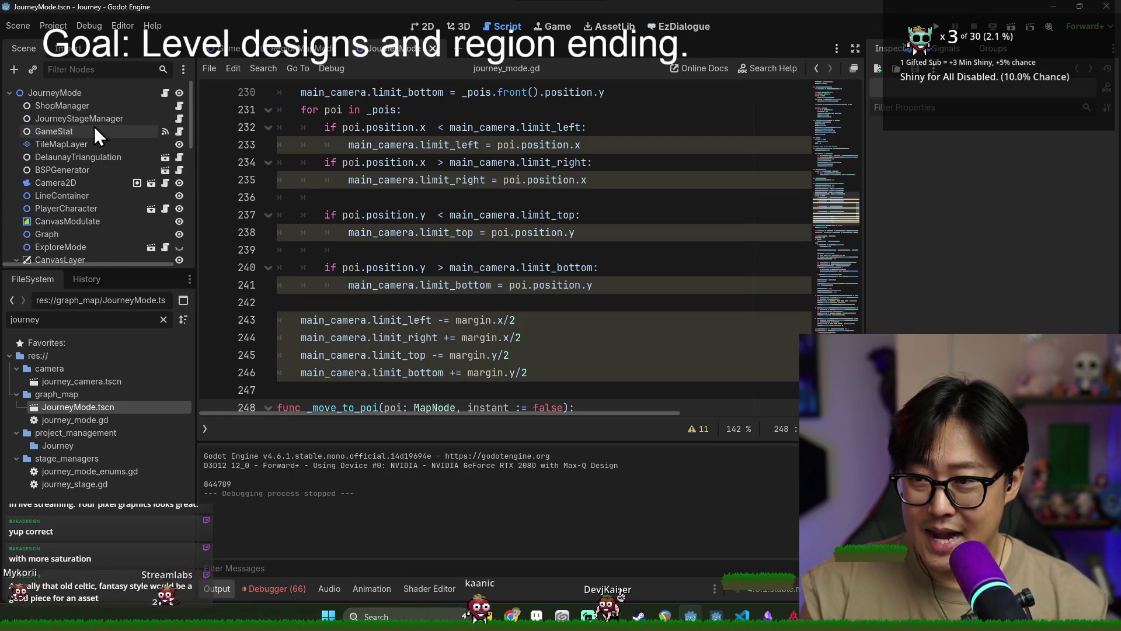
left_click(99, 98)
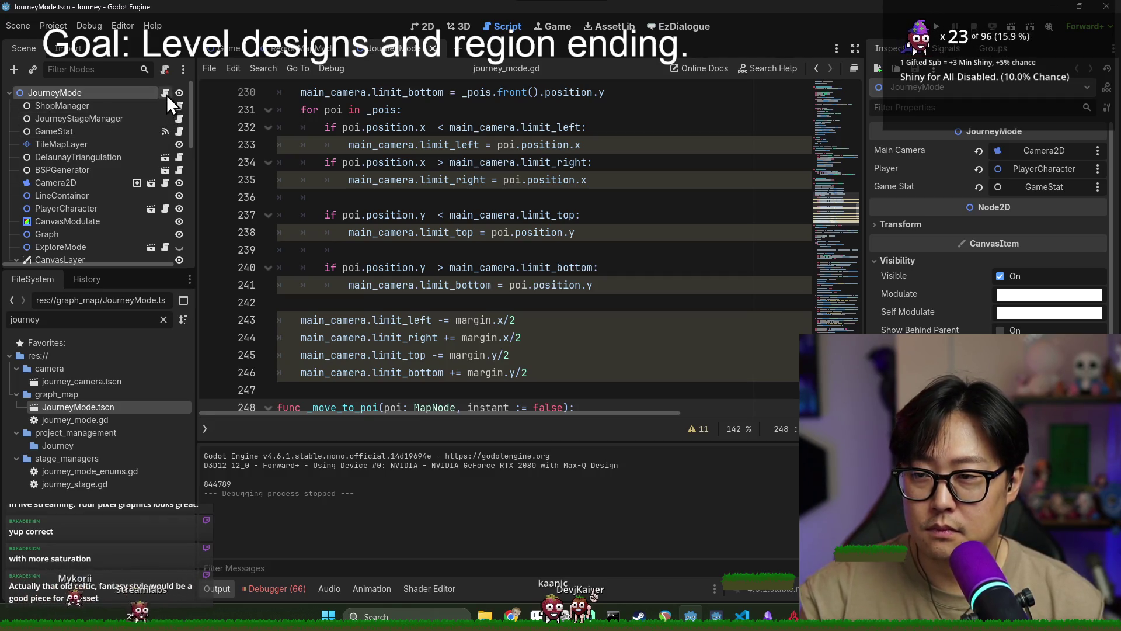
Save, search journey_mode.gd for 'enter_poi', then go to the quest_target screen-position code
key("ctrl+s")
left_click(342, 164)
scroll(254, 161, "up", 4)
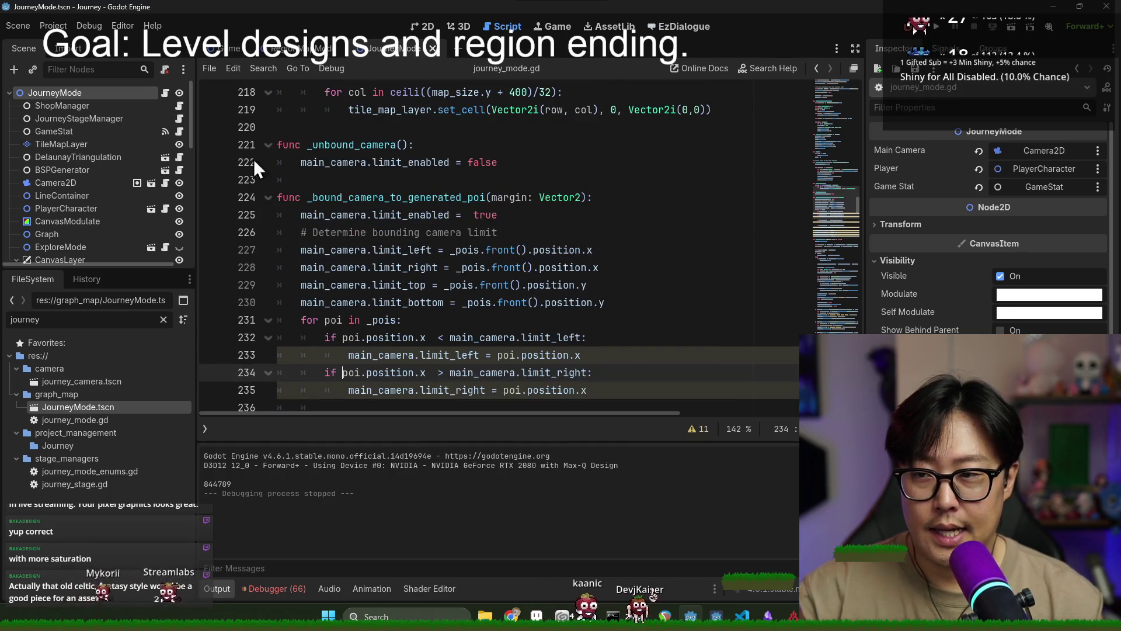
left_click(179, 118)
left_click(165, 93)
key("ctrl+f")
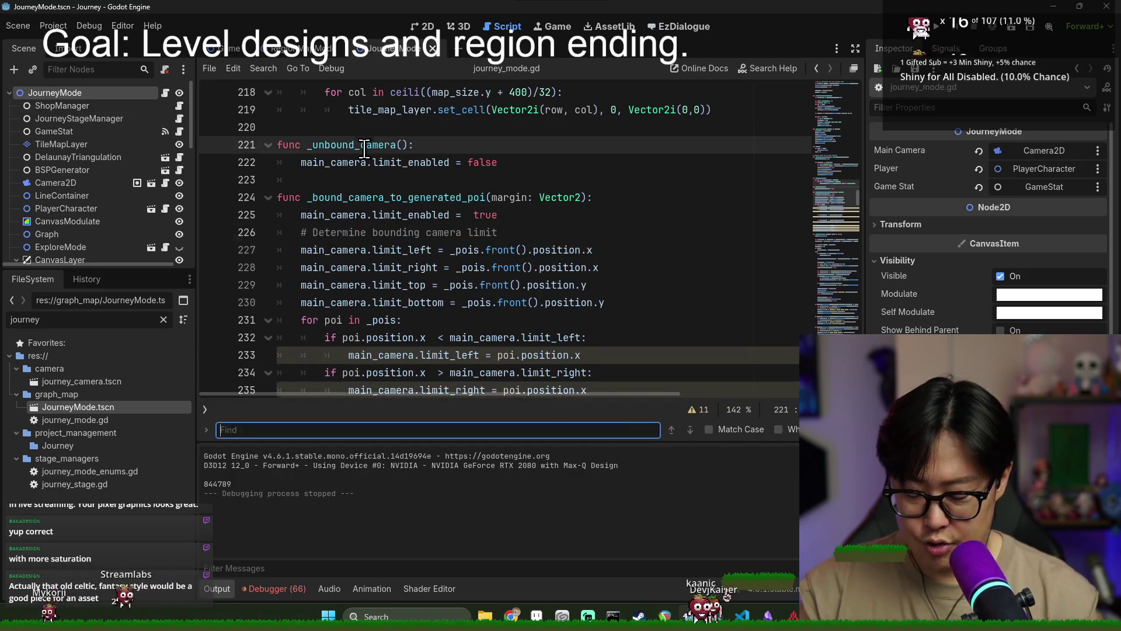
type("enter_poi")
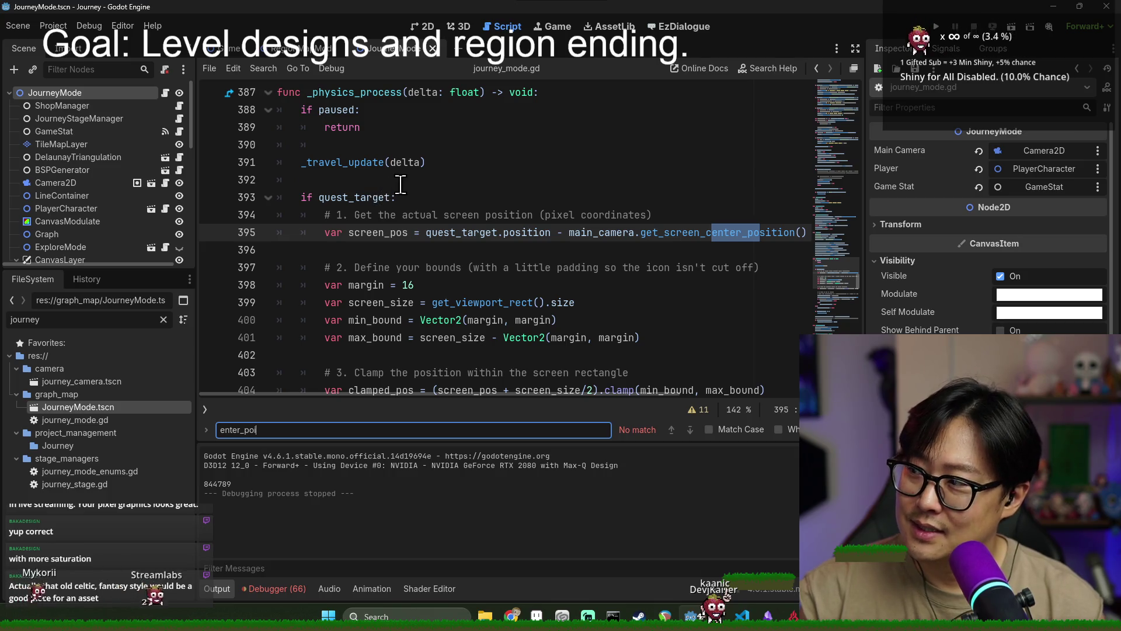
left_click(406, 216)
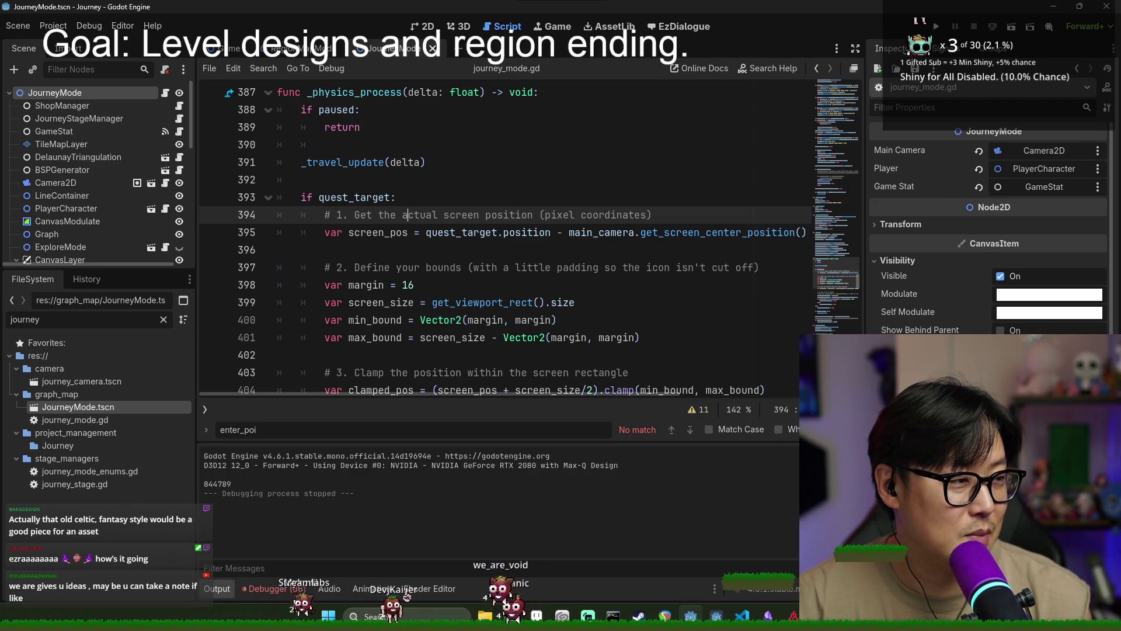
Save, close the search bar and scroll through the debugger's Errors list
key("Down")
key("Down")
key("Down")
key("ctrl+s")
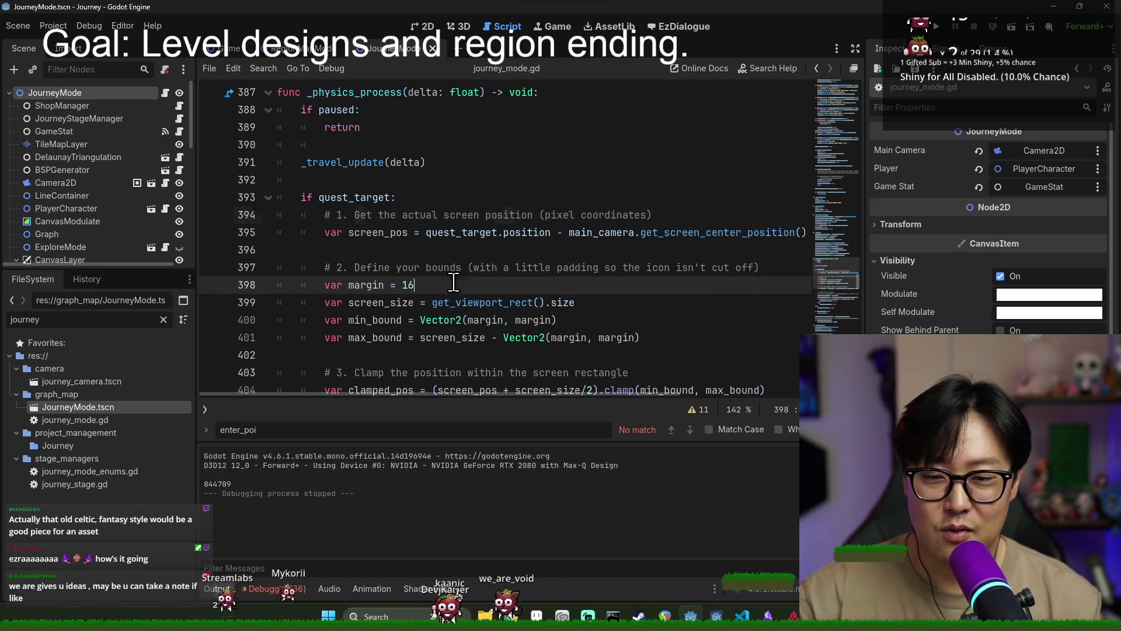
key("Escape")
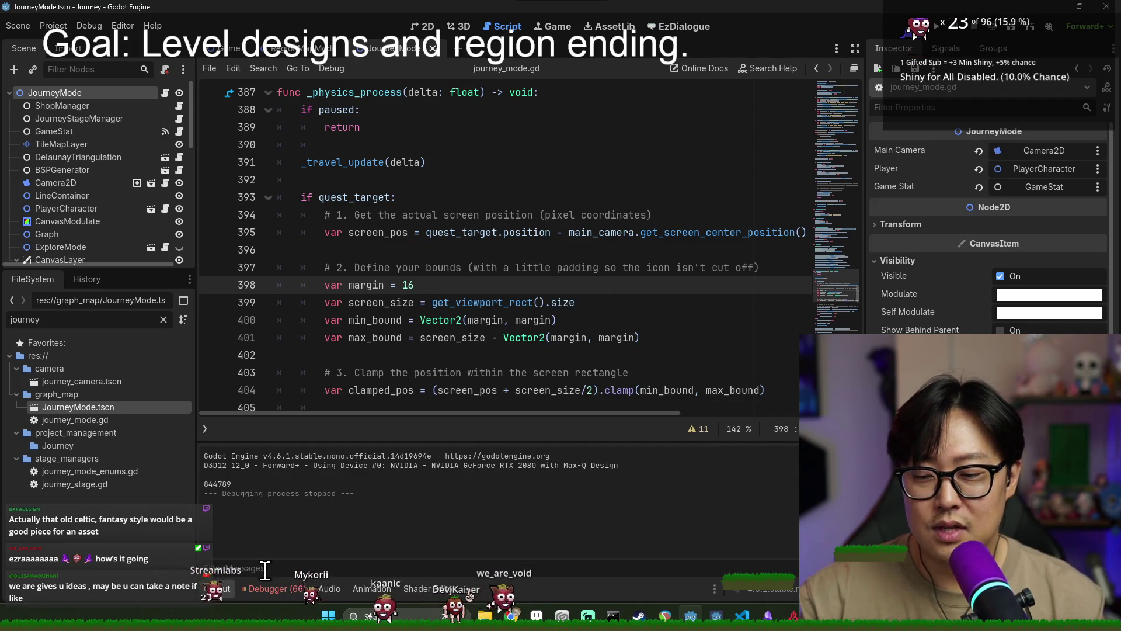
left_click(267, 588)
scroll(537, 517, "down", 10)
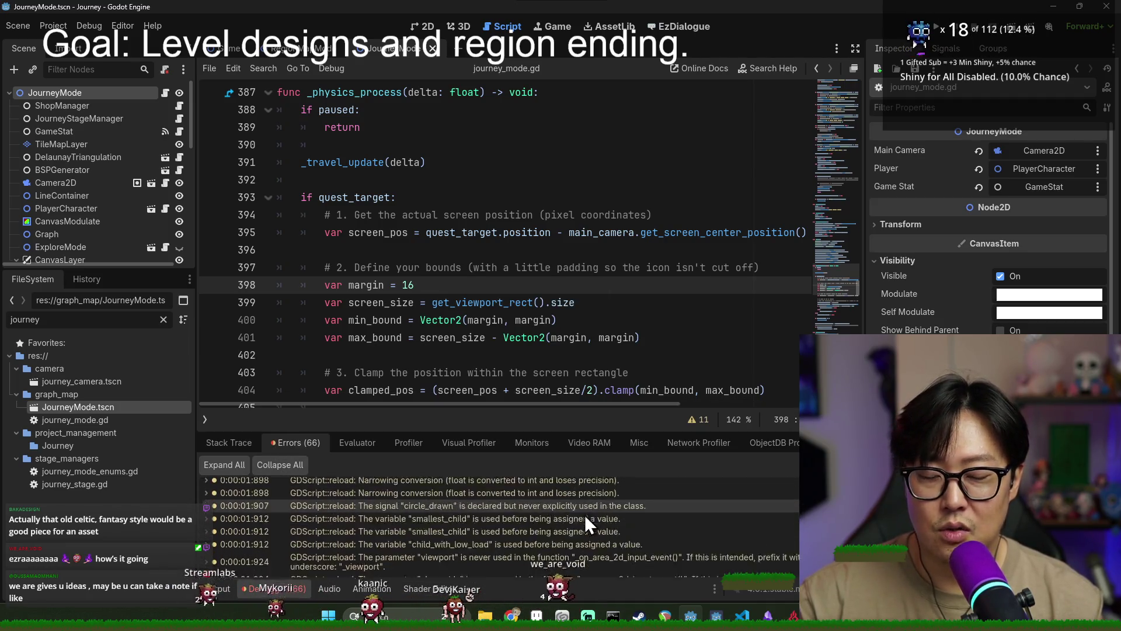
scroll(532, 531, "down", 15)
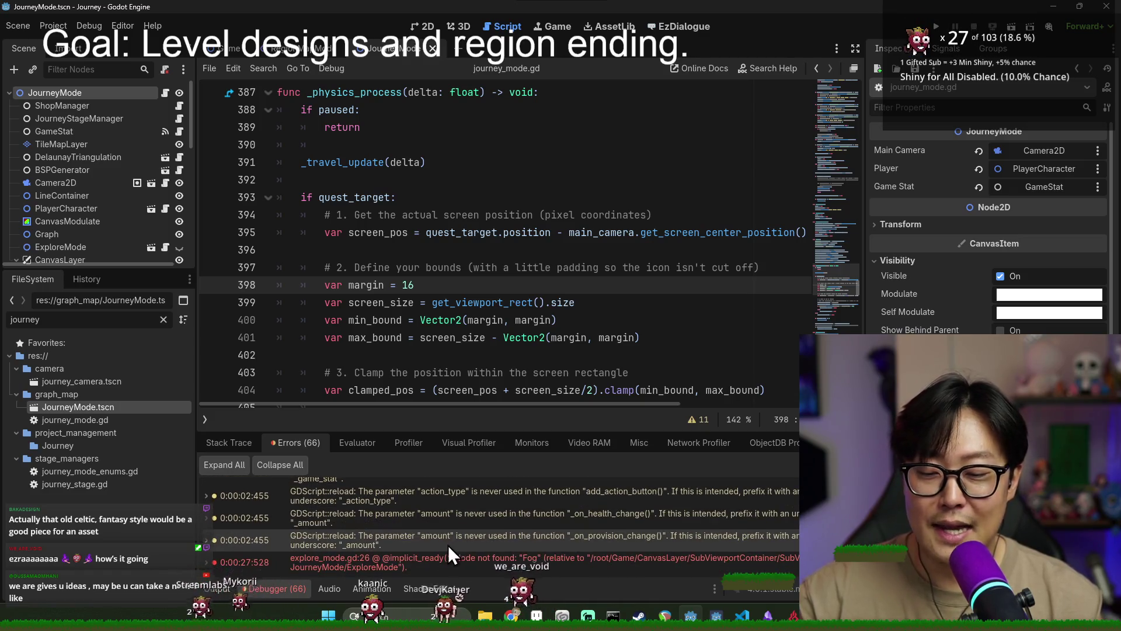
Collapse the bottom Output panel, go to the quest_tracker position line and save
left_click(219, 587)
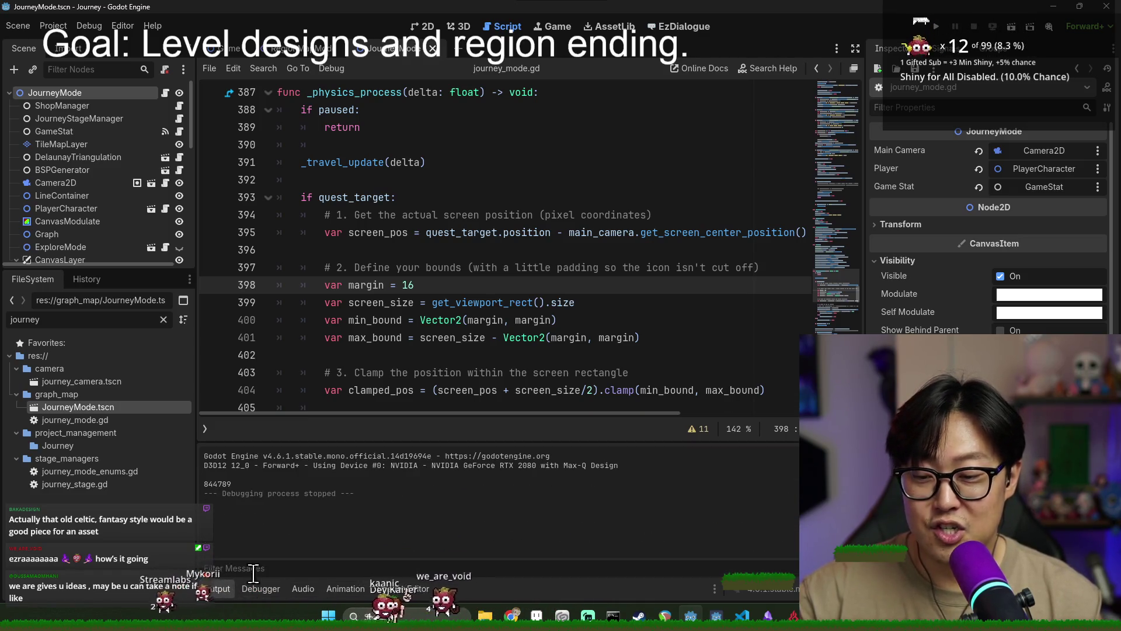
left_click(215, 587)
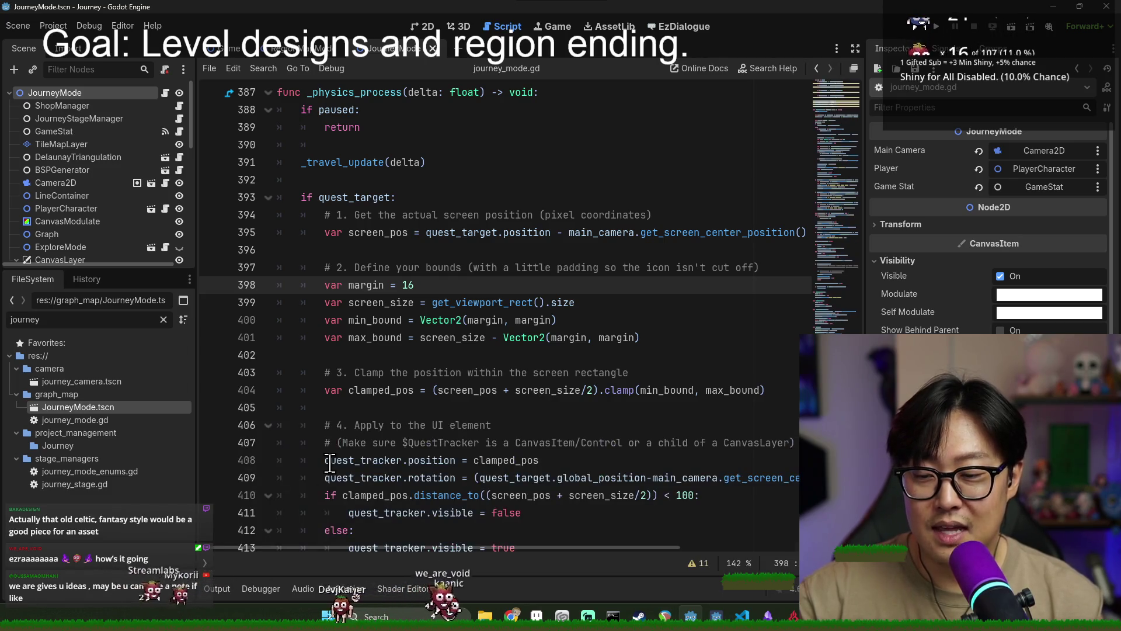
left_click(345, 460)
key("ctrl+s")
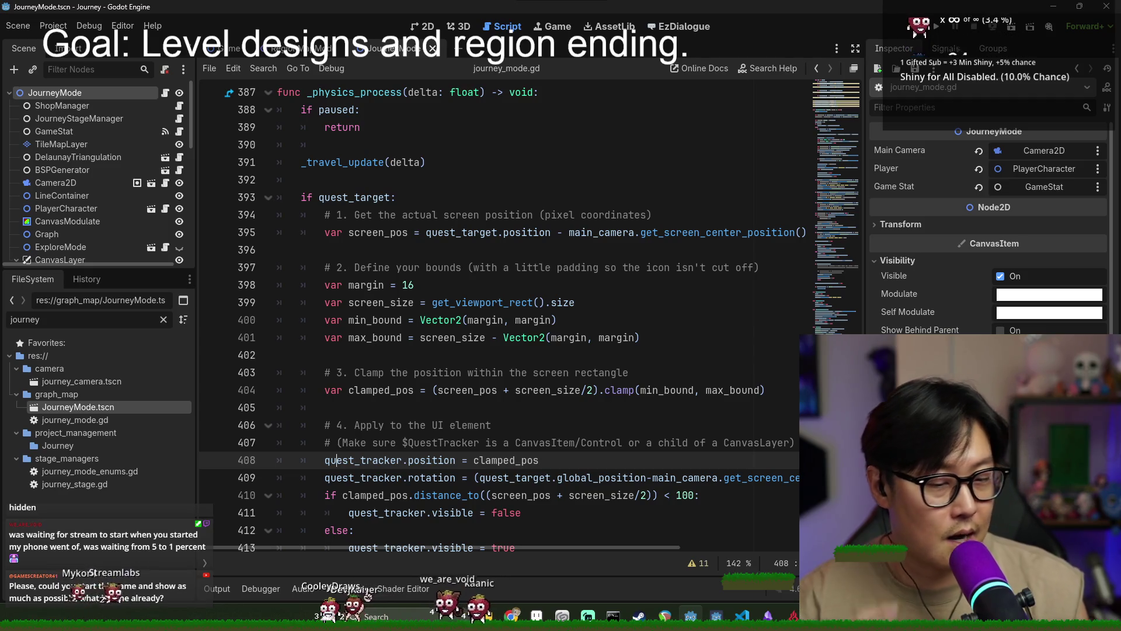
left_click(559, 377)
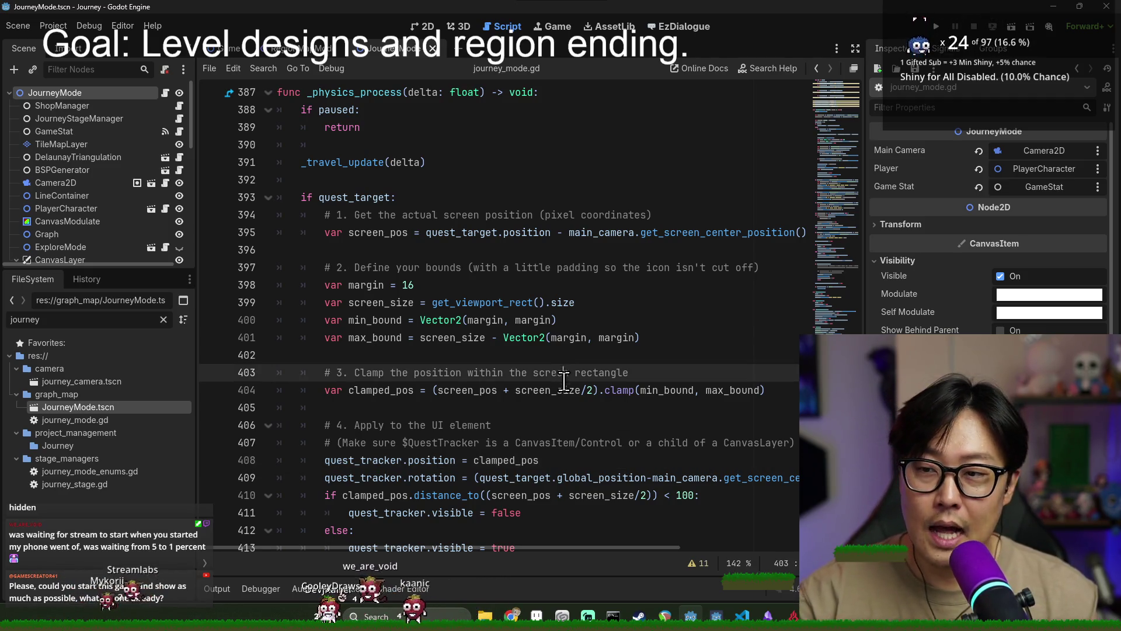
Switch from Godot to the explore_node_atlas icon sheet in Aseprite
key("alt+Tab")
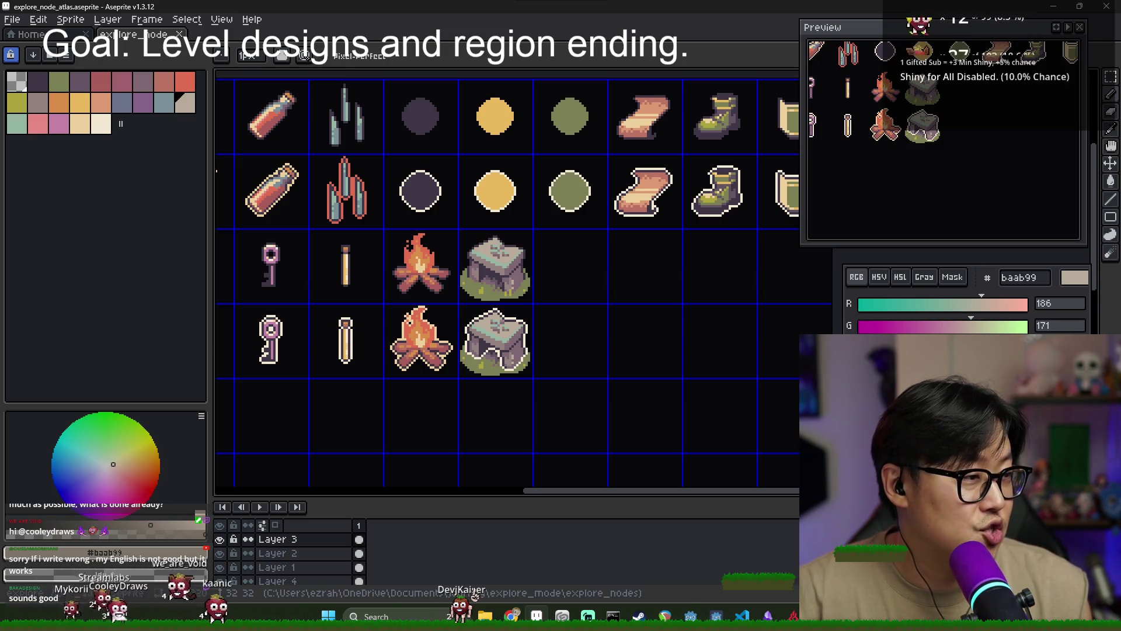
Save the scene and game.gd in Godot, then run the project to reach the Through the Shatter menu
key("alt+Tab")
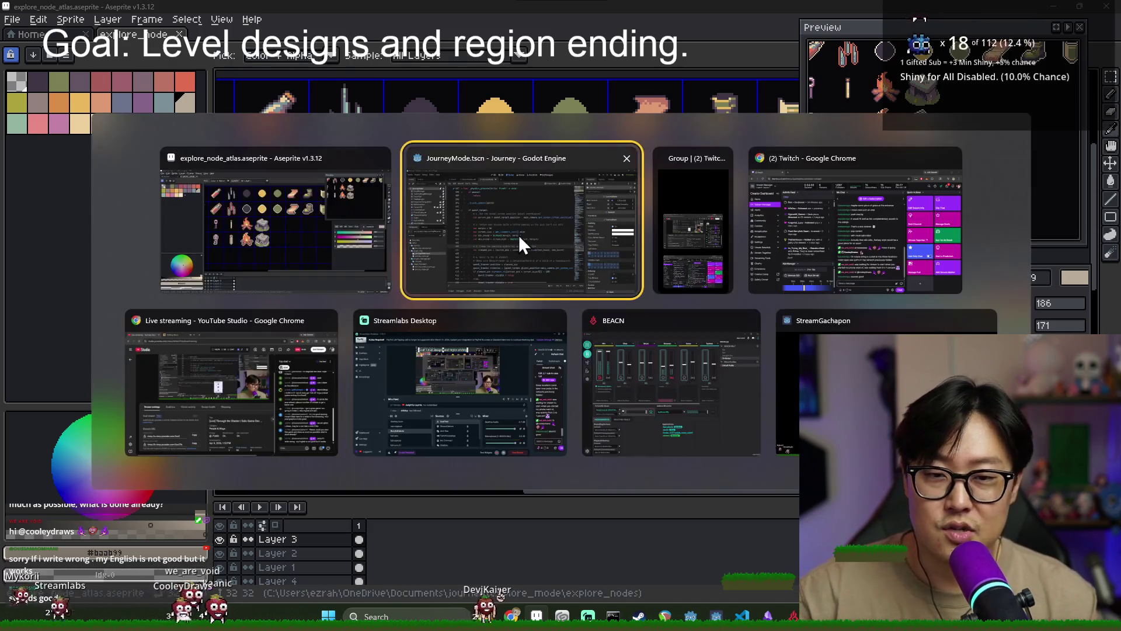
key("ctrl+s")
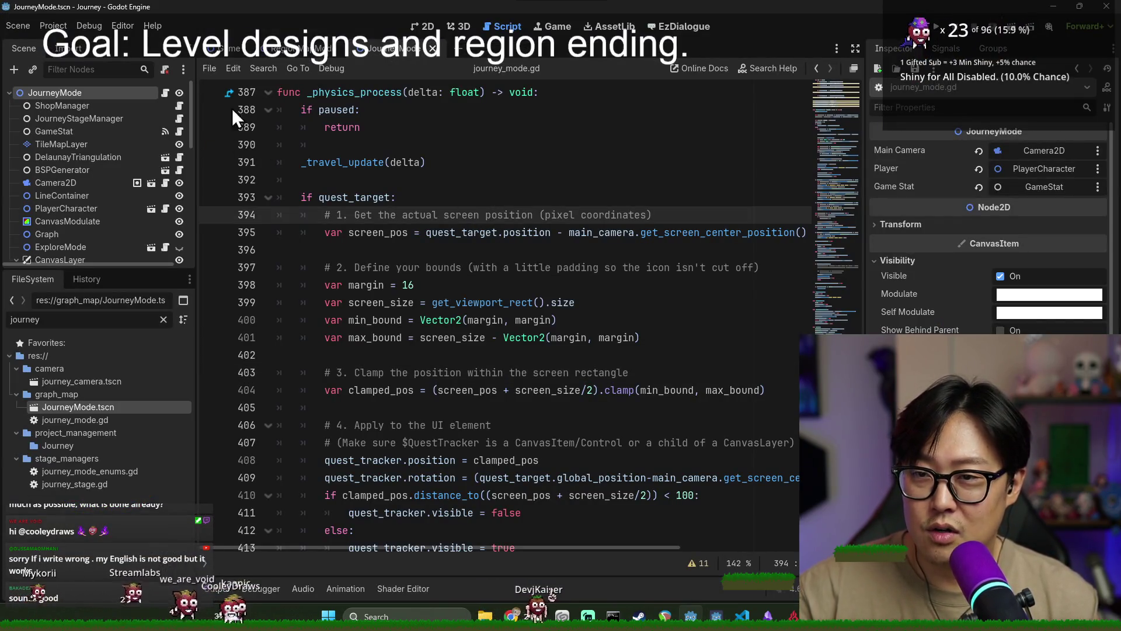
left_click(227, 51)
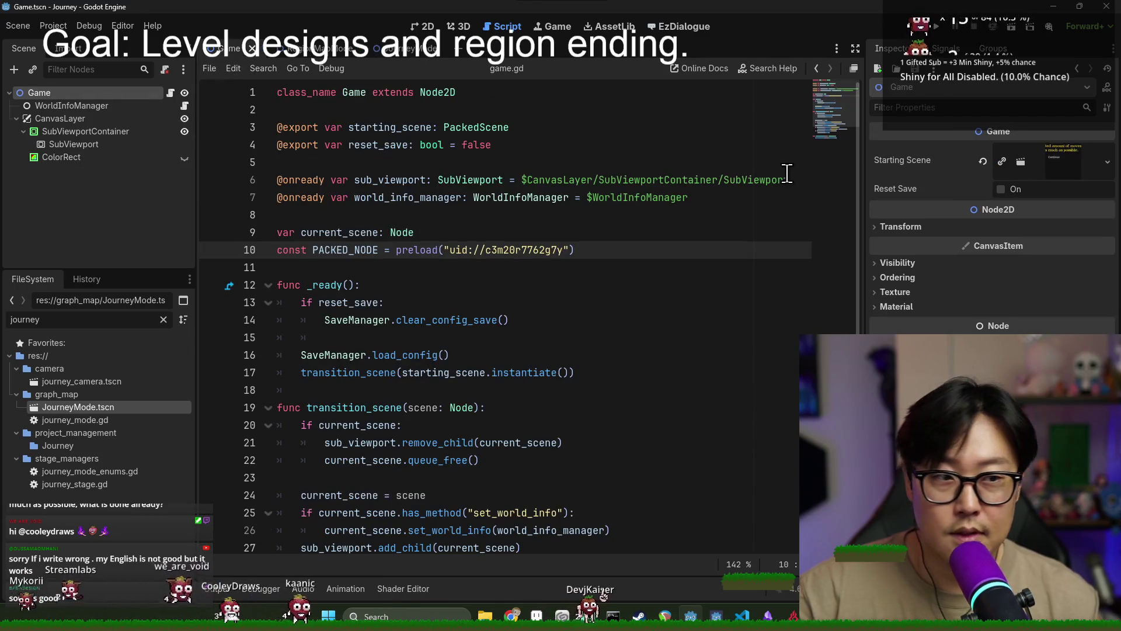
left_click(603, 180)
key("ctrl+s")
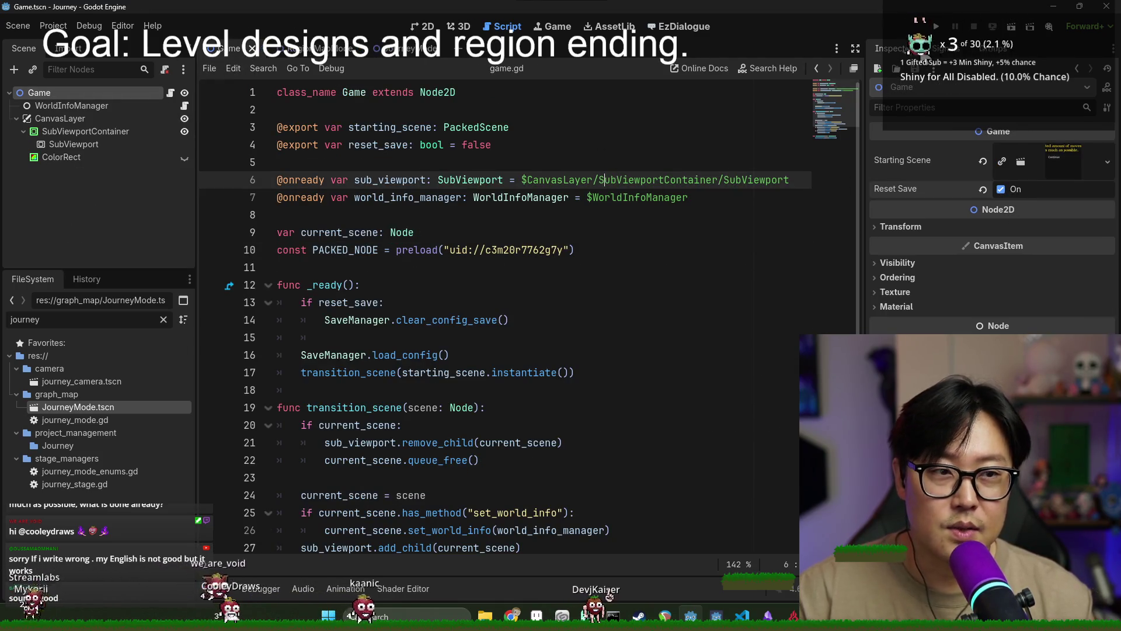
left_click(936, 30)
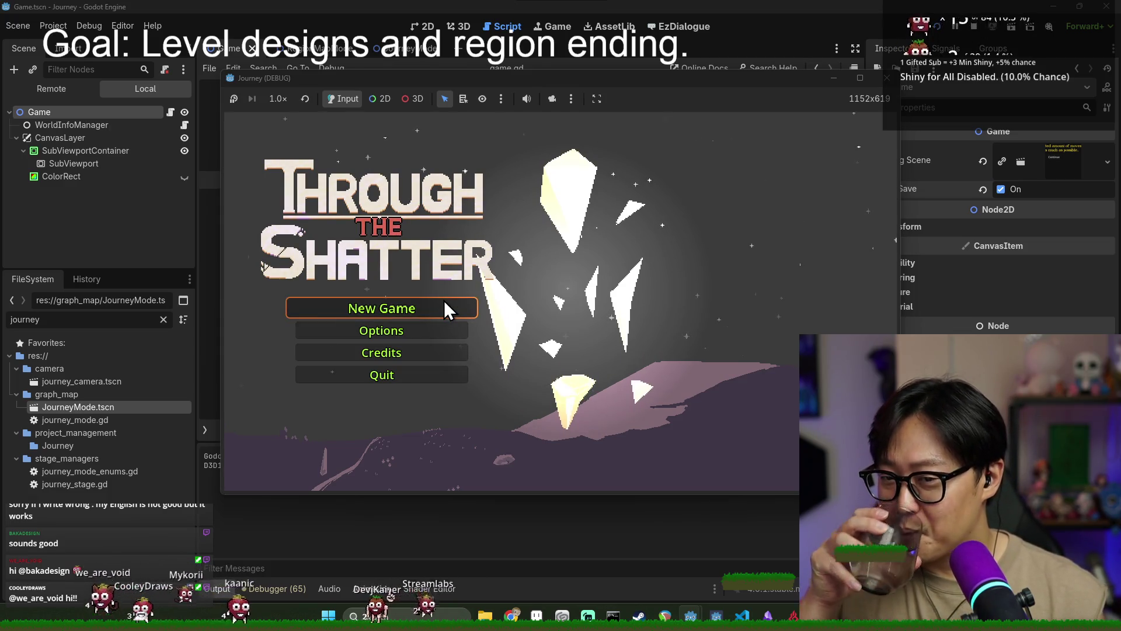
Start a New Game in the Journey (DEBUG) build to reach the journey map, then return to Aseprite
left_click(435, 314)
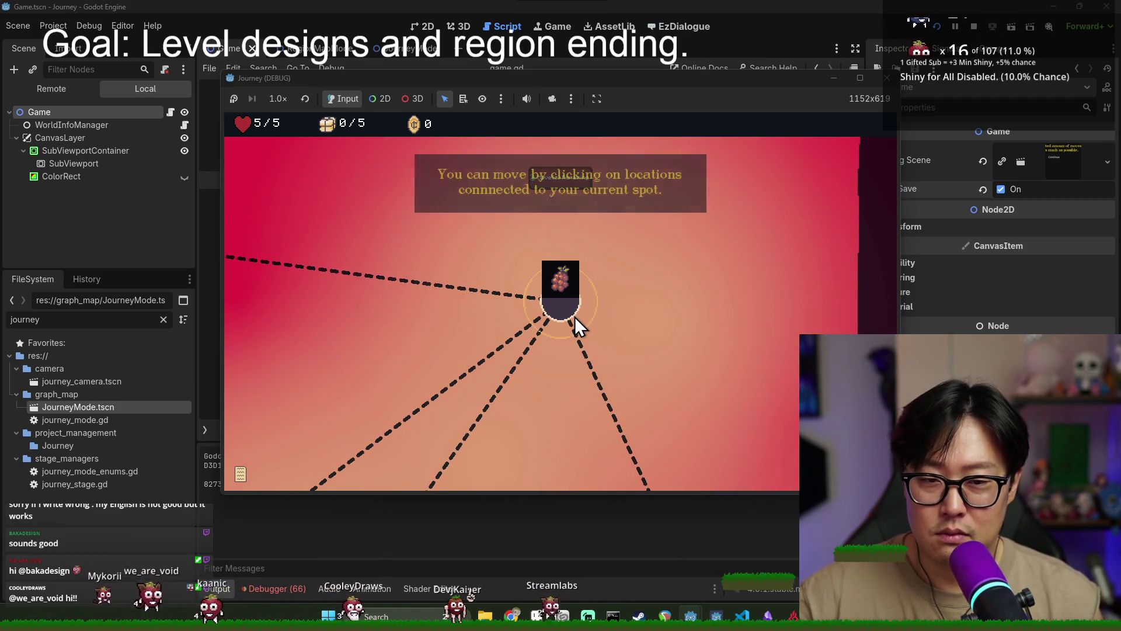
key("alt+Tab")
key("Tab")
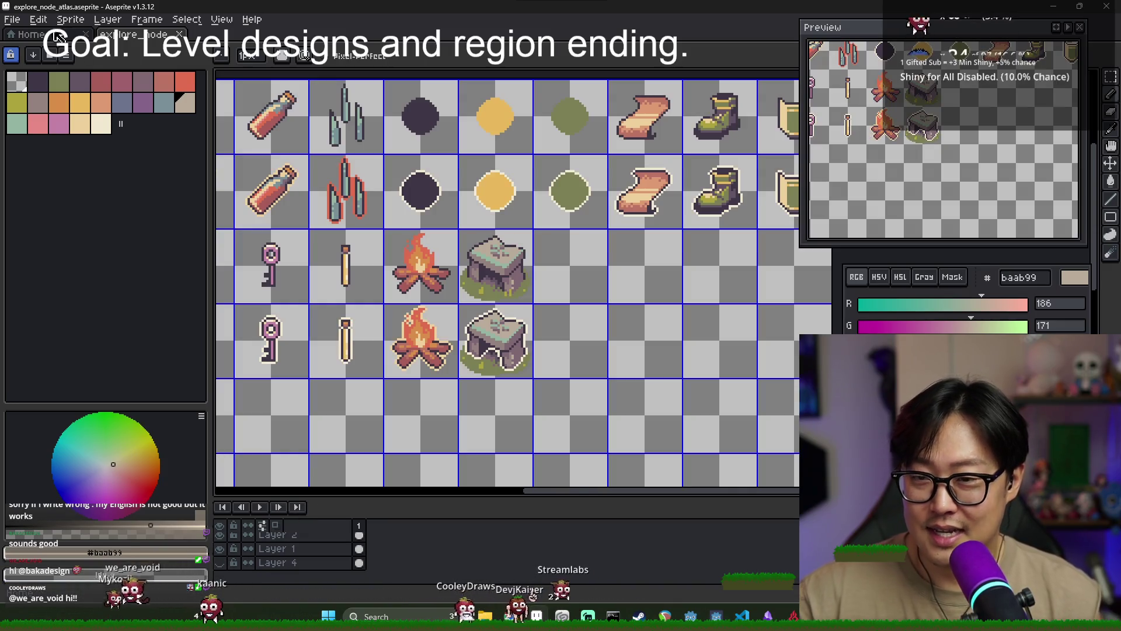
Export the icon sheet over explore_node_atlas.png, approving the overwrite
left_click(12, 19)
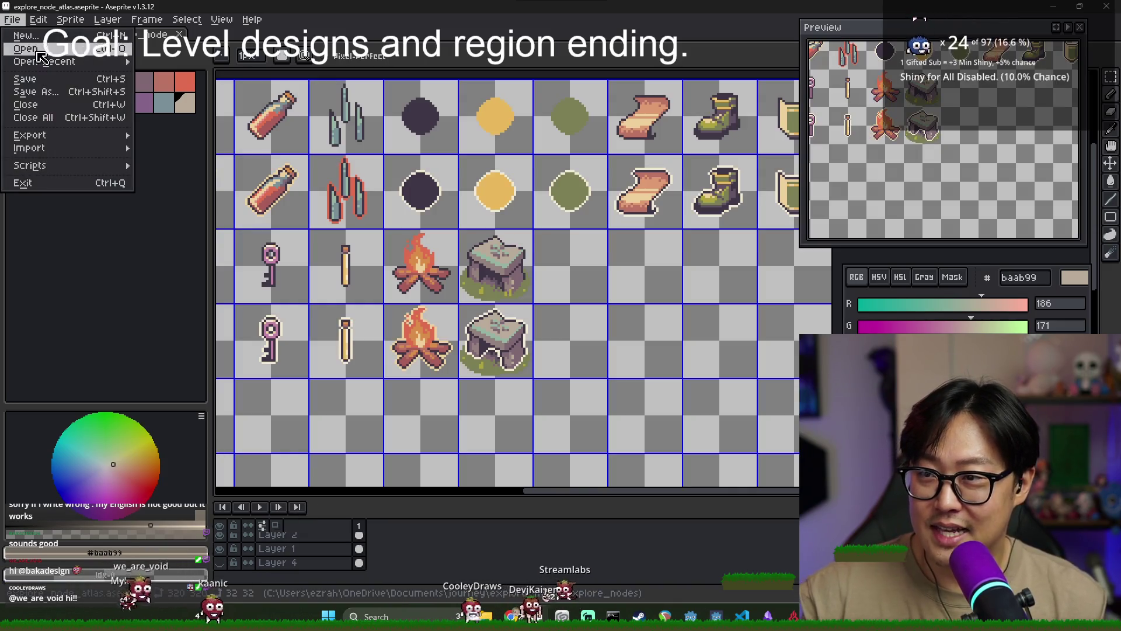
mouse_move(29, 135)
left_click(169, 138)
left_click(636, 178)
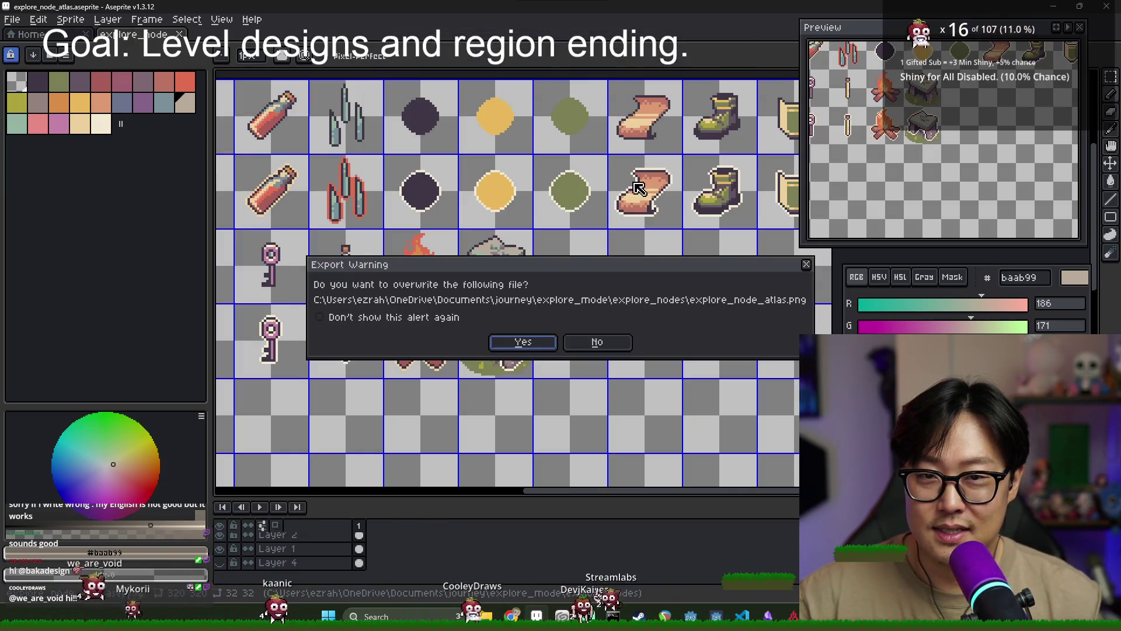
left_click(523, 343)
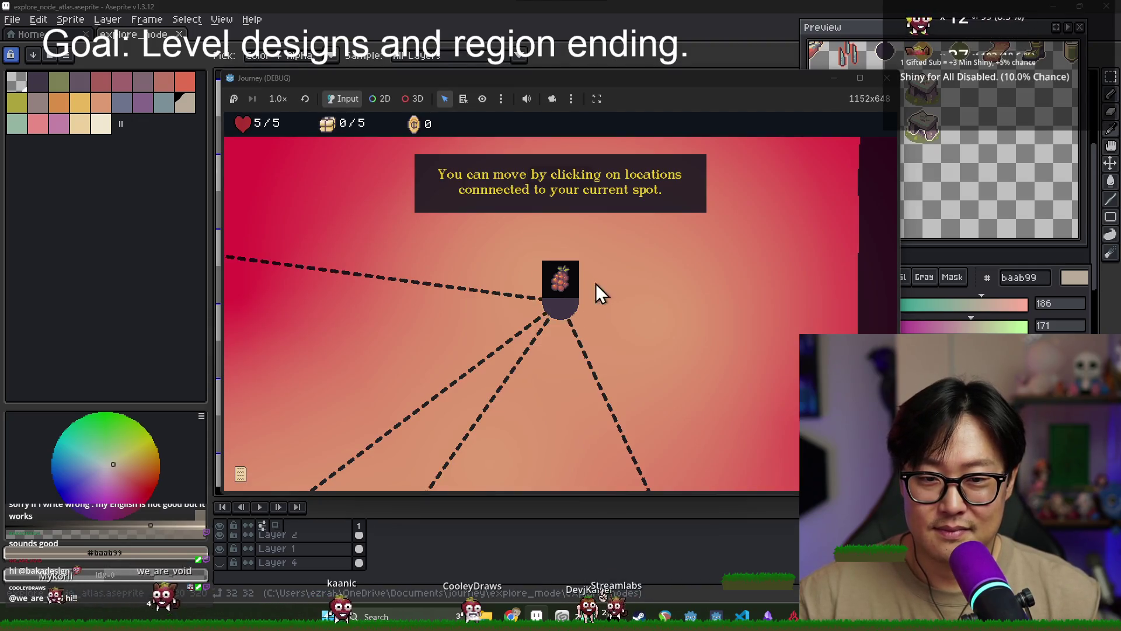
Move the player along a map path in the game, then go to the Godot script editor
left_click(573, 316)
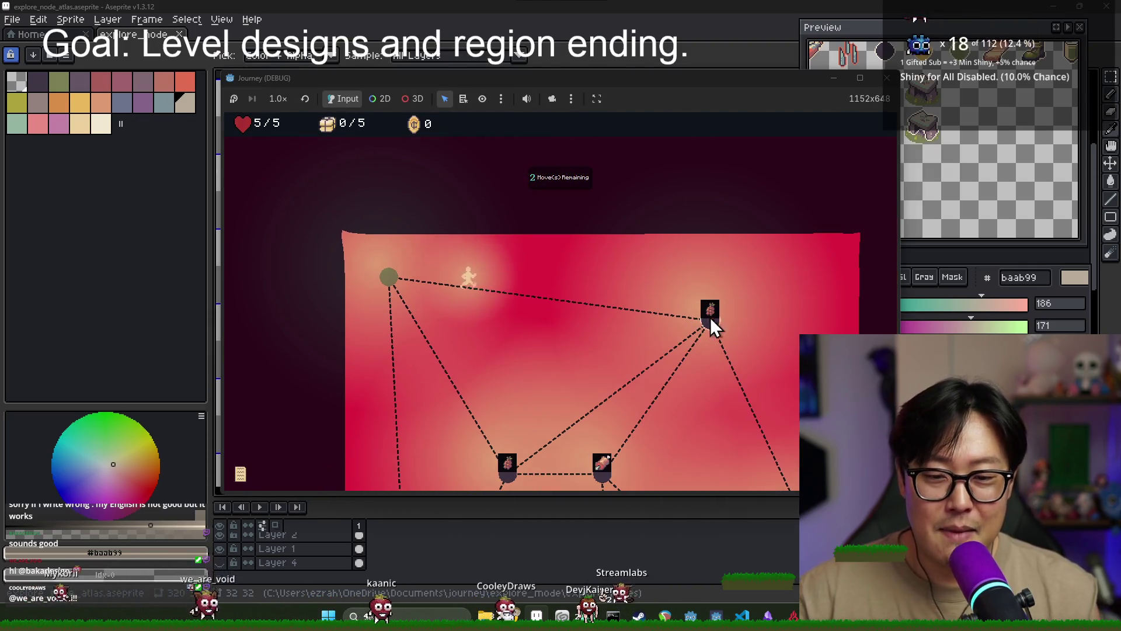
key("alt+Tab")
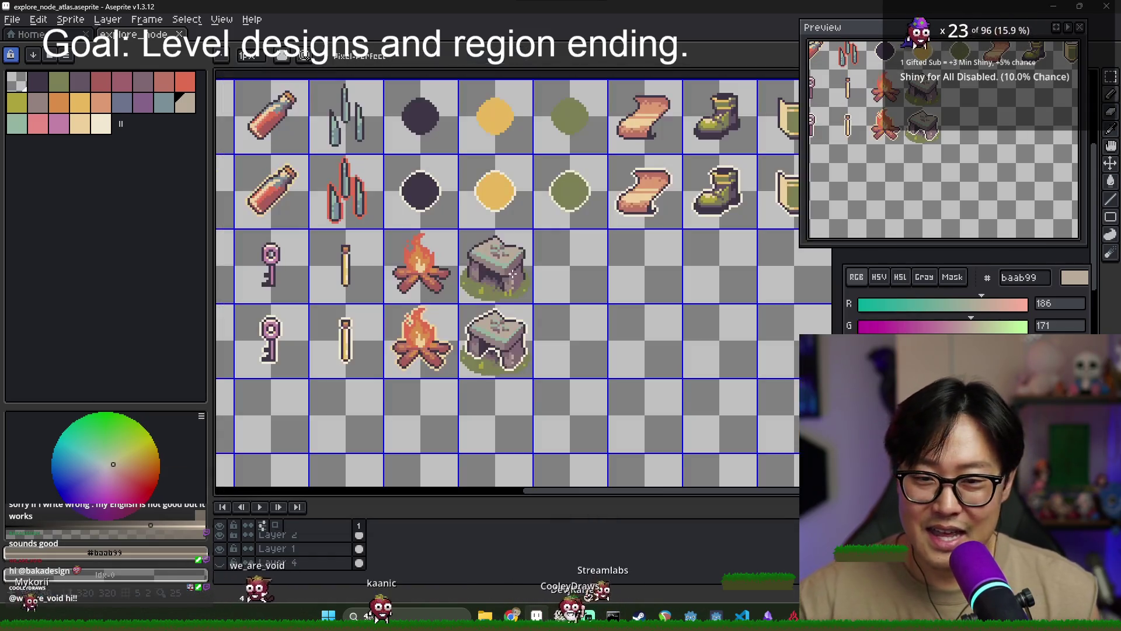
key("alt+Tab")
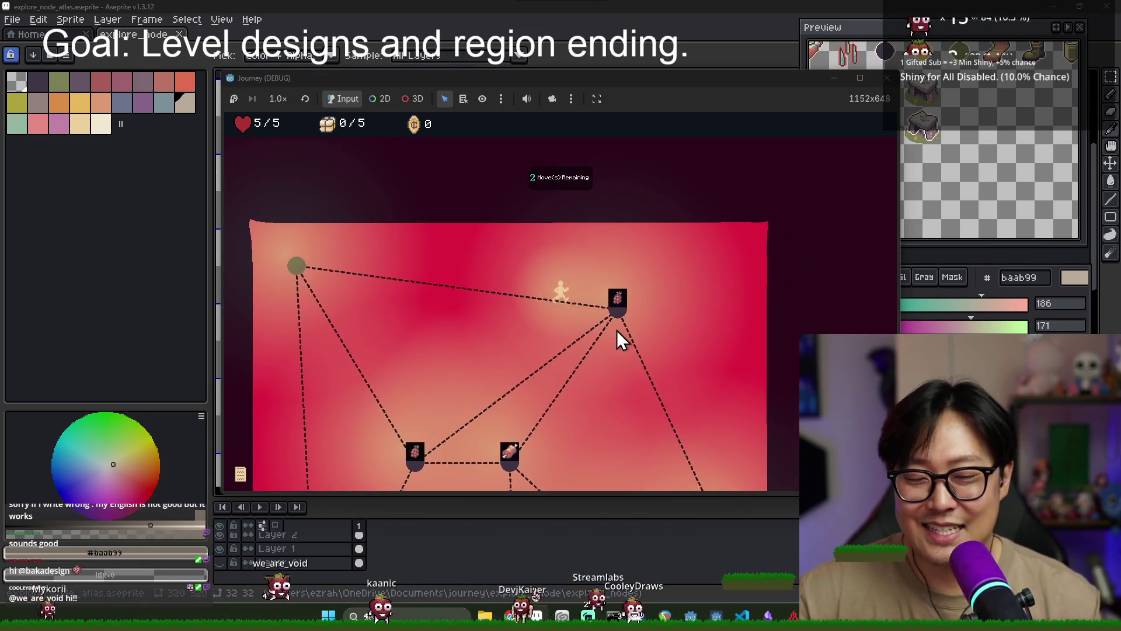
key("alt+Tab")
left_click(577, 279)
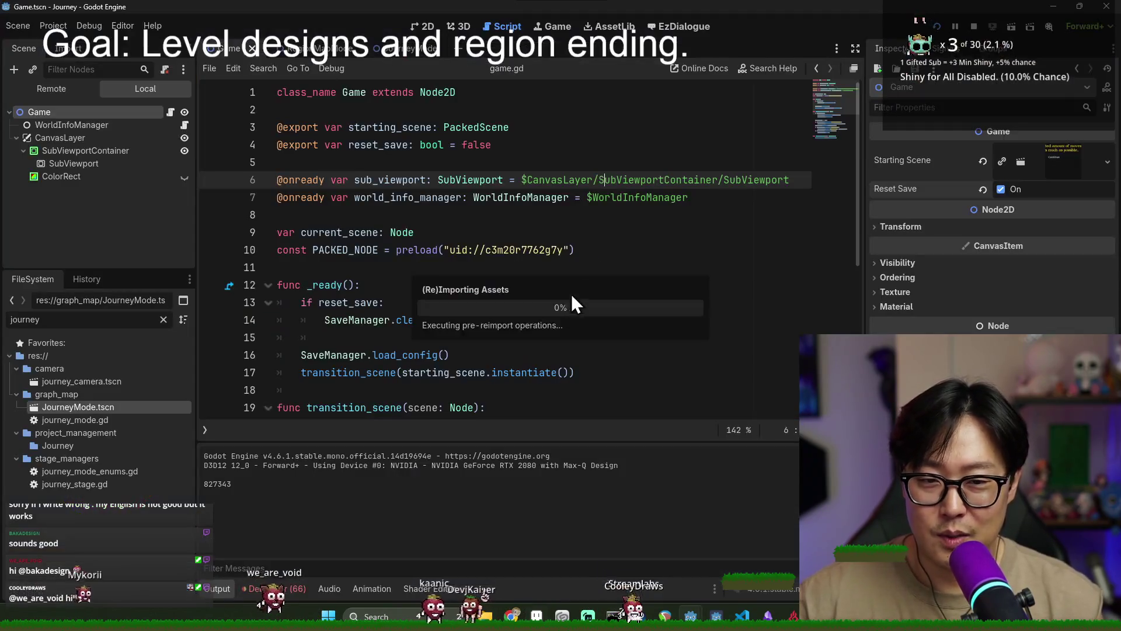
Dismiss the tutorial hints and move the player across lower-right, middle, upper and left nodes
key("alt+Tab")
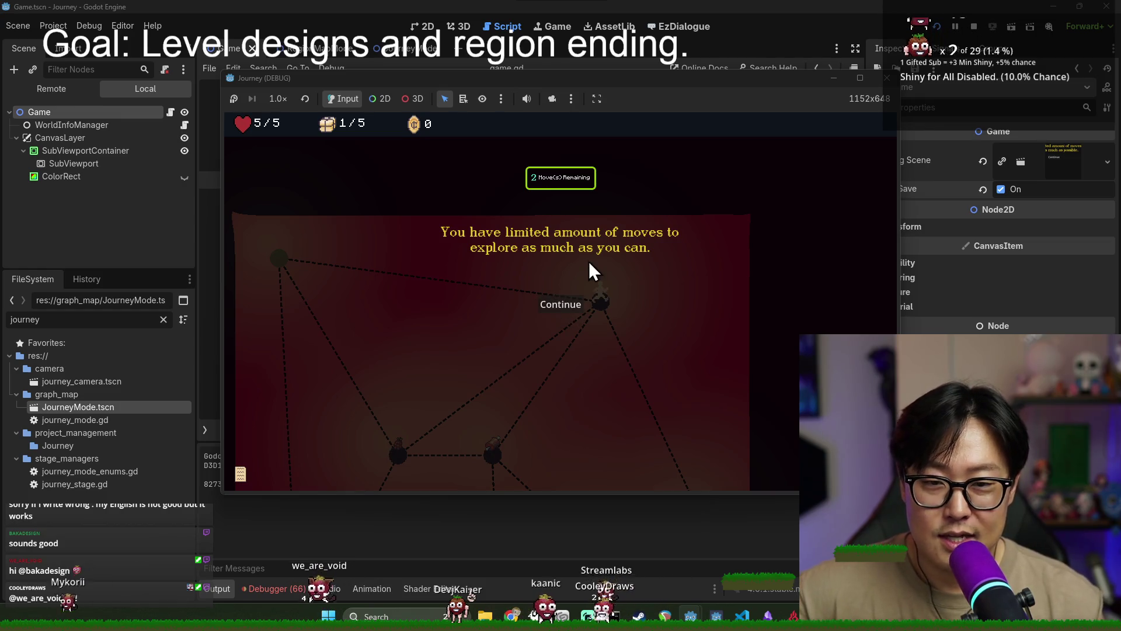
left_click(576, 302)
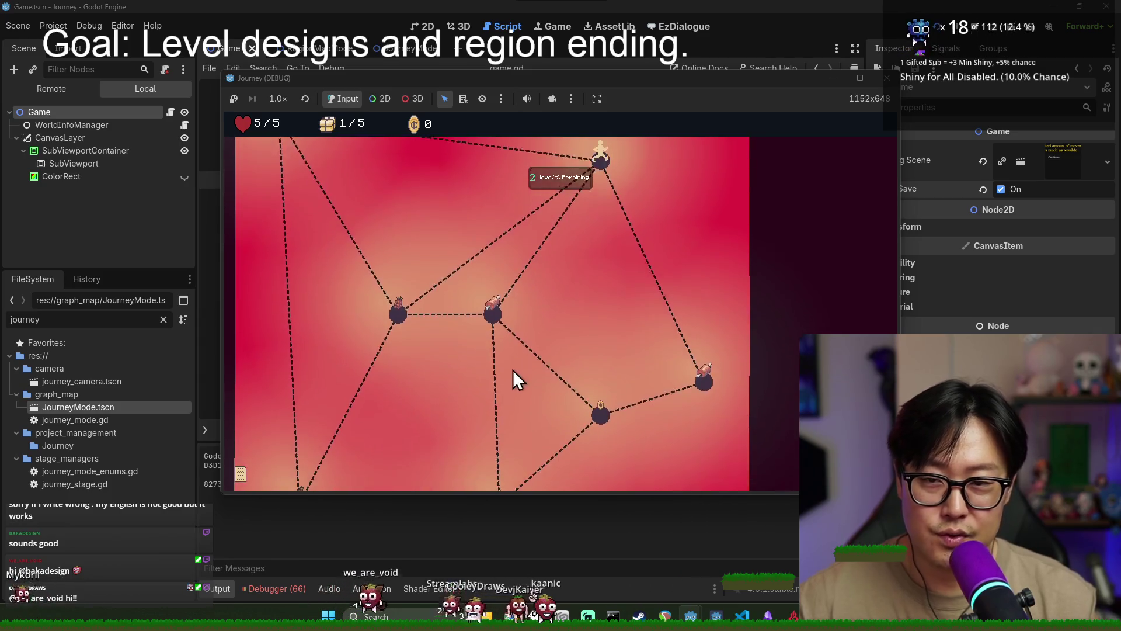
left_click(698, 390)
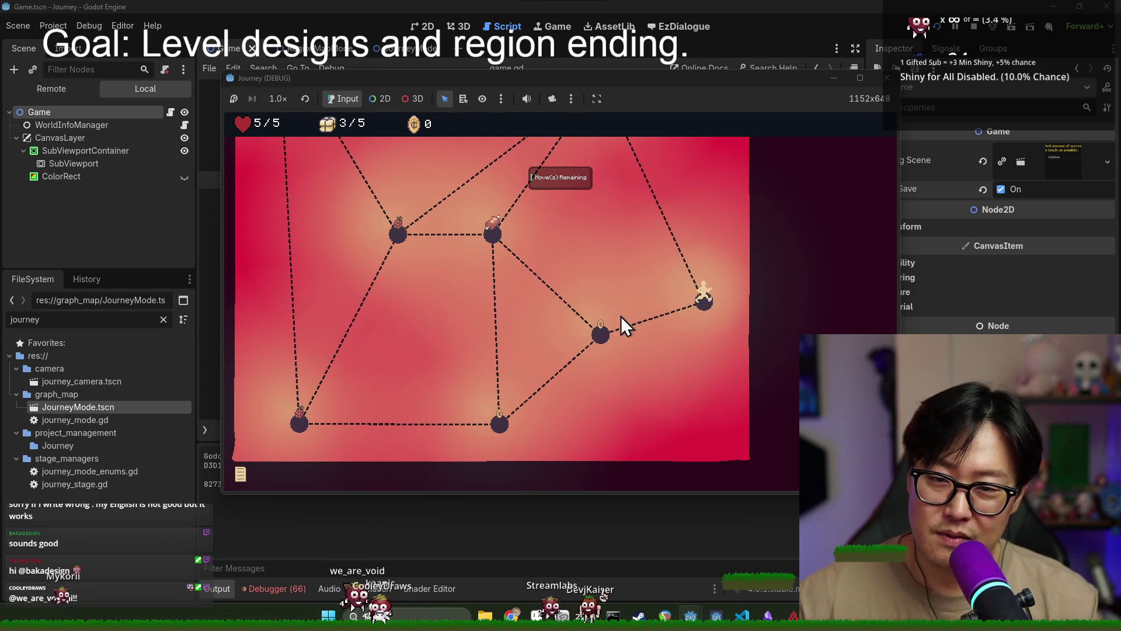
left_click(611, 326)
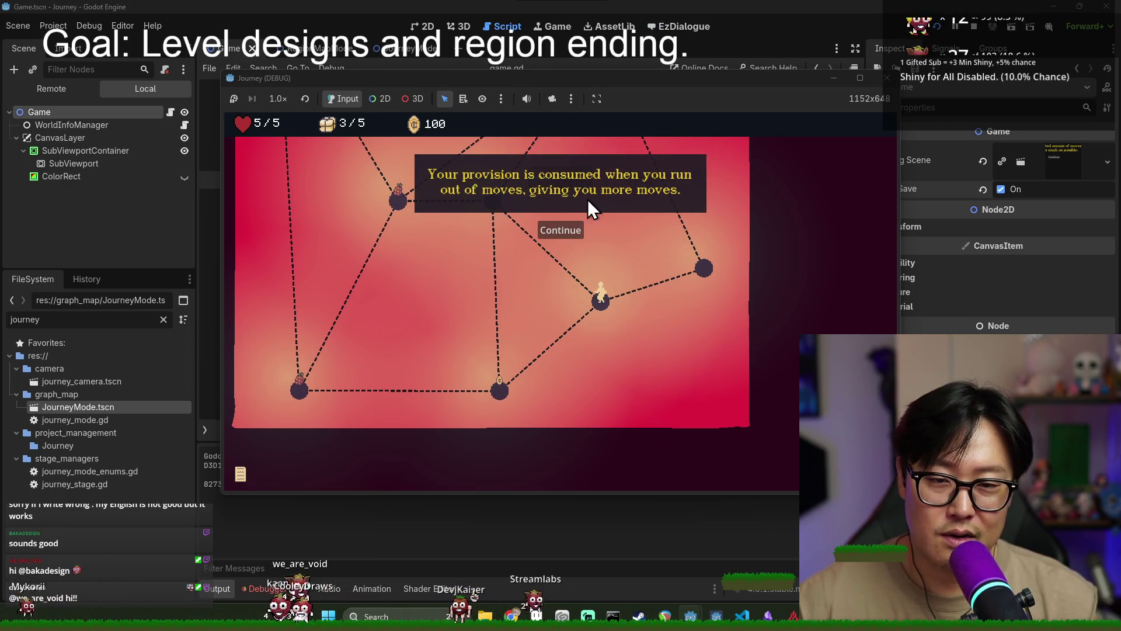
left_click(564, 229)
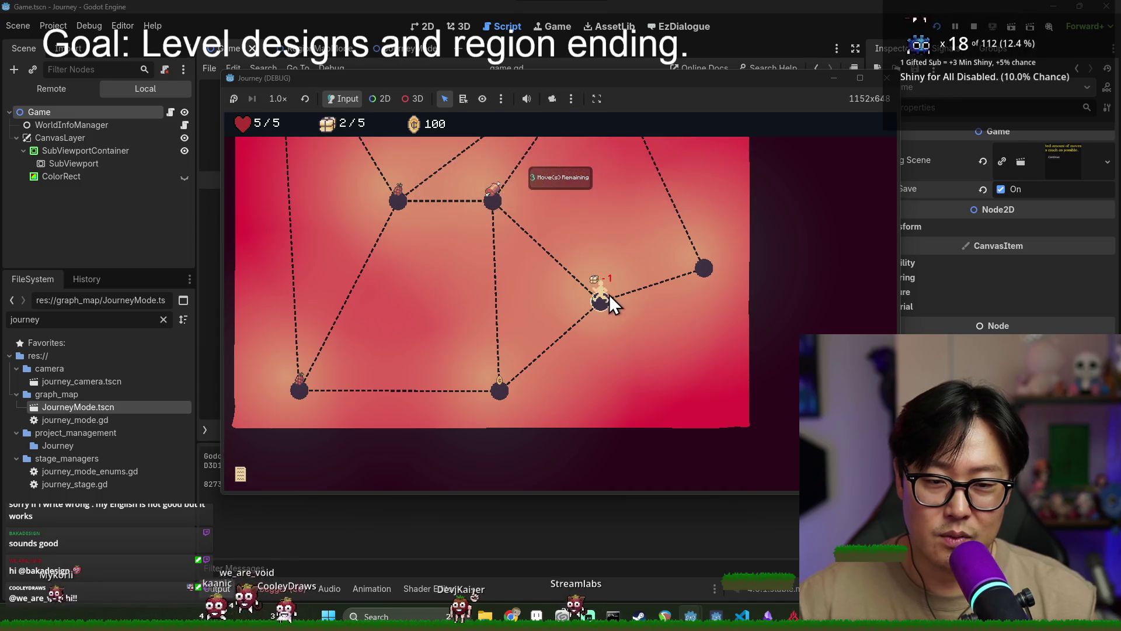
left_click(501, 198)
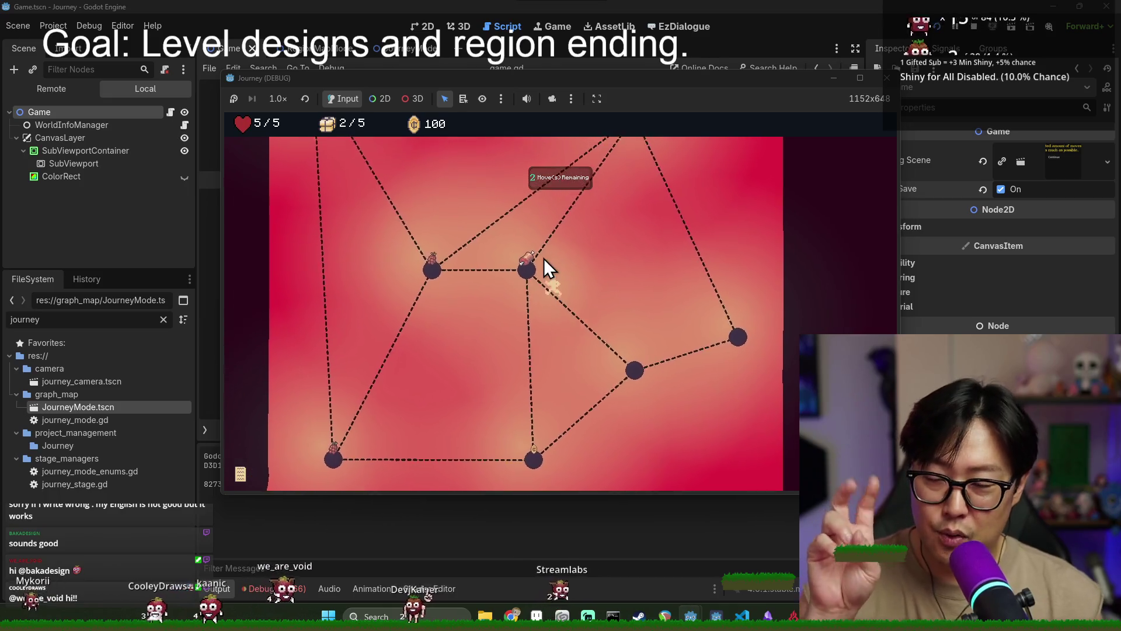
left_click(450, 287)
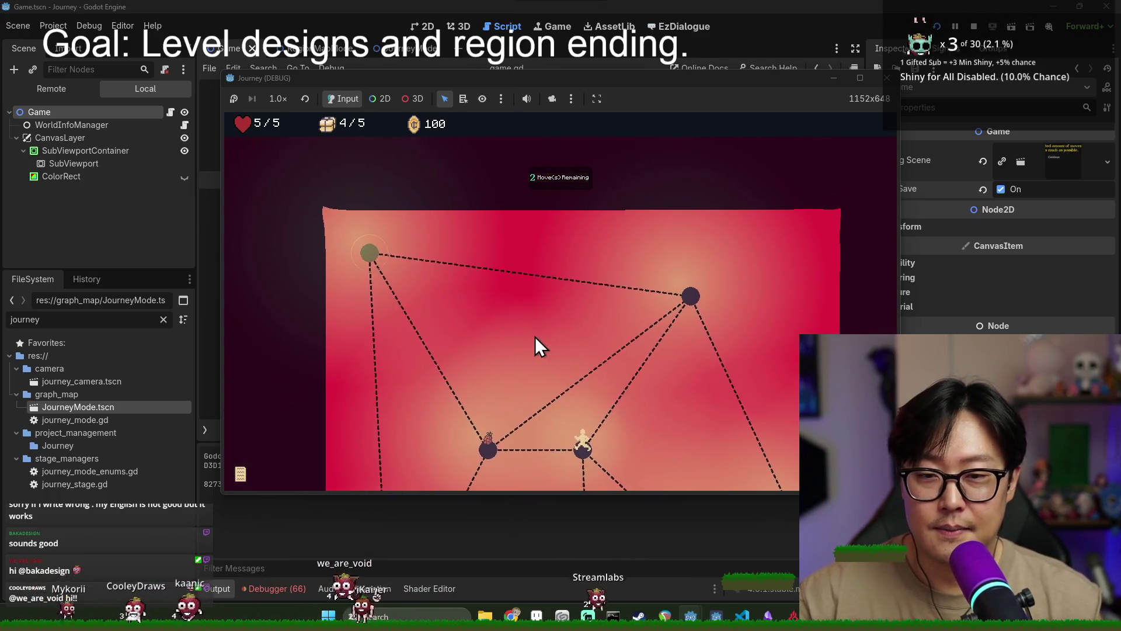
left_click(559, 229)
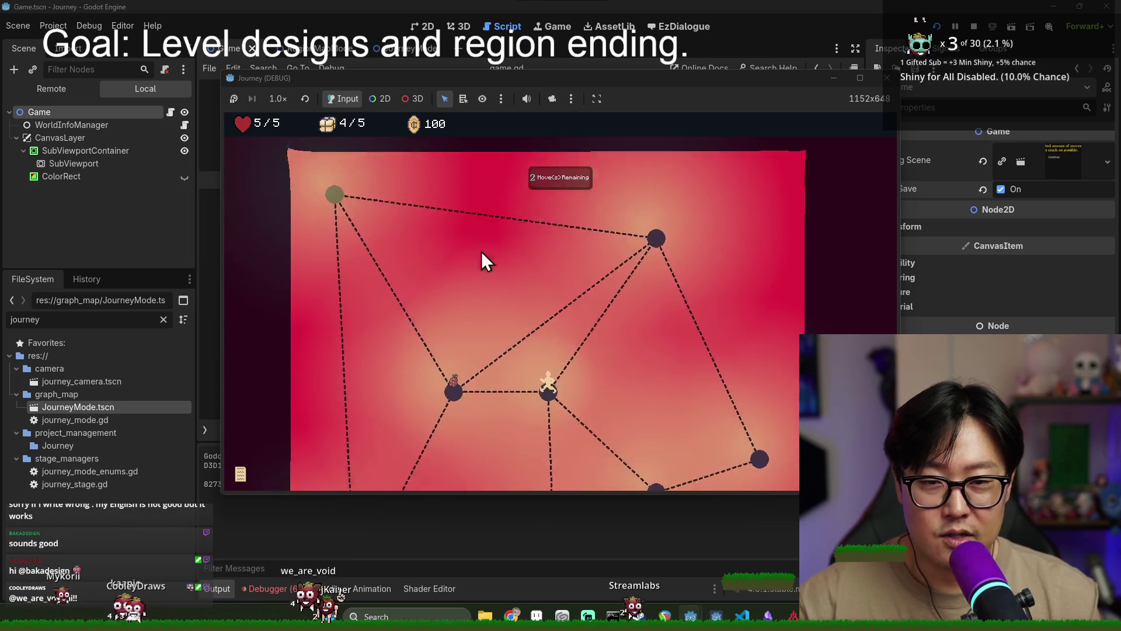
left_click(415, 280)
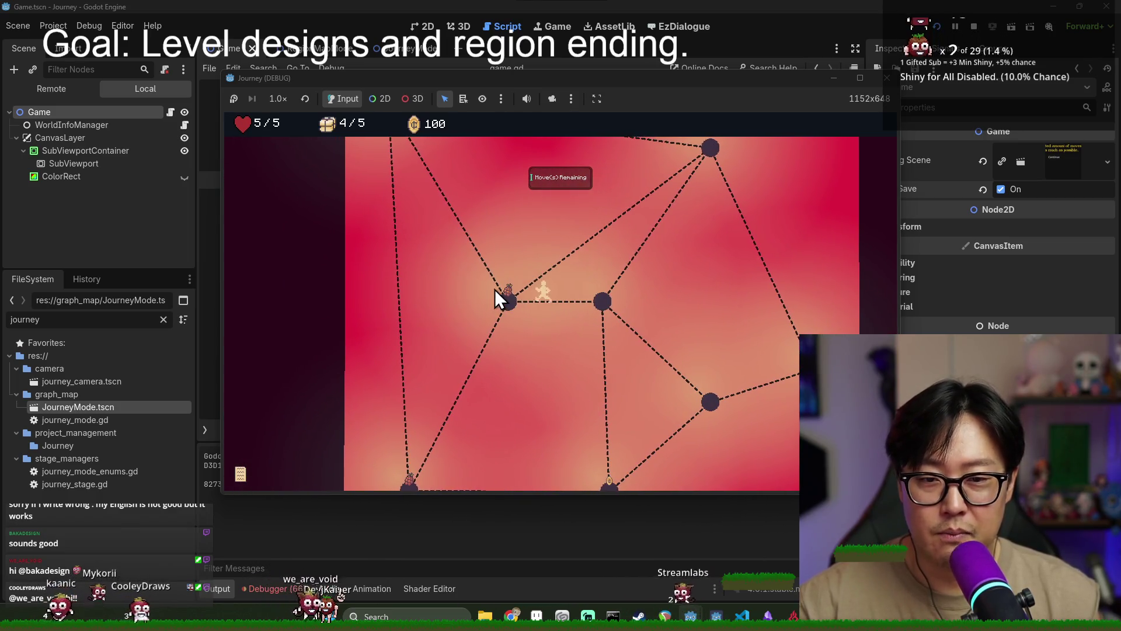
left_click(404, 209)
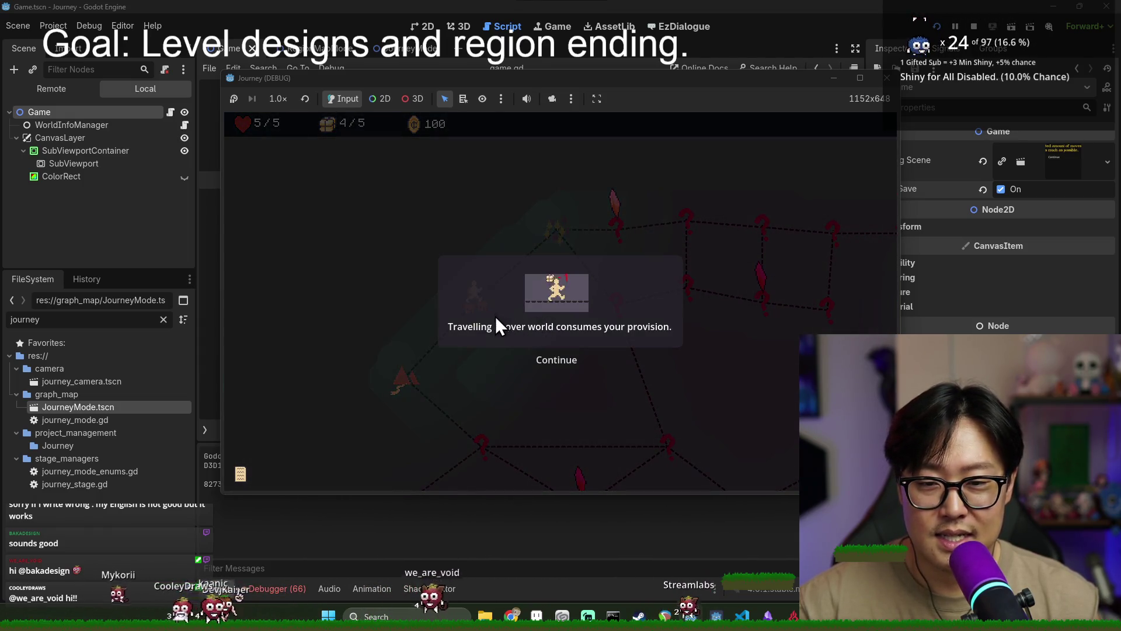
Close the health tutorial, attack the top-right enemy, and travel on toward the centre enemy node
left_click(562, 359)
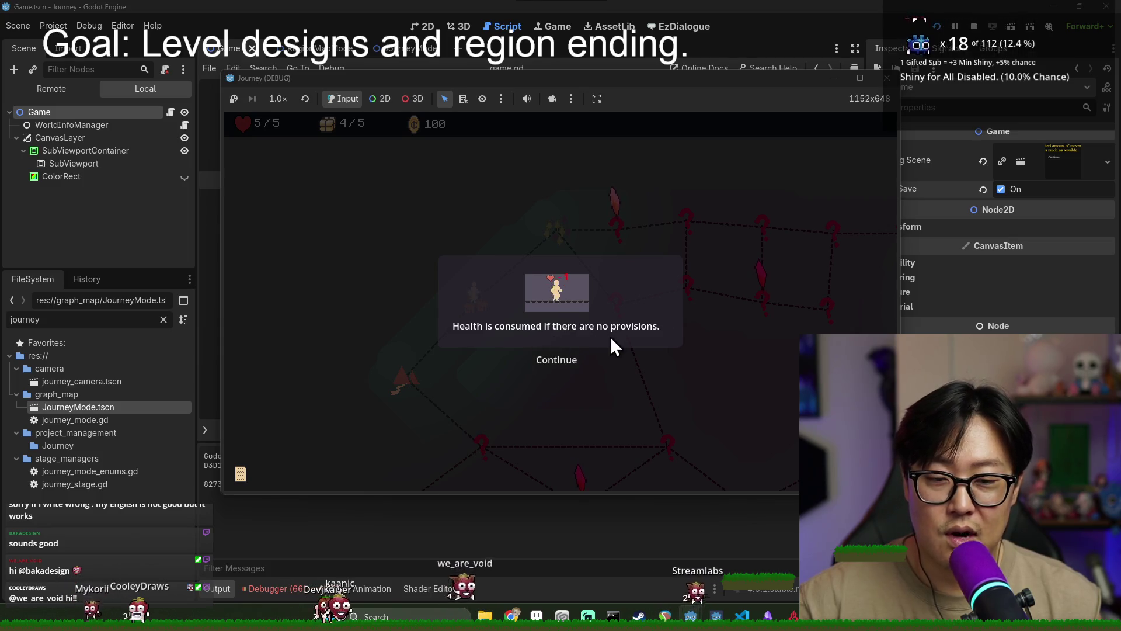
left_click(560, 358)
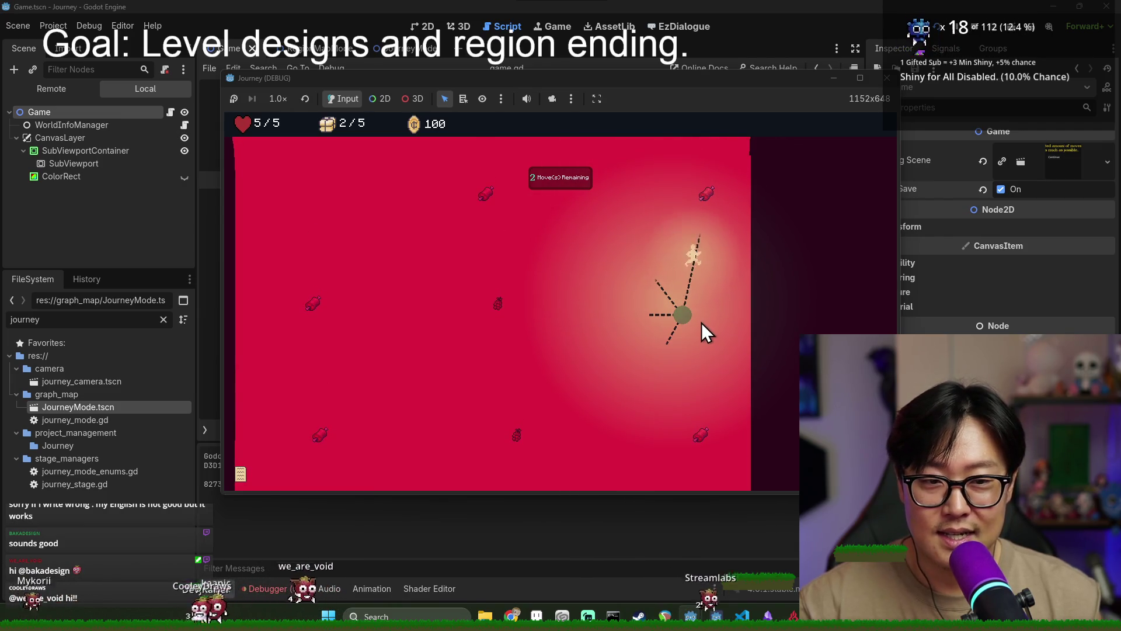
left_click(680, 212)
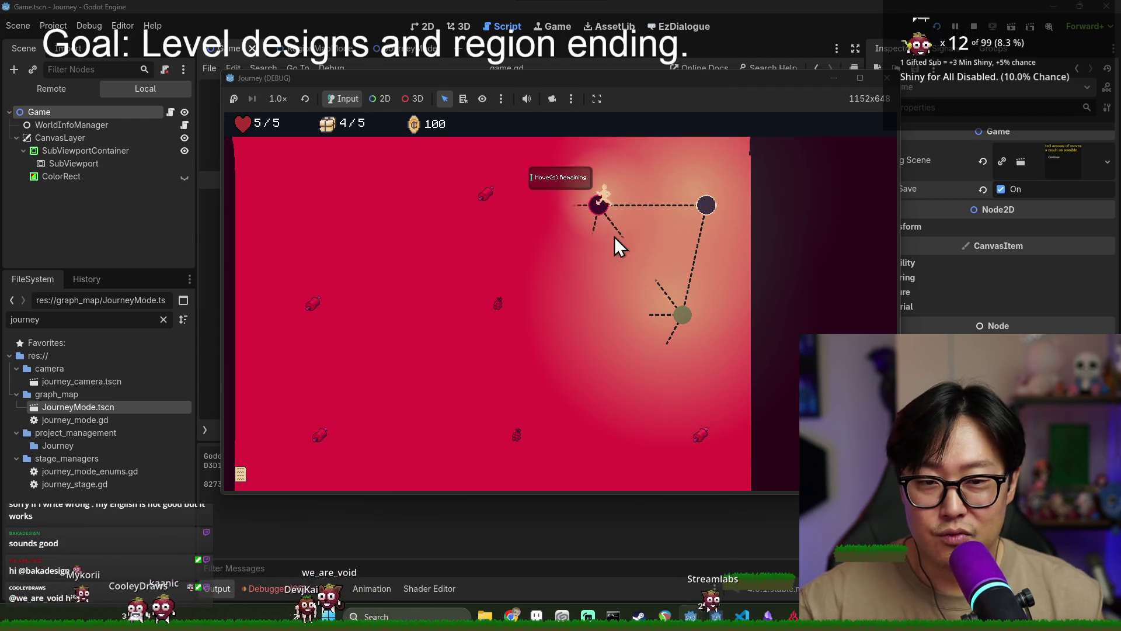
left_click(574, 209)
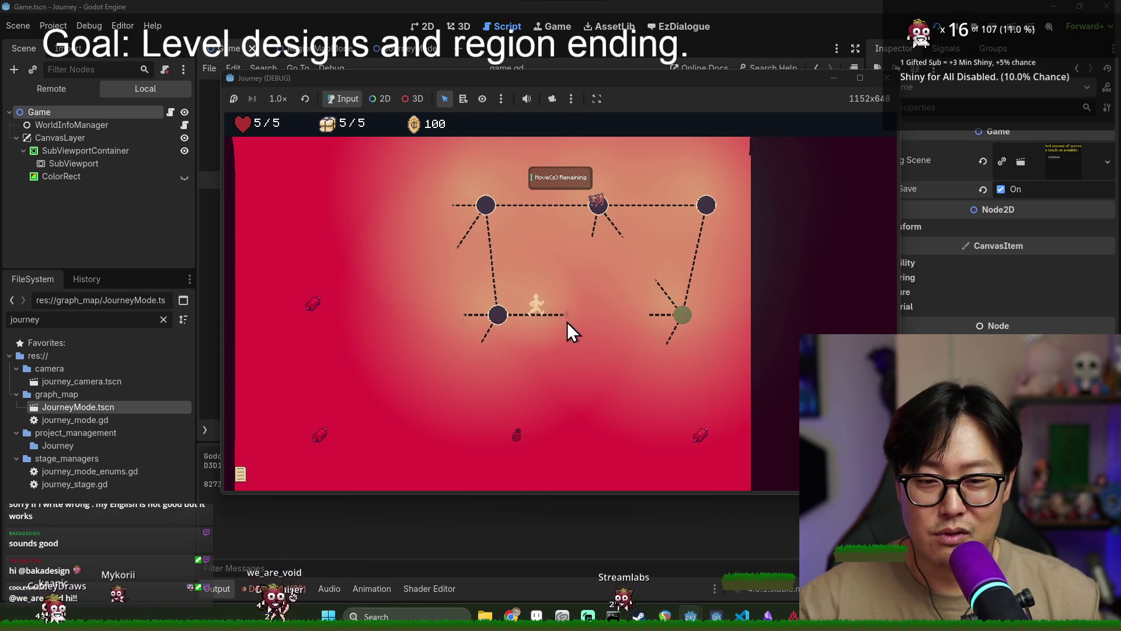
left_click(580, 328)
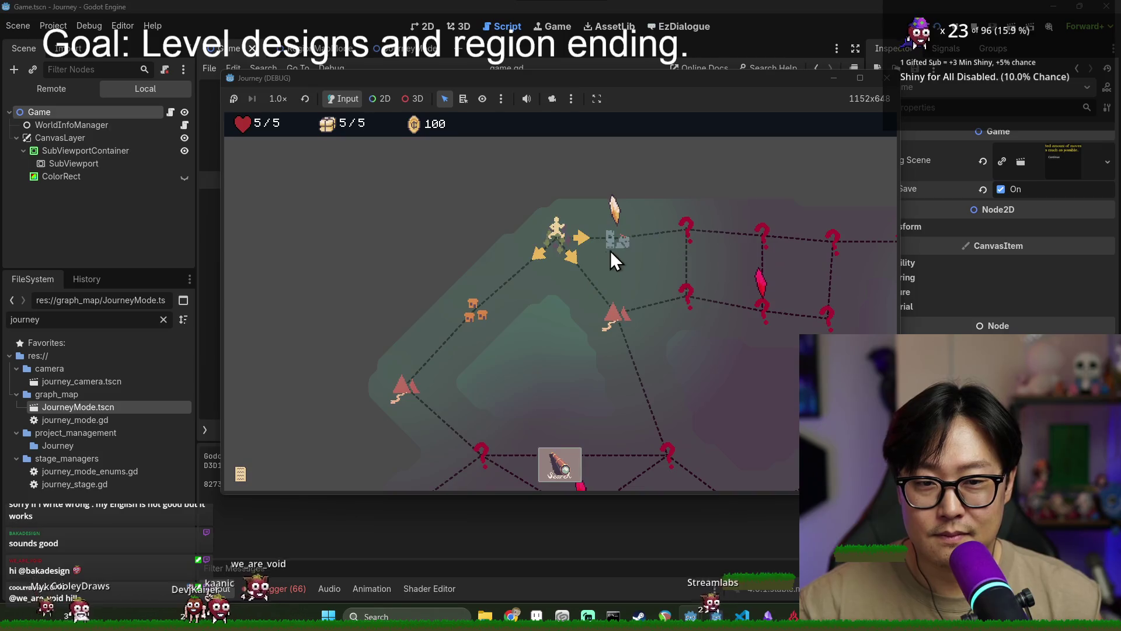
left_click(634, 283)
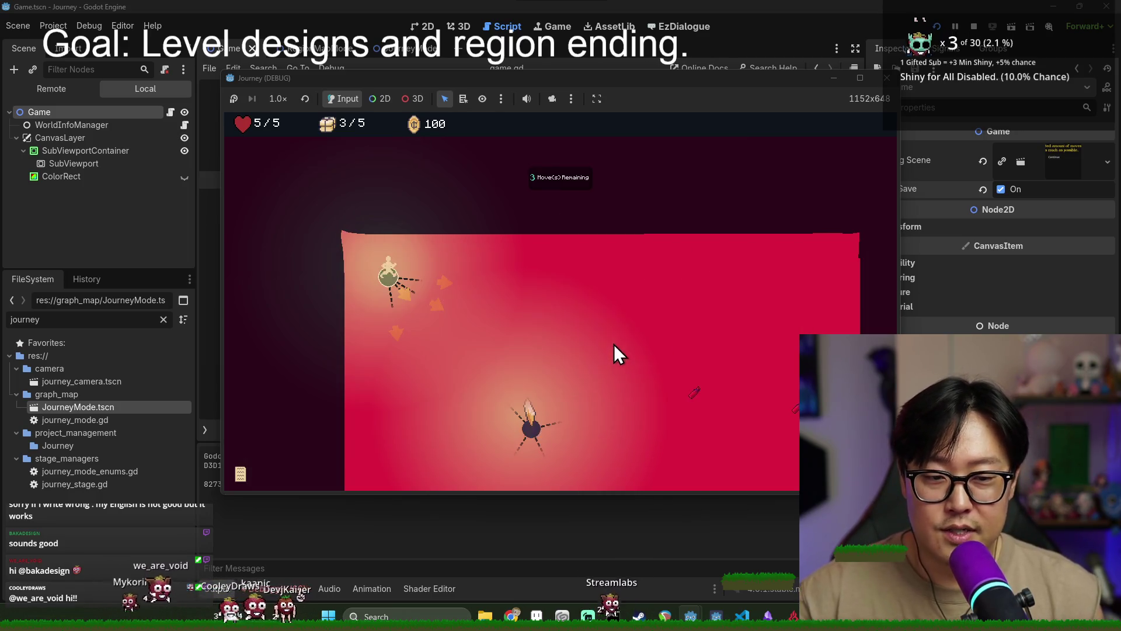
left_click(532, 332)
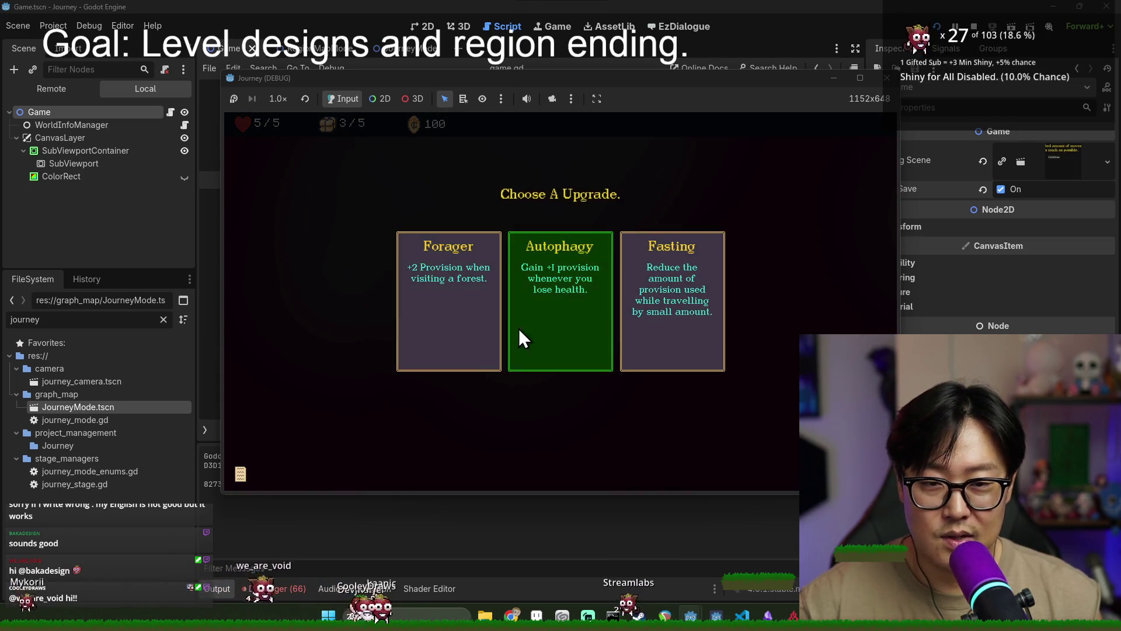
Take the Autophagy upgrade, walk to the village node, then head toward the upper-right node
left_click(578, 293)
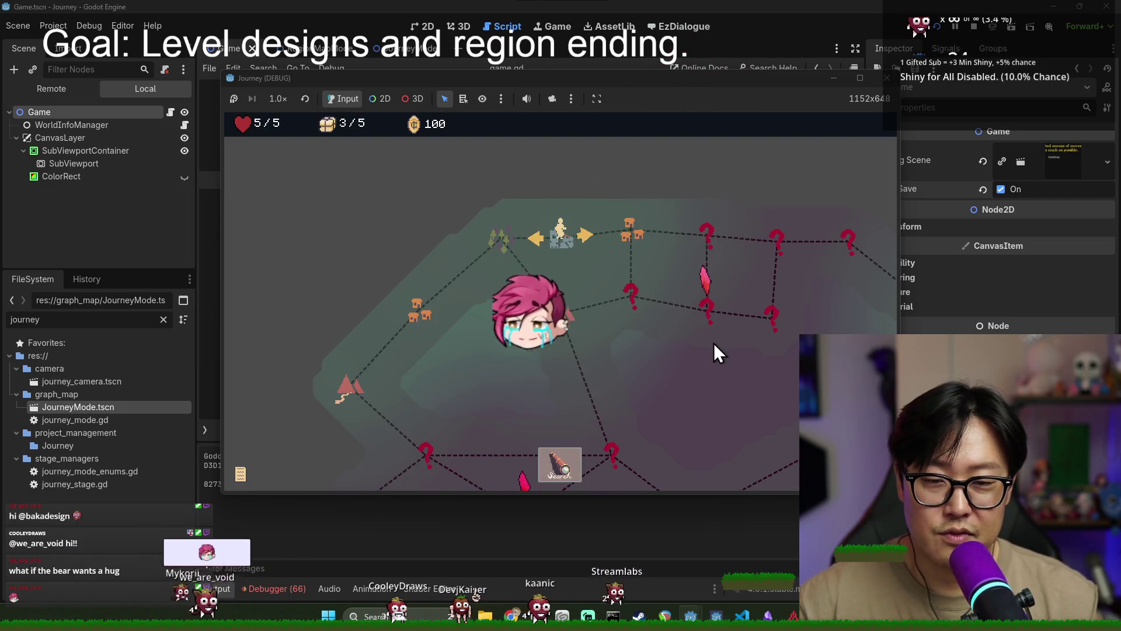
left_click(633, 232)
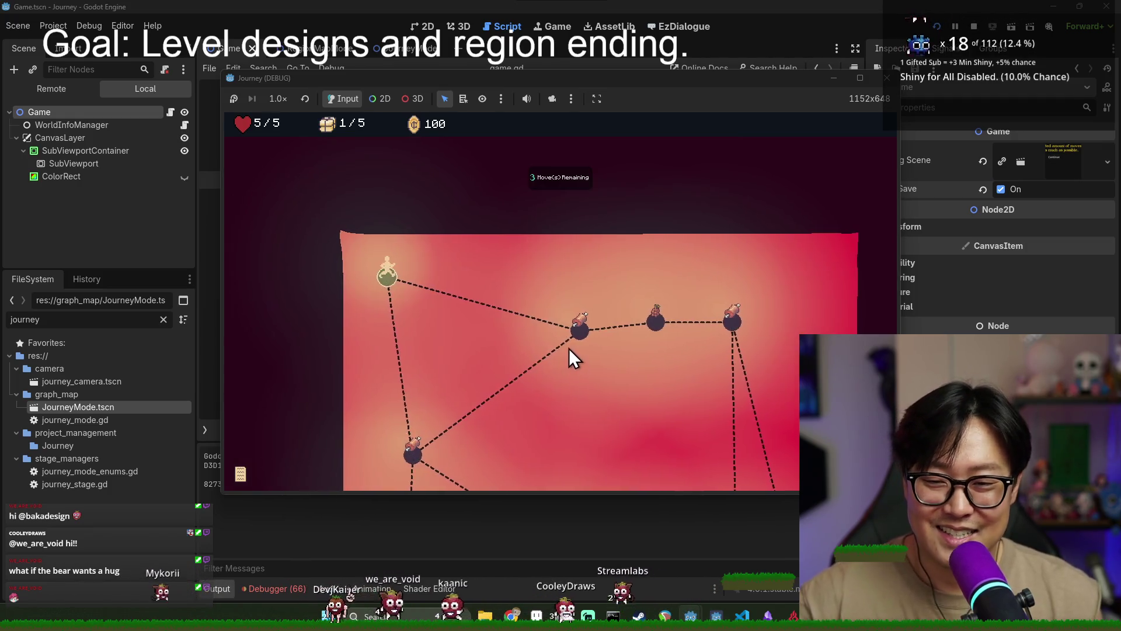
left_click(570, 327)
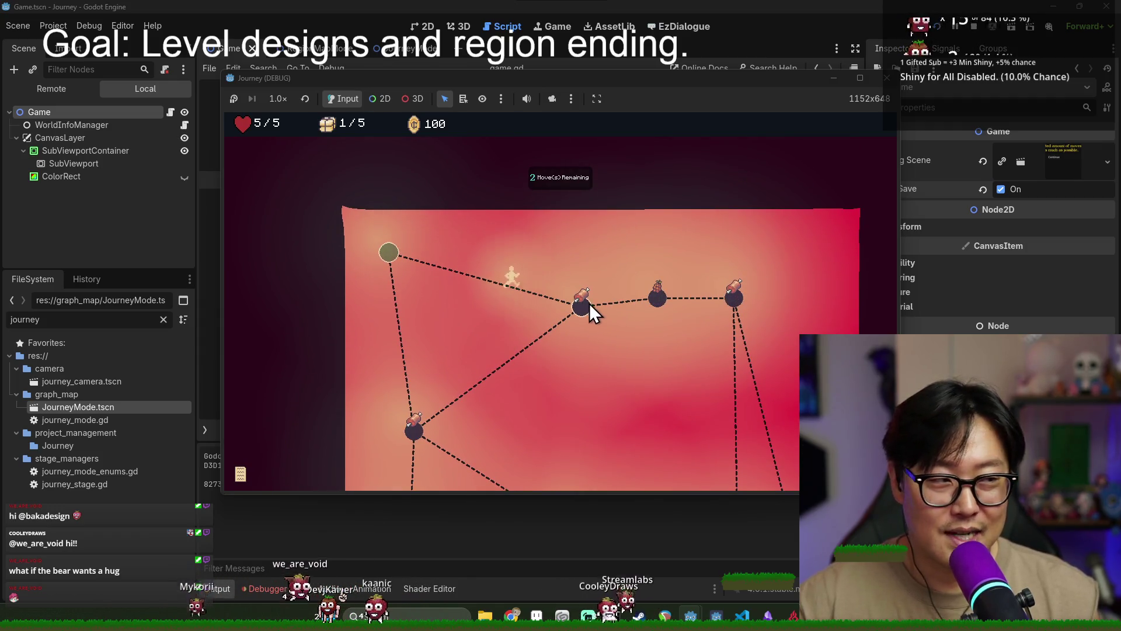
Travel through the meat node and neighbouring nodes into the question-mark event node
left_click(660, 300)
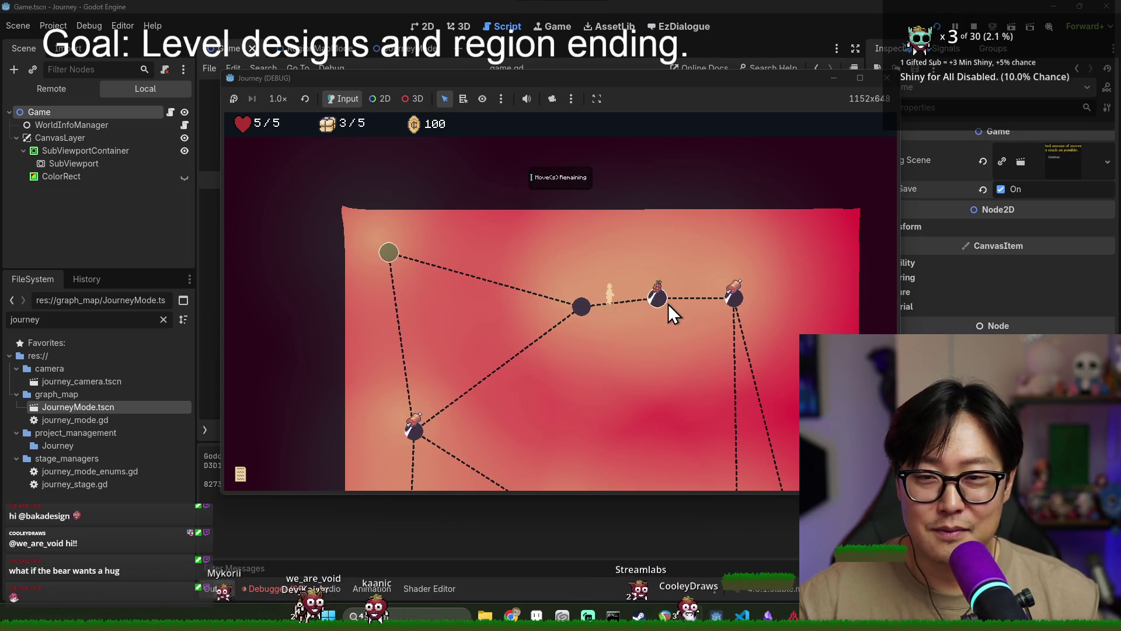
left_click(725, 306)
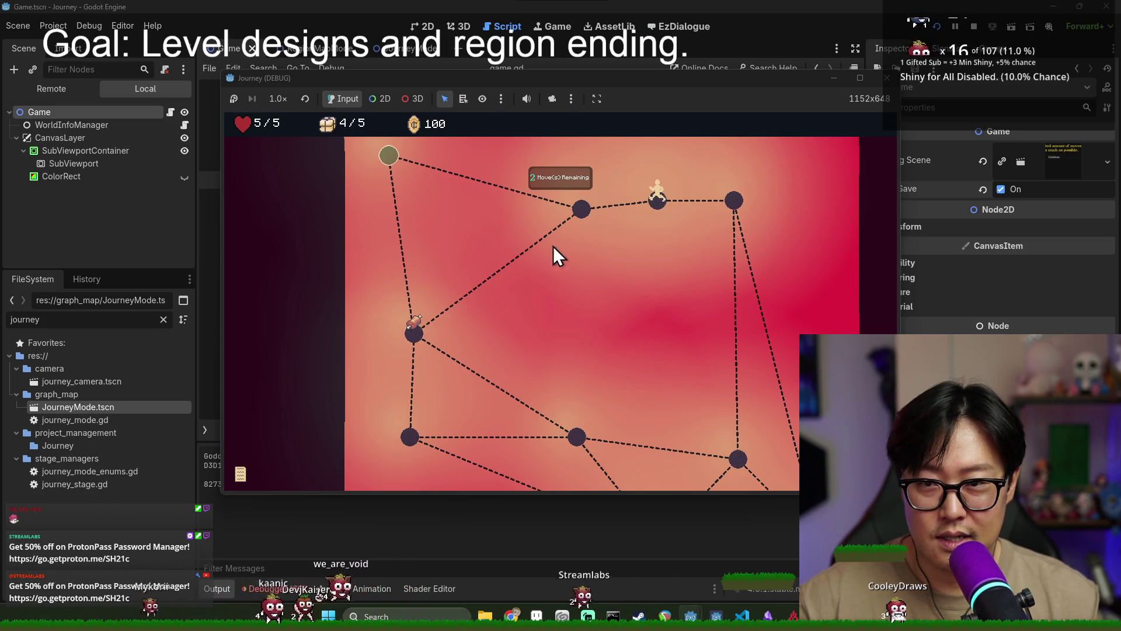
left_click(582, 208)
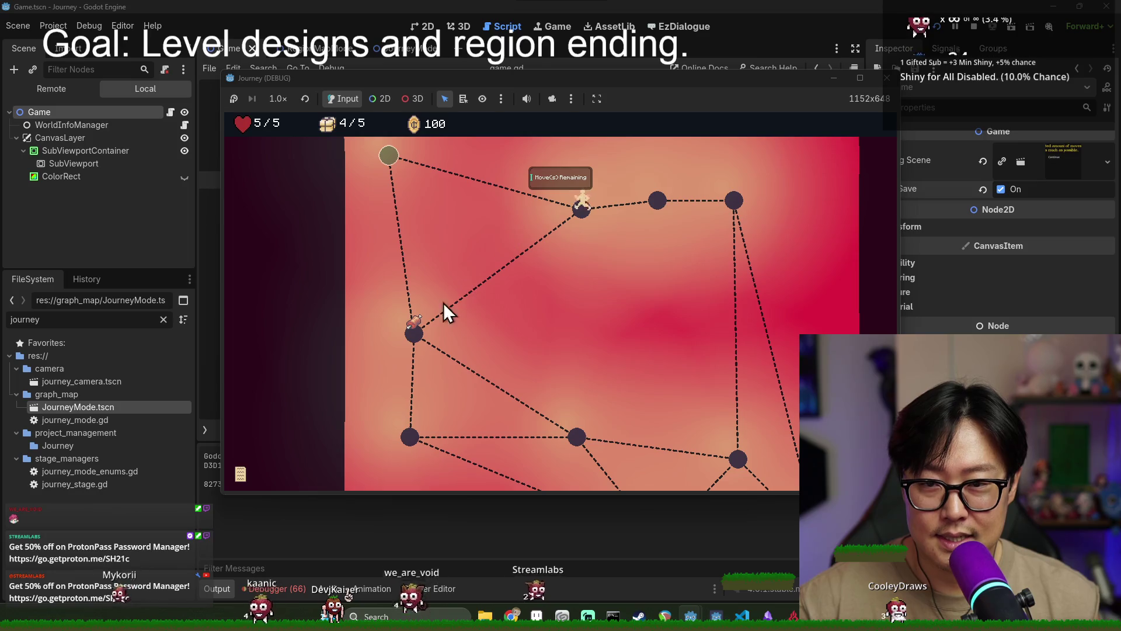
left_click(414, 335)
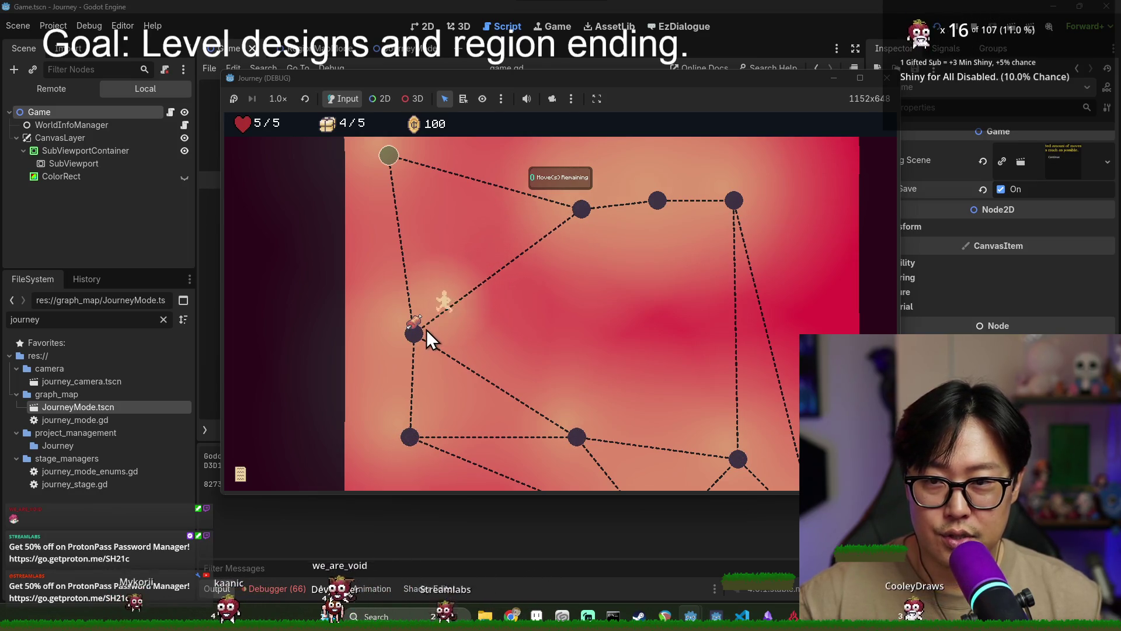
left_click(388, 156)
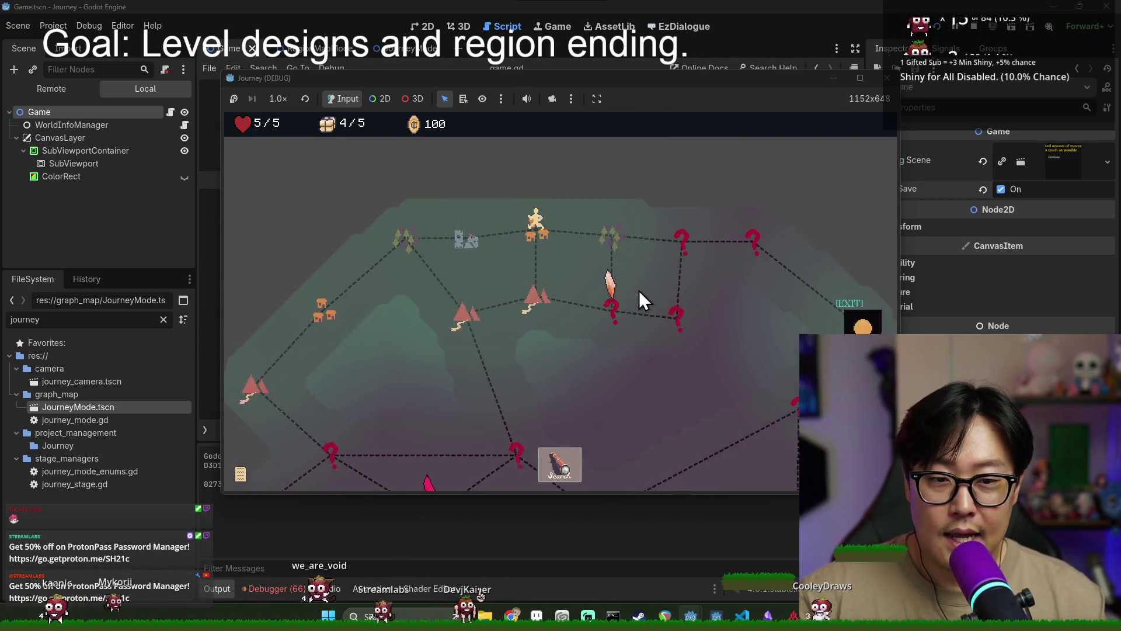
left_click(552, 251)
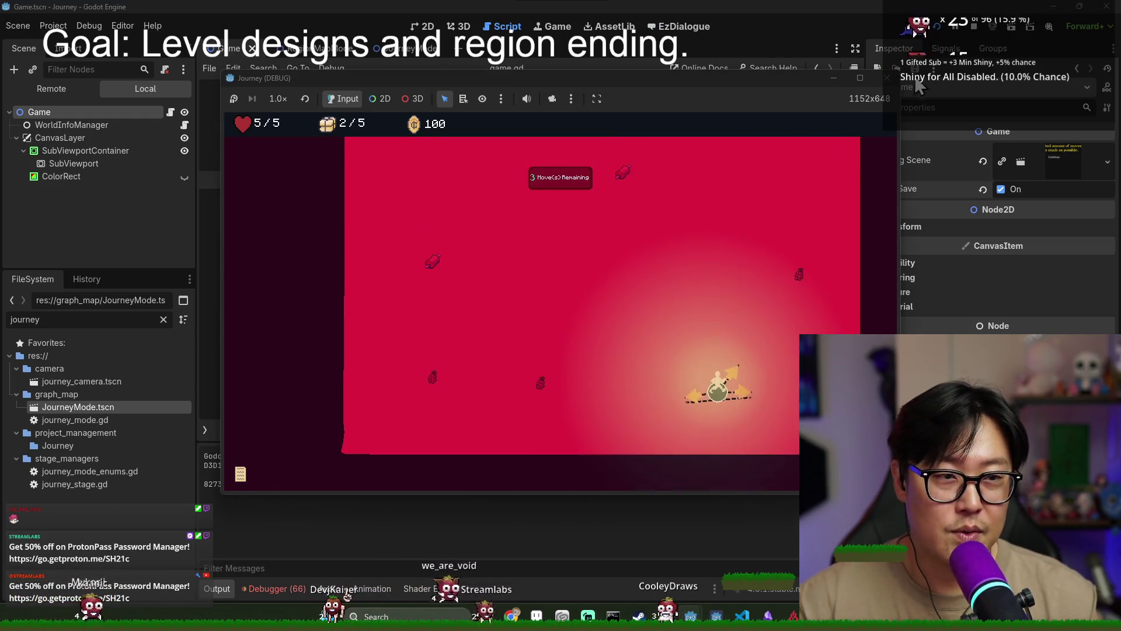
Stop the running game and switch to the sprite atlas in Aseprite
left_click(886, 77)
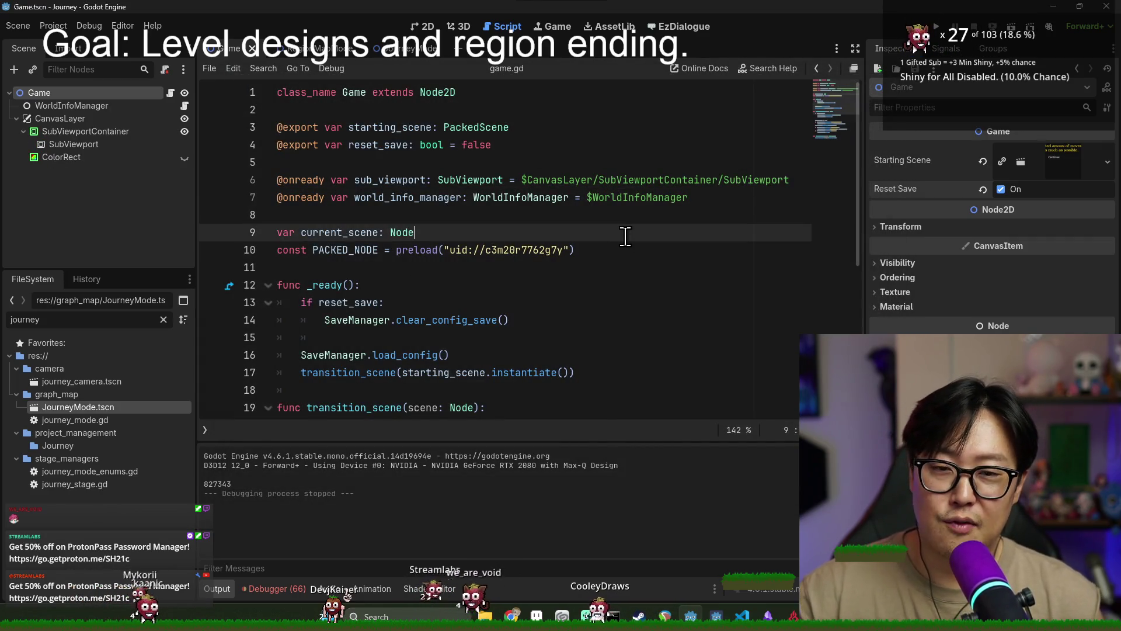
key("alt+Tab")
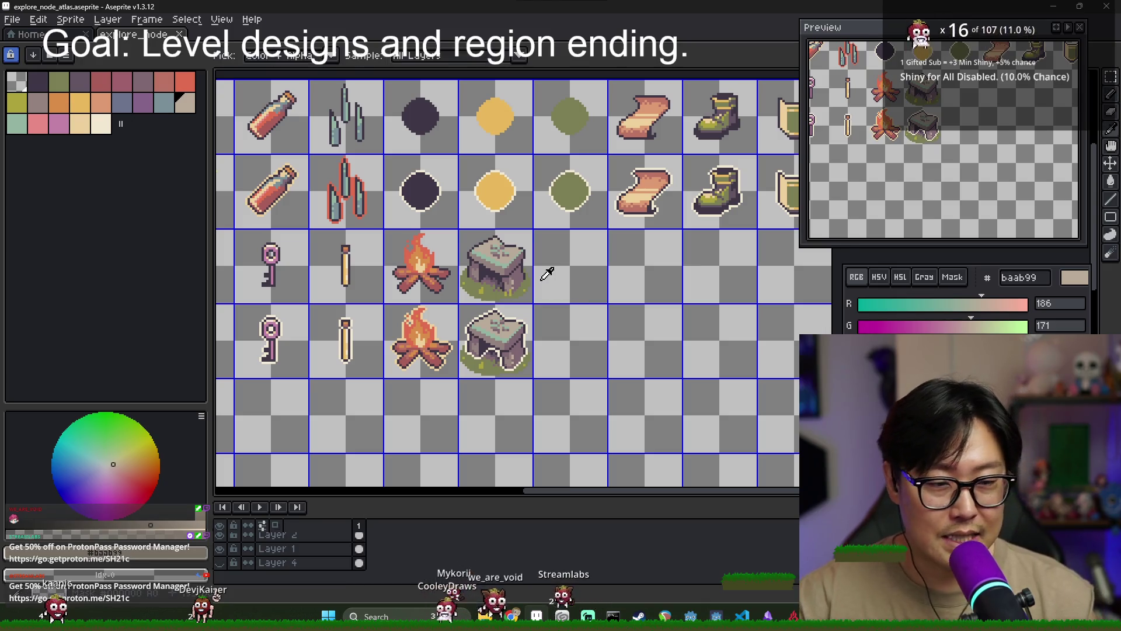
key("alt+Tab")
key("alt+Tab")
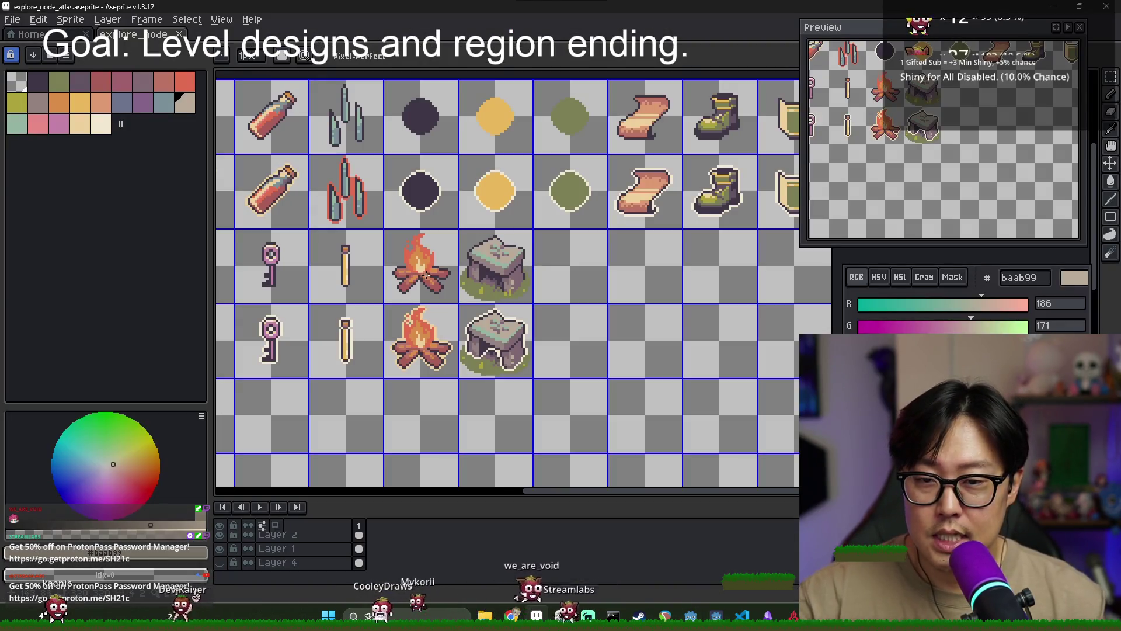
key("alt+Tab")
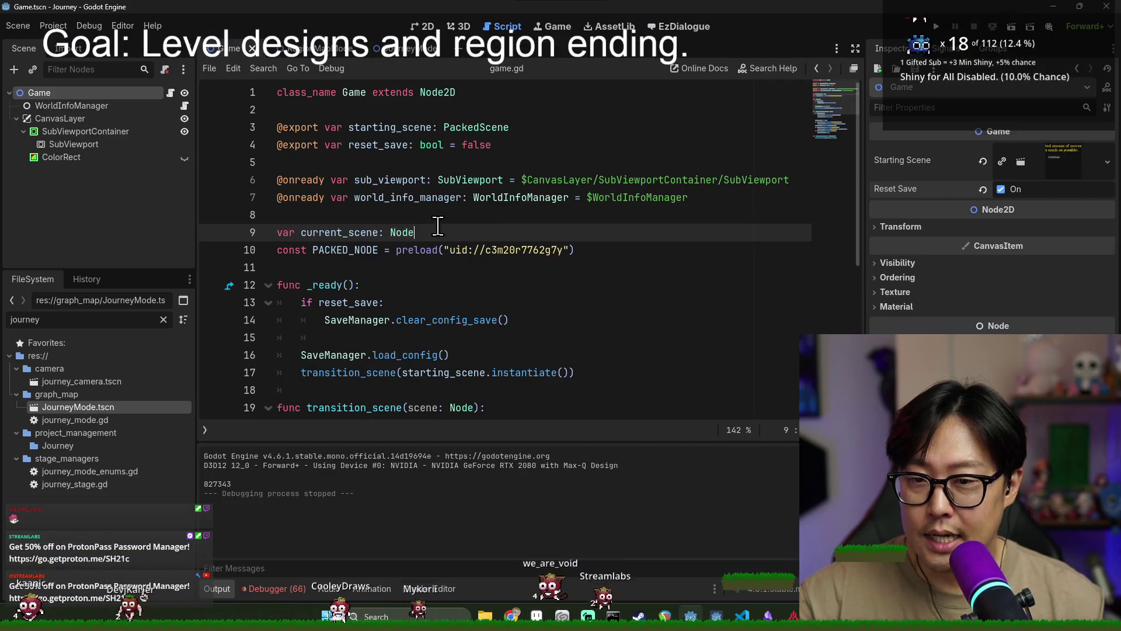
Filter the FileSystem for 'empty', open Empty.tscn, and create a New Inherited Scene from it
double_click(107, 318)
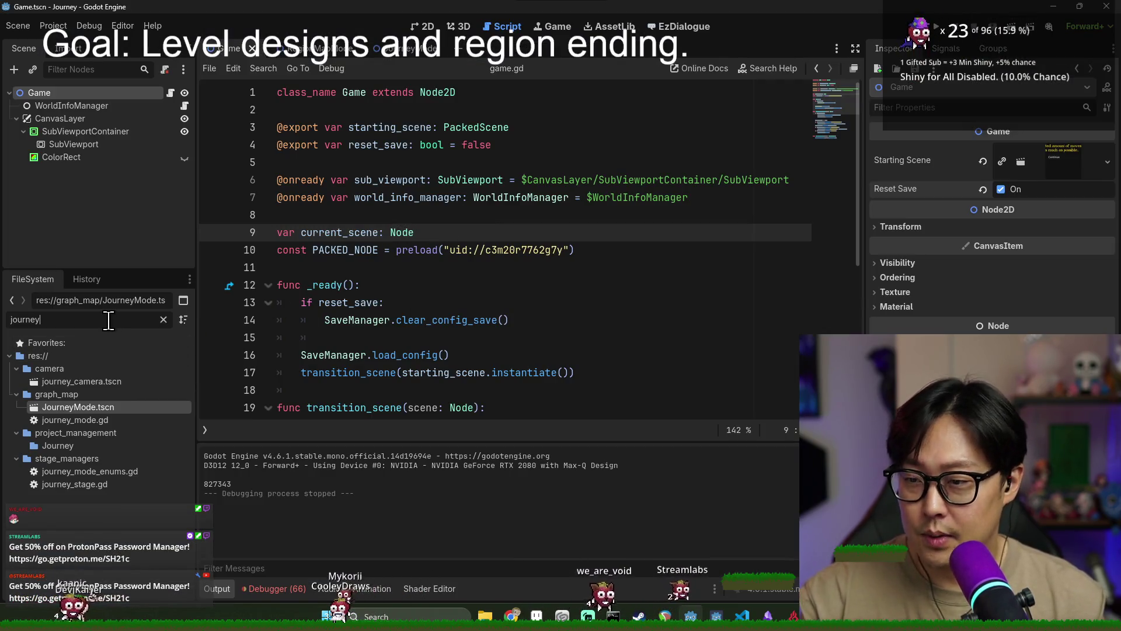
type("empty")
double_click(102, 394)
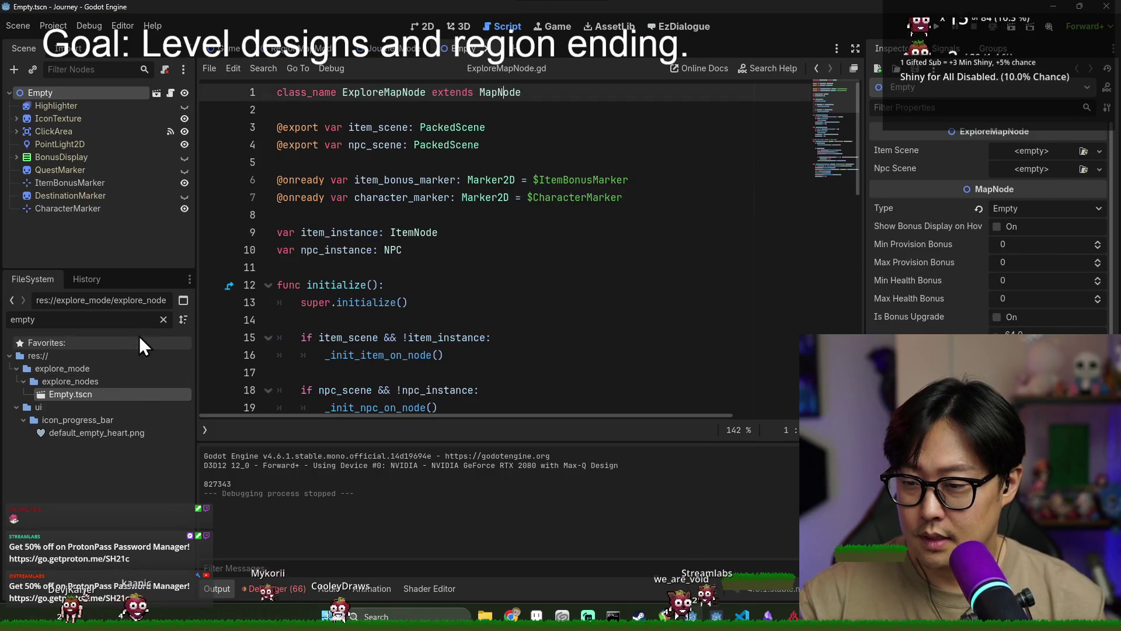
left_click(164, 319)
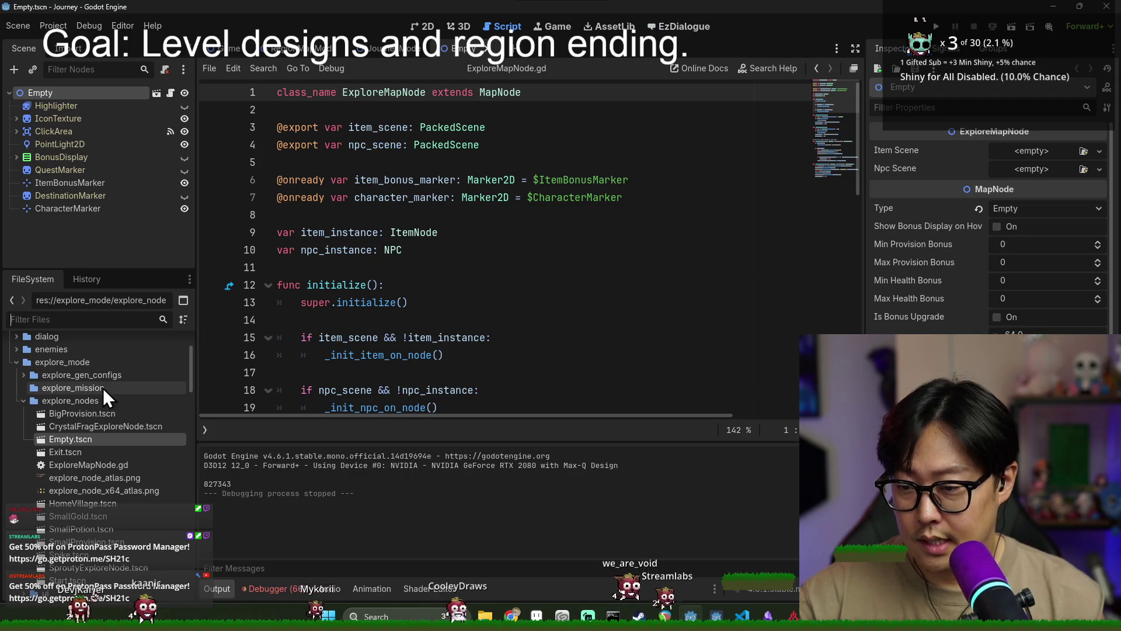
right_click(78, 97)
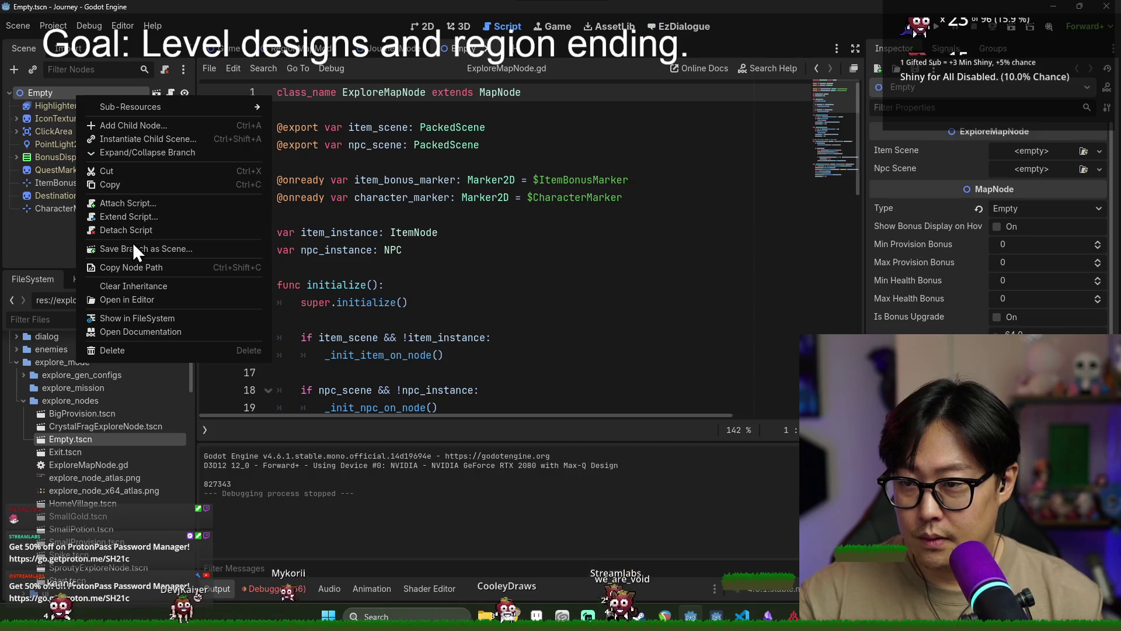
left_click(137, 141)
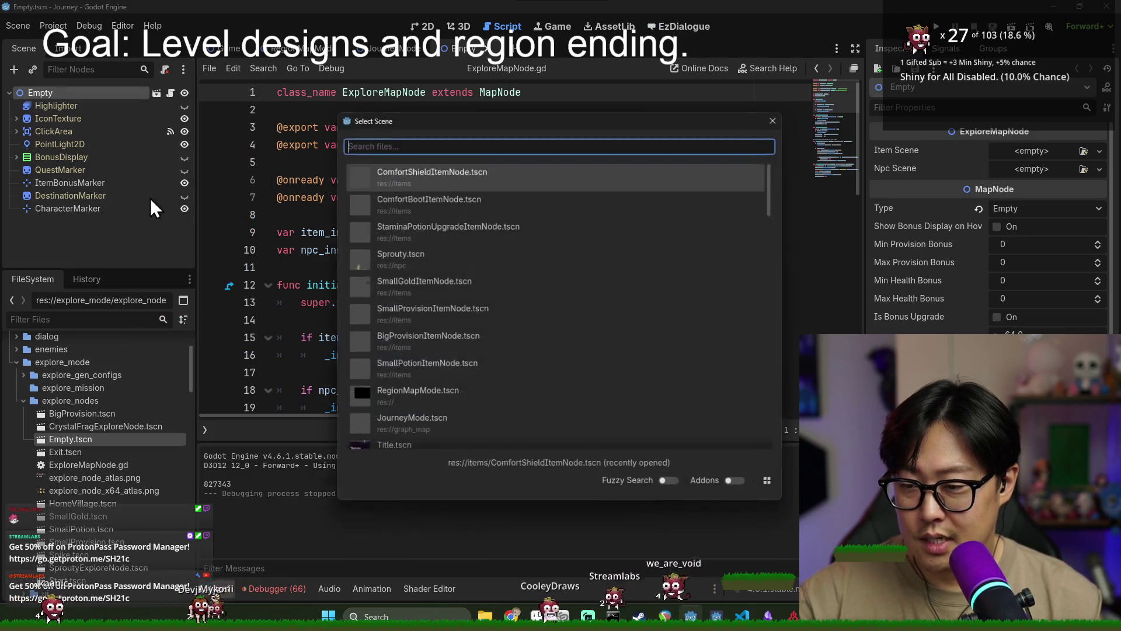
key("Escape")
right_click(96, 439)
left_click(140, 358)
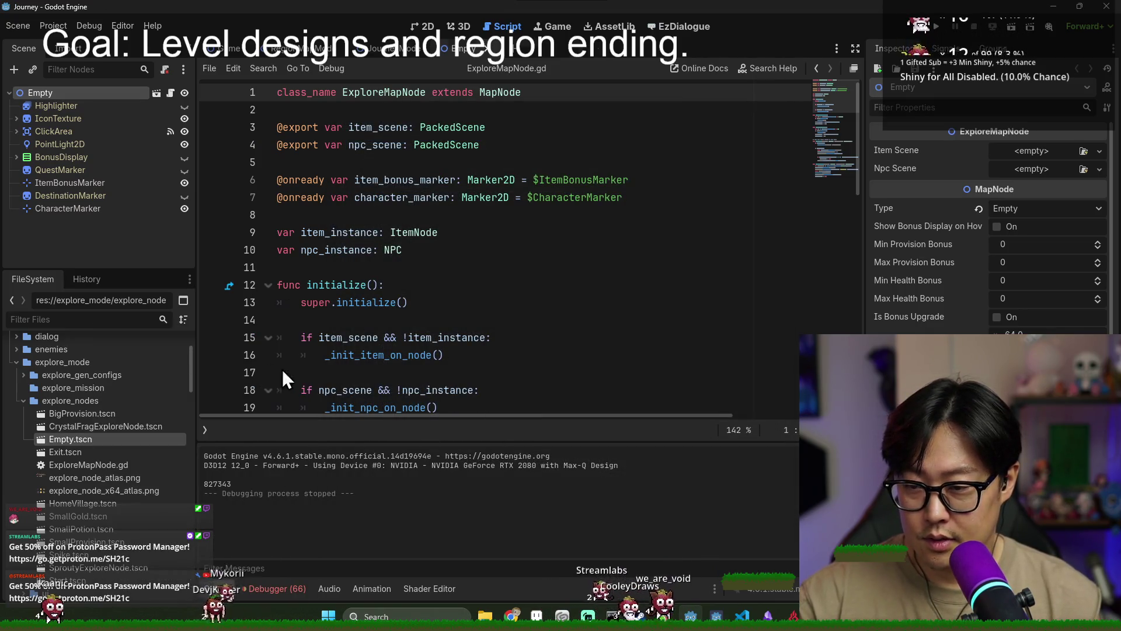
Rename the root node to CampSite and save the scene as CampSite
double_click(72, 92)
type("CampSite")
key("Return")
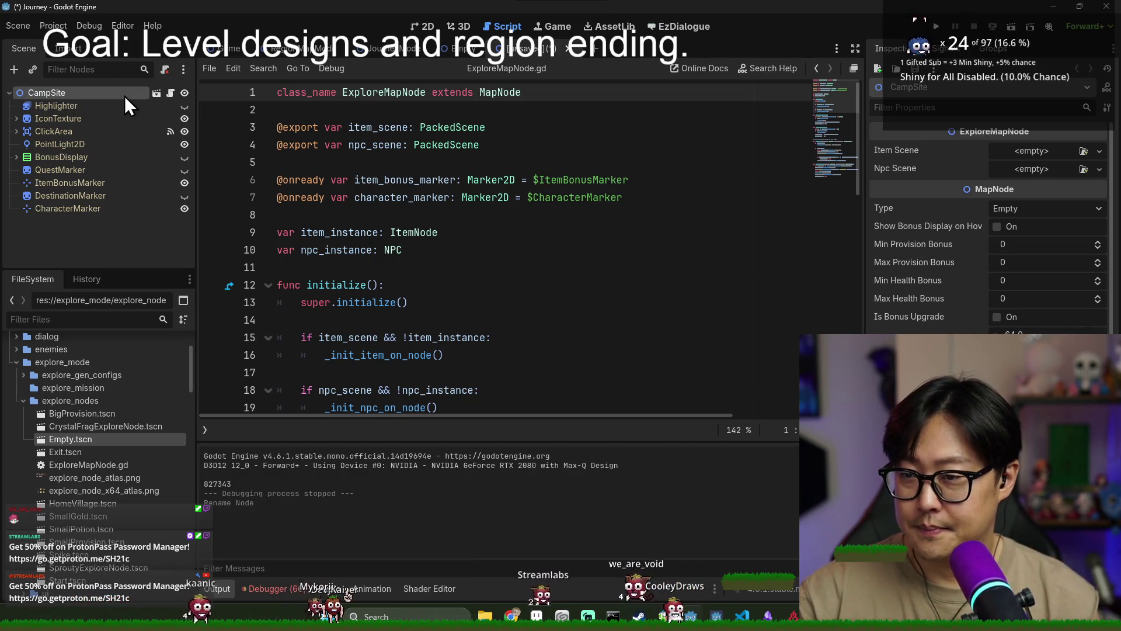
key("ctrl+s")
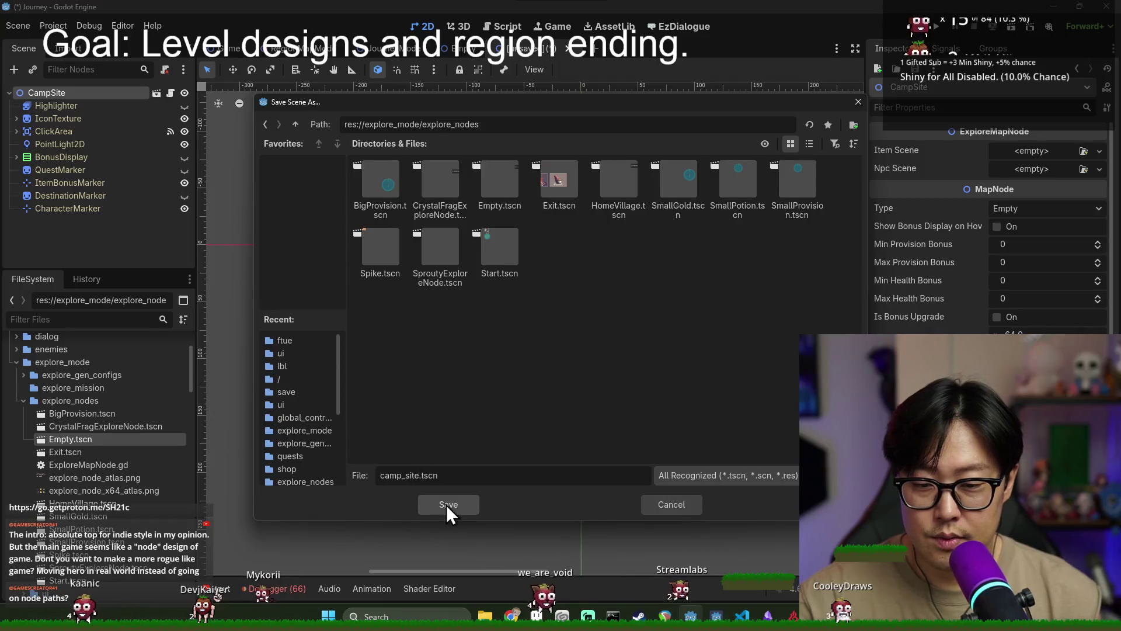
type("CampSite")
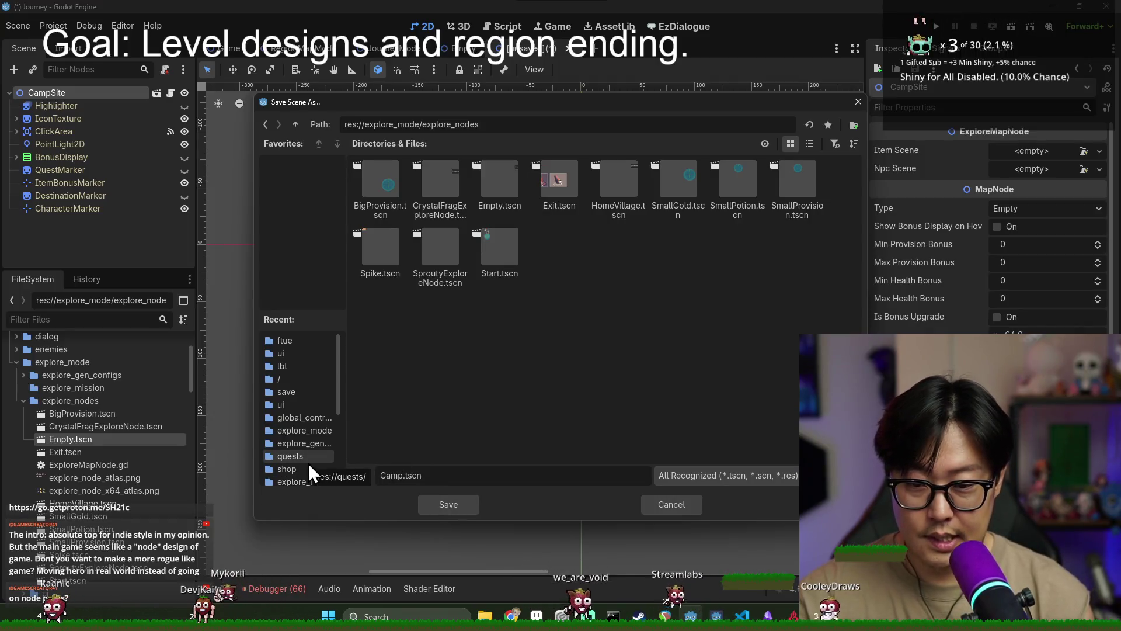
key("Return")
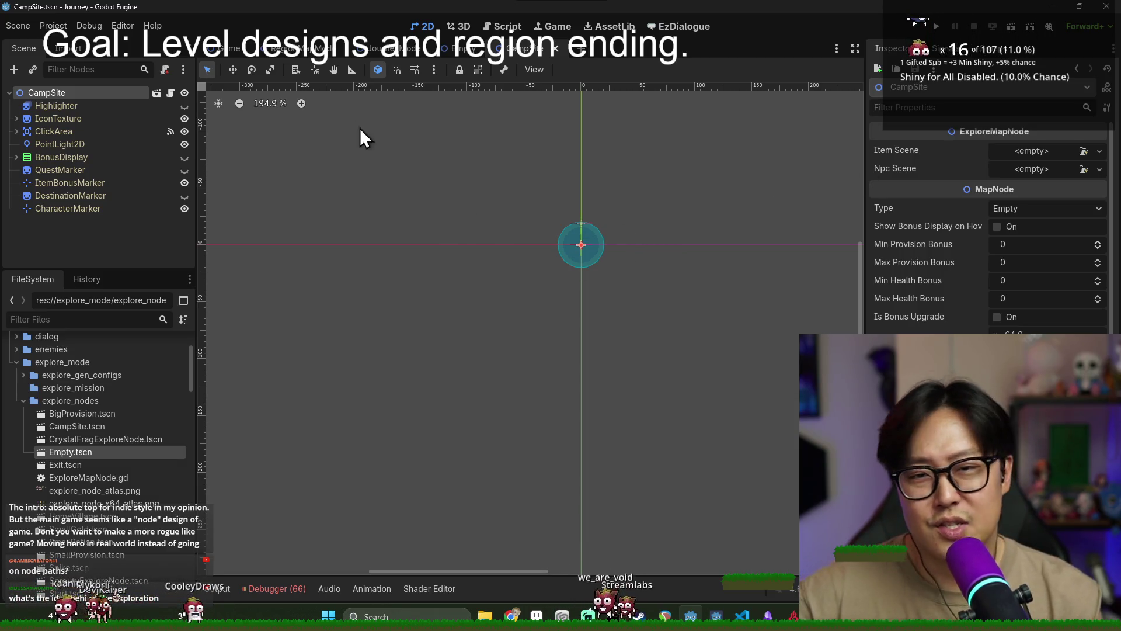
Change the CampSite value from 64 back to 32 and revert the IconTexture texture to default
left_click(134, 108)
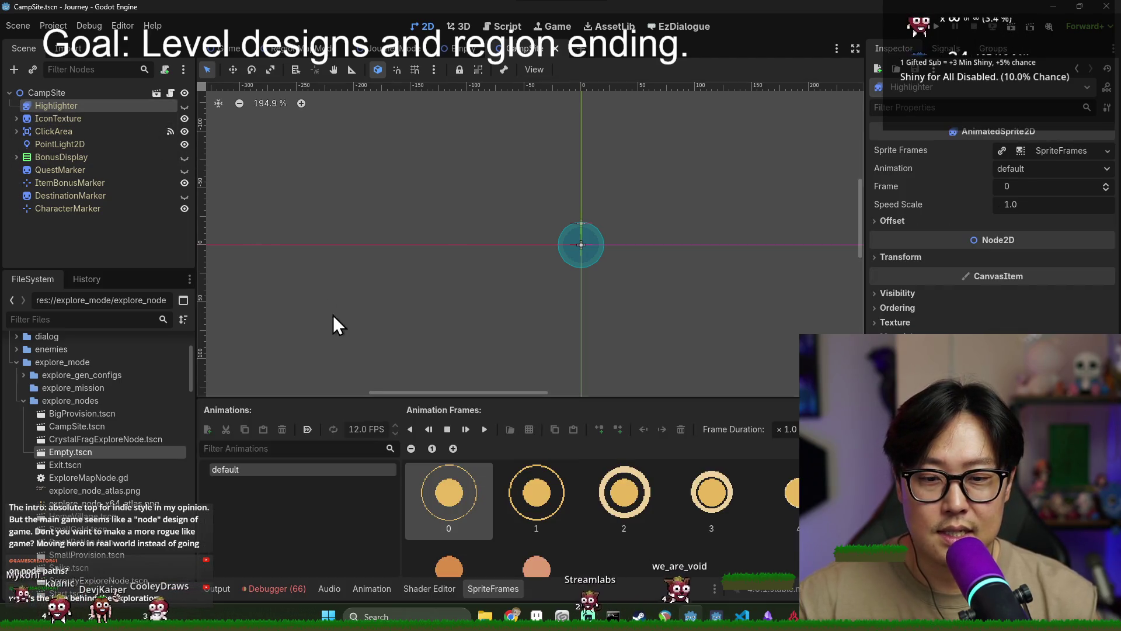
left_click(97, 121)
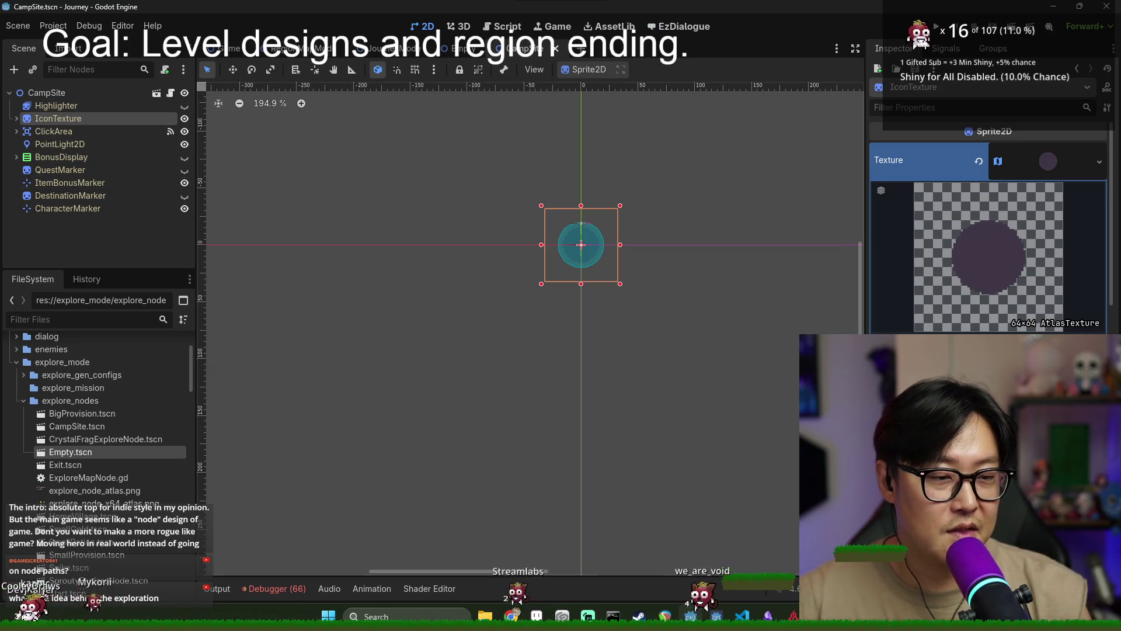
left_click(94, 95)
key("ctrl+z")
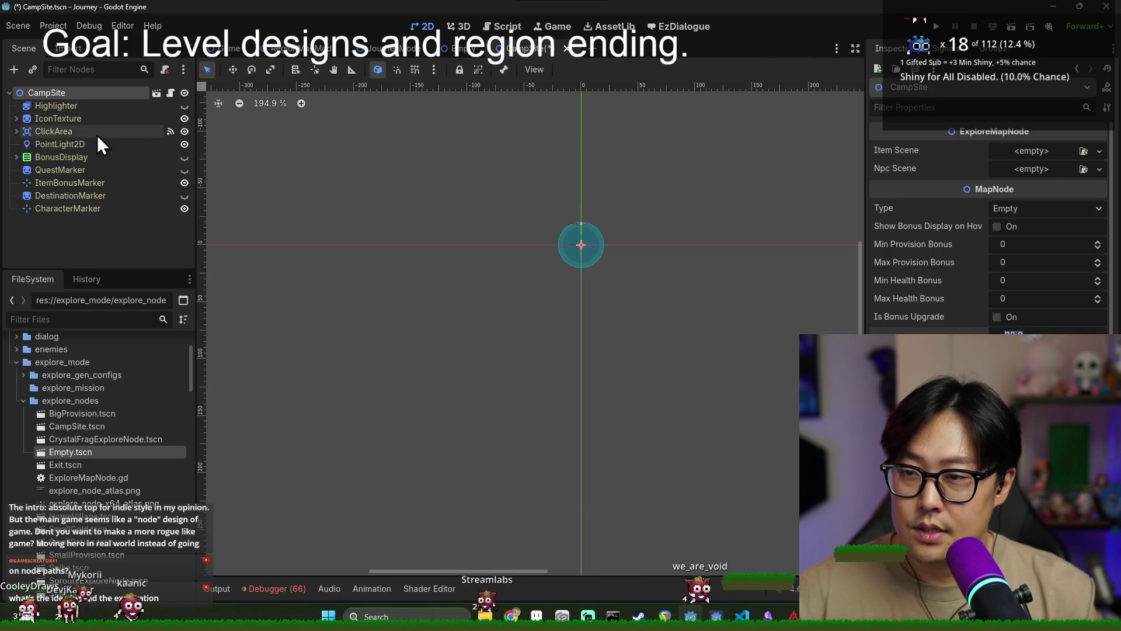
left_click(95, 122)
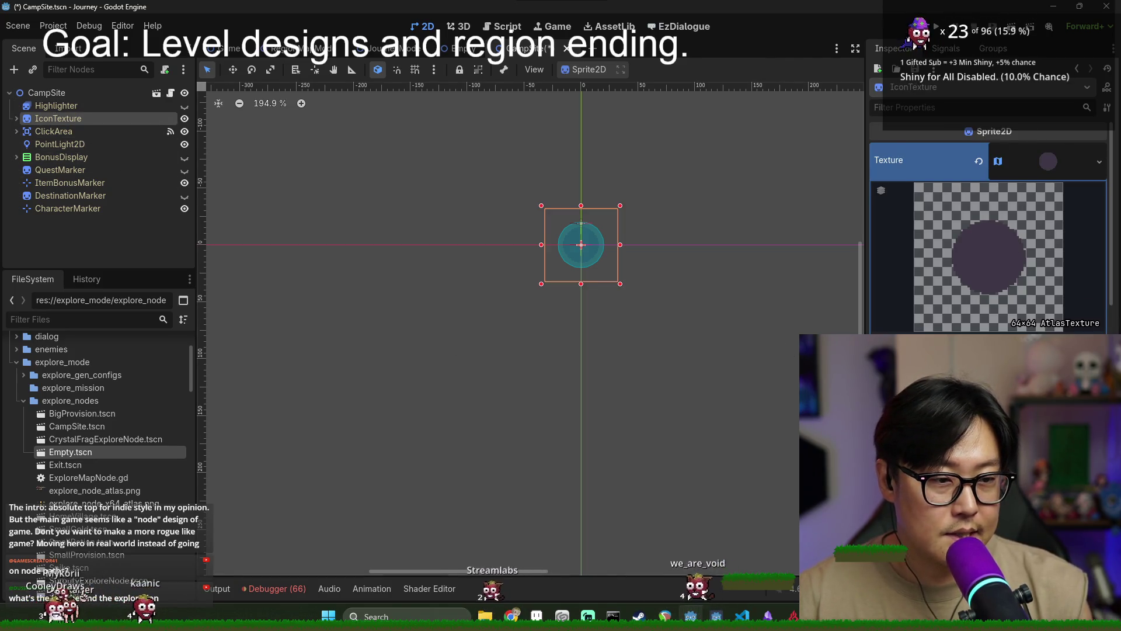
left_click(981, 152)
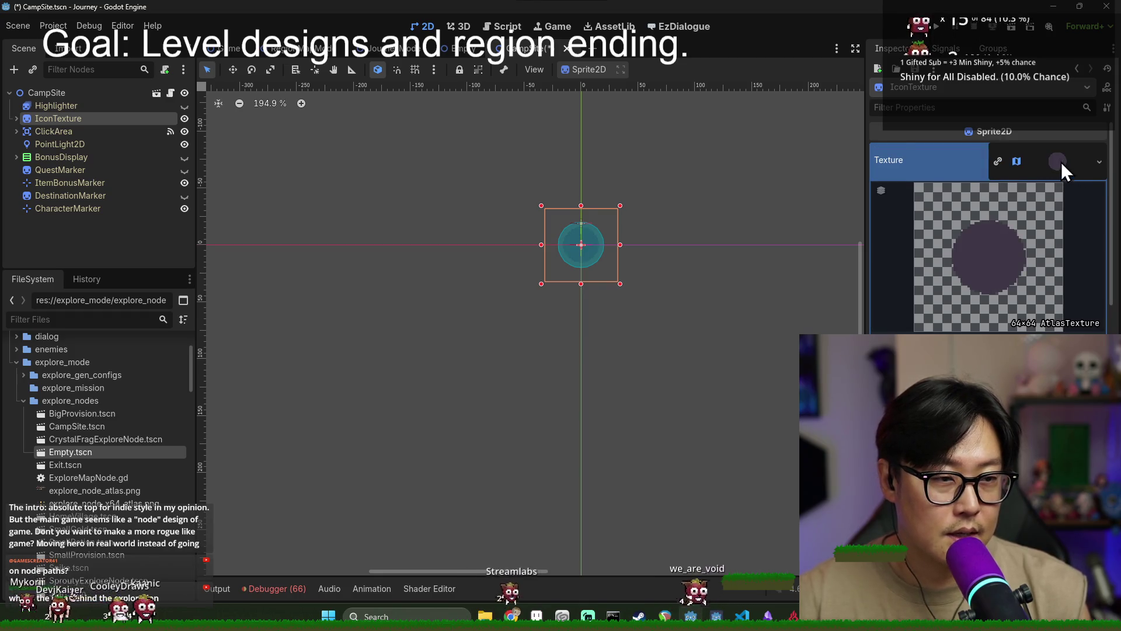
left_click(1100, 162)
left_click(310, 151)
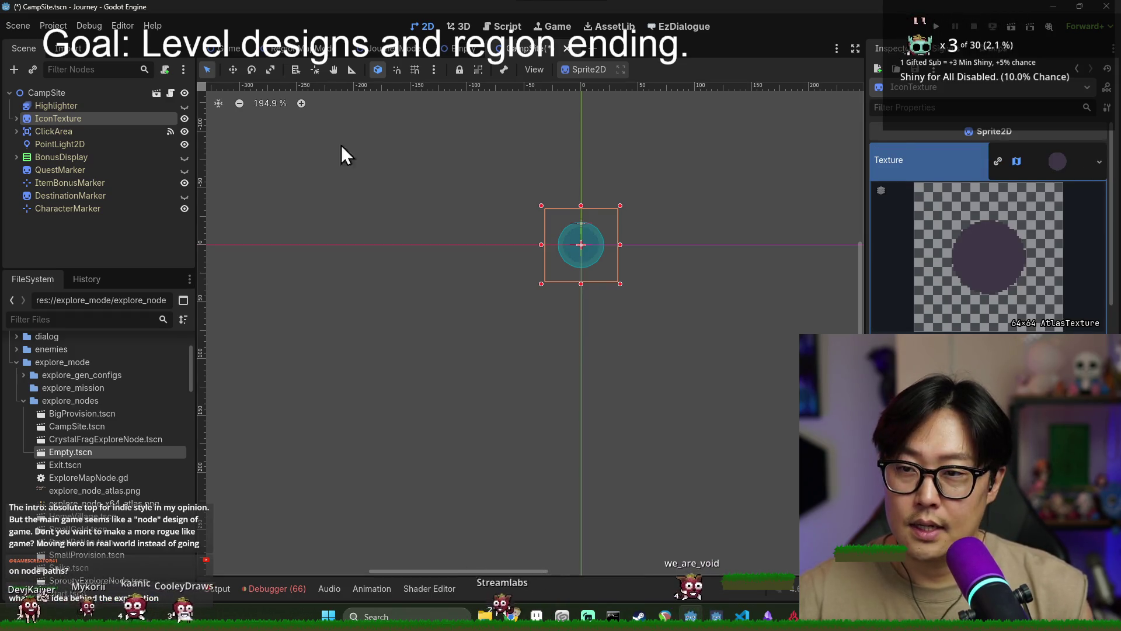
Compare IconTexture in the Empty scene, save CampSite, and list the new texture types
left_click(453, 44)
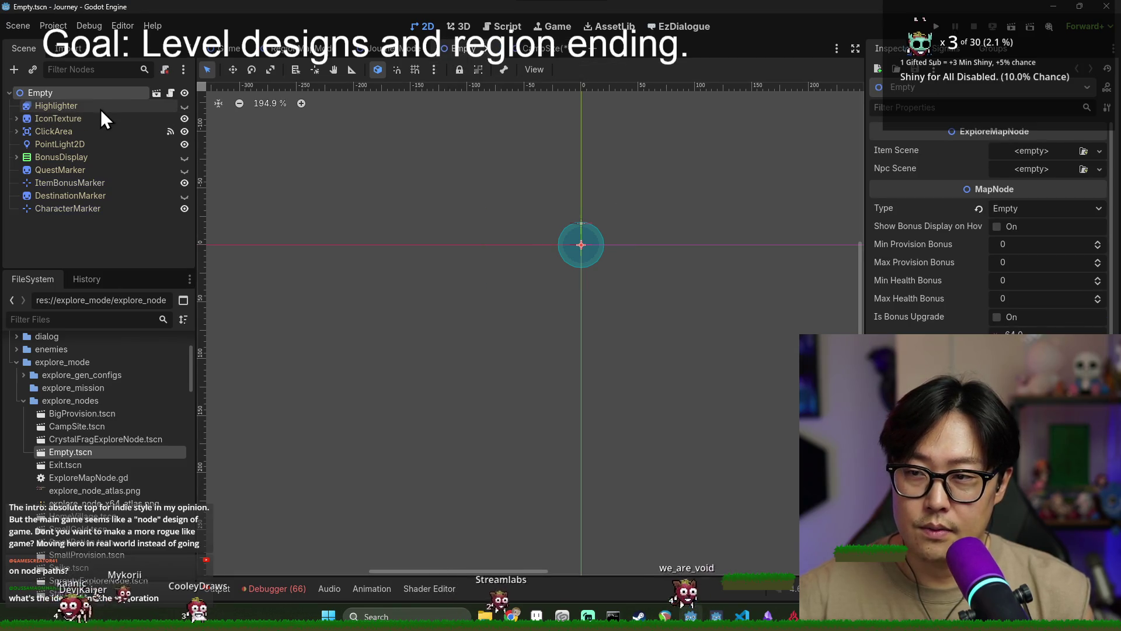
left_click(64, 119)
left_click(522, 48)
key("ctrl+s")
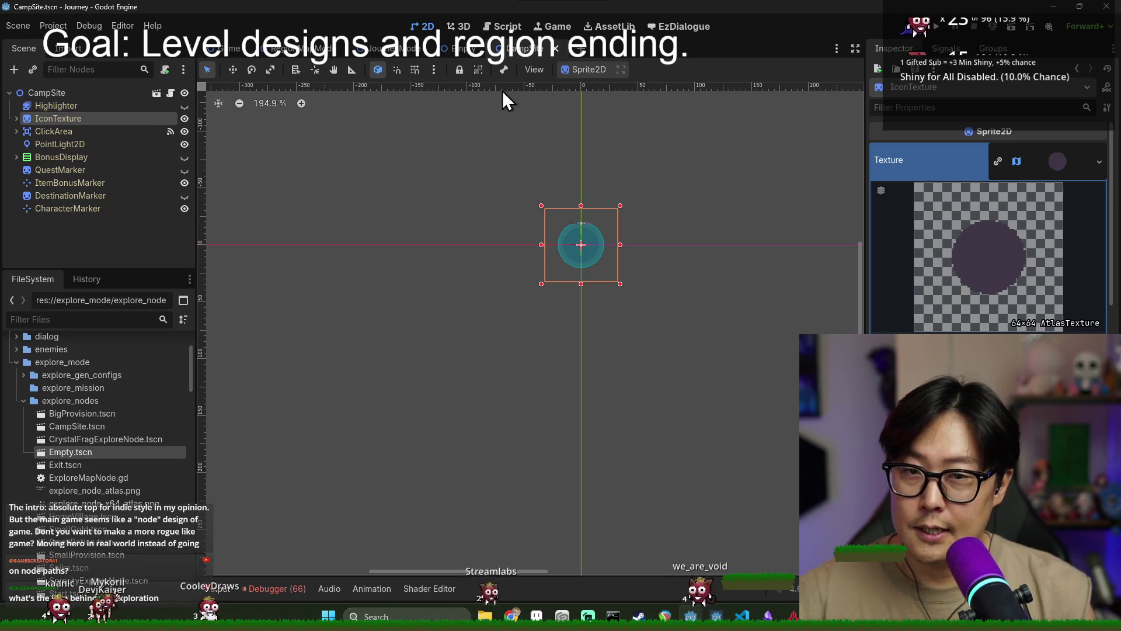
left_click(93, 131)
left_click(116, 119)
key("ctrl+s")
left_click(1098, 162)
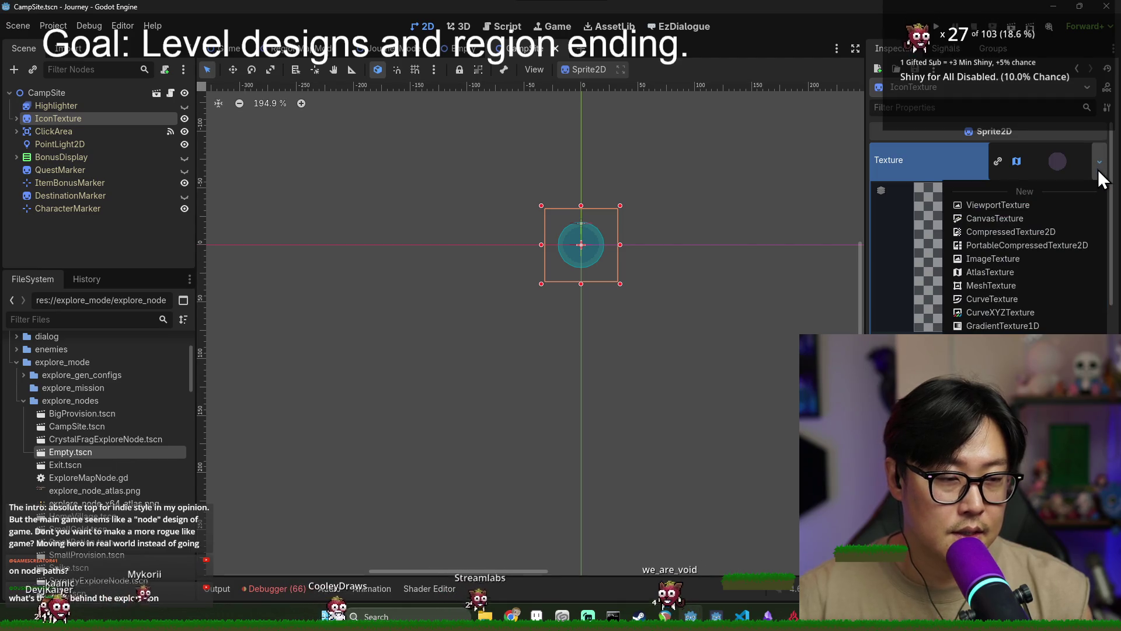
Give IconTexture a new AtlasTexture using the explore node atlas image with a 32×32 region
left_click(1000, 271)
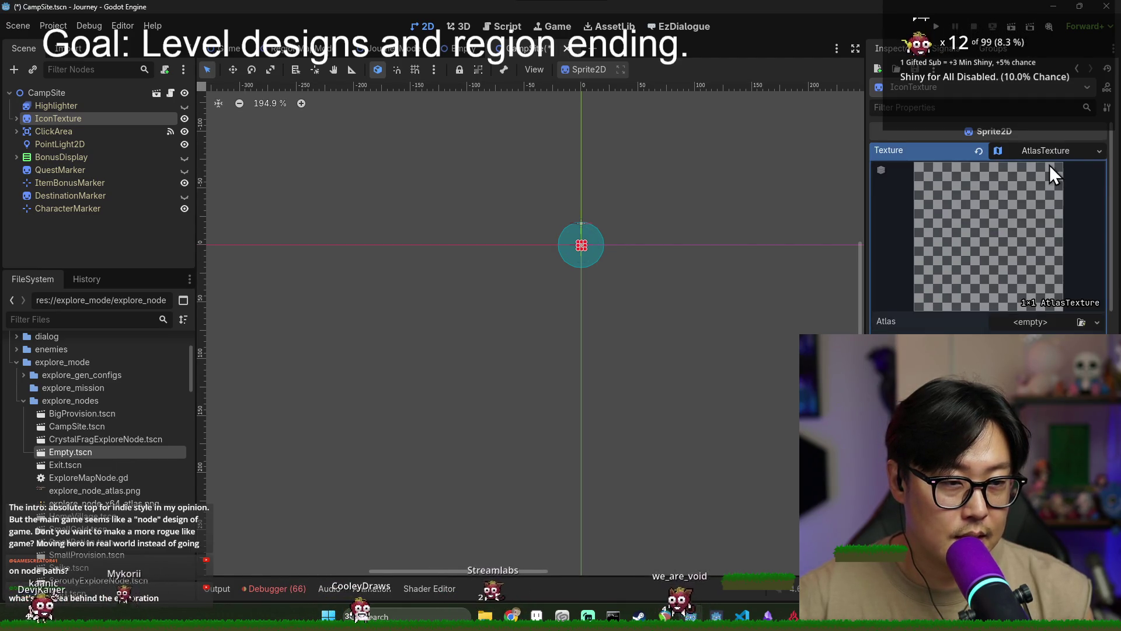
left_click(1081, 322)
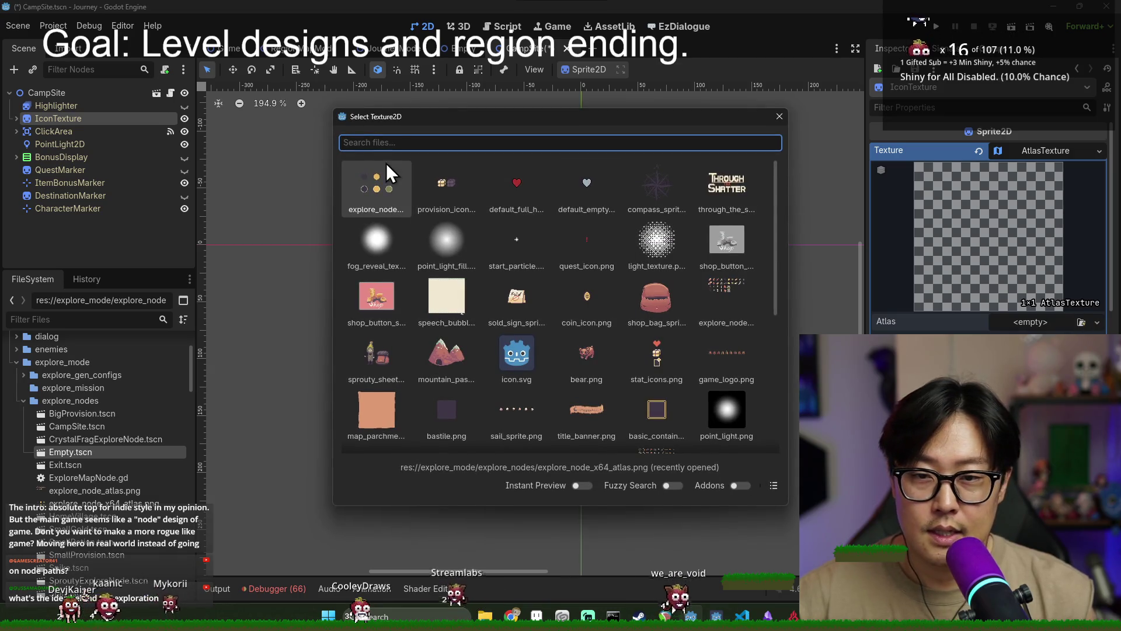
scroll(618, 250, "down", 5)
double_click(720, 259)
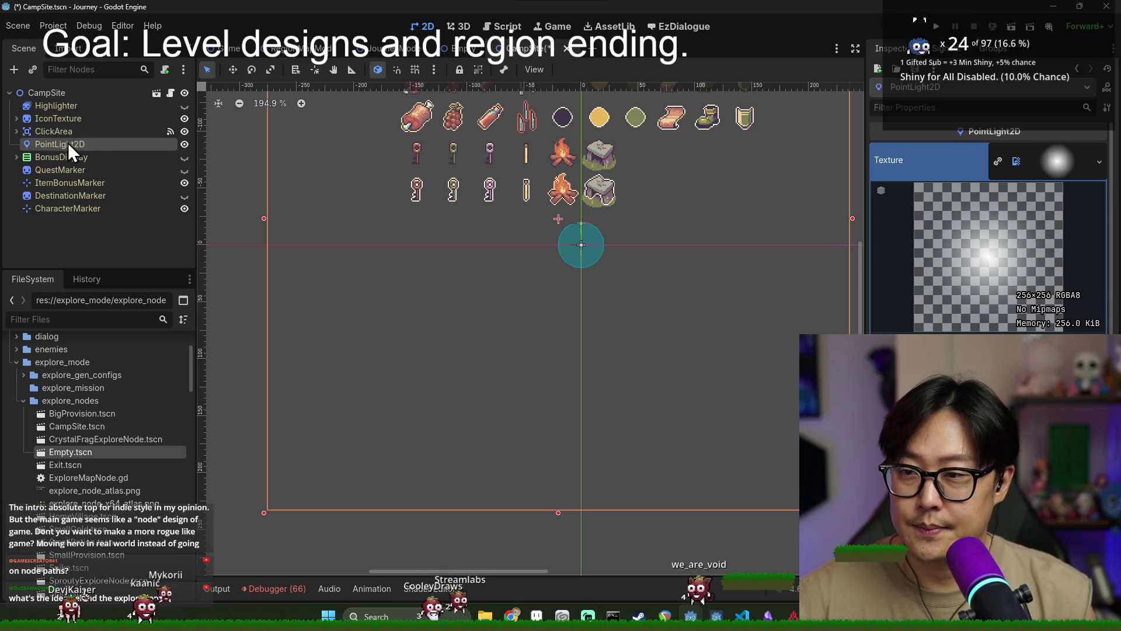
left_click(58, 119)
type("32")
key("Tab")
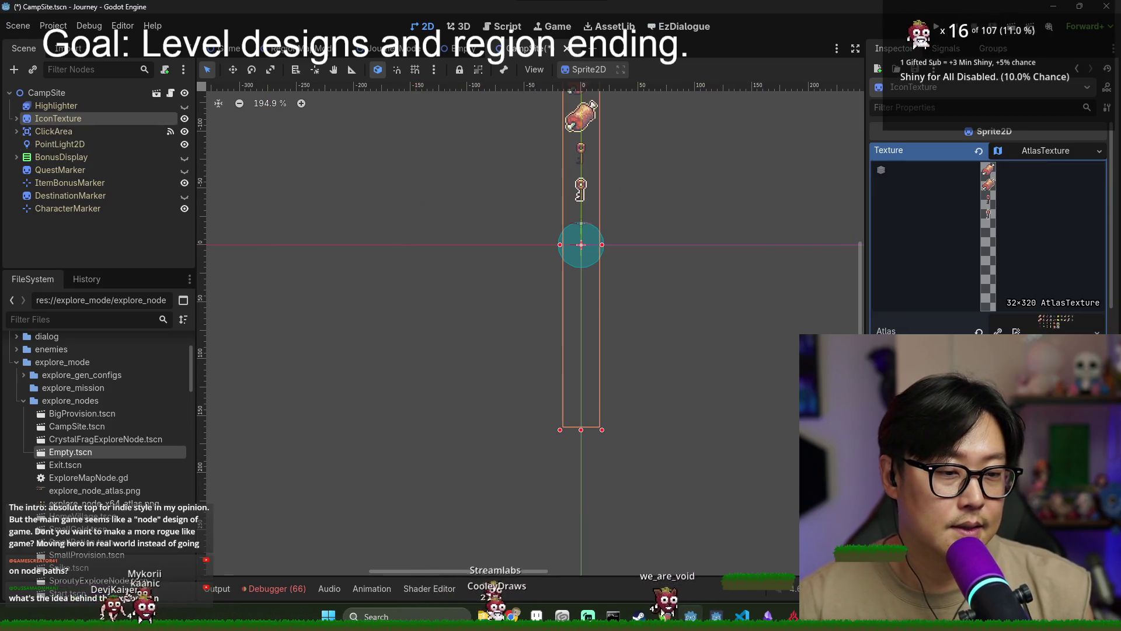
type("32")
Frame the stone dolmen icon in the region editor as an exact 32×32 region
left_click(992, 379)
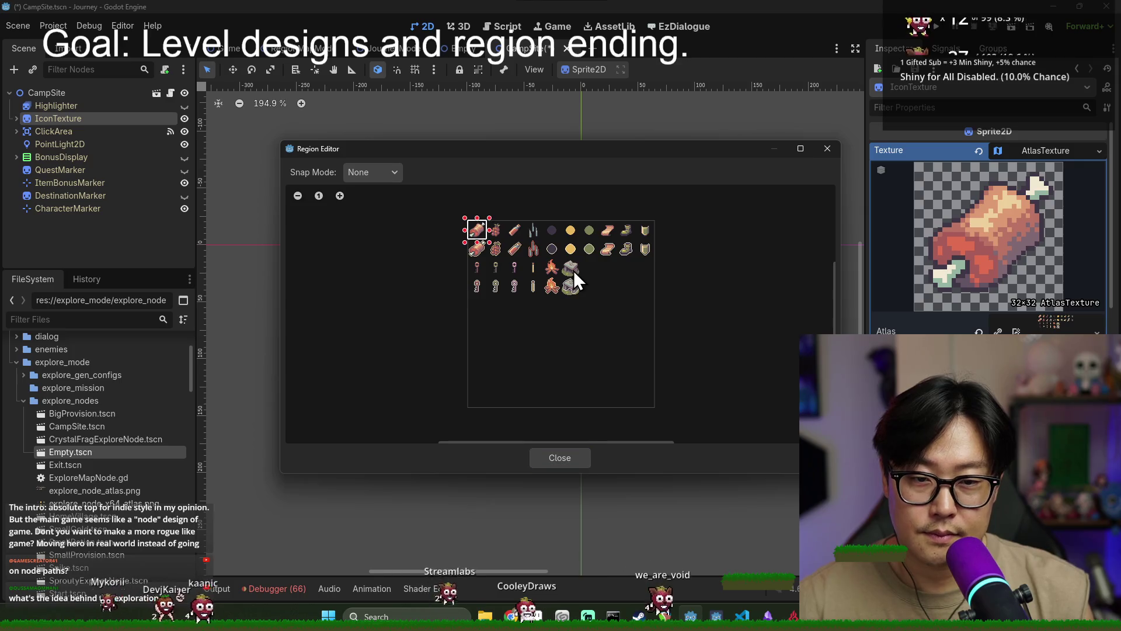
scroll(562, 263, "up", 3)
left_click_drag(560, 258, 608, 321)
left_click(576, 455)
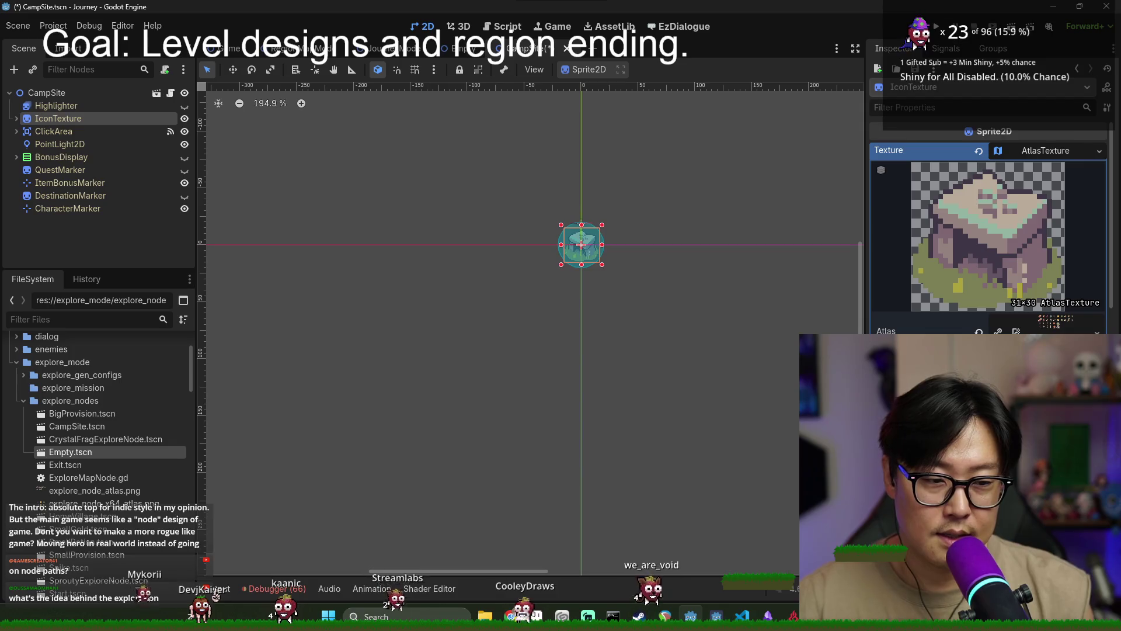
key("ctrl+z")
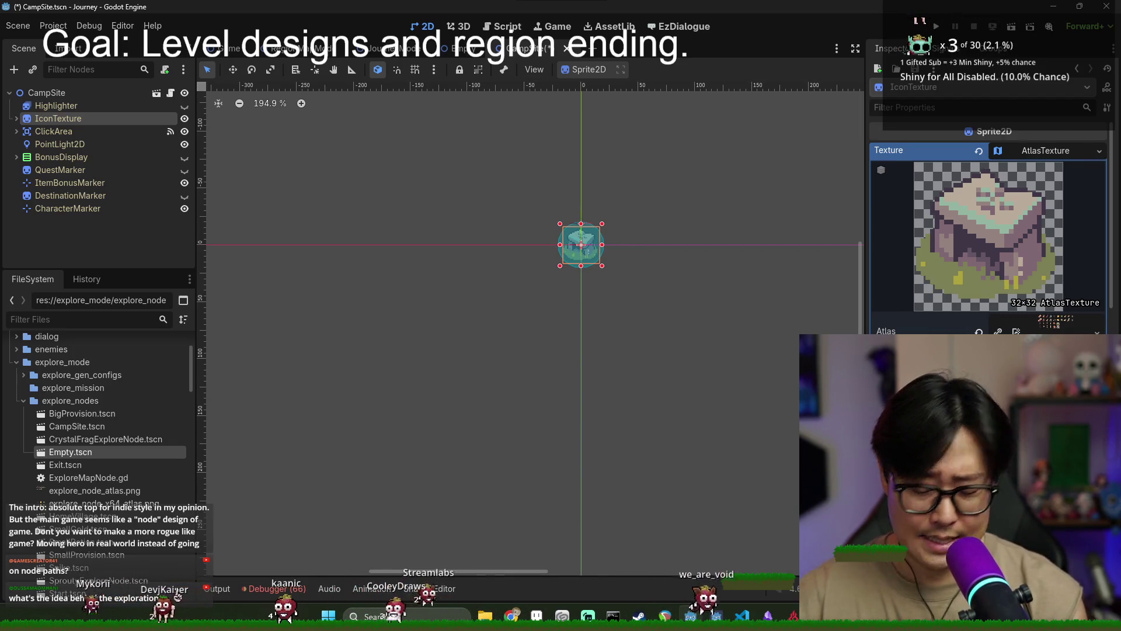
key("ctrl+z")
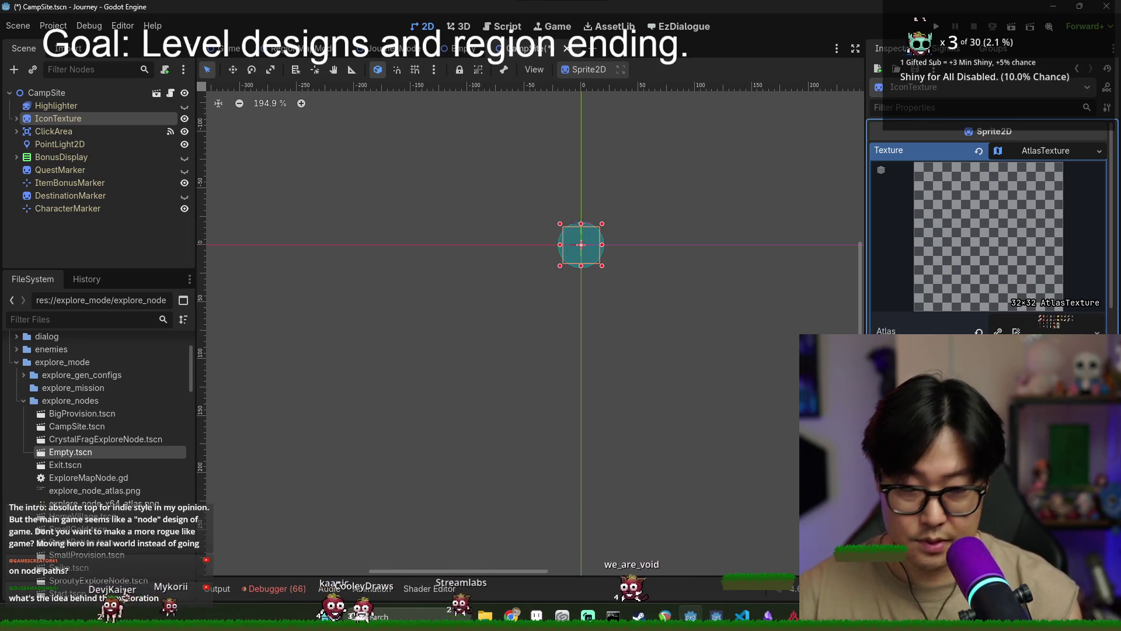
left_click(992, 362)
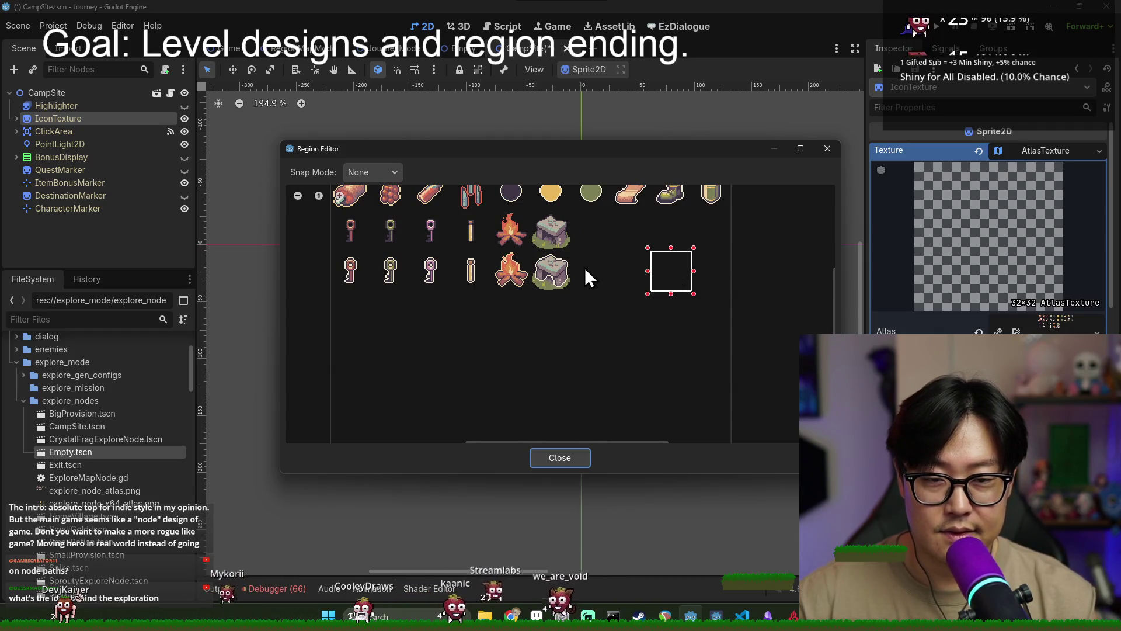
left_click(578, 457)
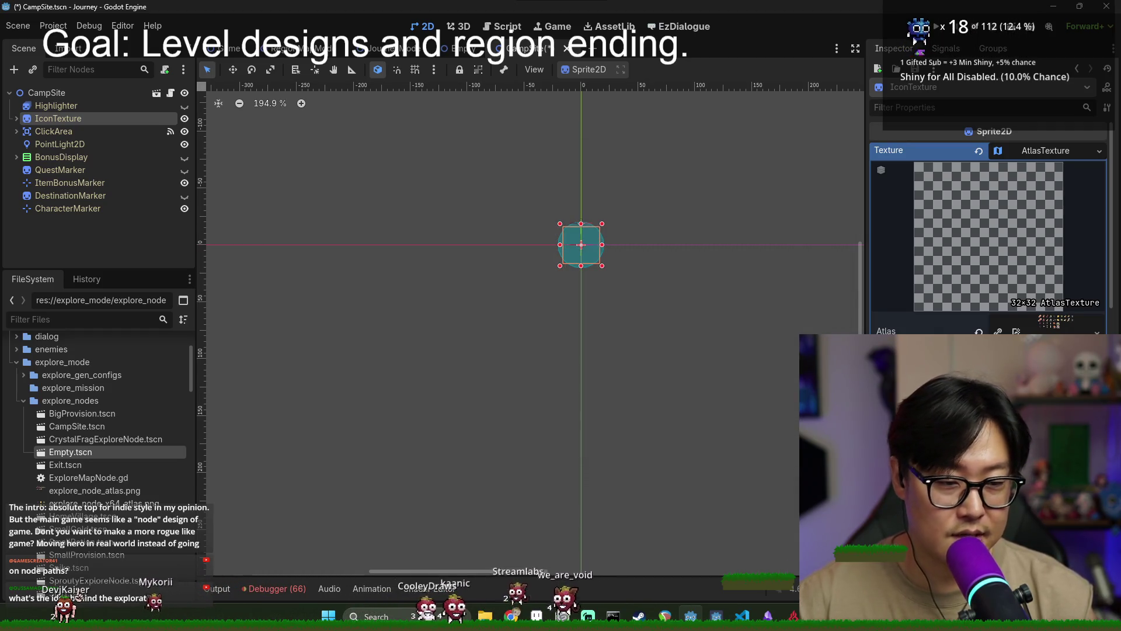
scroll(630, 267, "up", 3)
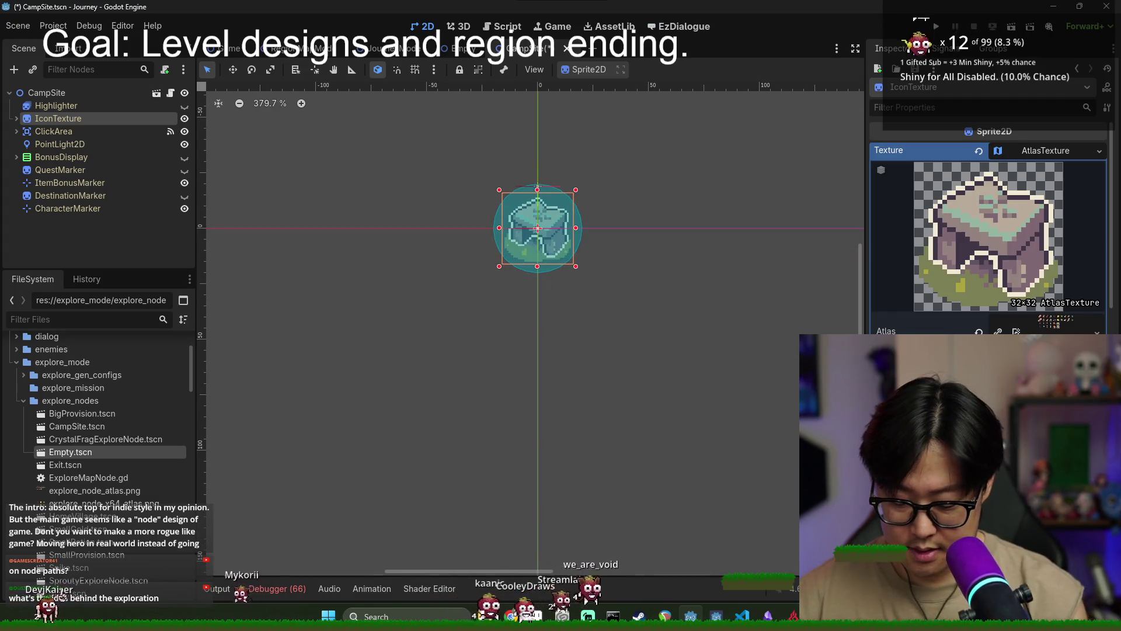
Check the PointLight2D and CampSite root nodes and save CampSite.tscn
left_click(600, 297)
scroll(545, 223, "up", 3)
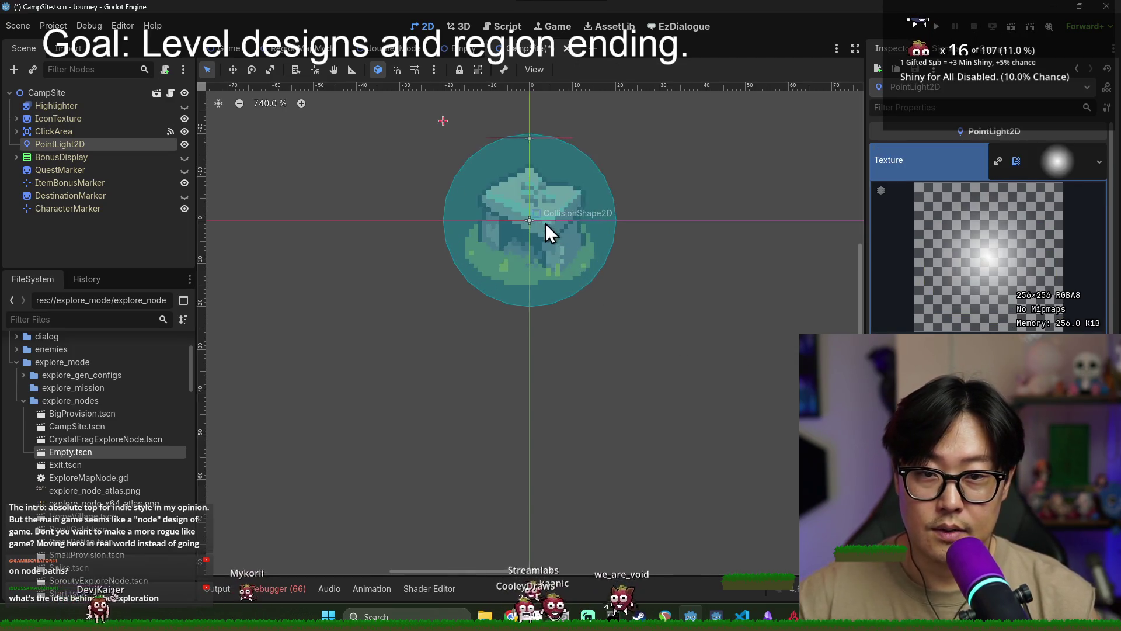
scroll(546, 223, "up", 2)
scroll(548, 147, "down", 1)
key("ctrl+s")
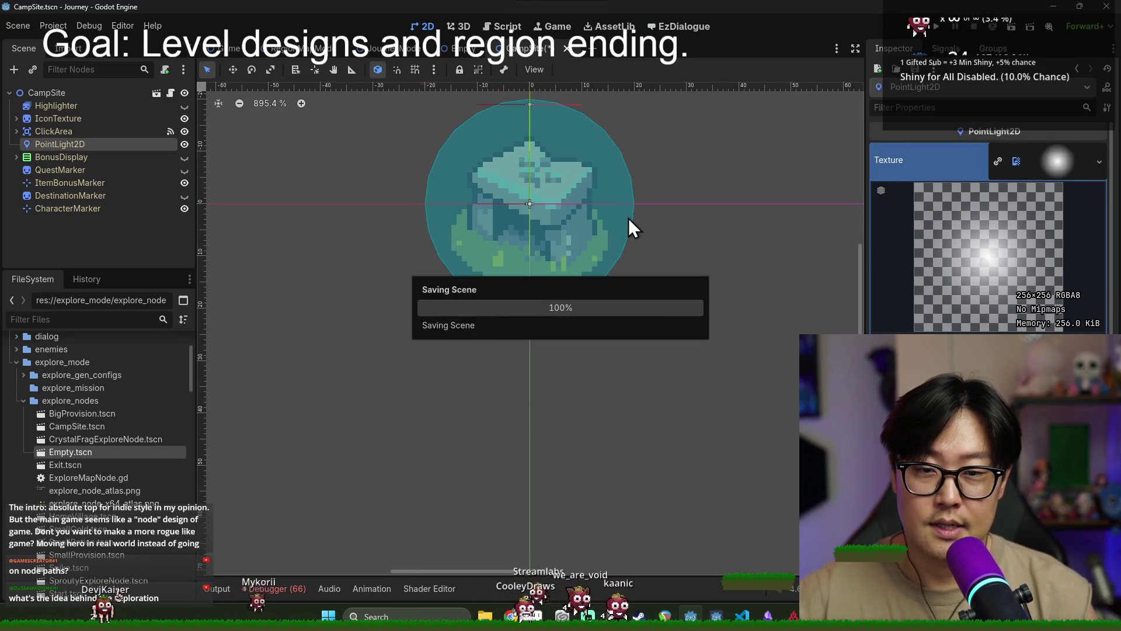
scroll(640, 228, "down", 5)
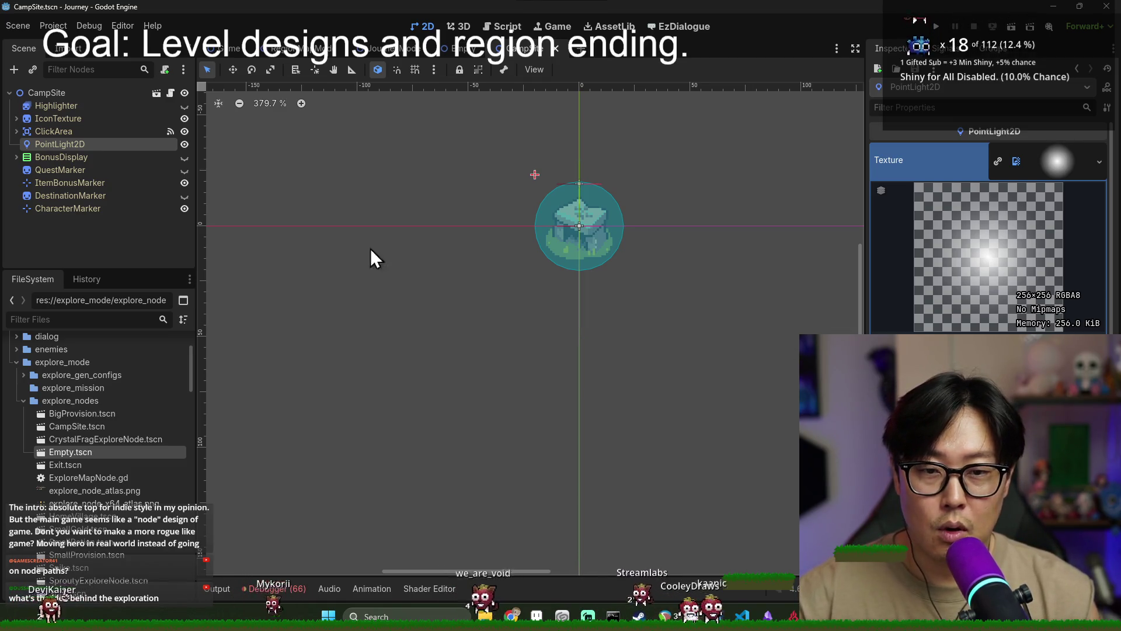
left_click(85, 93)
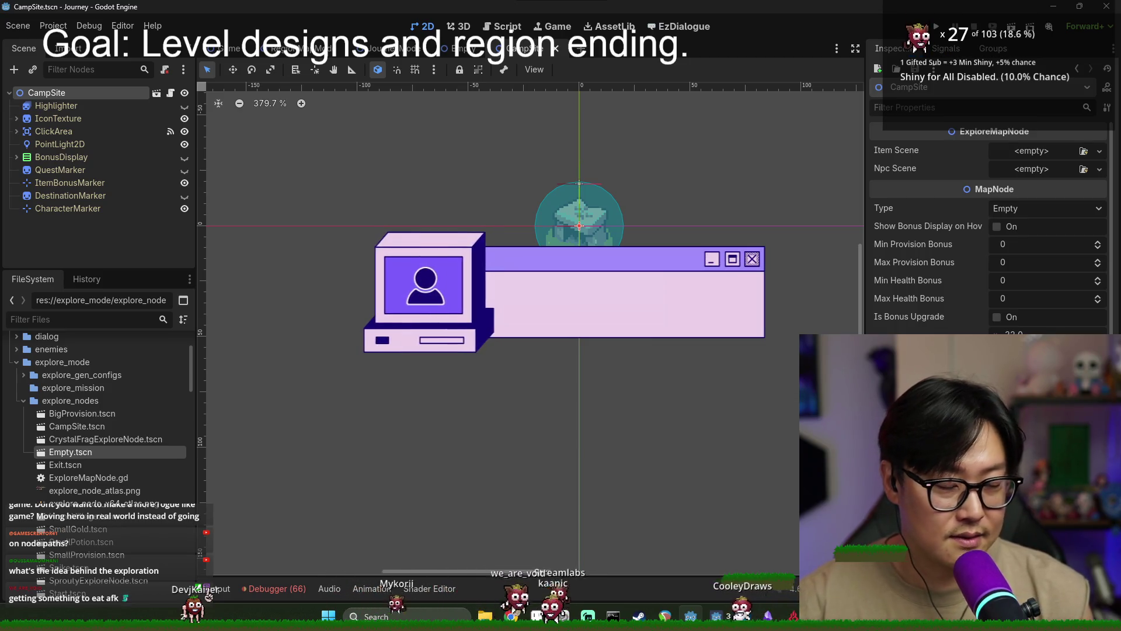
left_click(537, 265)
key("ctrl+s")
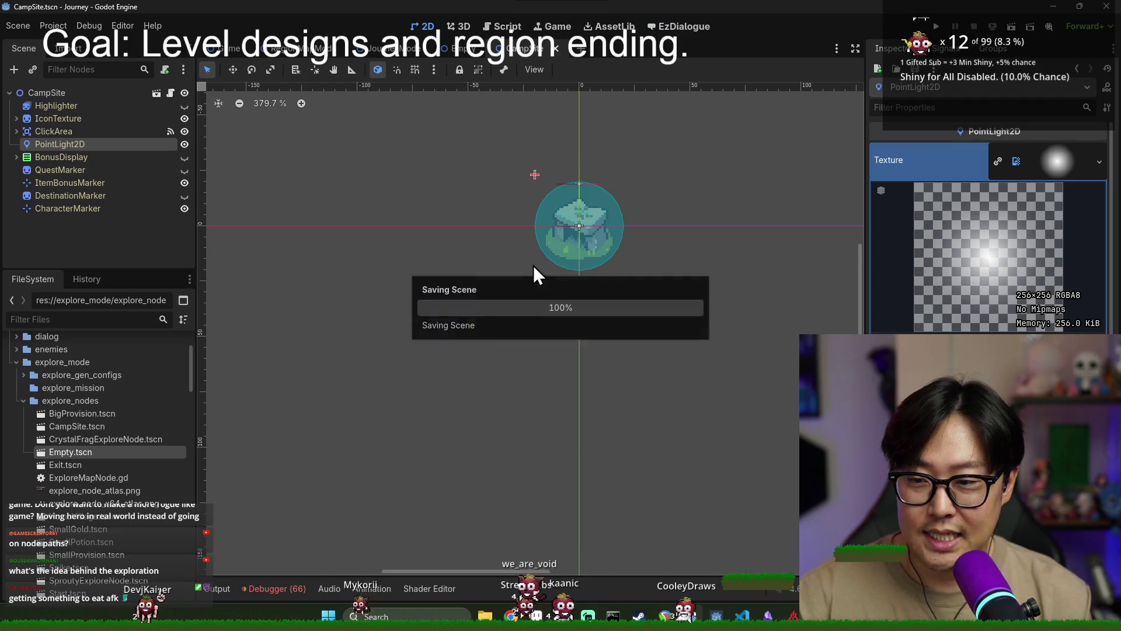
scroll(403, 186, "down", 1)
key("ctrl+s")
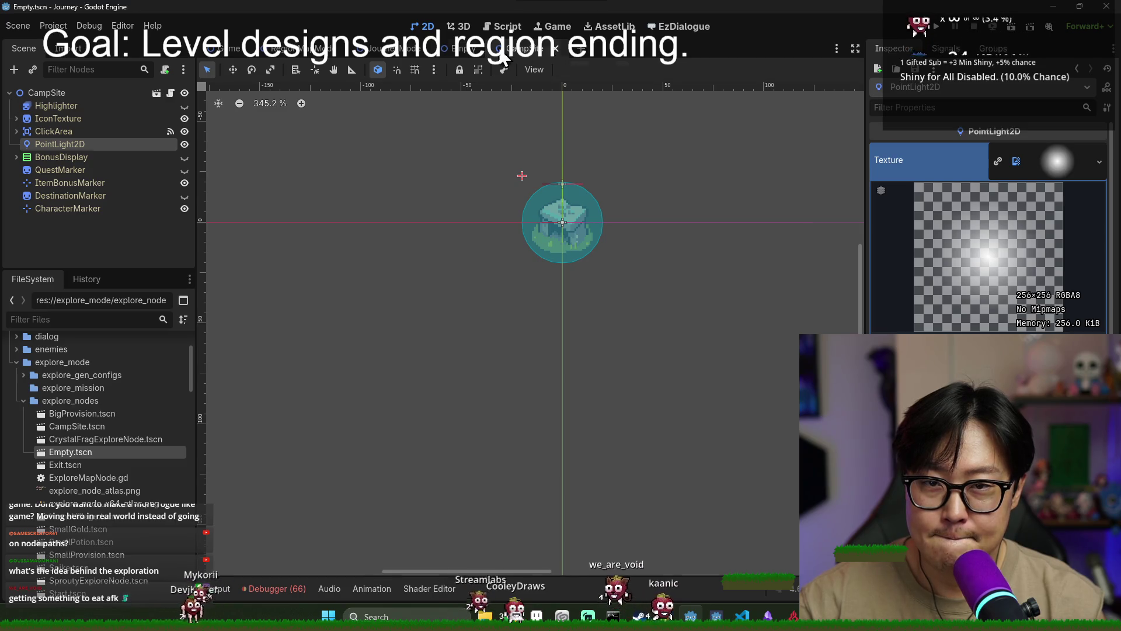
Close the CampSite, Empty and JourneyMode scene tabs
left_click(555, 49)
left_click(485, 49)
left_click(432, 48)
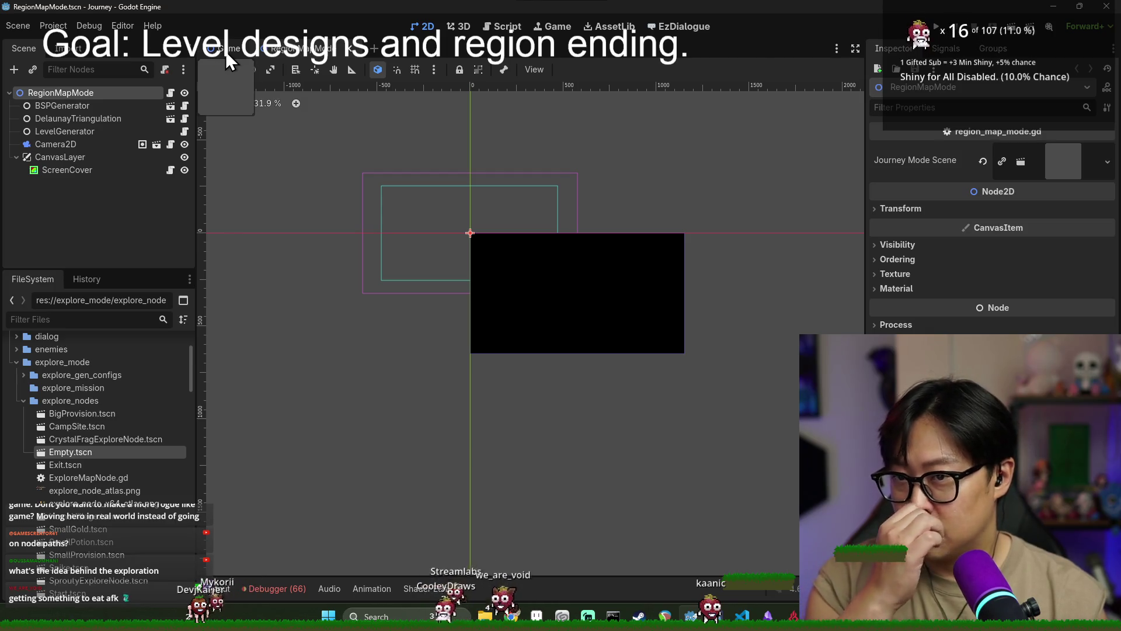
Close RegionMapMode and reopen the JourneyMode scene by filtering files for 'journey'
middle_click(331, 50)
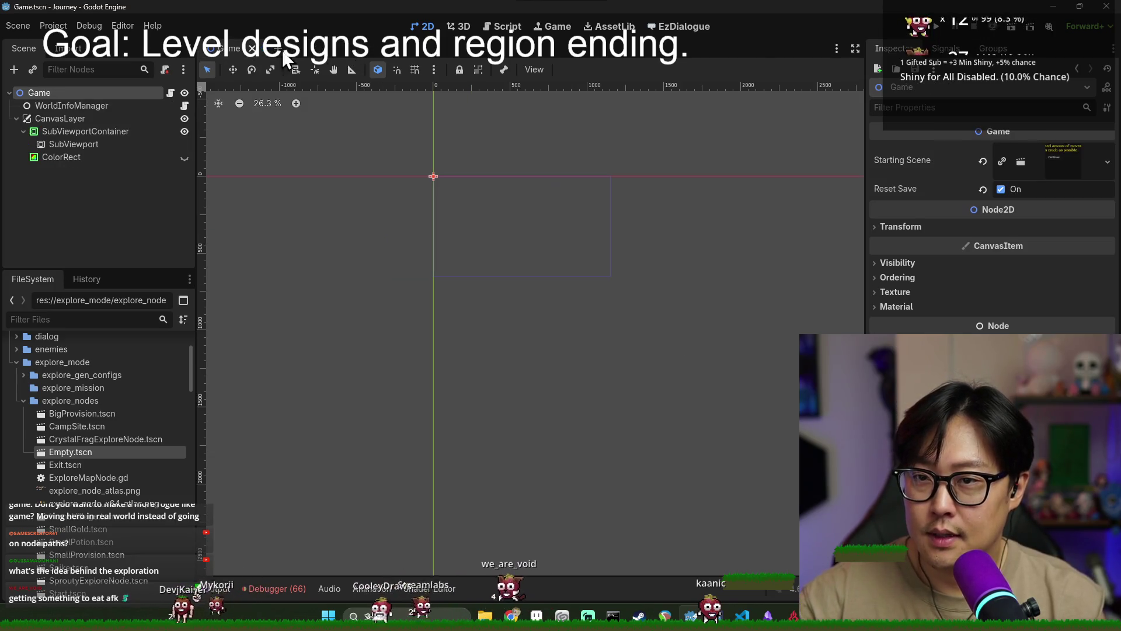
left_click(80, 318)
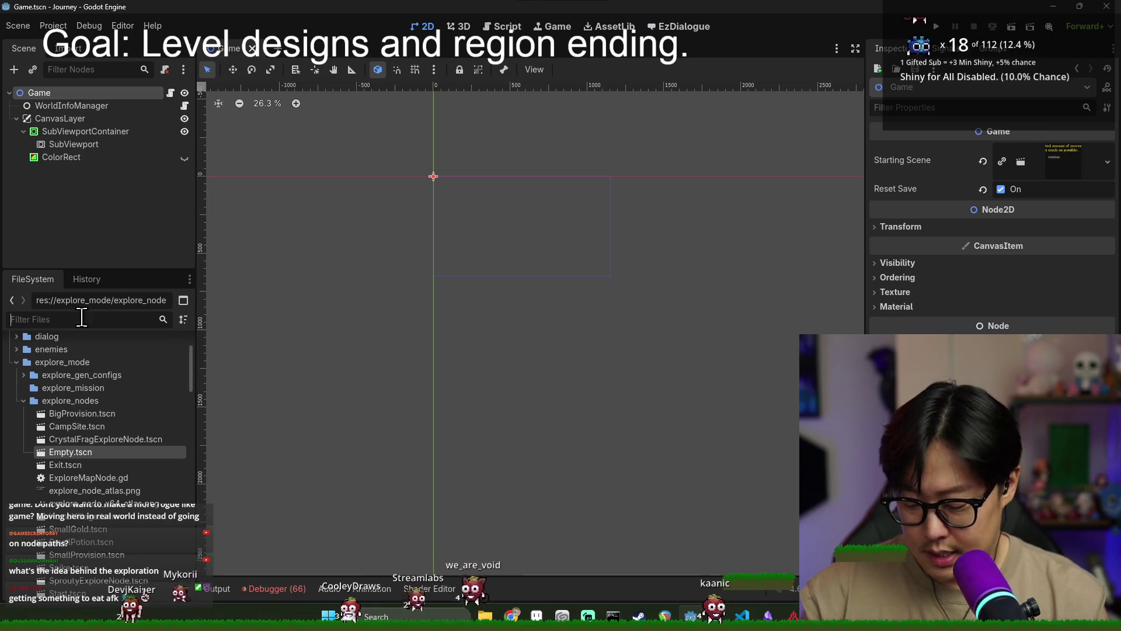
type("journey")
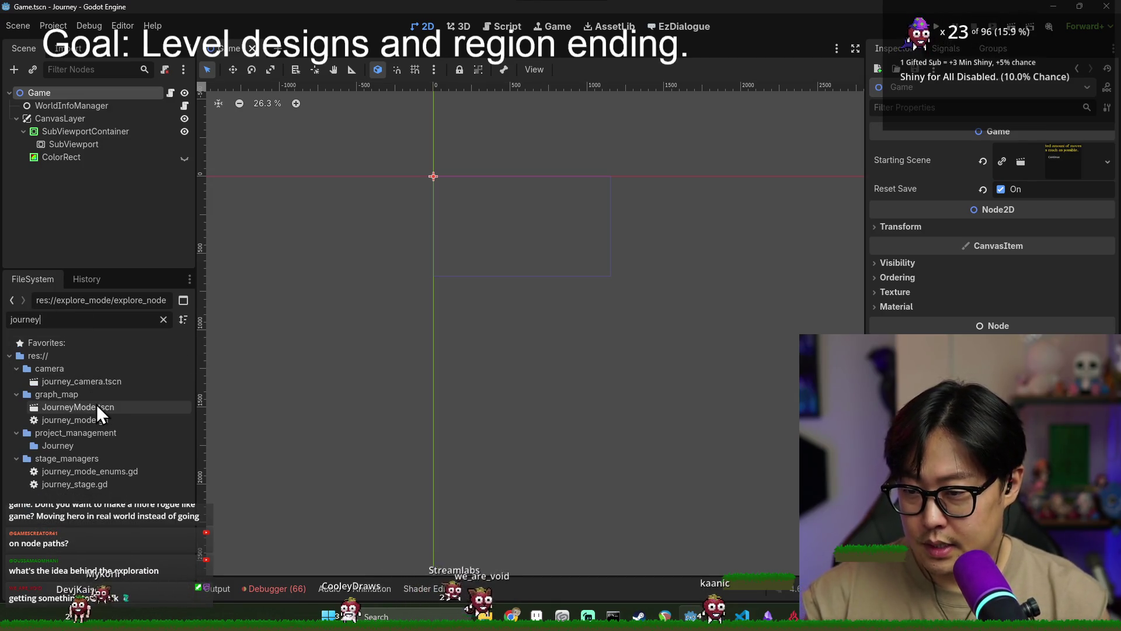
double_click(96, 405)
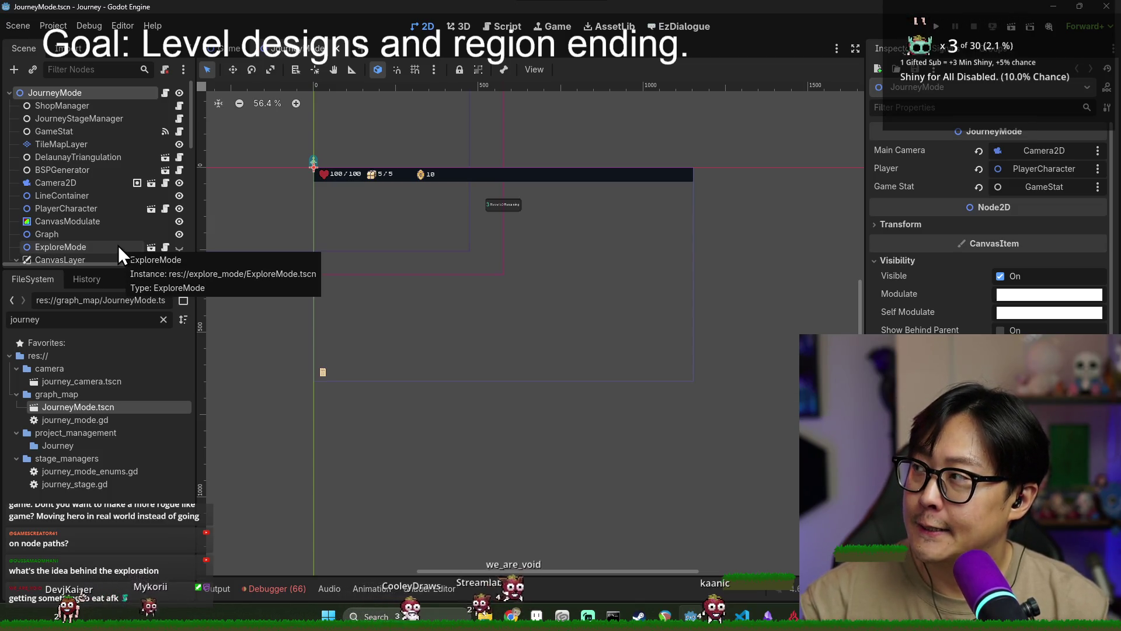
Collapse and re-expand CanvasLayer, enlarge the scene tree, then bring Aseprite forward
scroll(118, 246, "down", 3)
left_click(16, 201)
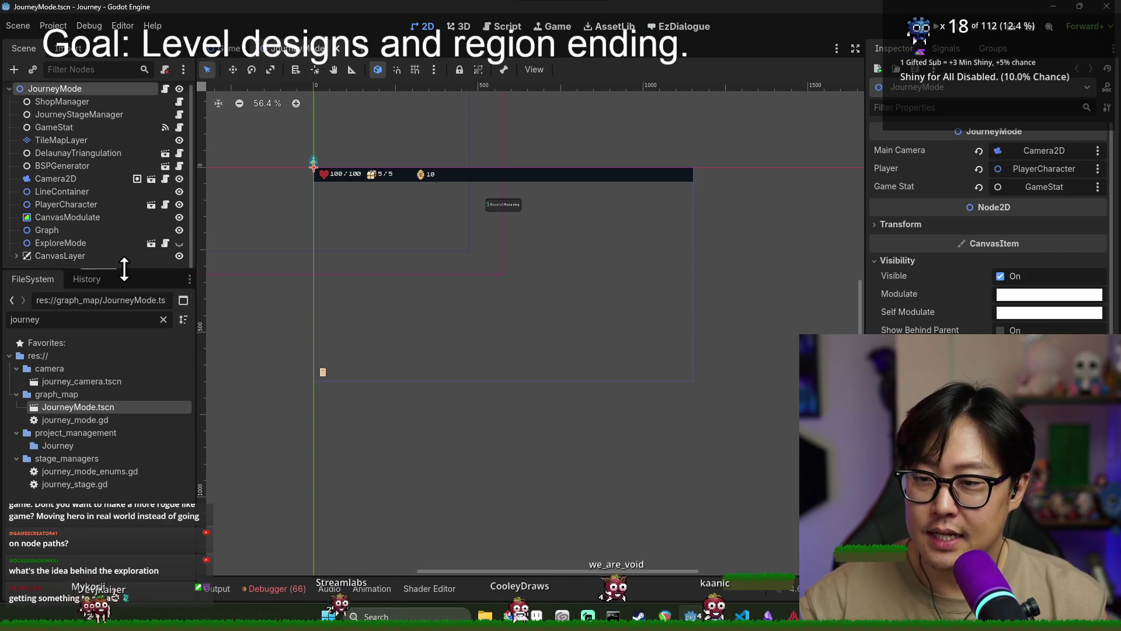
left_click_drag(130, 272, 130, 340)
left_click(27, 261)
left_click(17, 260)
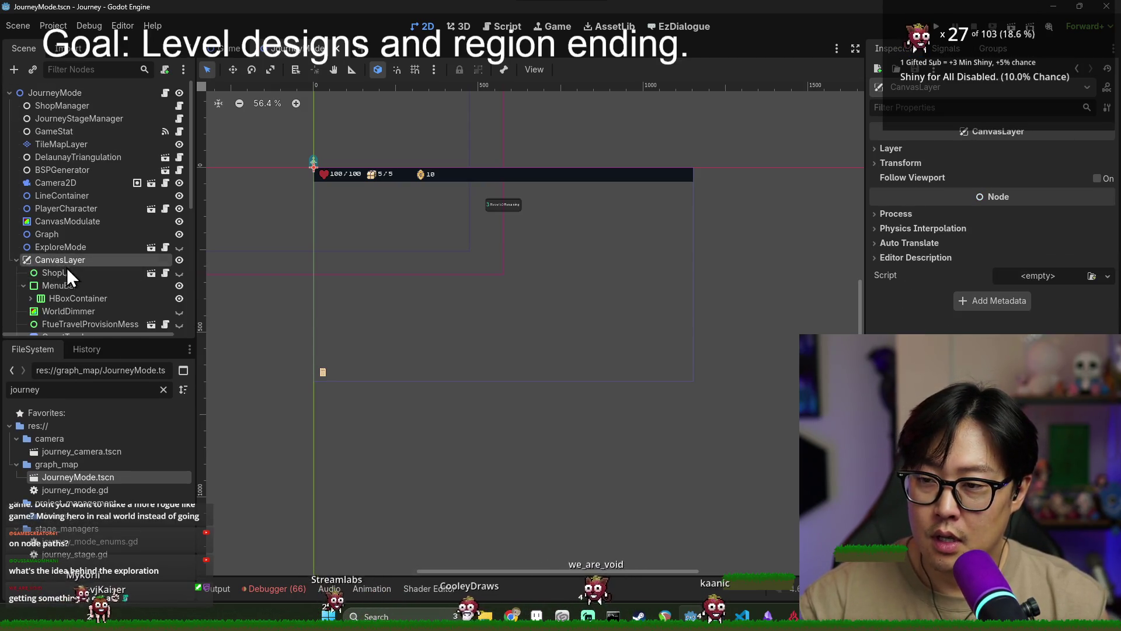
scroll(70, 273, "down", 5)
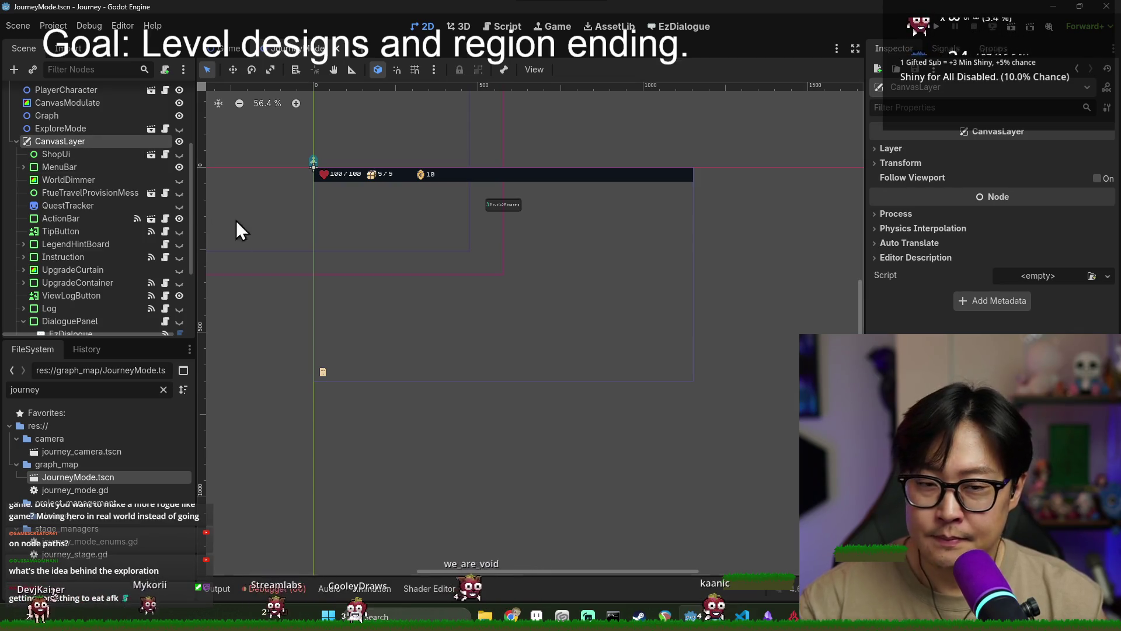
mouse_move(528, 618)
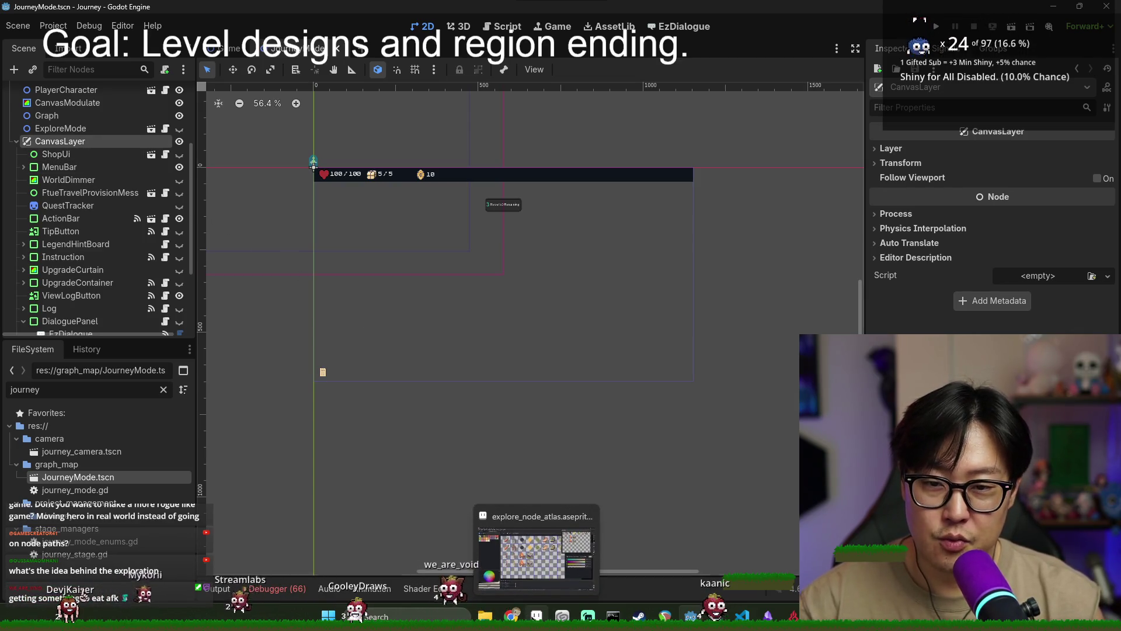
left_click(535, 554)
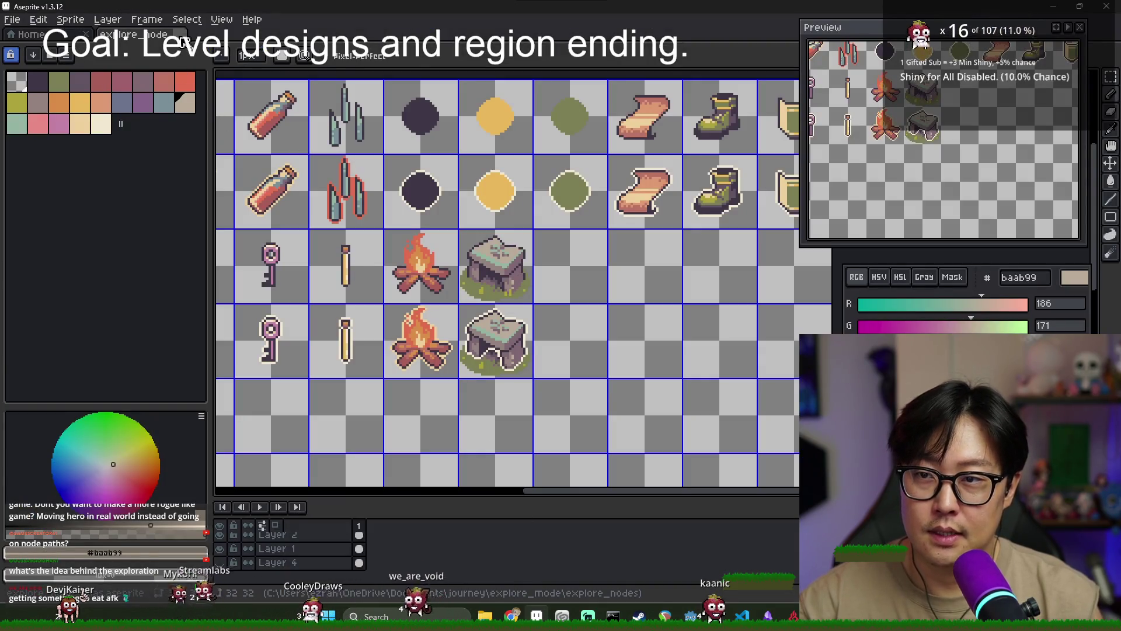
Close explore_node_atlas in Aseprite, dismiss the 32px New Sprite dialog, and return to Godot
key("ctrl+w")
key("ctrl+n")
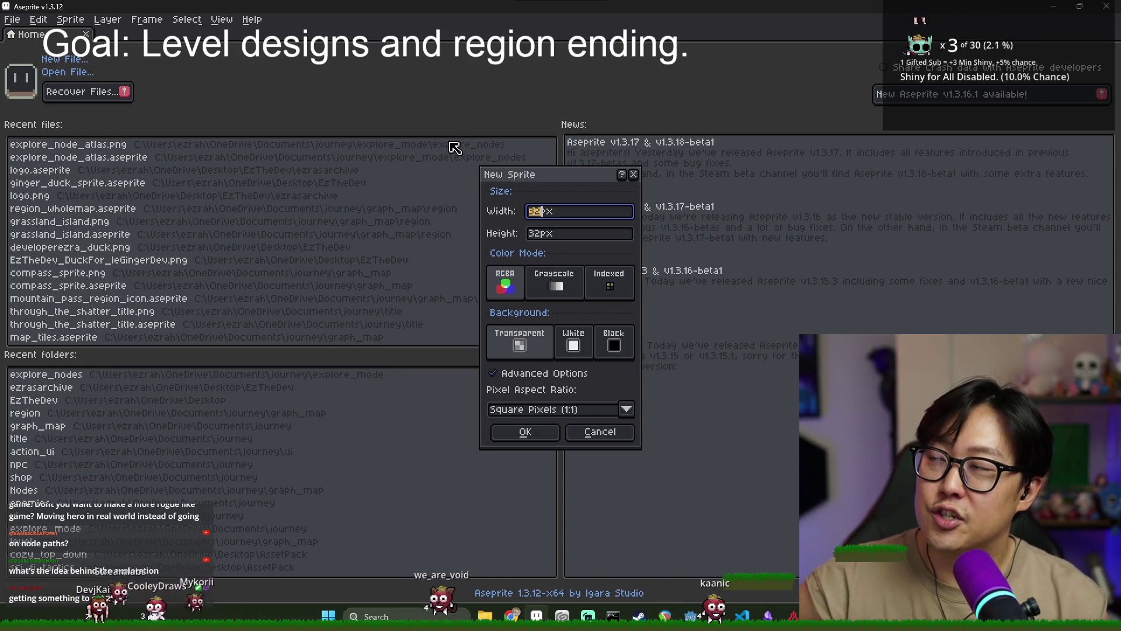
left_click(602, 432)
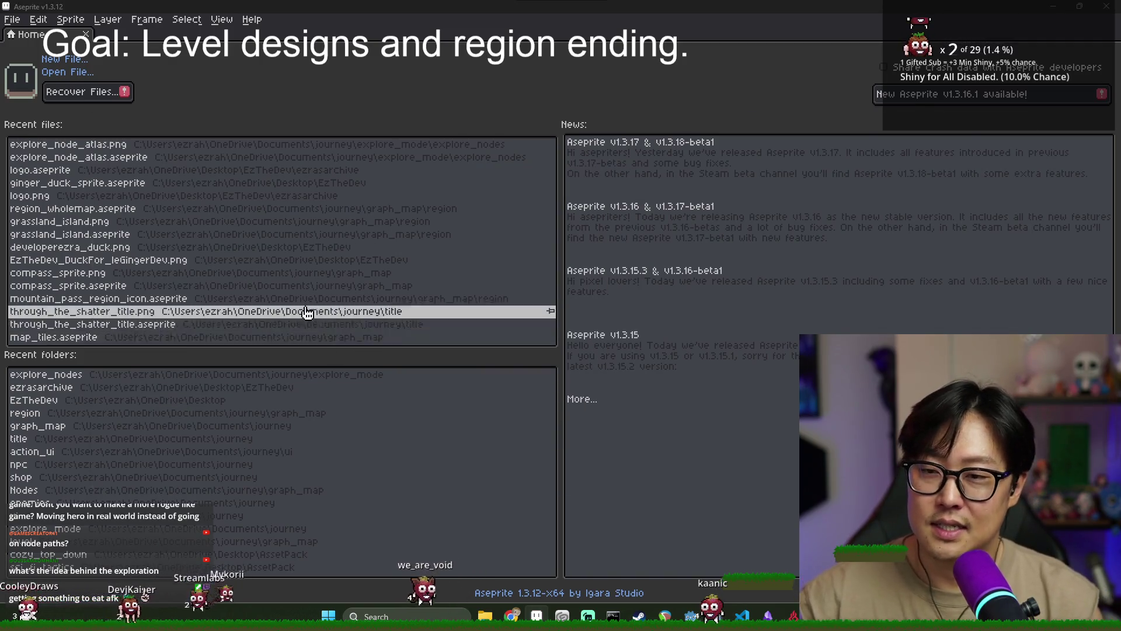
key("alt+Tab")
Clear the journey filter from the FileSystem file list
right_click(37, 150)
left_click(115, 164)
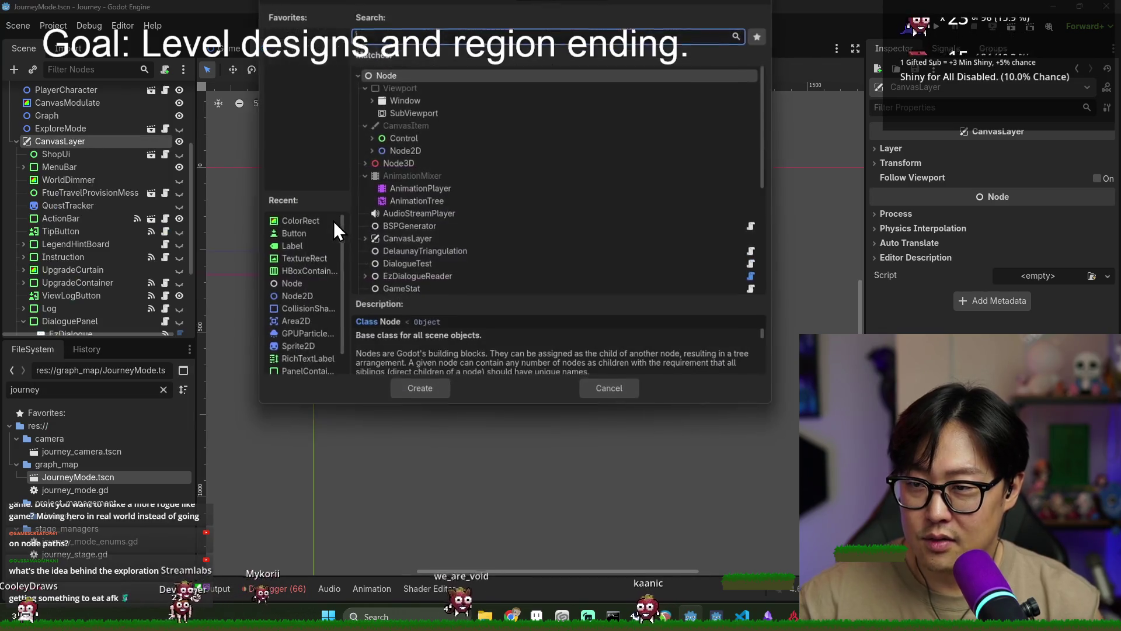
key("Escape")
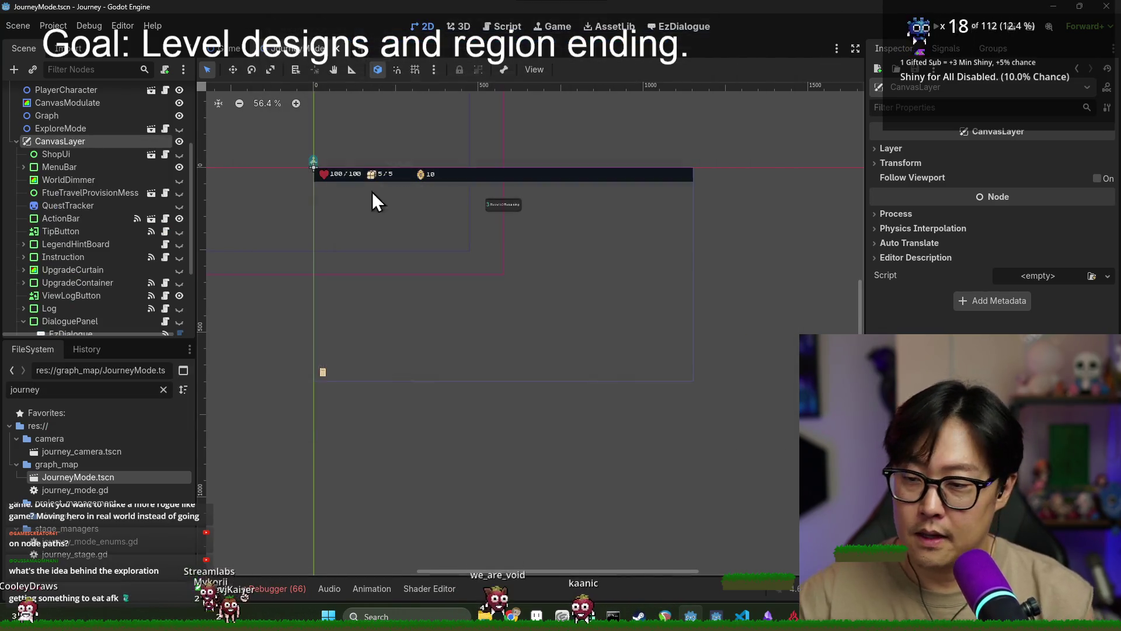
left_click(163, 389)
scroll(40, 462, "up", 10)
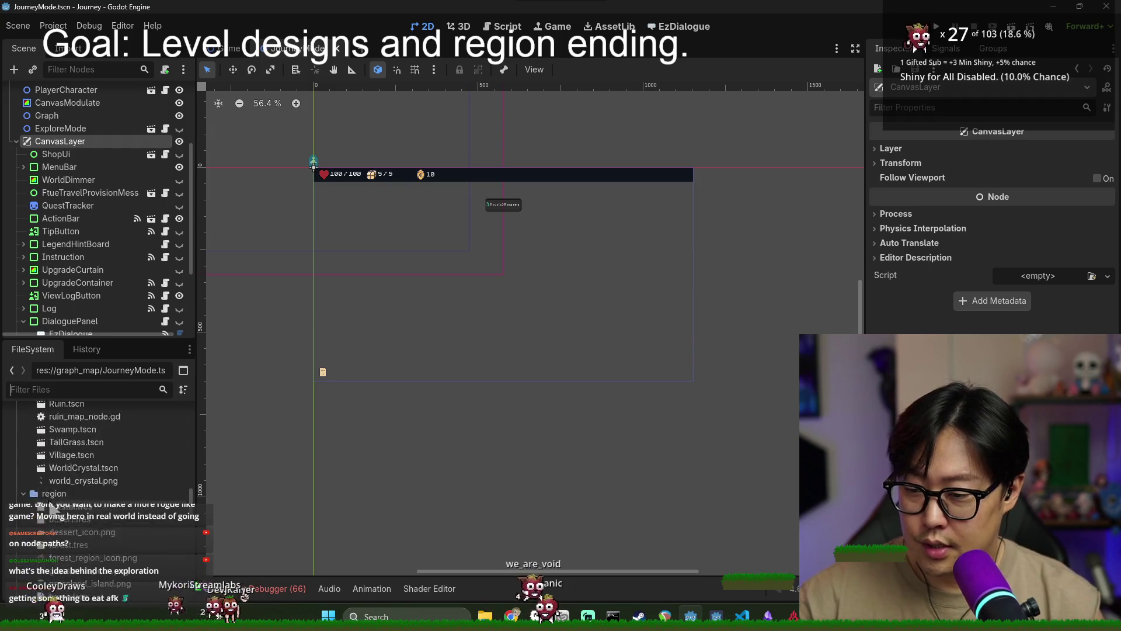
scroll(44, 464, "up", 10)
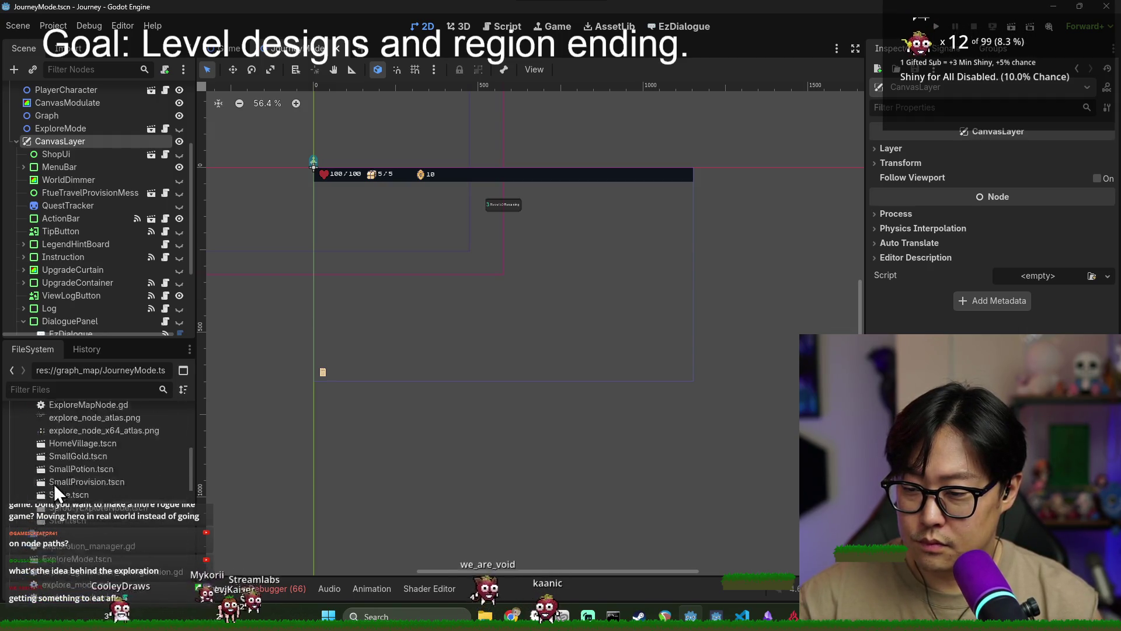
Add a PanelContainer named NotificationPanel under CanvasLayer, between ViewLogButton and Log
right_click(55, 147)
left_click(92, 157)
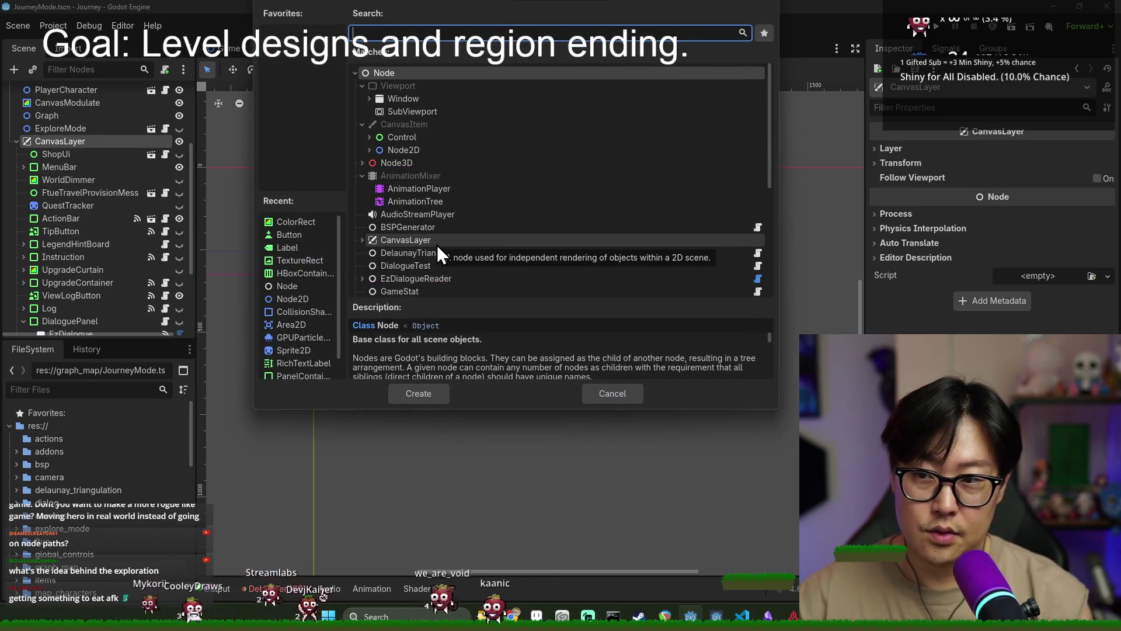
type("panel")
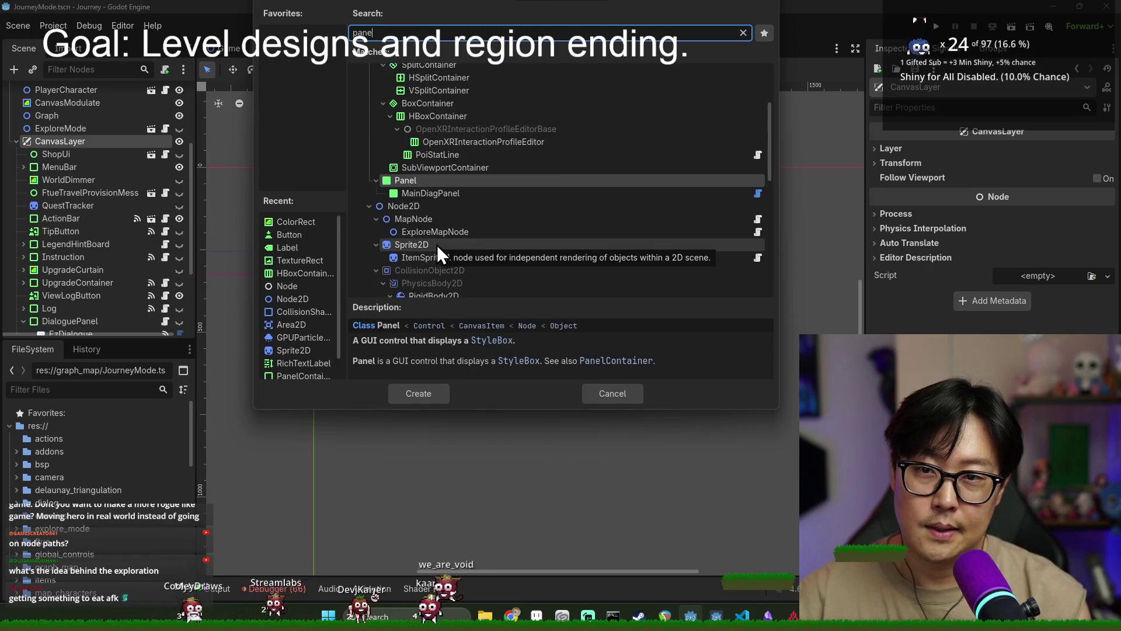
left_click(449, 125)
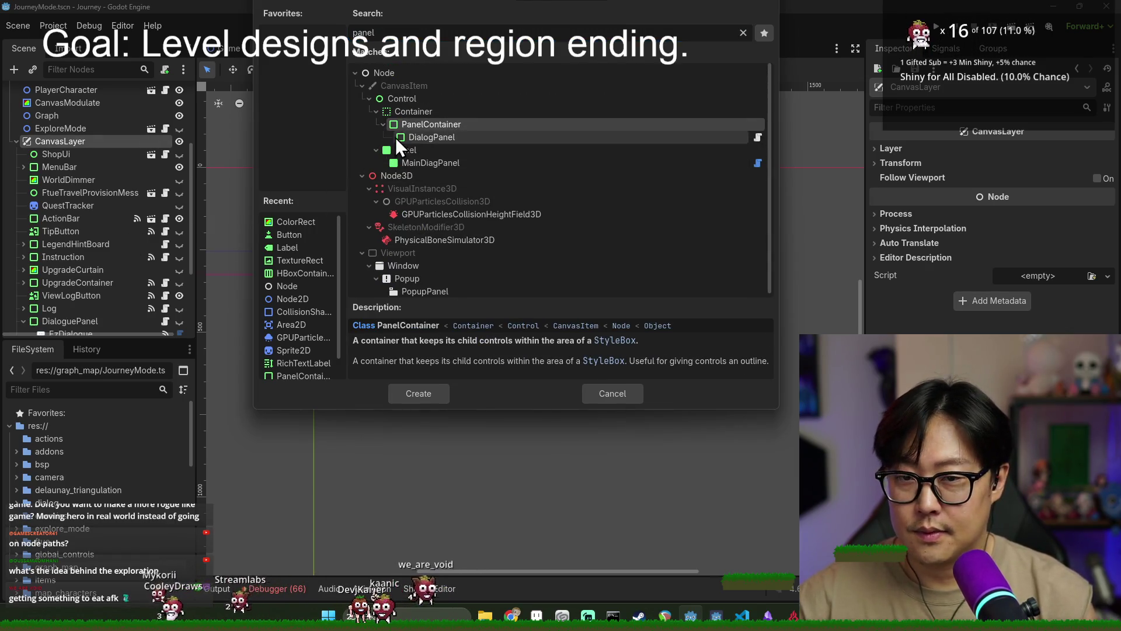
double_click(407, 124)
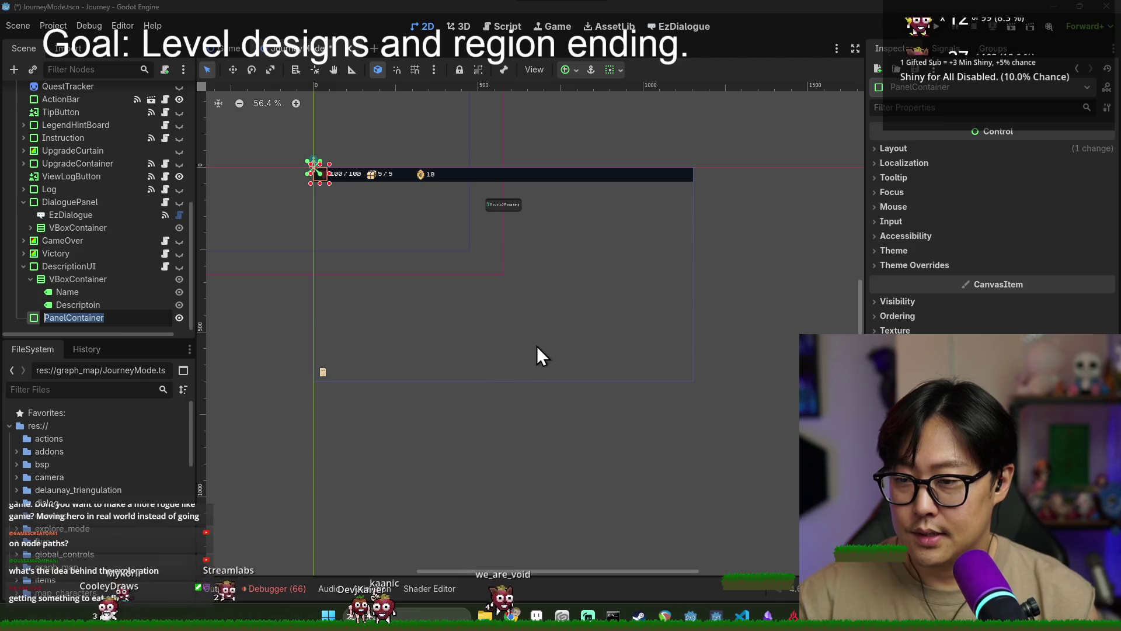
type("NotificationPanel")
key("Return")
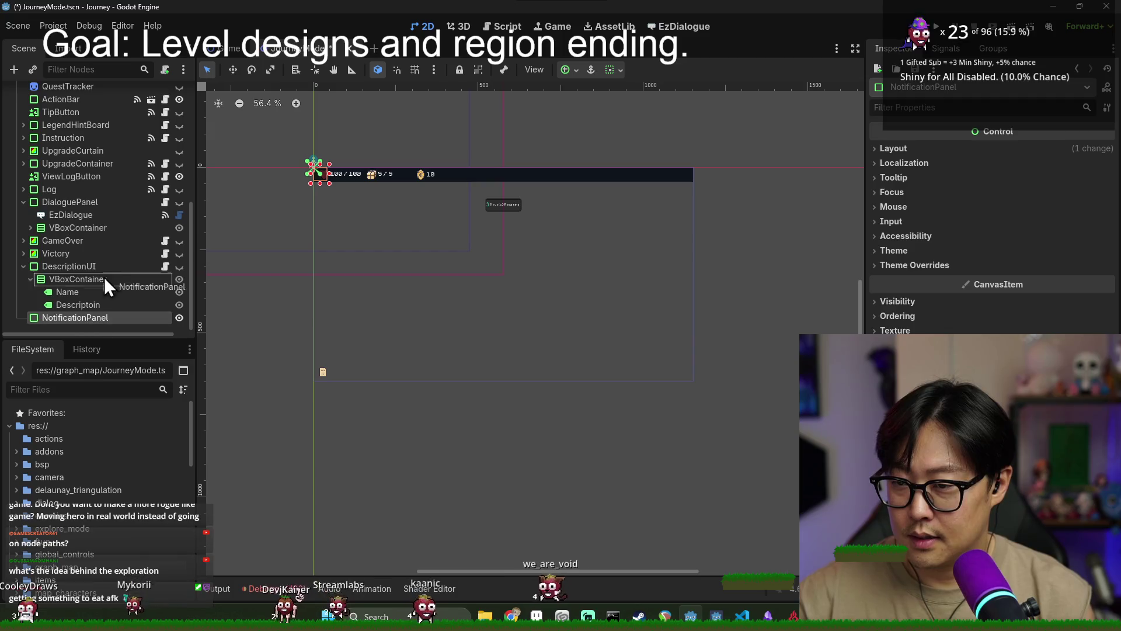
left_click_drag(91, 108, 76, 122)
mouse_move(75, 283)
left_mouse_down()
mouse_move(73, 293)
mouse_move(62, 240)
left_mouse_up()
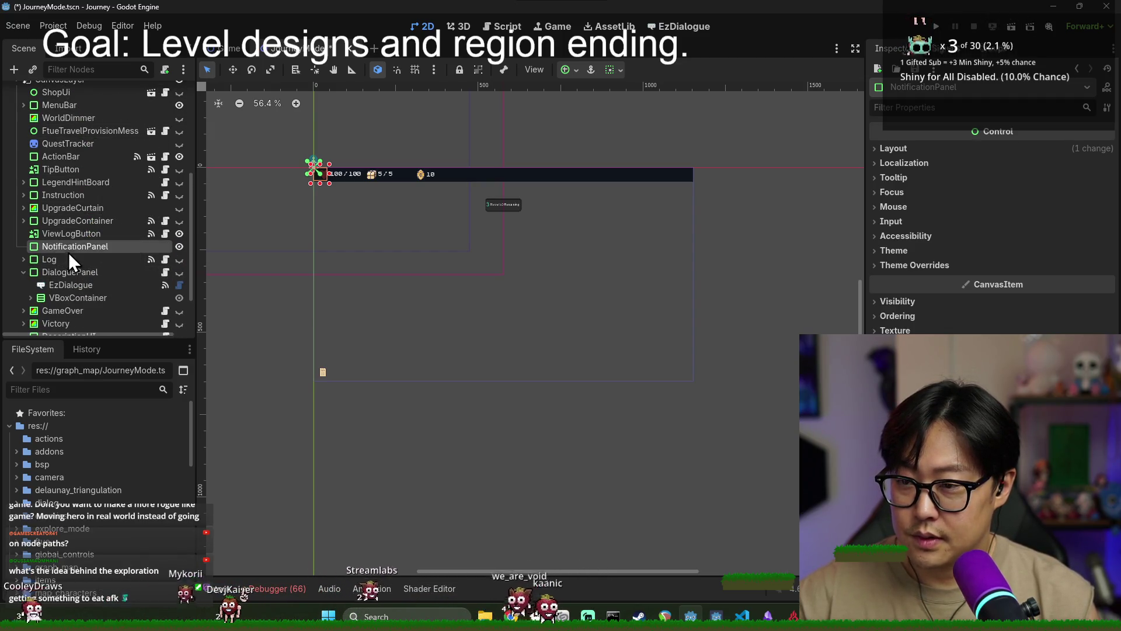
Add a new Label child node under NotificationPanel
right_click(71, 246)
left_click(116, 257)
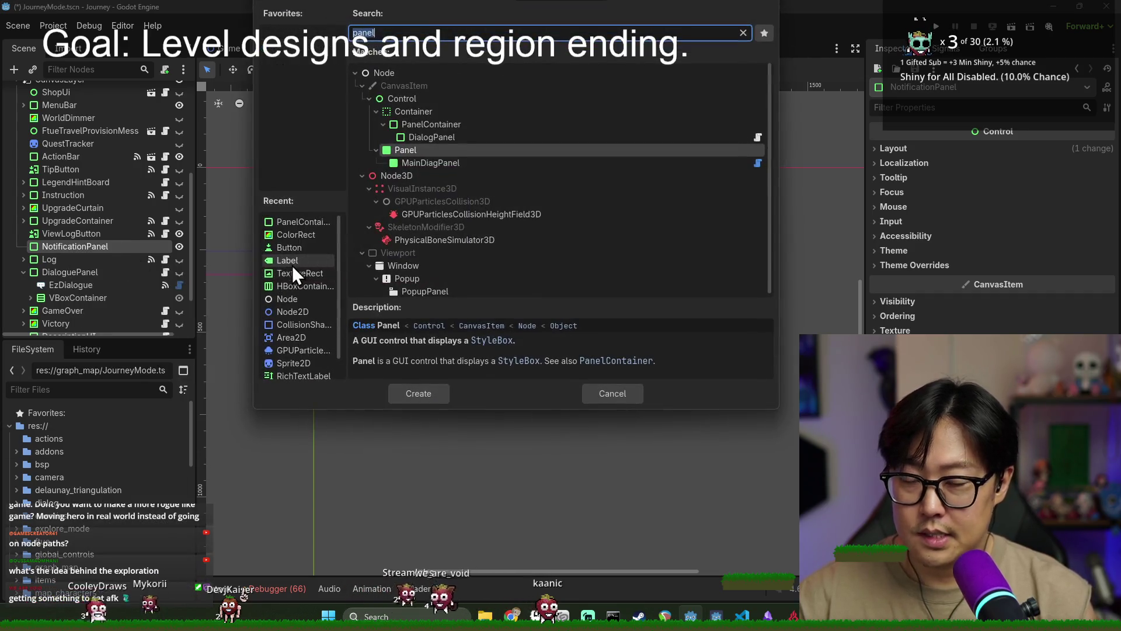
left_click(611, 394)
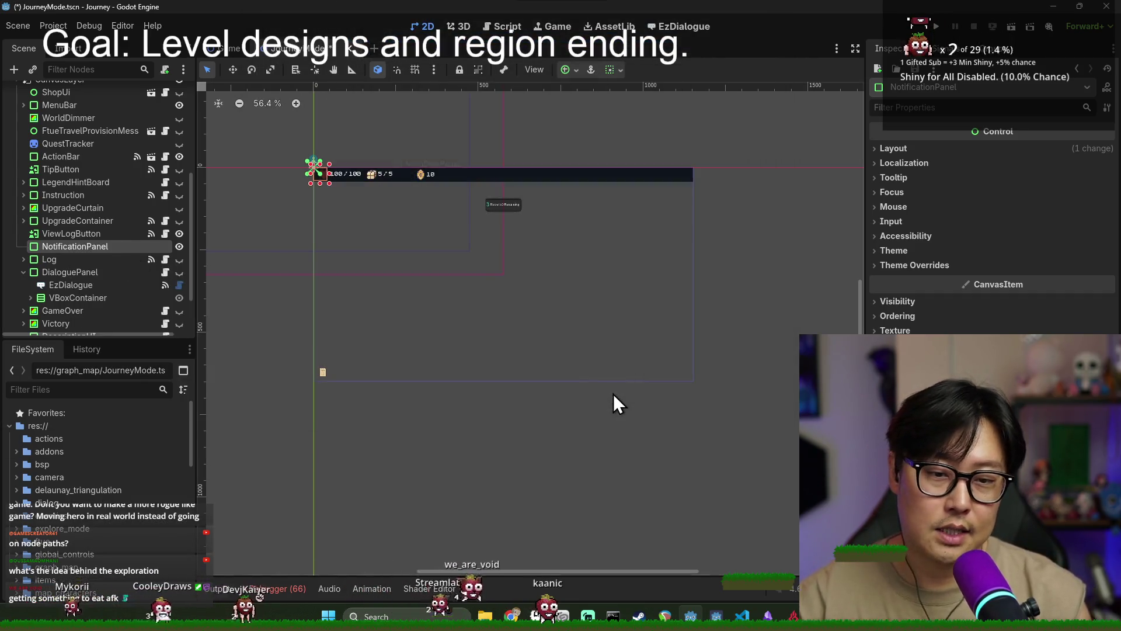
right_click(90, 247)
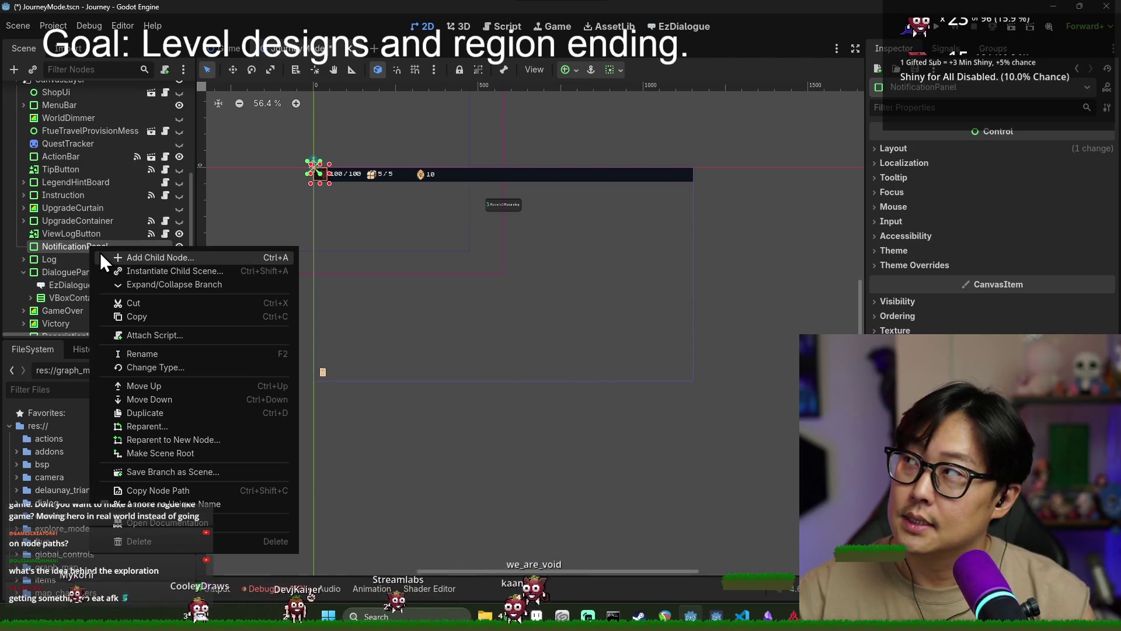
left_click(114, 256)
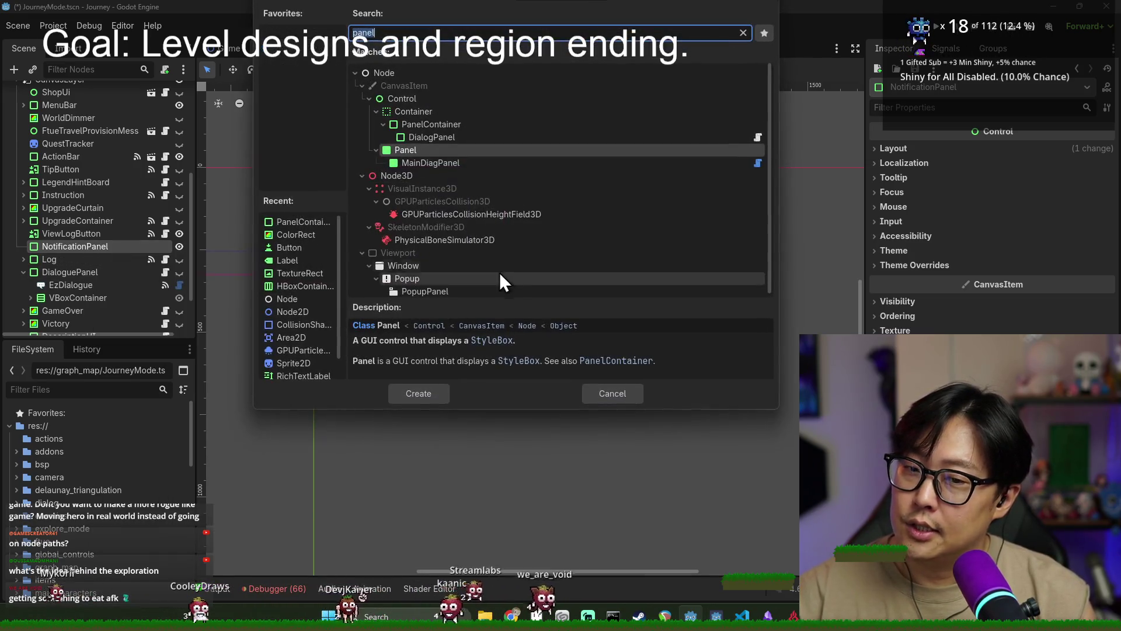
type("label")
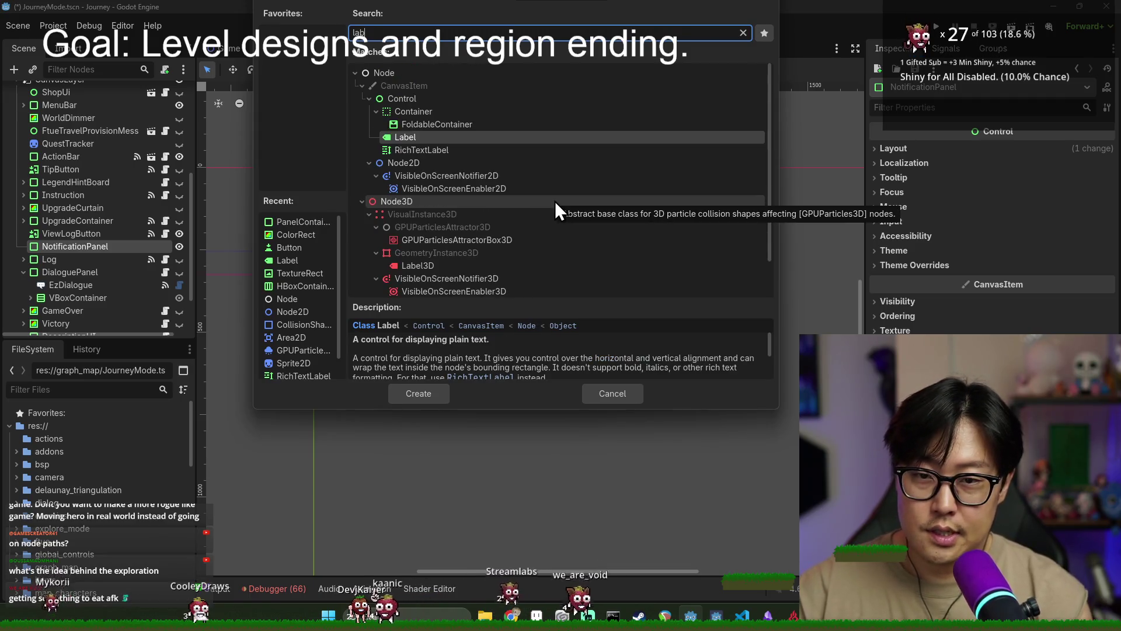
key("Return")
left_click(940, 201)
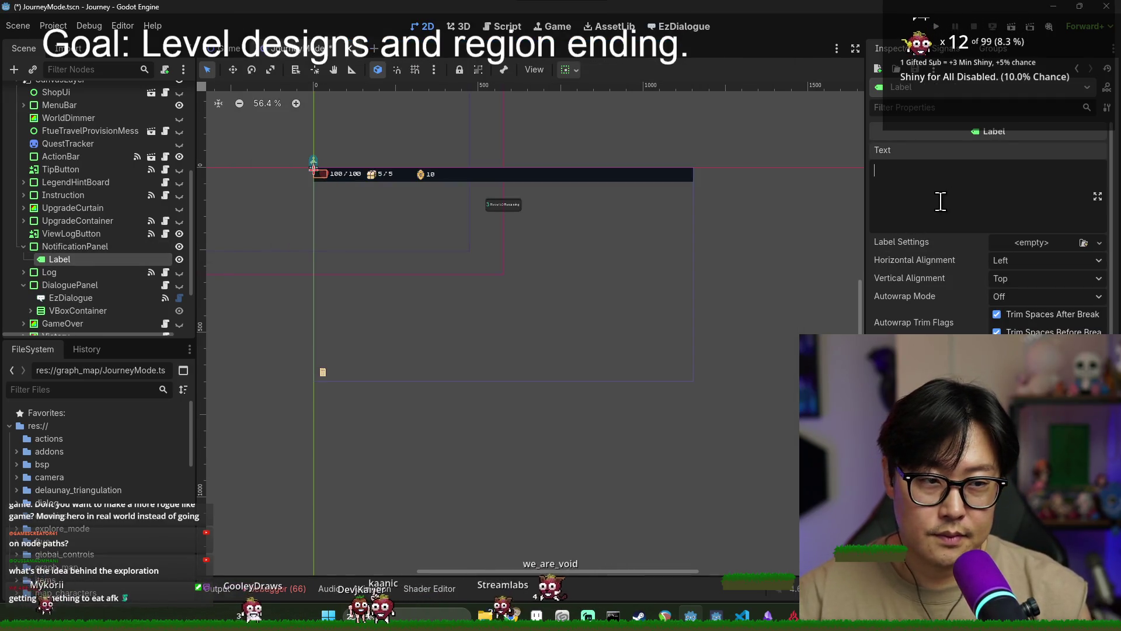
Set the Label text to '[Camp Site] Discovered!' and anchor NotificationPanel to Center
type("[")
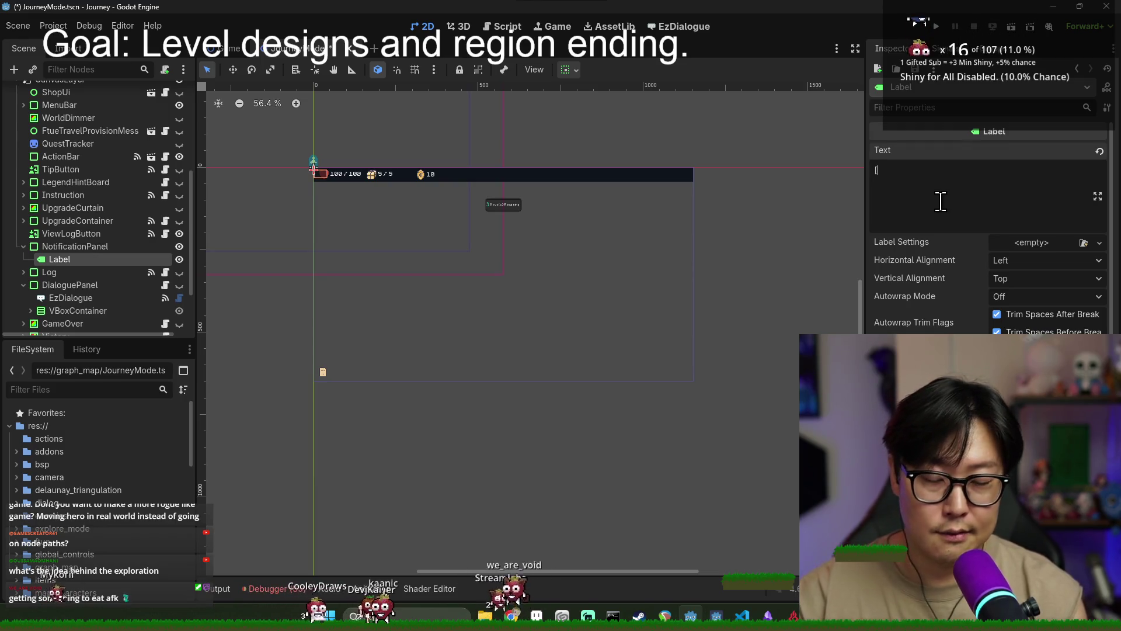
type("Camp Site] Discovered!")
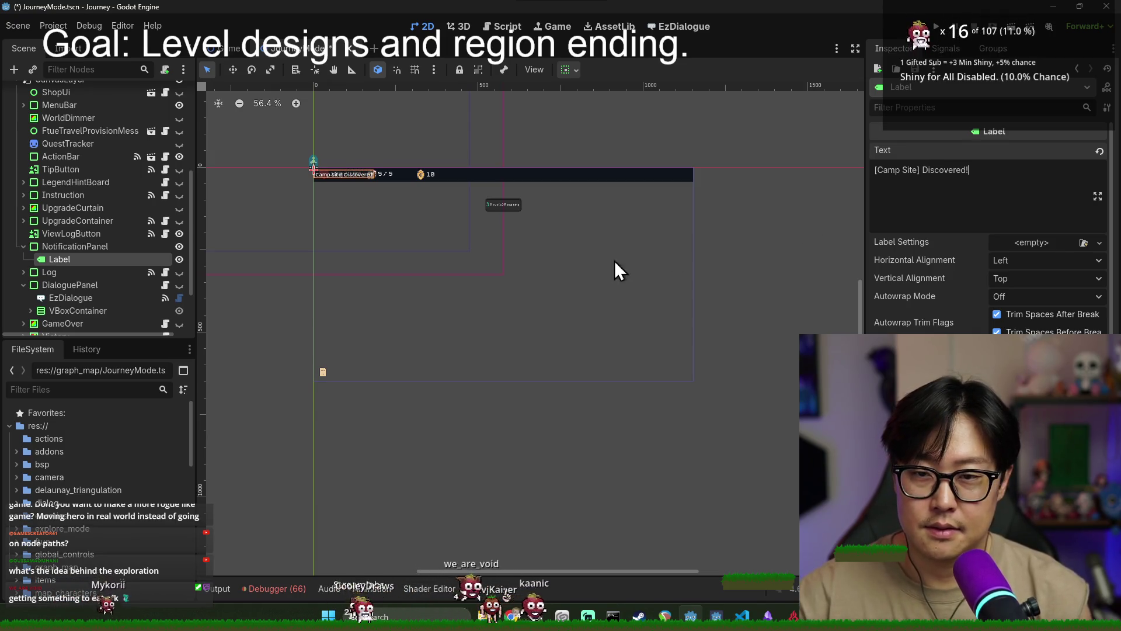
left_click(111, 246)
scroll(367, 166, "up", 5)
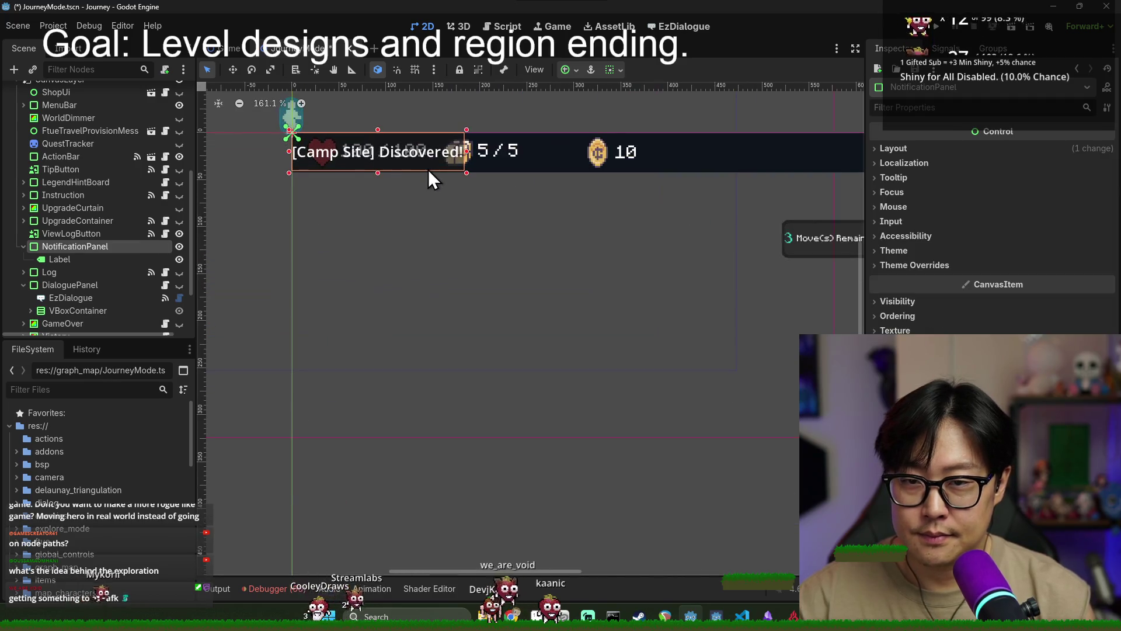
left_click(932, 150)
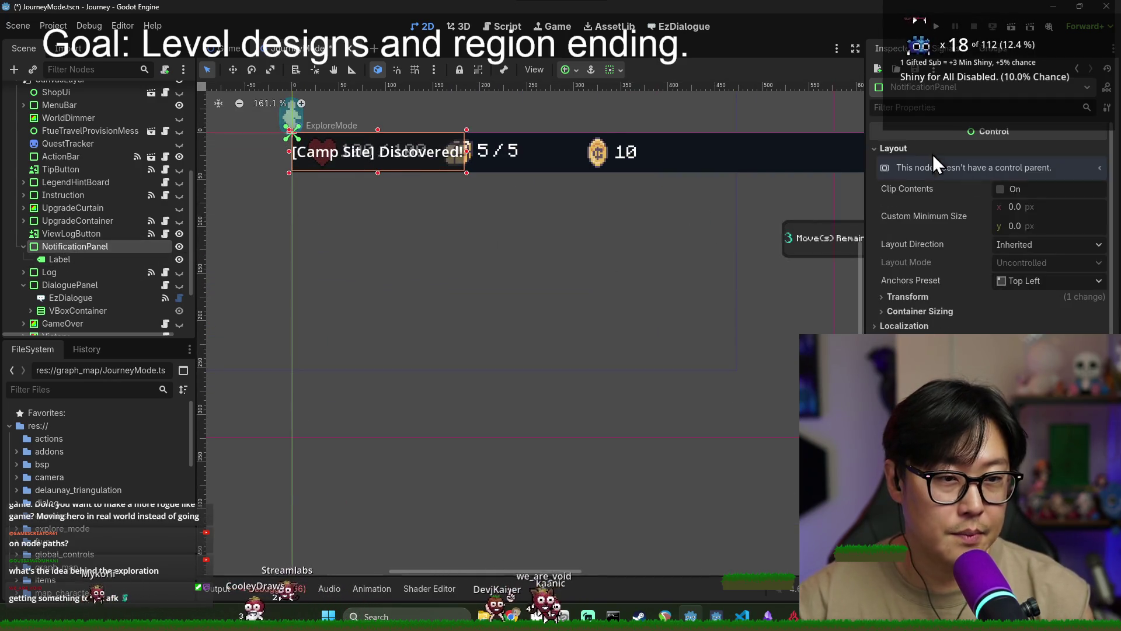
left_click(1048, 280)
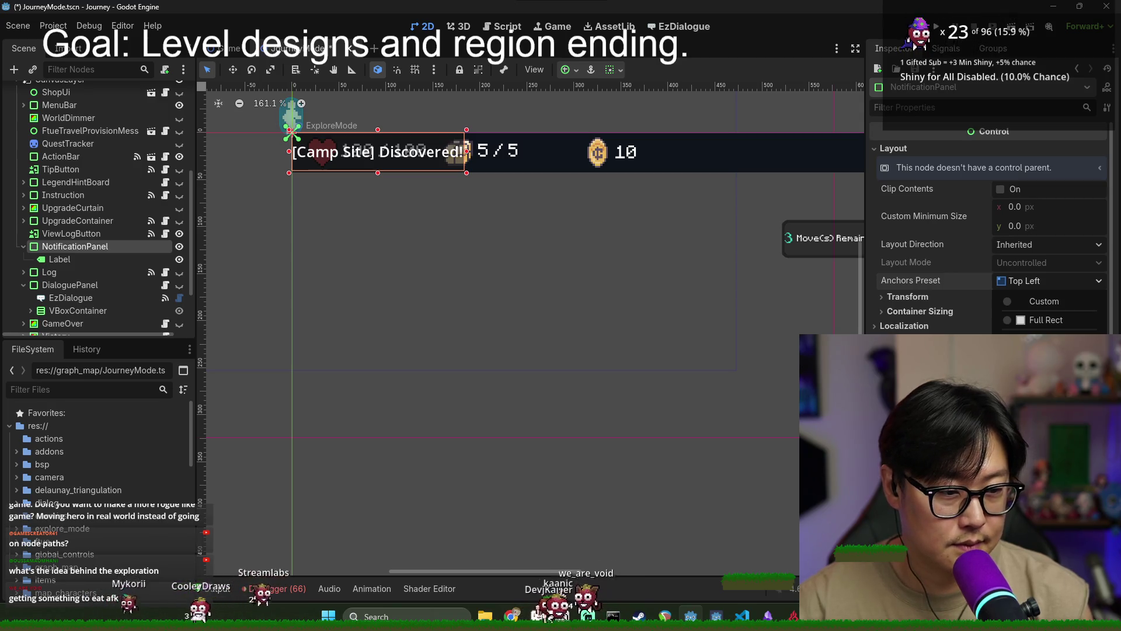
left_click(1027, 444)
Drag NotificationPanel about 350 px down near the bottom of the game screen
scroll(505, 288, "right", 3)
scroll(526, 295, "down", 3)
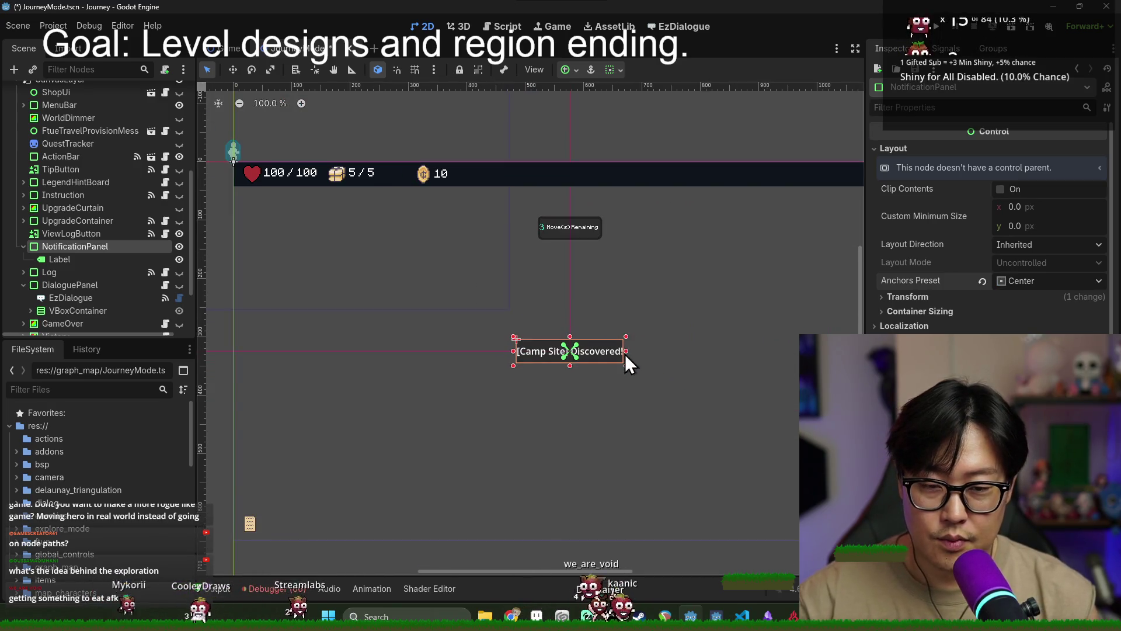
scroll(586, 350, "up", 4)
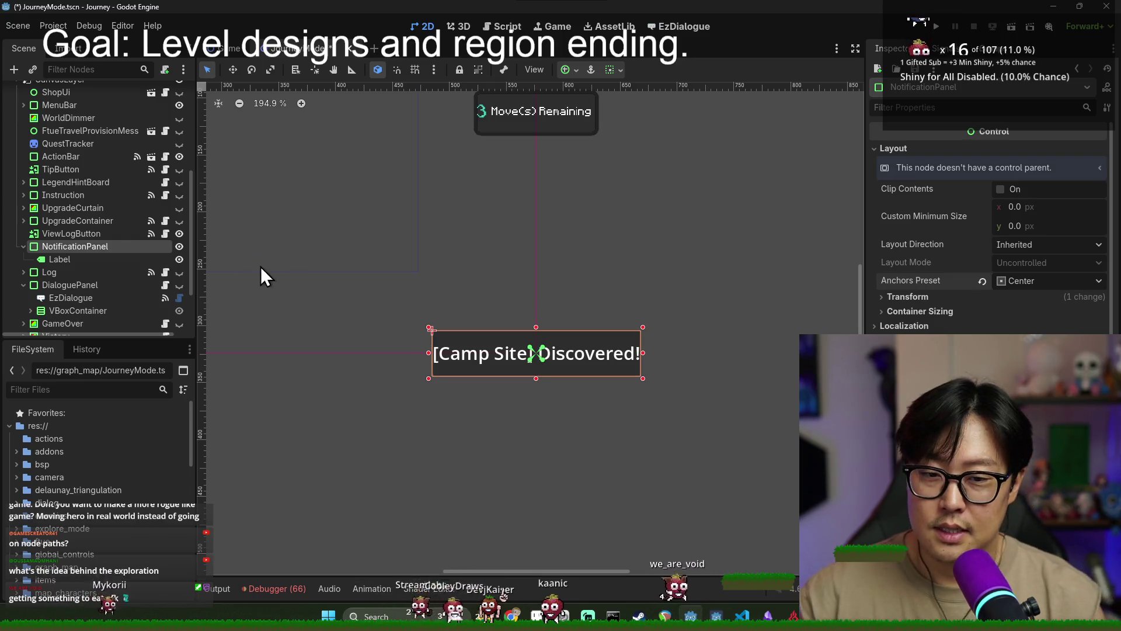
scroll(333, 228, "down", 2)
left_click_drag(390, 212, 423, 211)
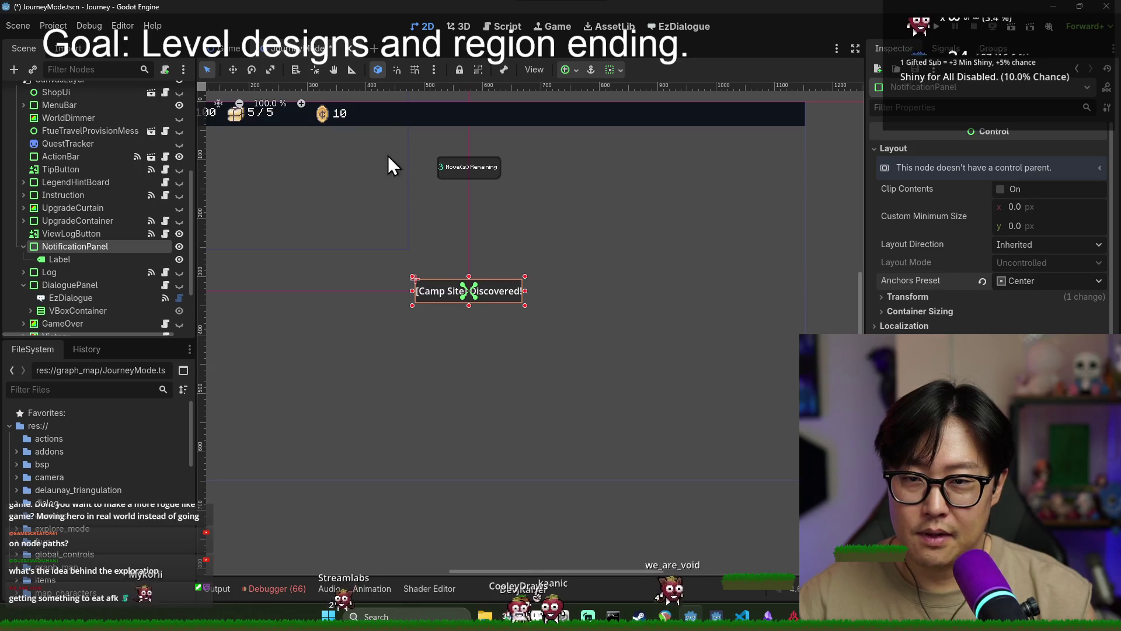
left_click(230, 70)
mouse_move(413, 301)
left_mouse_down()
mouse_move(413, 512)
mouse_move(430, 97)
mouse_move(446, 228)
mouse_move(427, 505)
left_mouse_up()
Reset NotificationPanel's anchors and apply the Center Bottom anchors preset
left_click(86, 260)
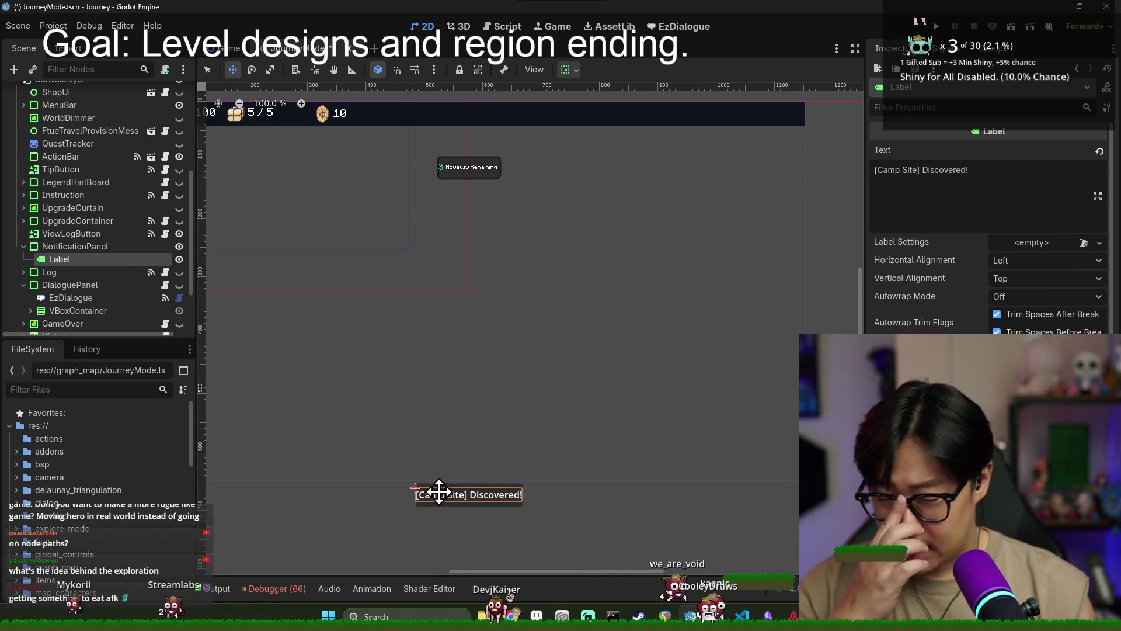
scroll(437, 493, "up", 6)
left_click(409, 483)
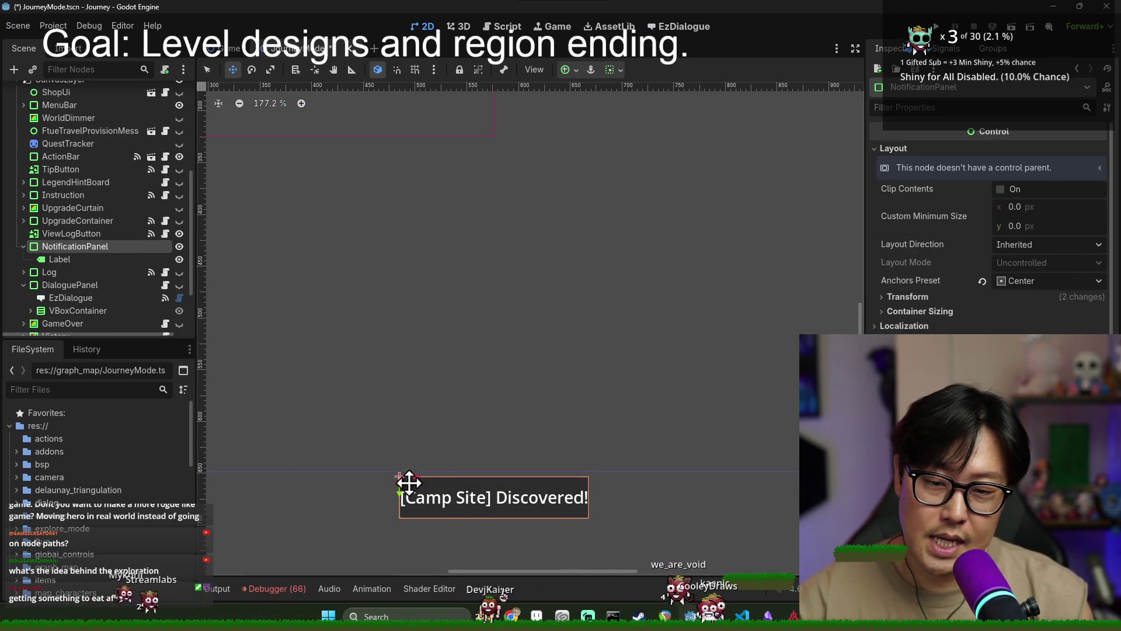
left_click(983, 281)
left_click(1015, 282)
left_click(1045, 470)
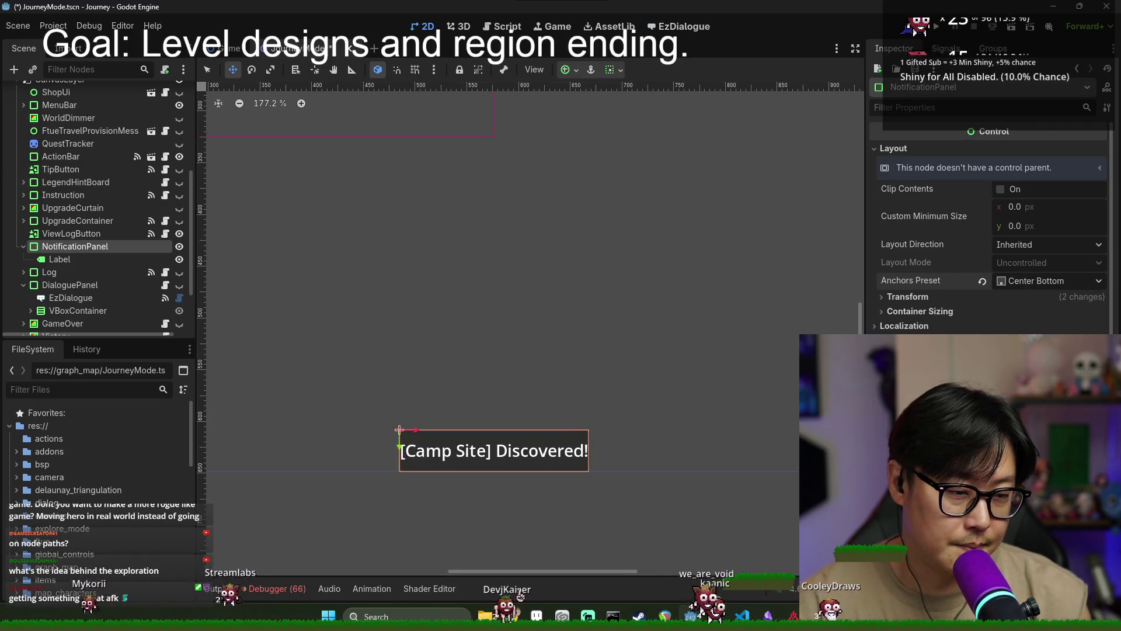
scroll(573, 430, "down", 1)
left_click(75, 256)
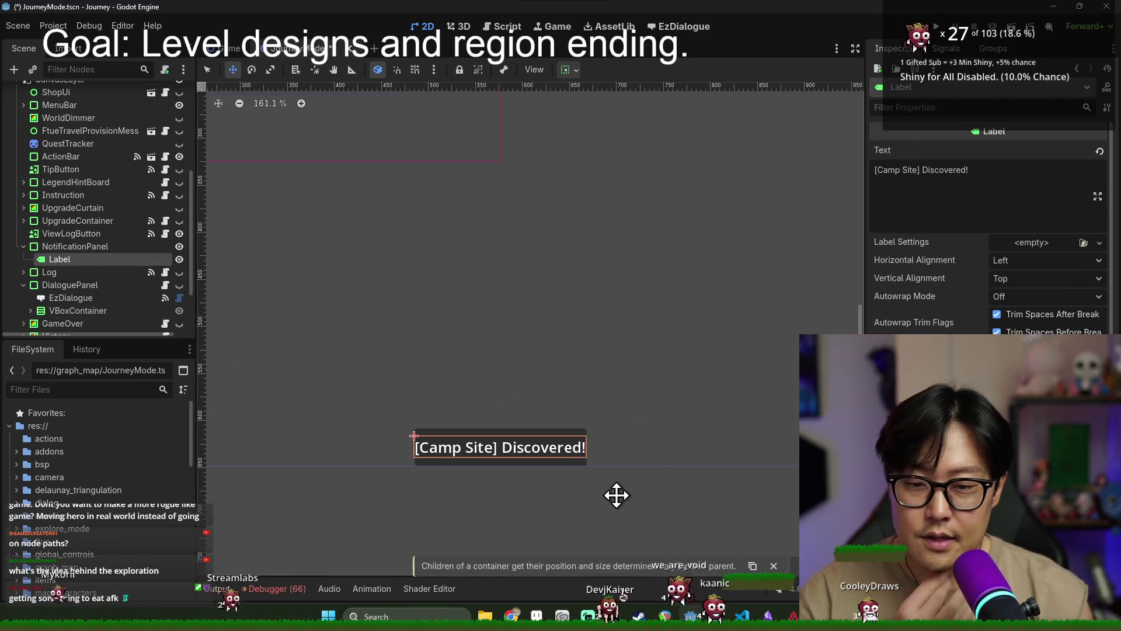
scroll(450, 461, "down", 4)
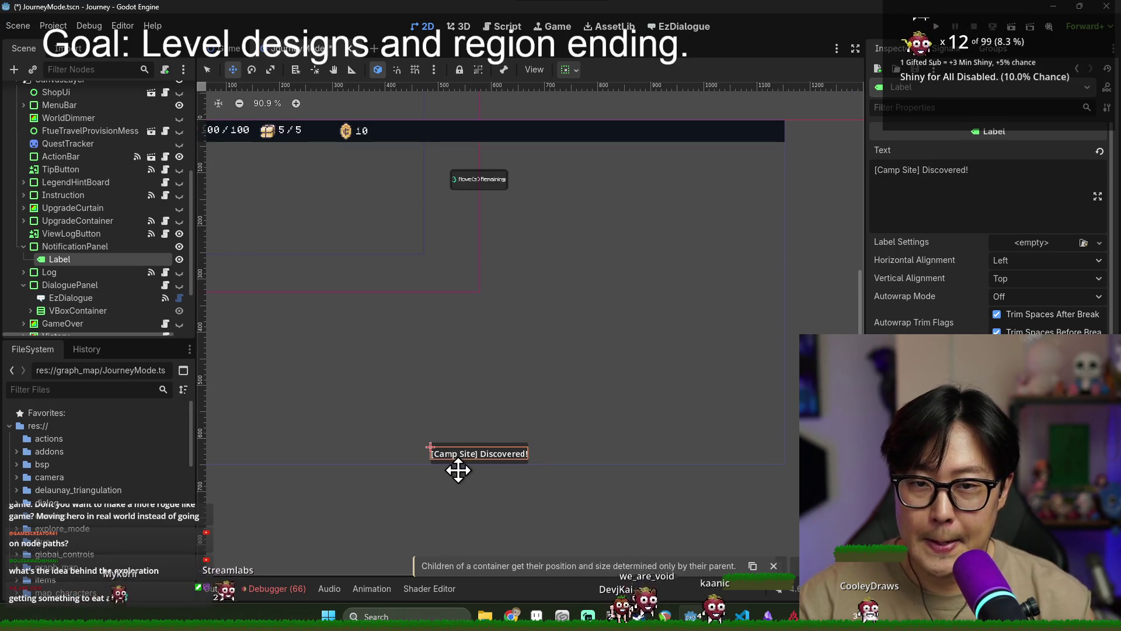
Create a new 288×96 sprite in Aseprite (width 96*3, height 32*3)
left_click(535, 613)
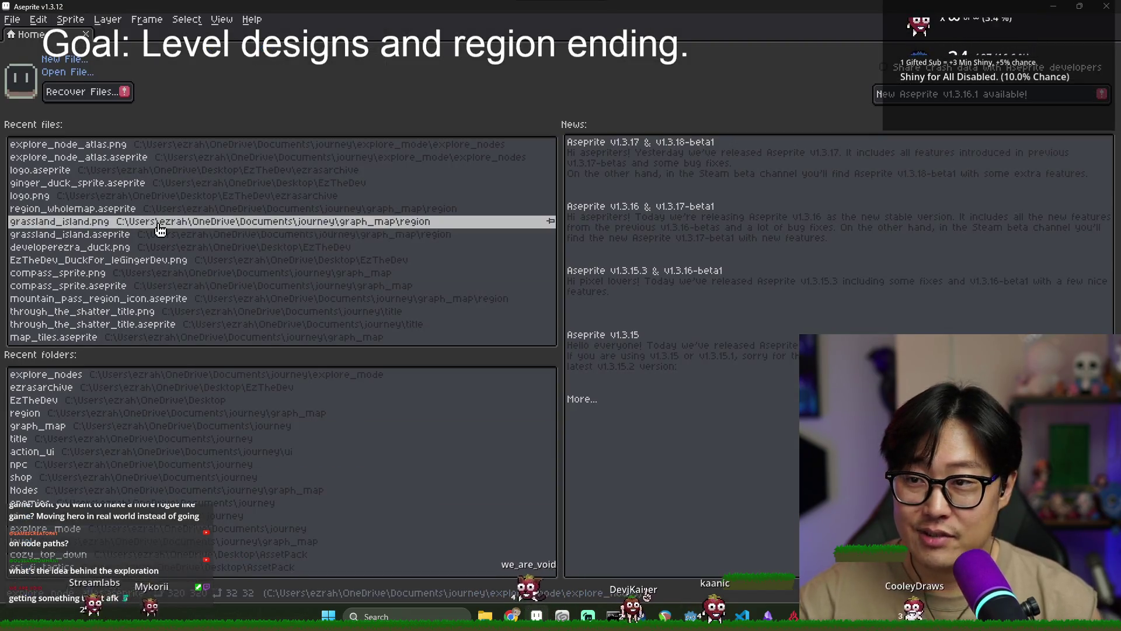
key("alt+f")
key("n")
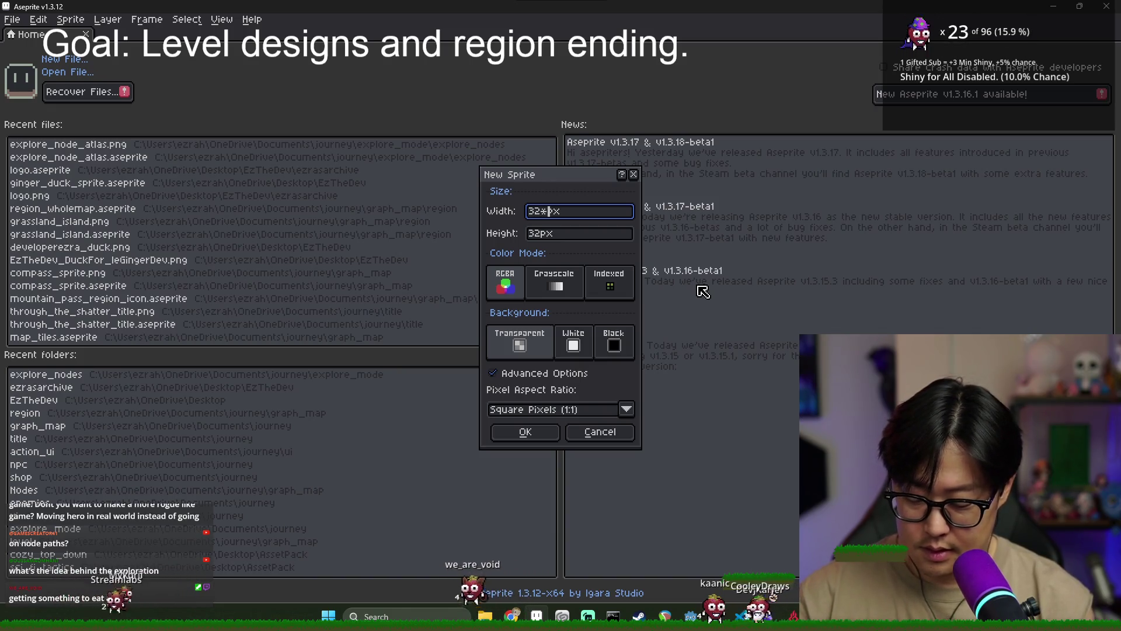
key("Tab")
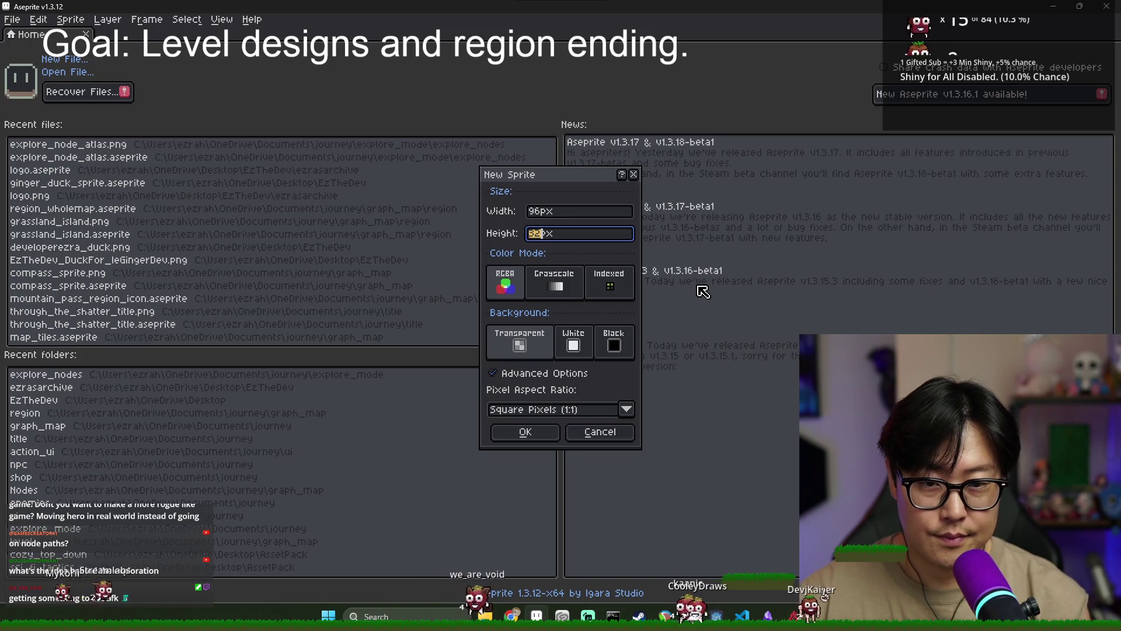
type("2*3")
left_click(601, 213)
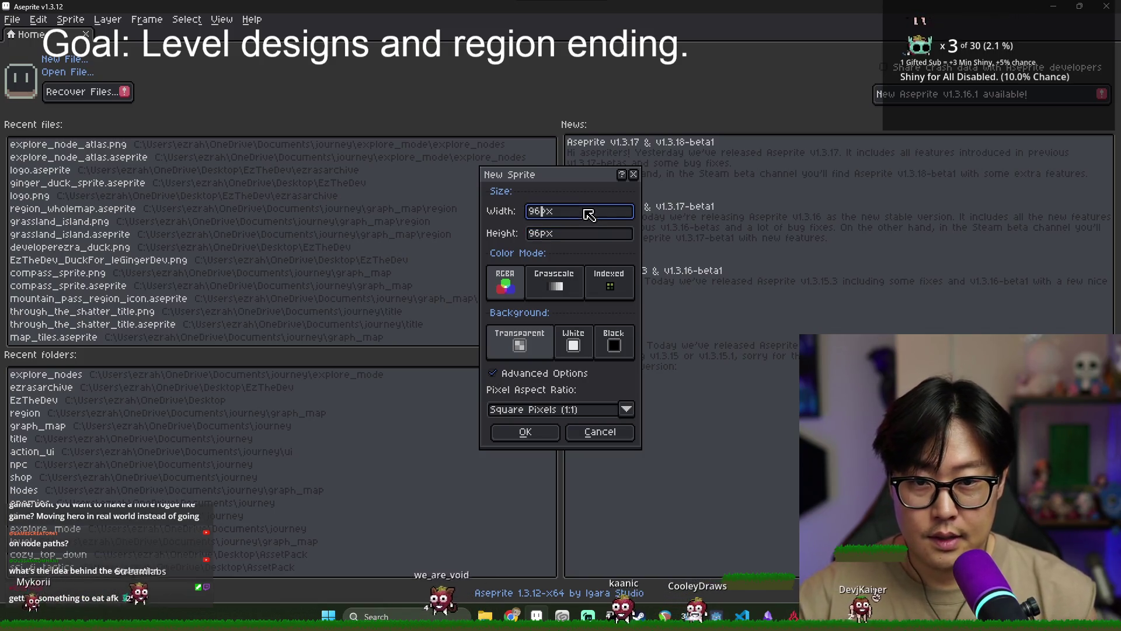
type("3")
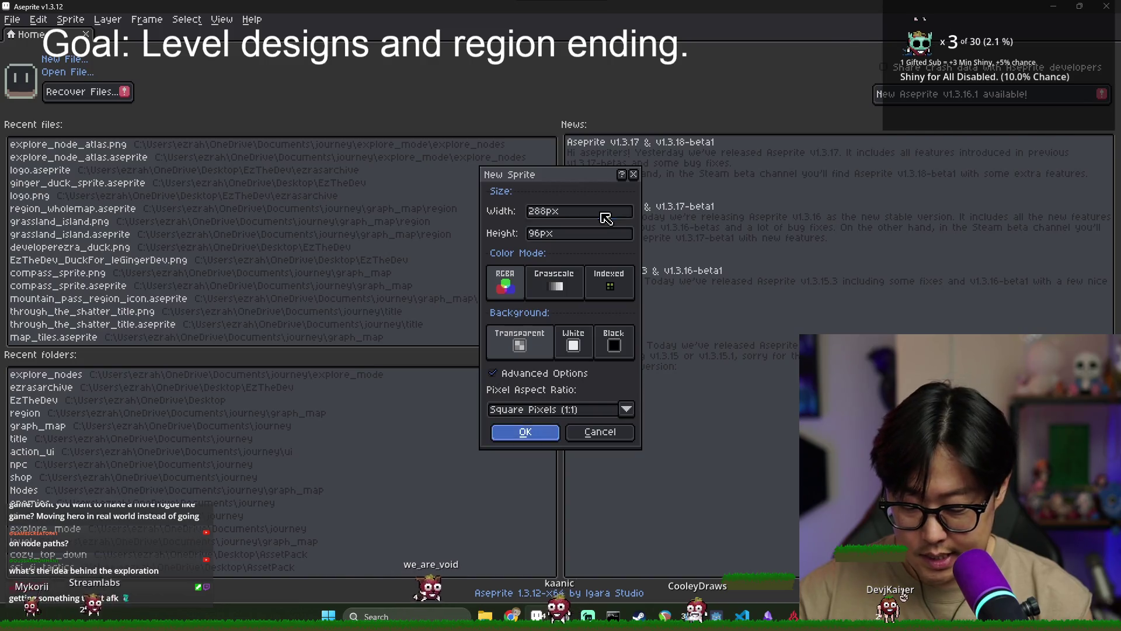
left_click(525, 432)
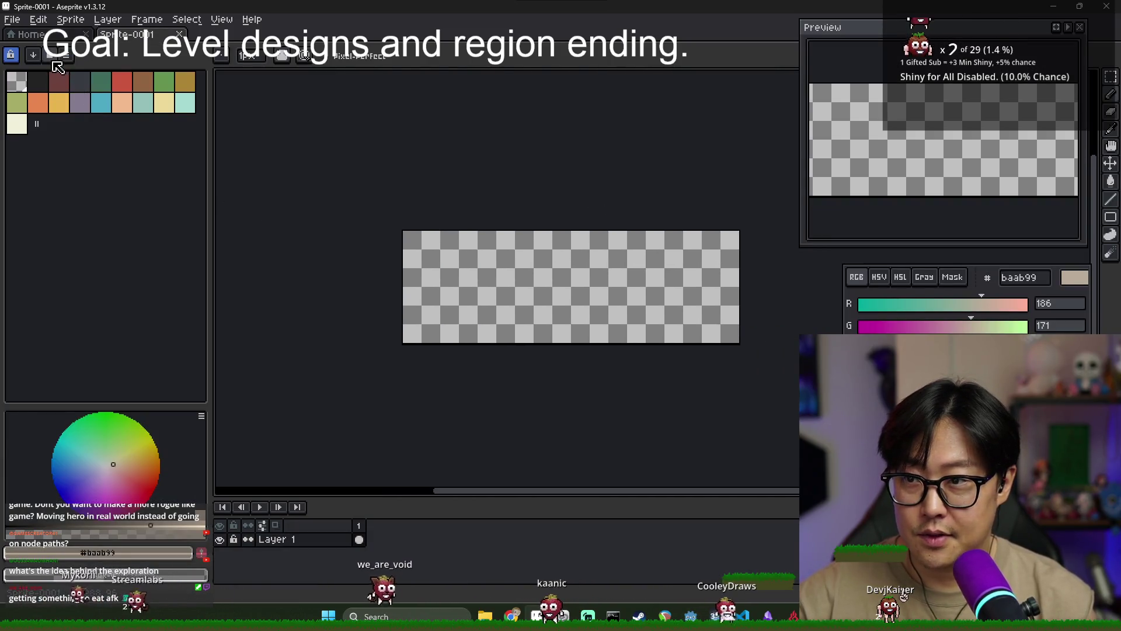
Load the 'sunlit' palette preset, then return to Godot
left_click(33, 55)
type("sunlit")
double_click(93, 114)
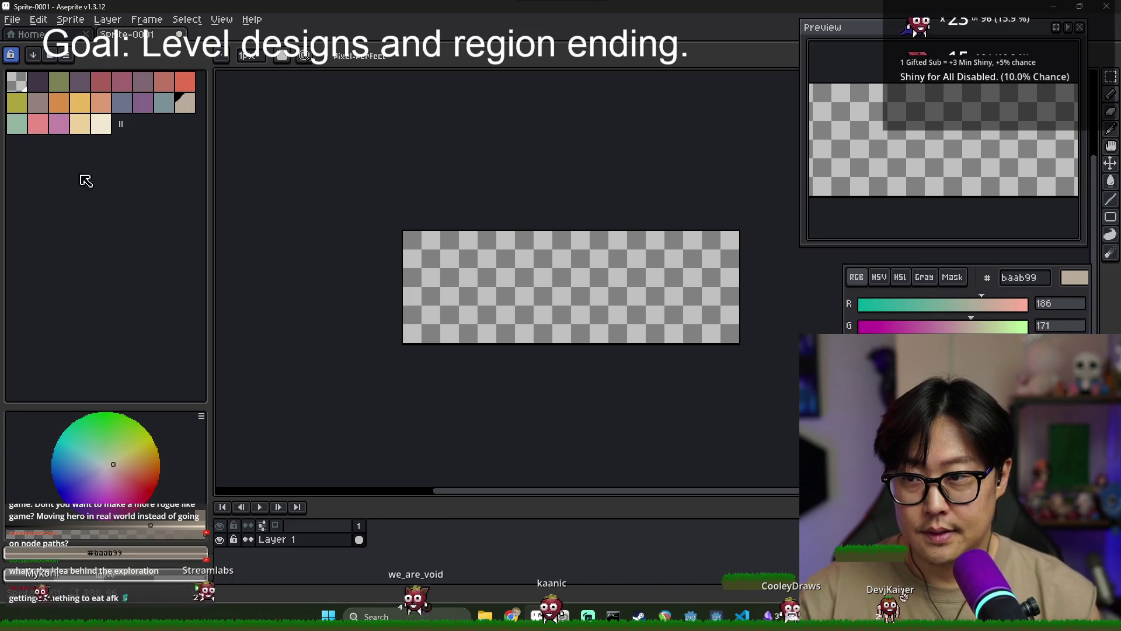
scroll(531, 287, "up", 1)
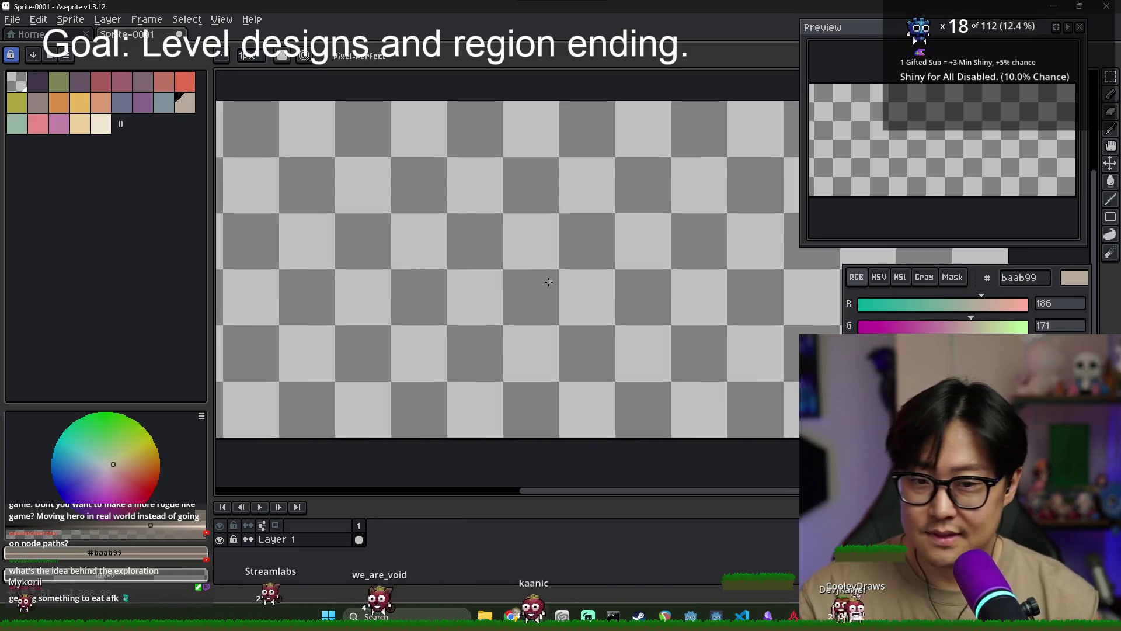
scroll(531, 288, "down", 1)
key("alt+Tab")
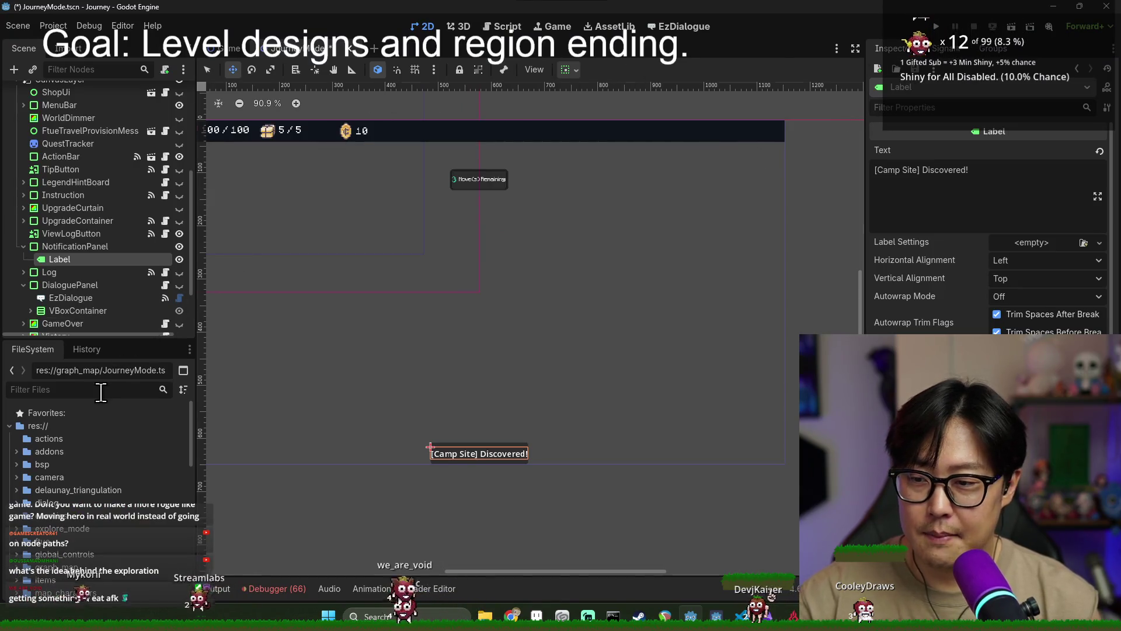
Filter FileSystem by 'title', preview title_banner.png, and open Title.tscn
type("title")
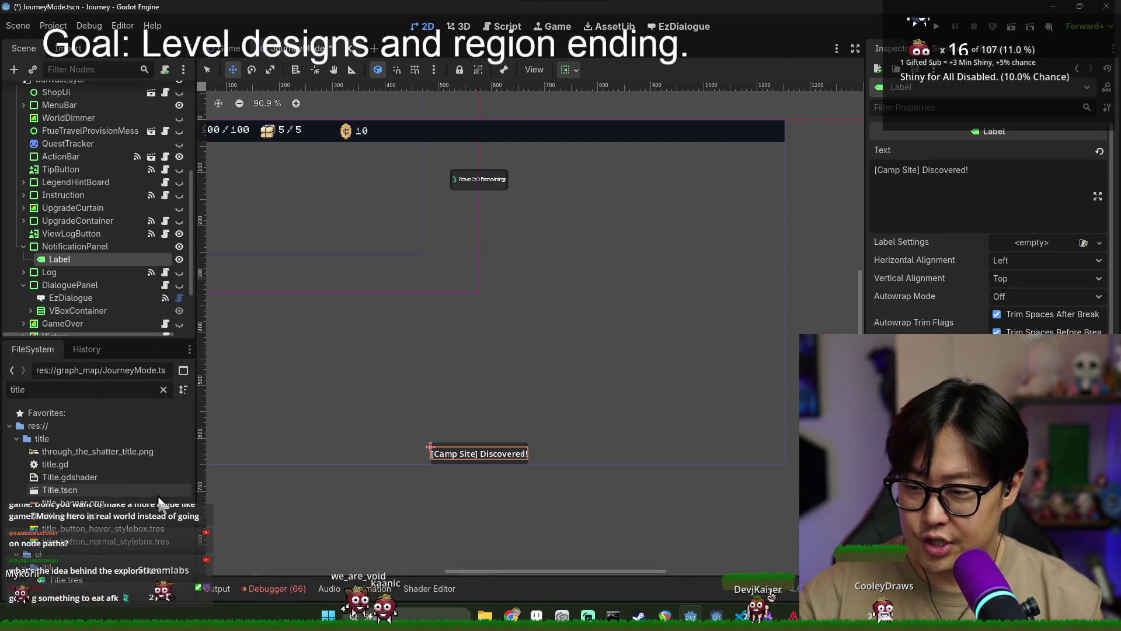
left_click(112, 502)
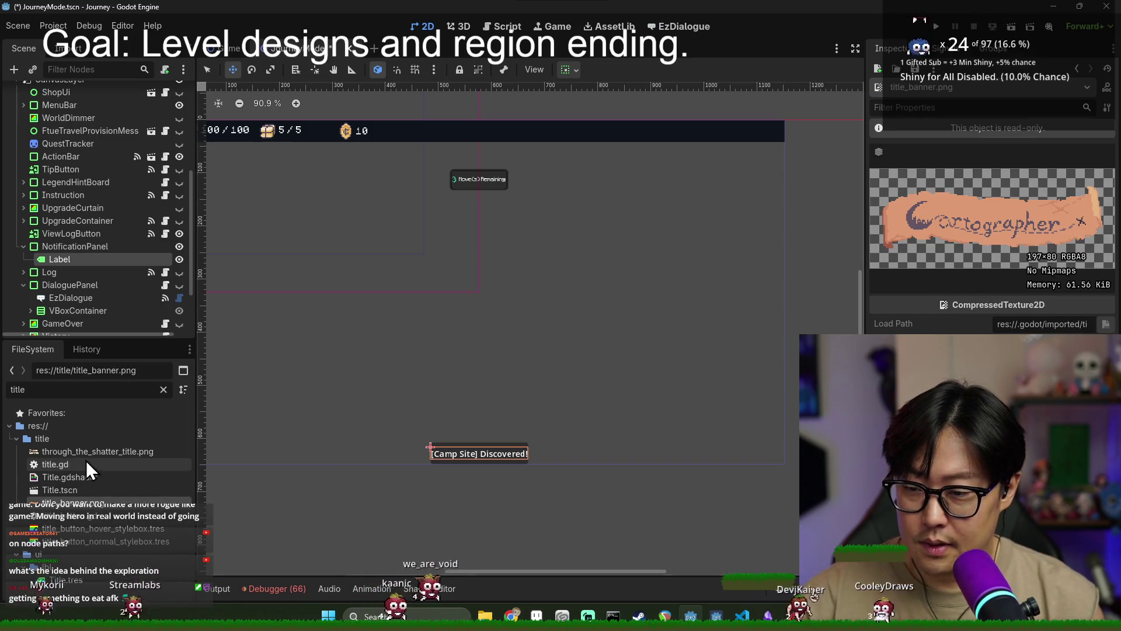
double_click(98, 489)
scroll(486, 350, "up", 6)
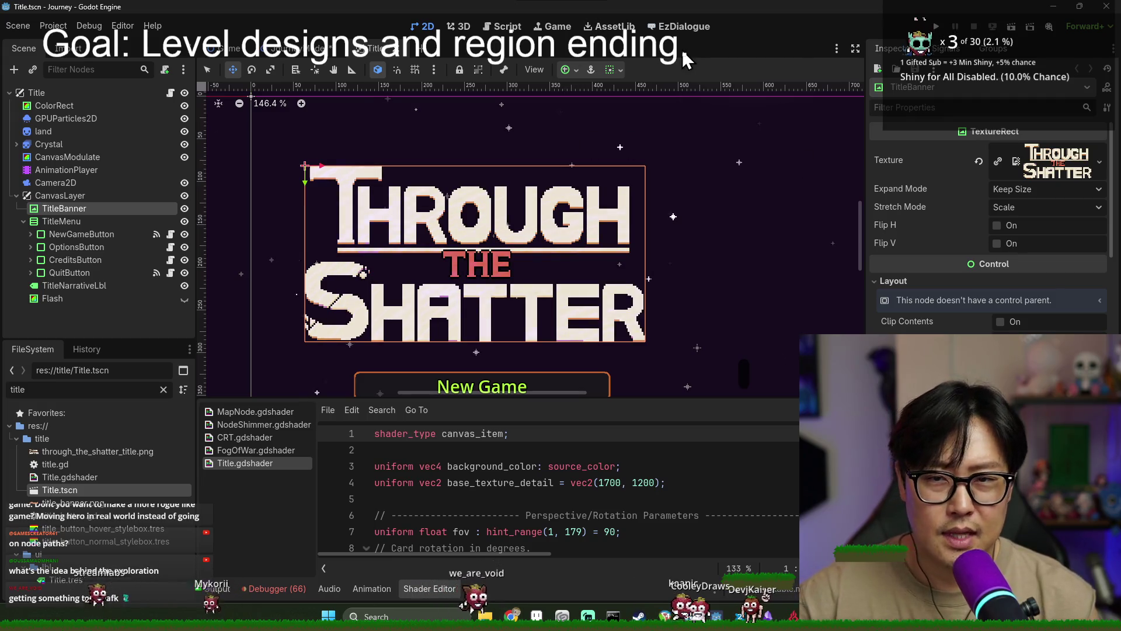
Zoom around the Through the Shatter TitleBanner for reference, then switch back to Aseprite
scroll(537, 252, "down", 2)
scroll(537, 251, "up", 4)
scroll(537, 251, "down", 2)
scroll(537, 252, "up", 1)
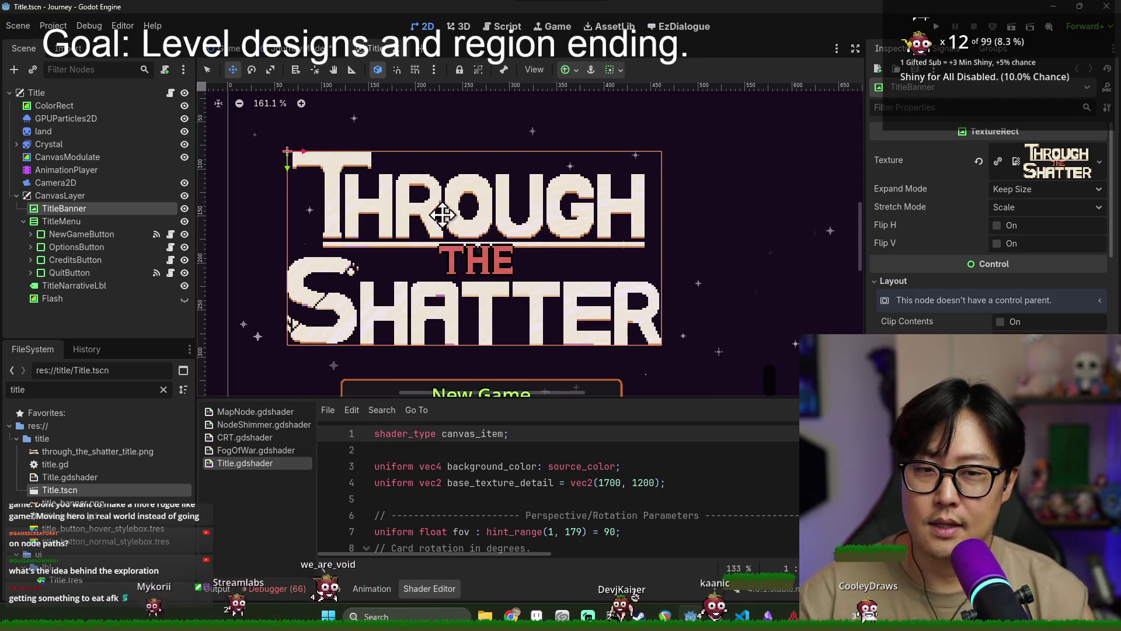
scroll(467, 231, "down", 2)
scroll(613, 222, "down", 2)
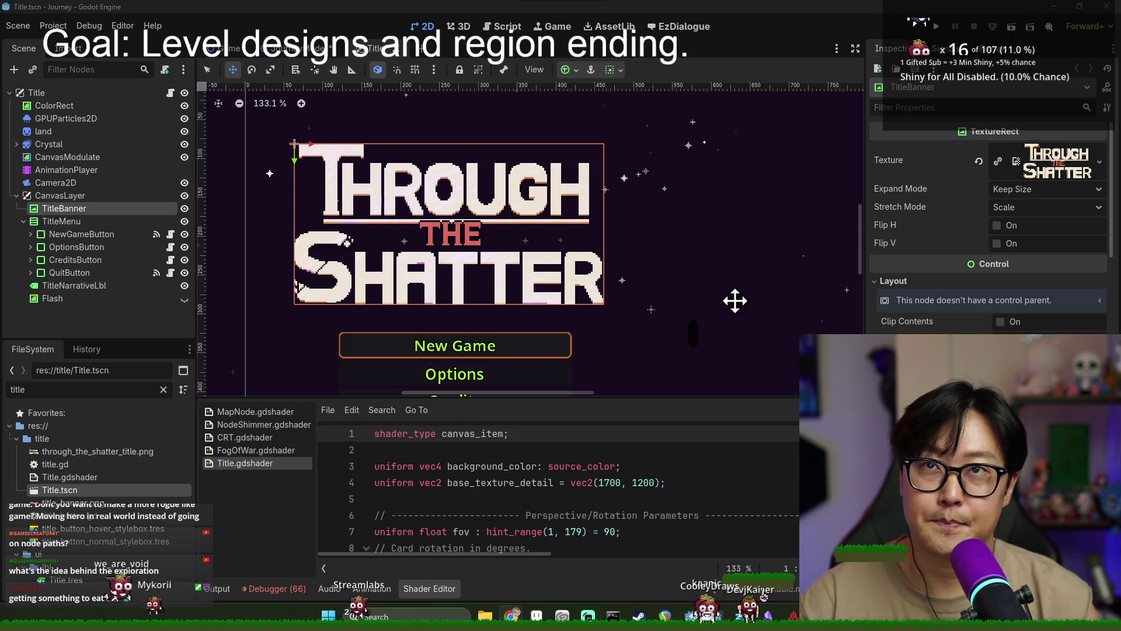
key("alt+Tab")
key("Tab")
key("Tab")
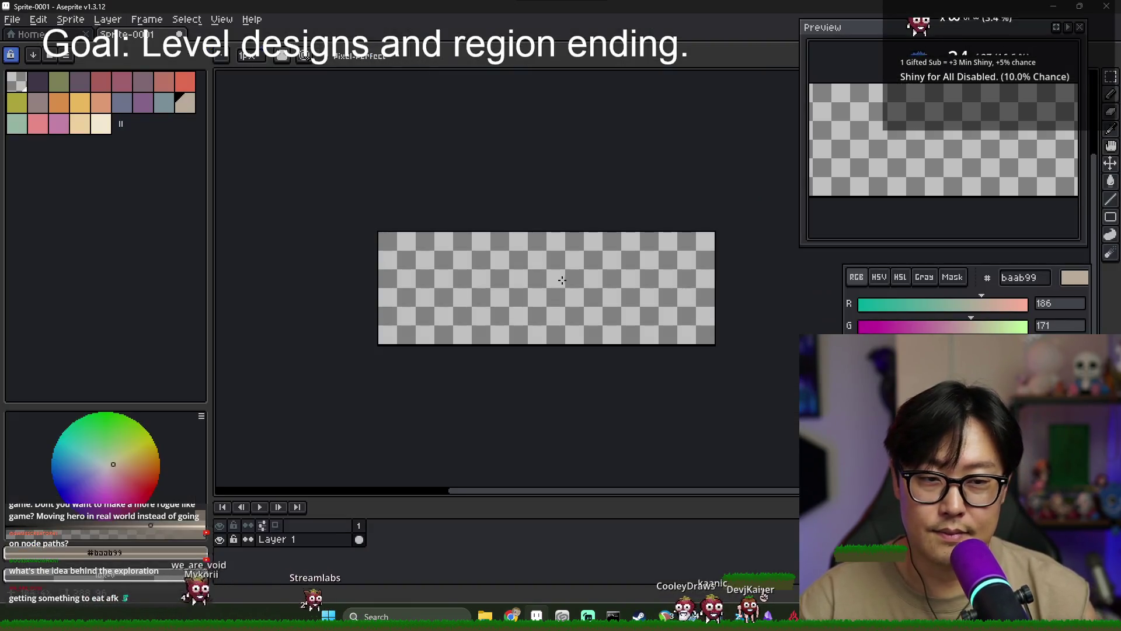
Try filling the whole sprite with salmon using the fill bucket, then undo it
left_click(79, 123)
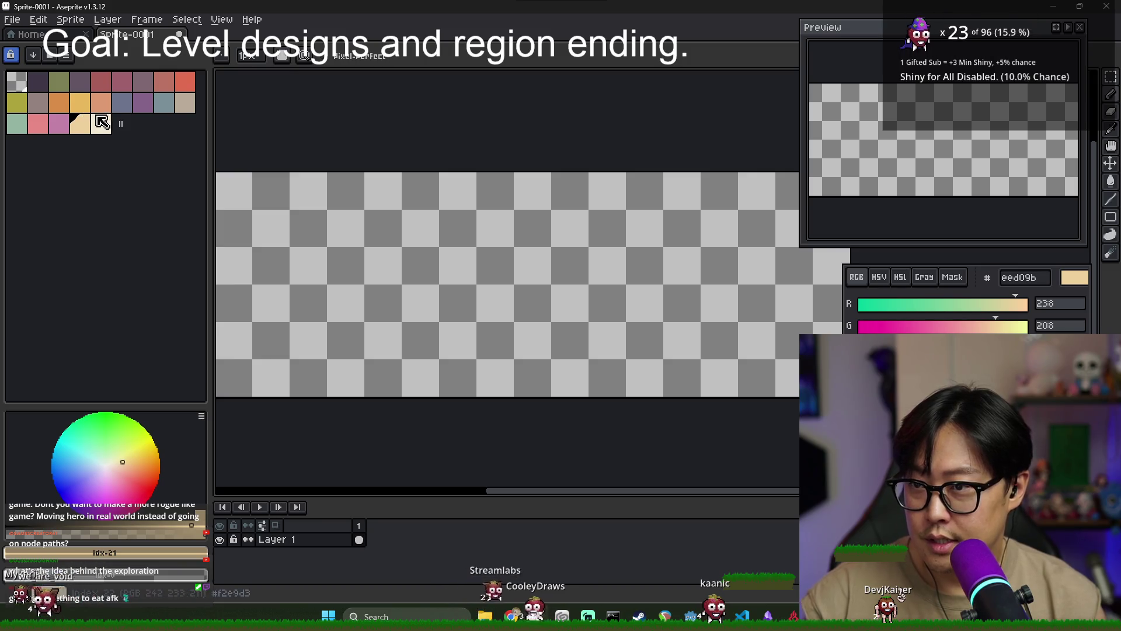
left_click(92, 107)
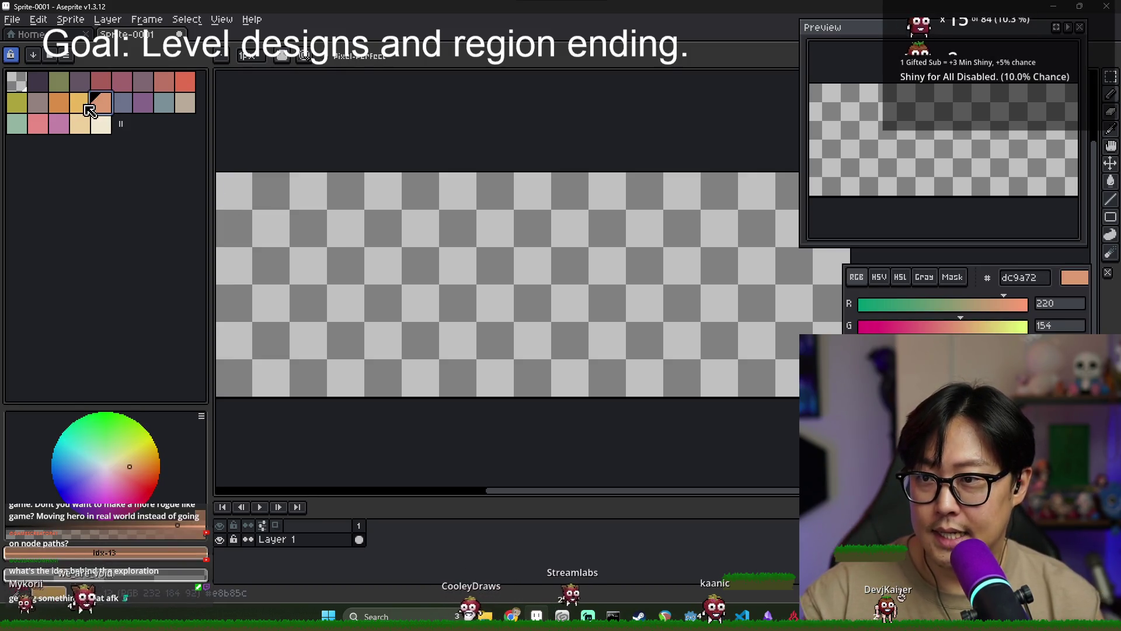
scroll(295, 268, "down", 3)
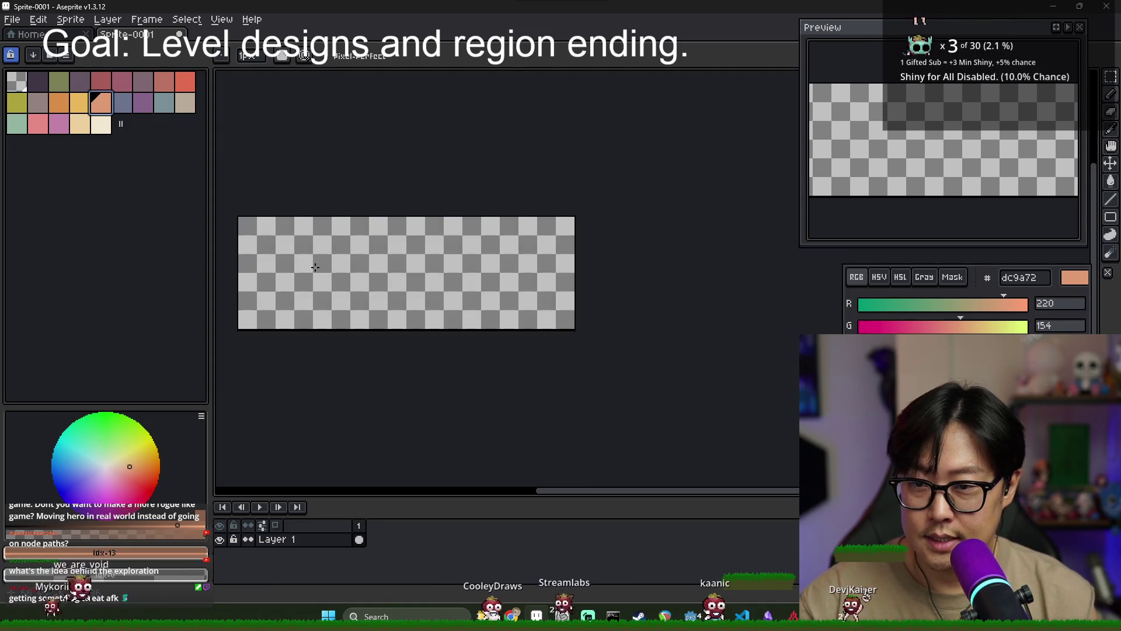
mouse_move(1110, 227)
left_click(1073, 227)
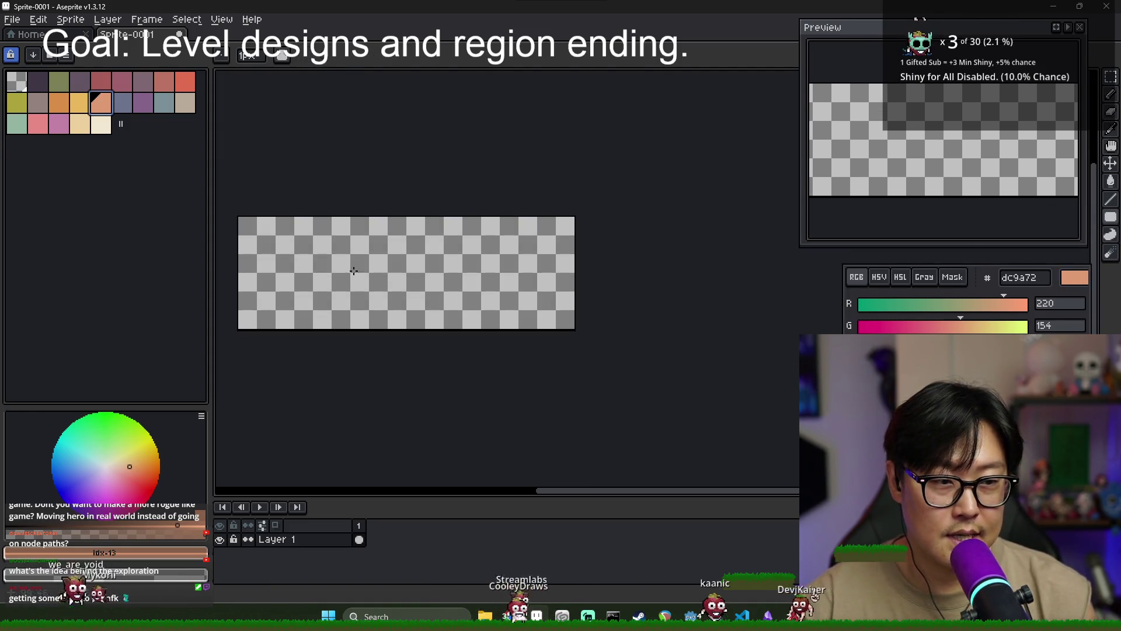
key("g")
left_click(394, 255)
scroll(307, 250, "up", 1)
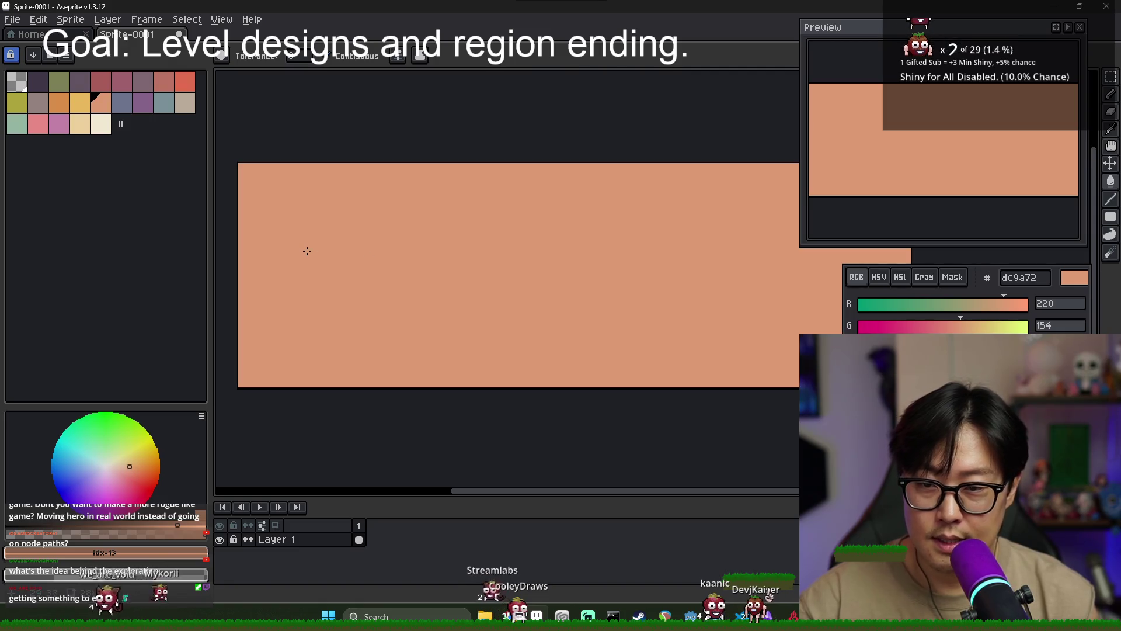
key("ctrl+z")
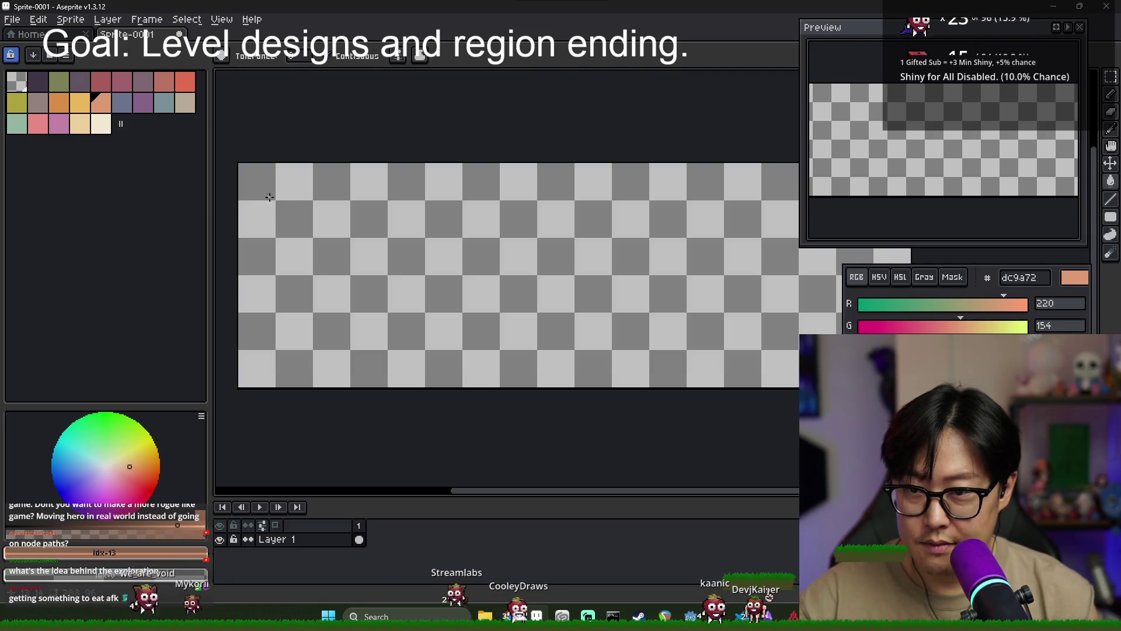
scroll(269, 197, "up", 2)
left_click(362, 243)
key("ctrl+z")
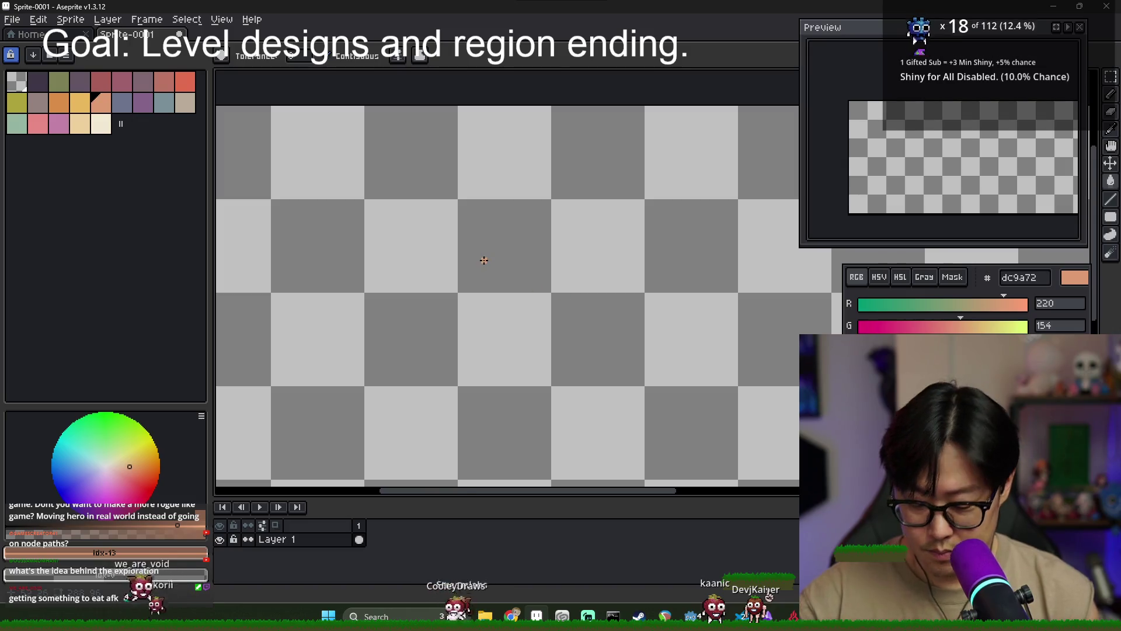
Draw a peach dc9a72 filled rectangle inset from the sprite edges
left_click(1111, 234)
scroll(623, 272, "down", 1)
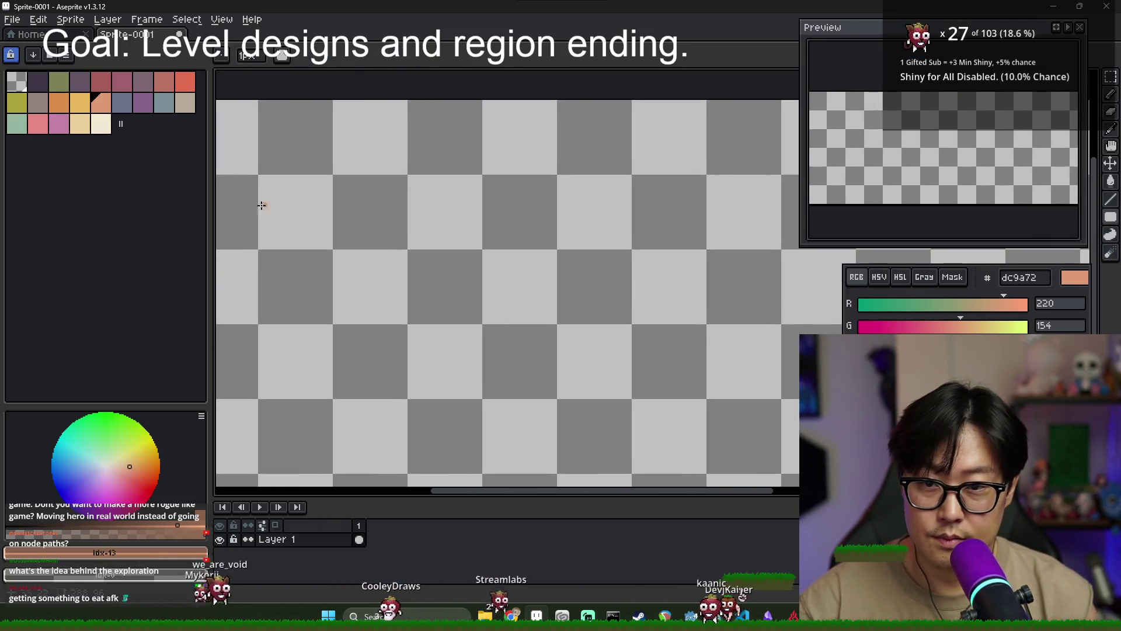
scroll(290, 197, "down", 1)
mouse_move(249, 186)
left_mouse_down()
mouse_move(817, 371)
mouse_move(751, 350)
mouse_move(596, 403)
left_mouse_up()
left_click_drag(345, 356, 458, 385)
scroll(278, 267, "down", 1)
left_click_drag(278, 267, 358, 315)
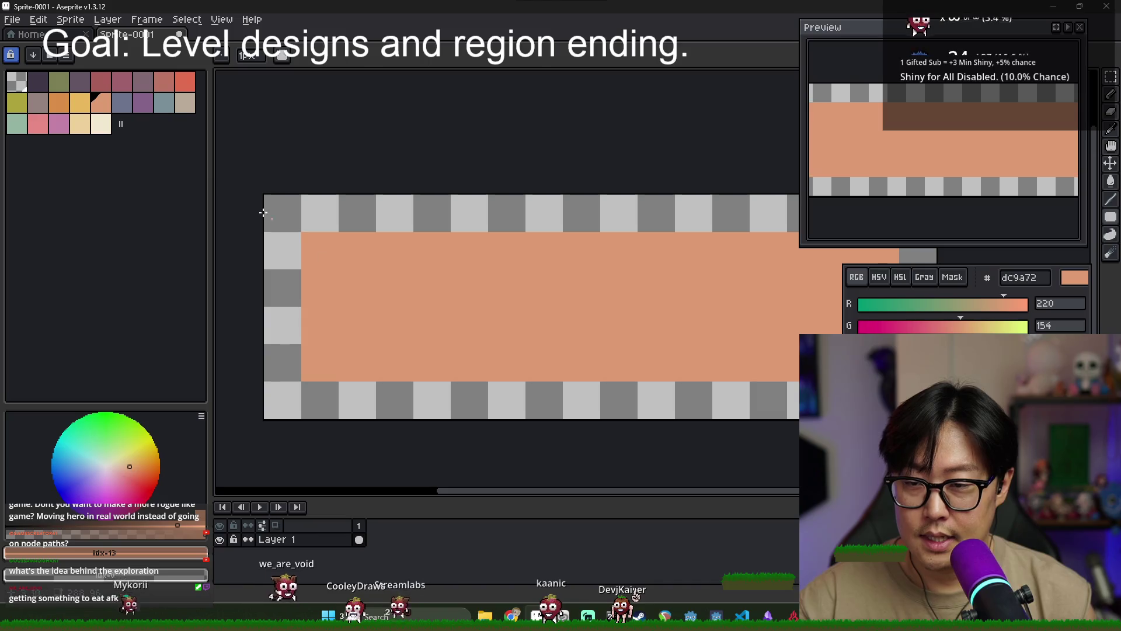
left_click(37, 82)
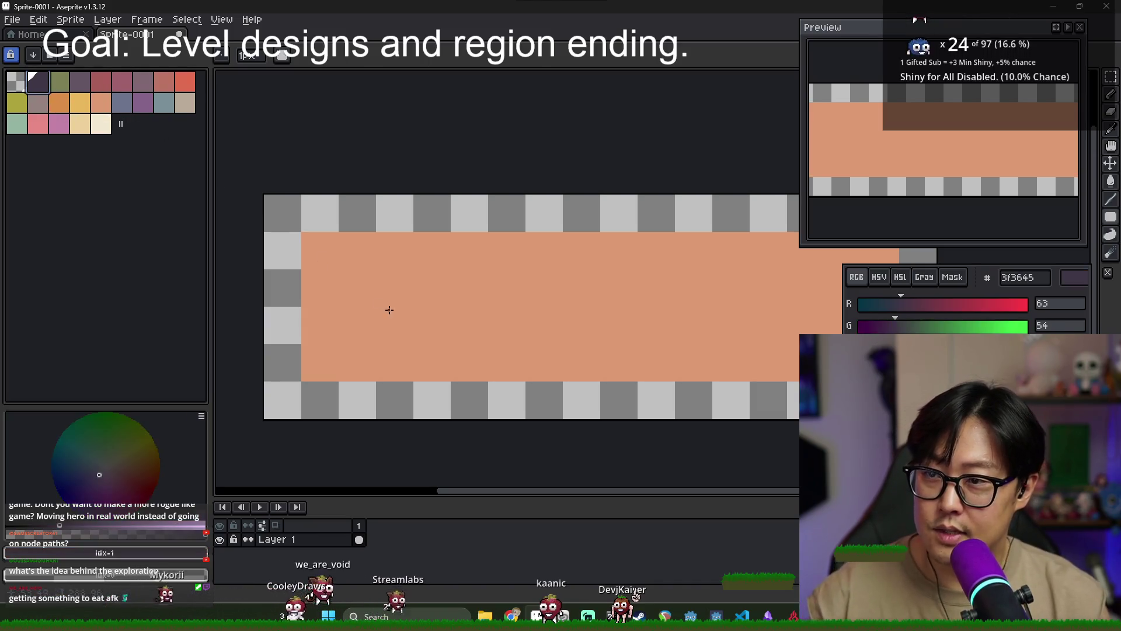
Try a dark 3f3645 rectangle outline on the base layer, then undo it
scroll(383, 302, "up", 1)
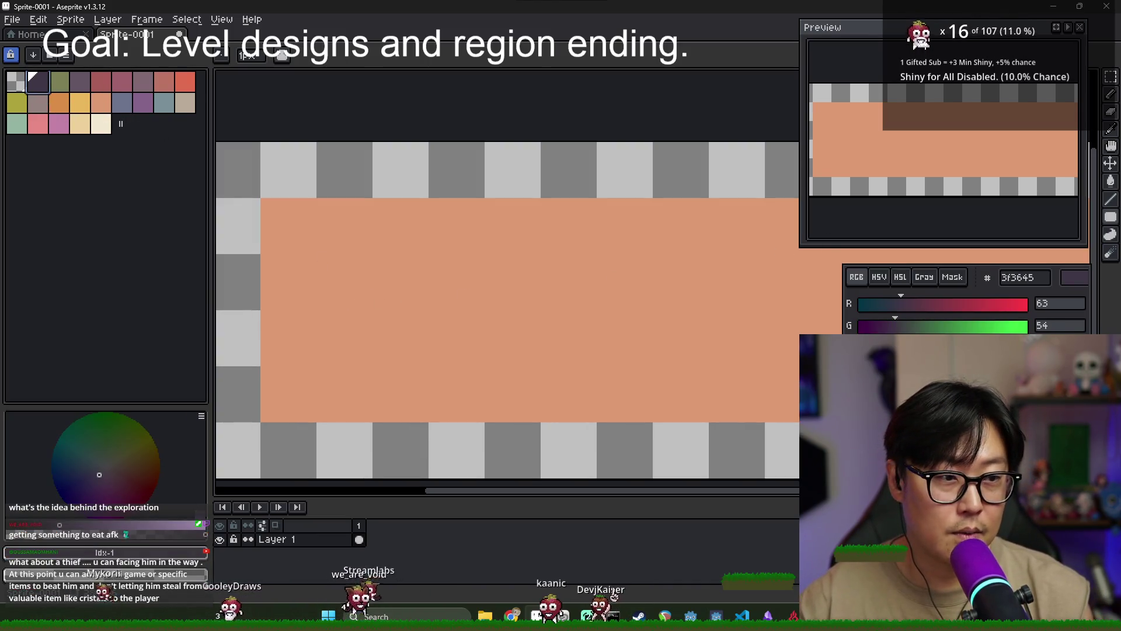
left_click(1114, 222)
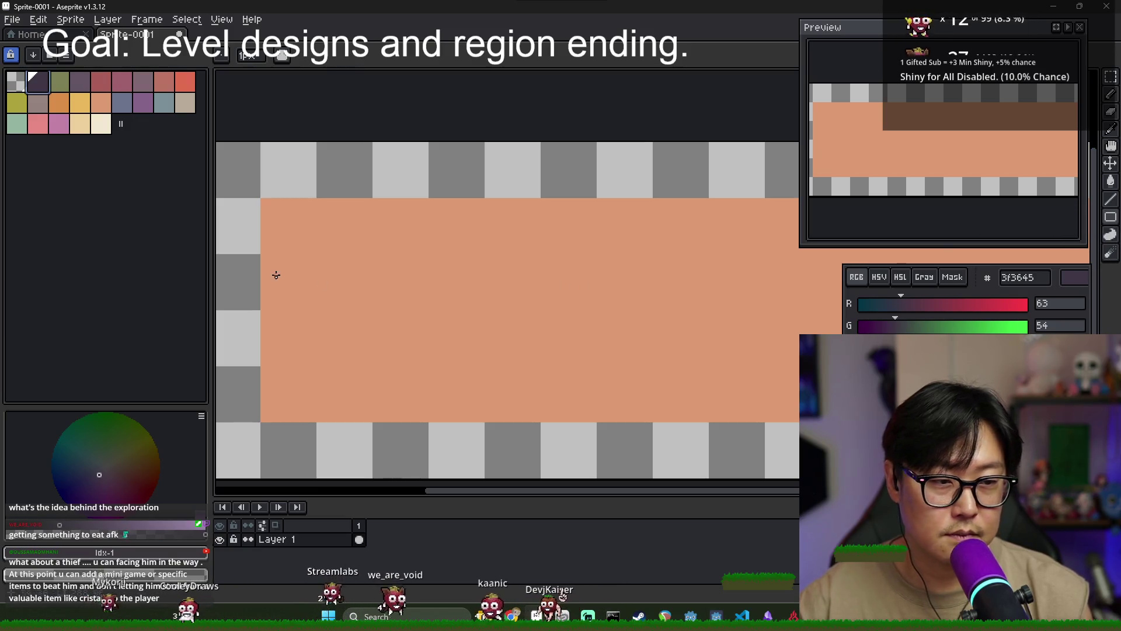
mouse_move(299, 239)
left_mouse_down()
mouse_move(580, 395)
mouse_move(561, 386)
left_mouse_up()
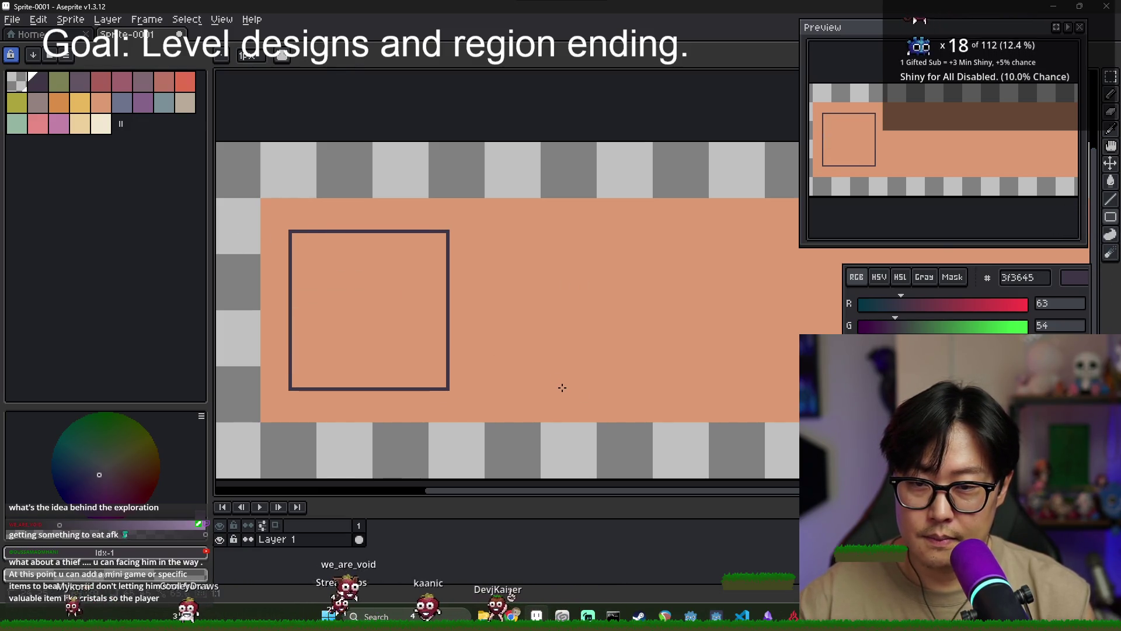
key("ctrl+z")
Add a second layer and rename the layers base and icon_box
right_click(329, 546)
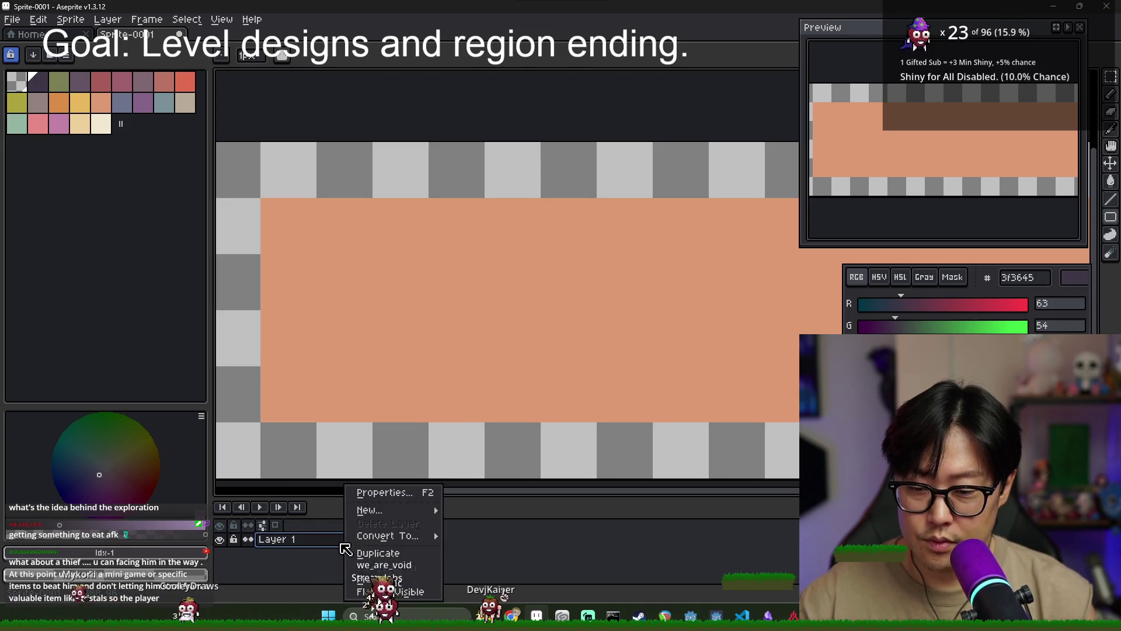
mouse_move(374, 441)
left_click(456, 440)
double_click(322, 552)
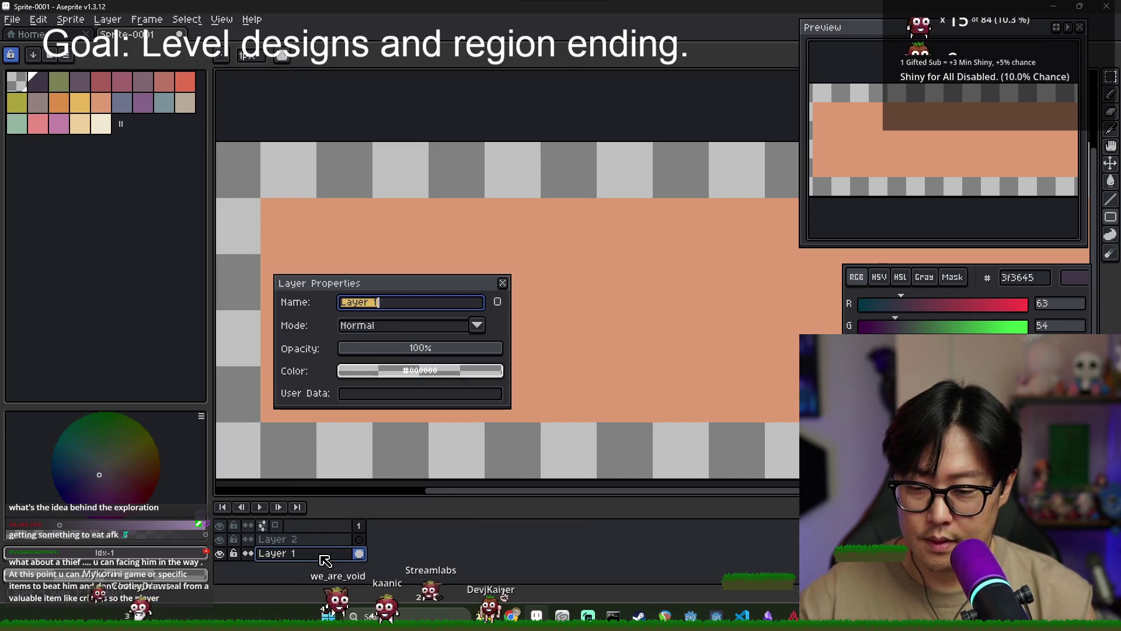
type("ase")
key("Return")
double_click(279, 540)
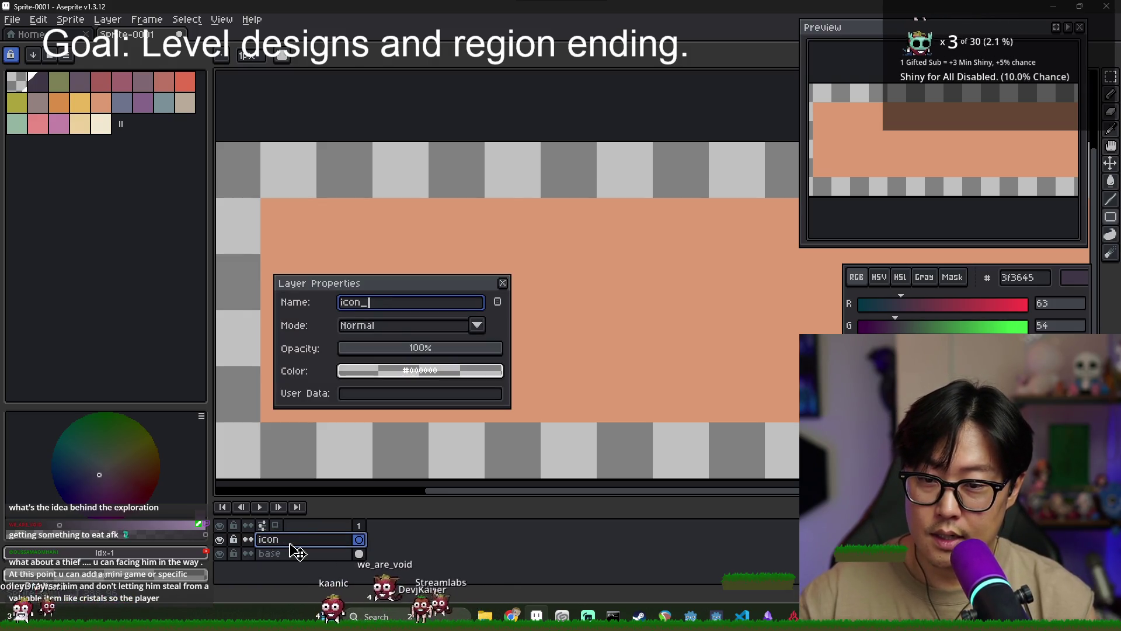
type("box")
key("Return")
Draw a dark 3f3645 square outline on icon_box and nudge it slightly down-right
left_click_drag(384, 274, 570, 391)
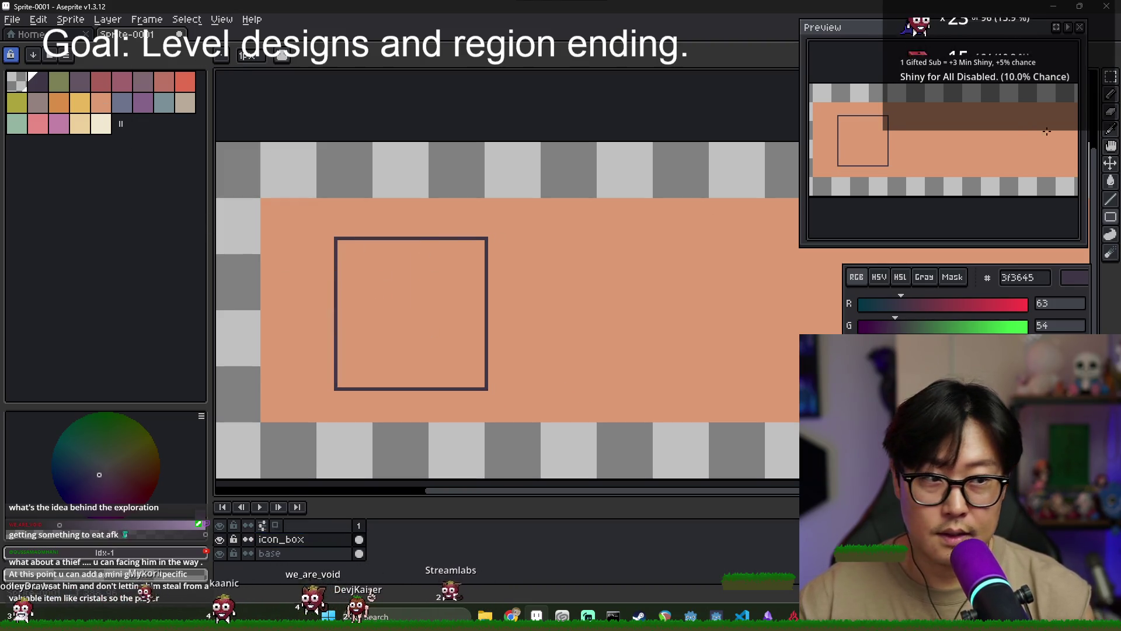
scroll(483, 225, "up", 2)
scroll(472, 267, "down", 3)
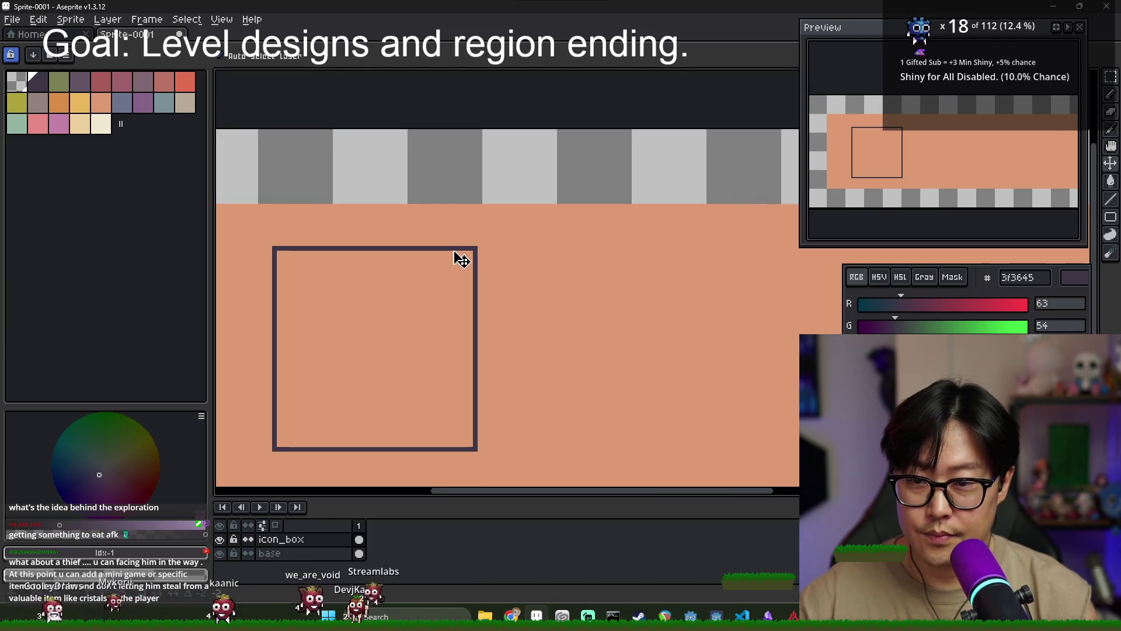
mouse_move(470, 322)
left_mouse_down()
mouse_move(457, 331)
mouse_move(482, 337)
left_mouse_up()
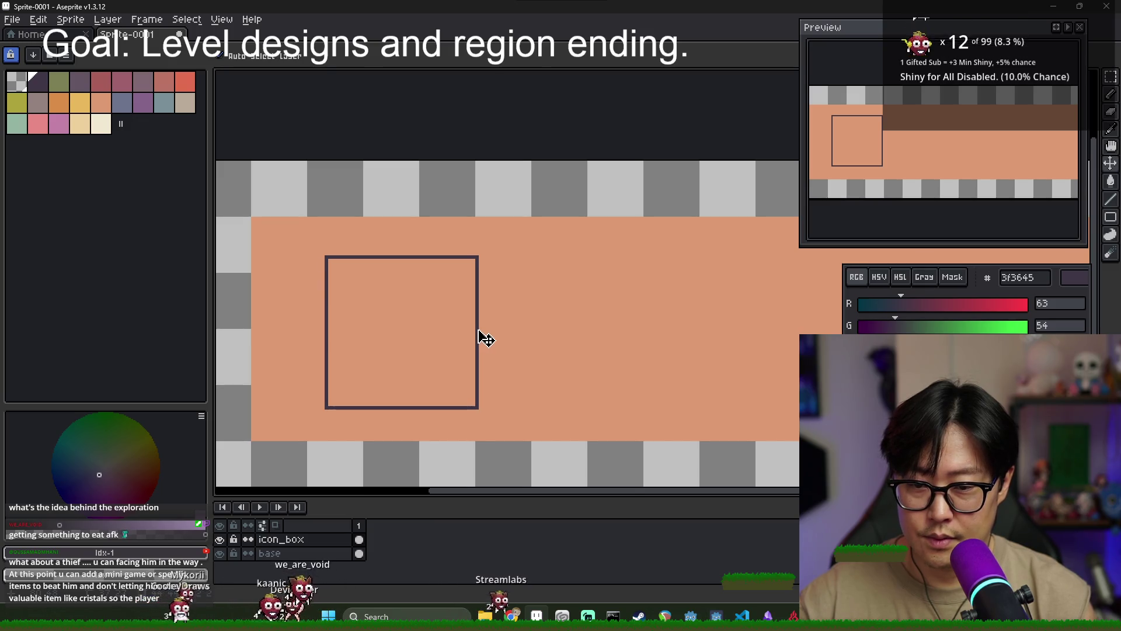
scroll(496, 333, "down", 2)
scroll(508, 333, "up", 2)
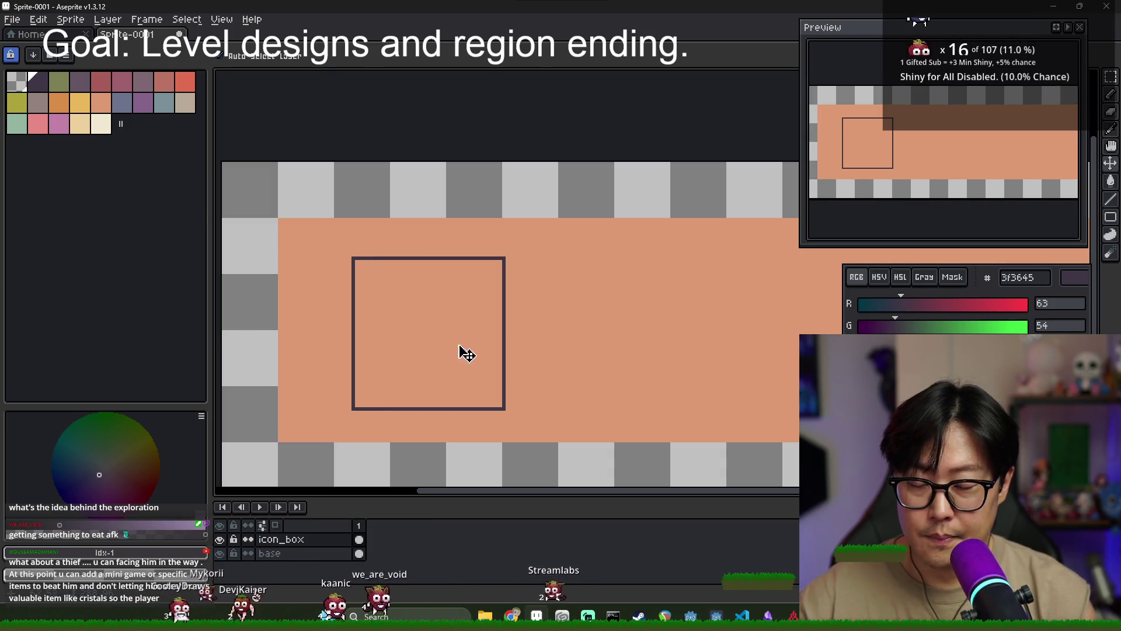
Draw dark pixels tracing a diagonal step inside the icon box's top-left corner
scroll(389, 277, "up", 1)
key("i")
key("b")
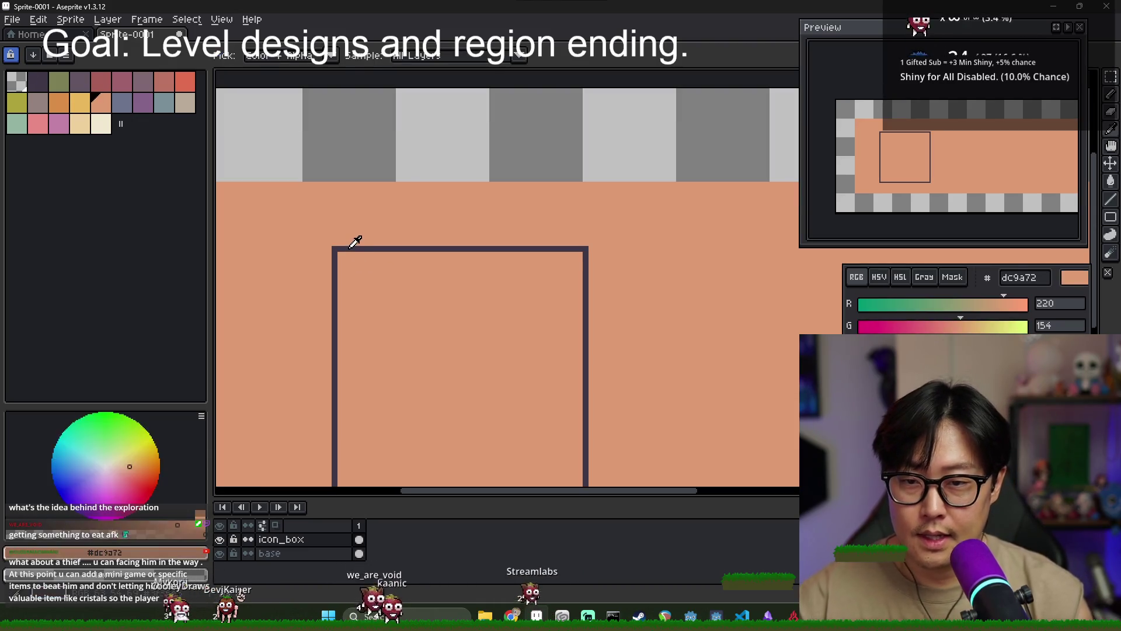
scroll(368, 283, "down", 1)
scroll(363, 284, "up", 1)
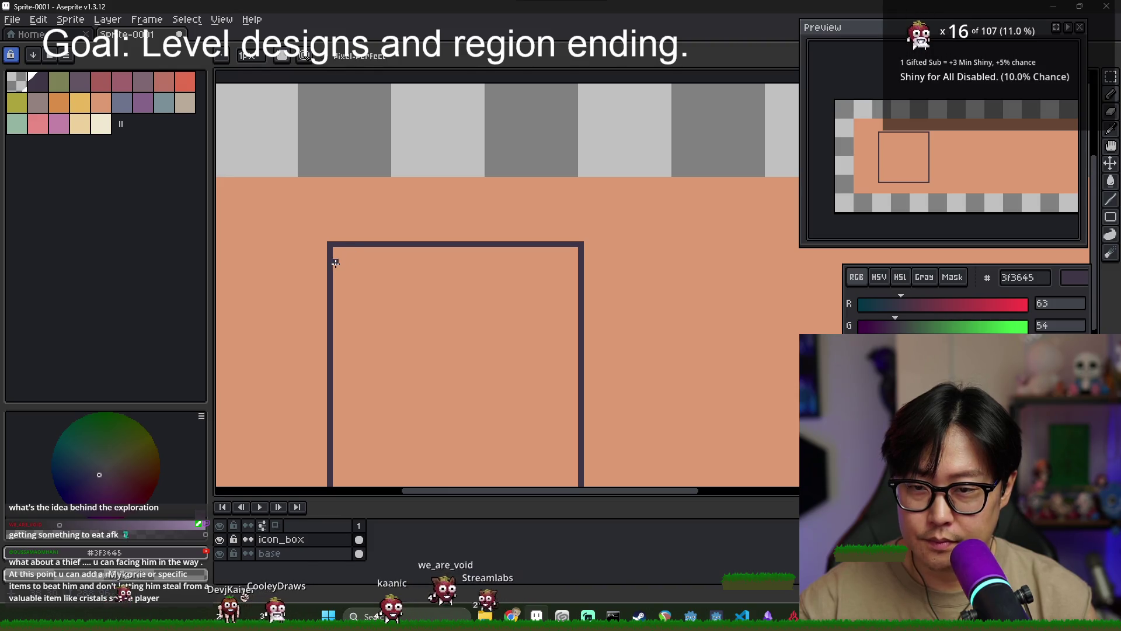
left_click(354, 250)
scroll(348, 266, "up", 2)
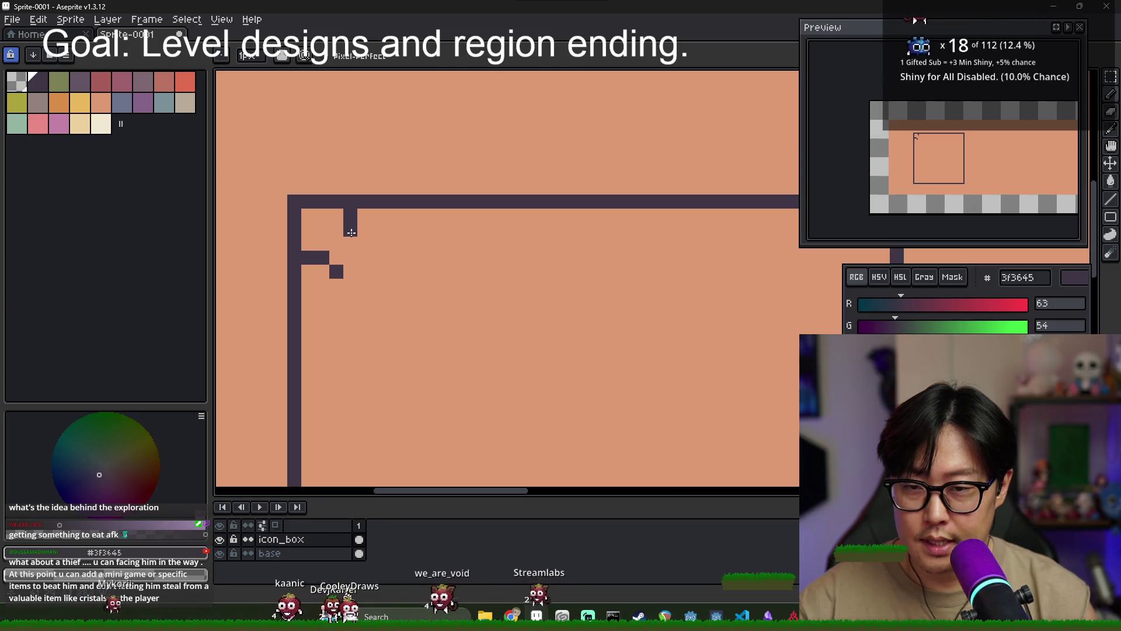
left_click(359, 248)
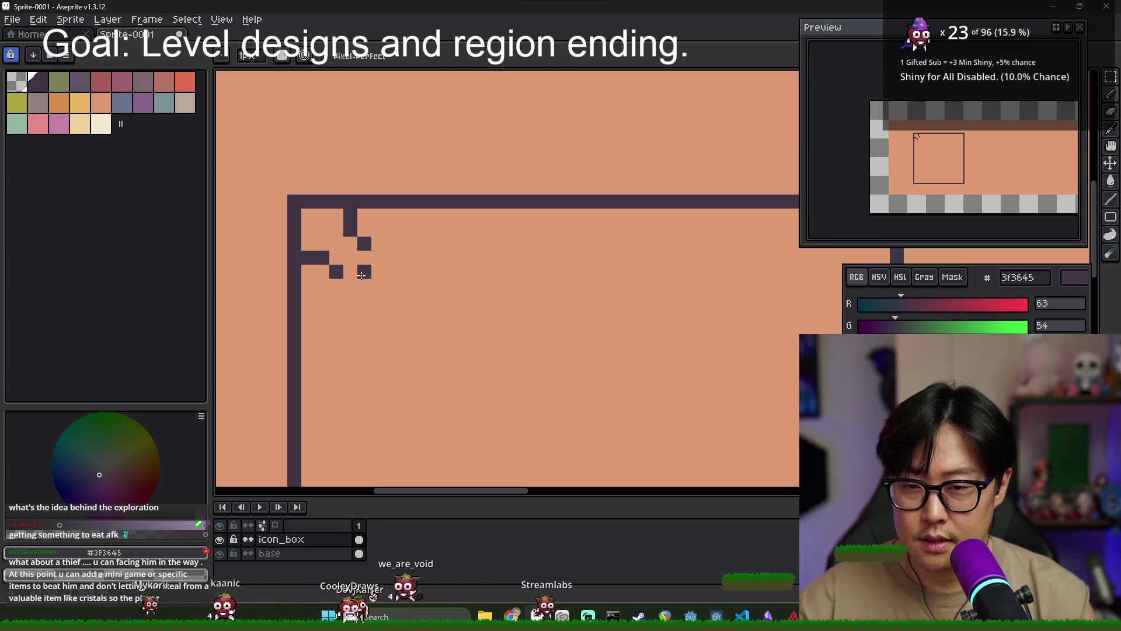
left_click(375, 287)
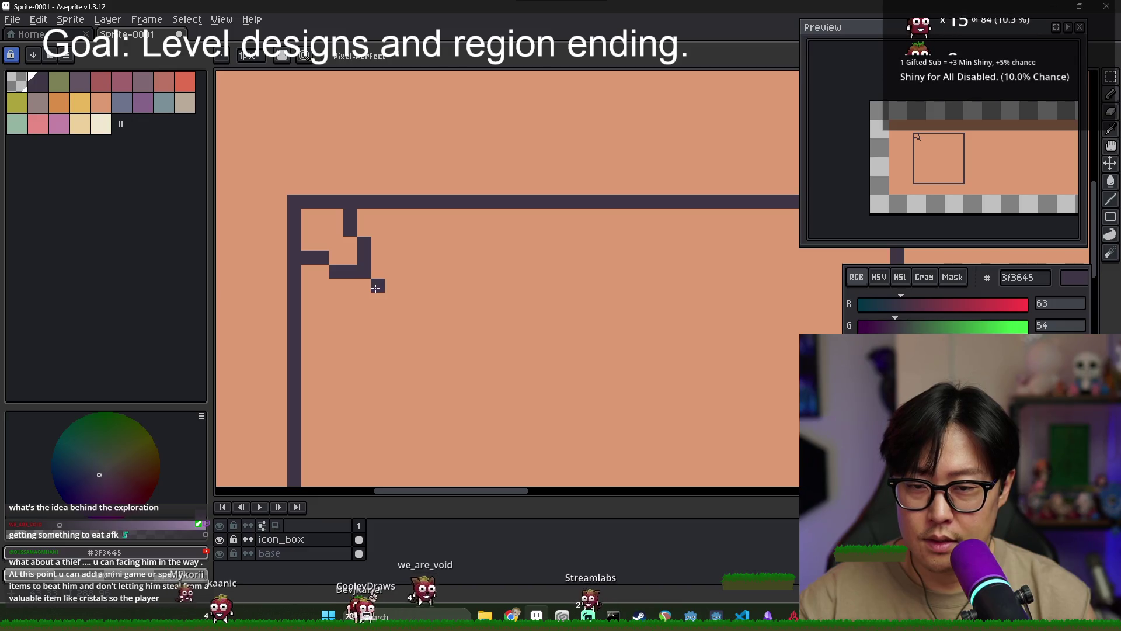
Flood-fill the enclosed corner area dark purple, undoing a stray dark fill above the outline
key("g")
left_click(350, 263)
scroll(397, 308, "down", 2)
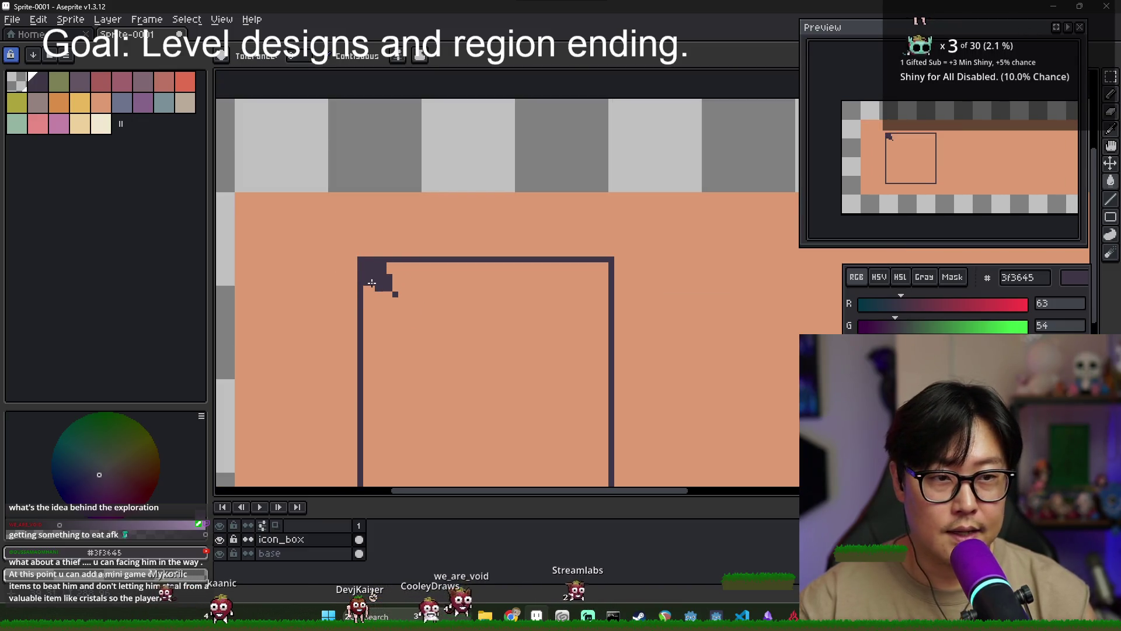
scroll(371, 283, "up", 4)
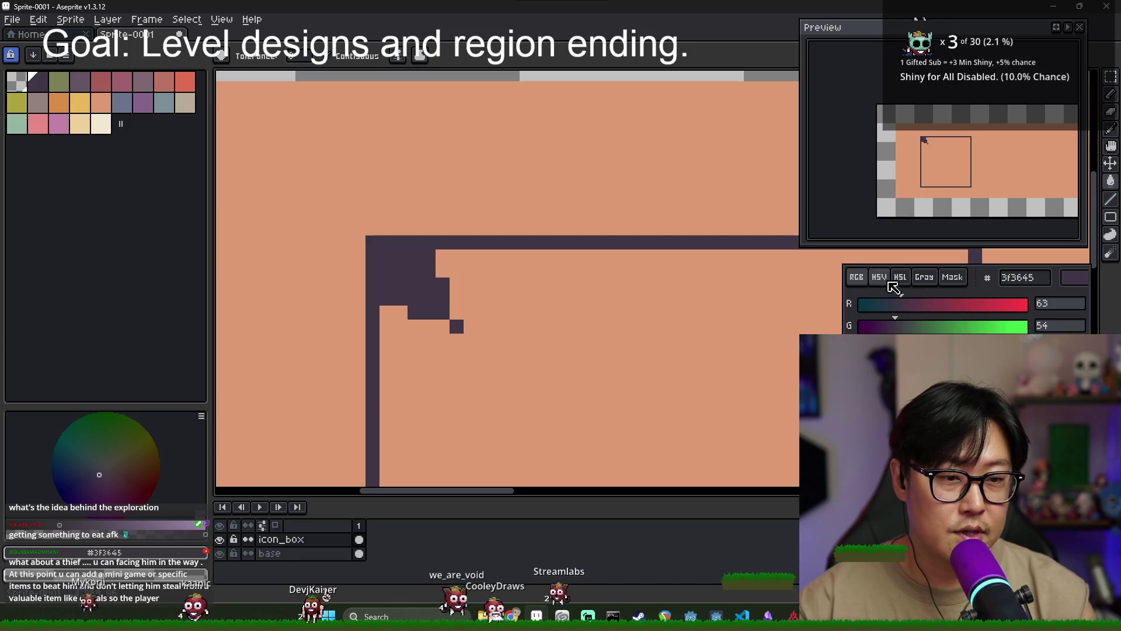
left_click(541, 228)
key("ctrl+z")
Shade a corner pixel with the muted purple 635463
left_click(79, 81)
key("b")
left_click(432, 280)
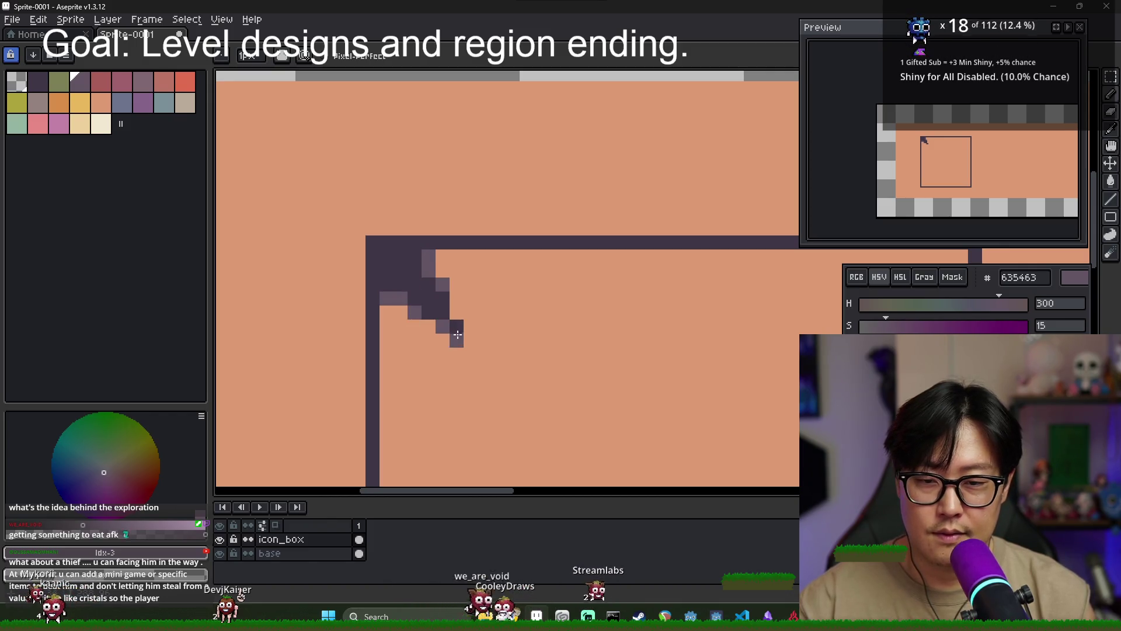
scroll(604, 299, "down", 3)
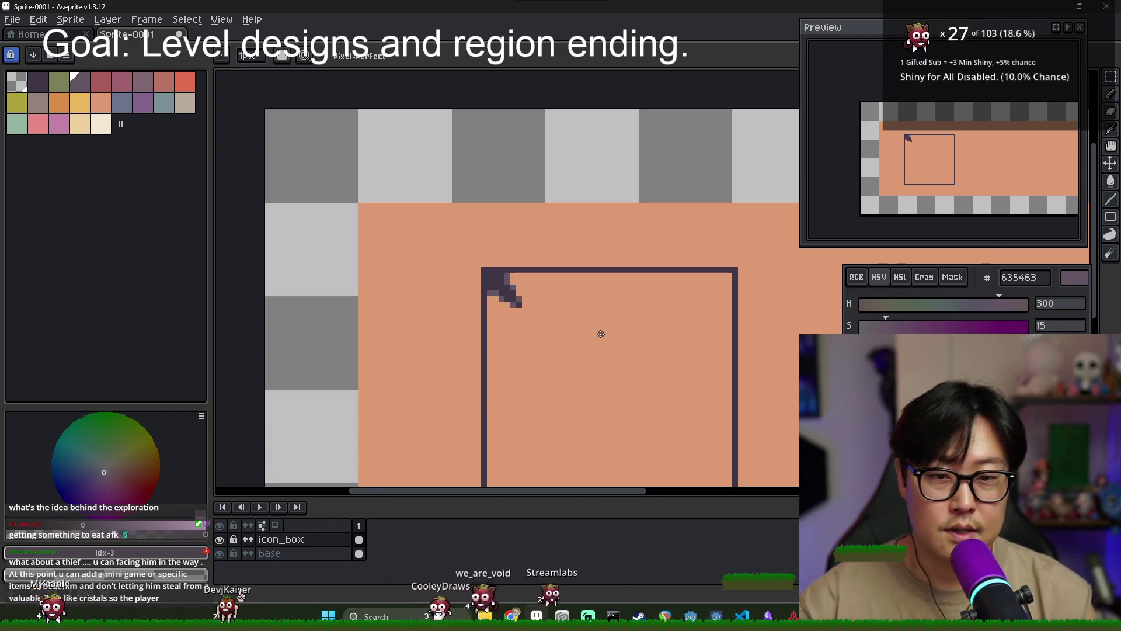
scroll(605, 298, "up", 2)
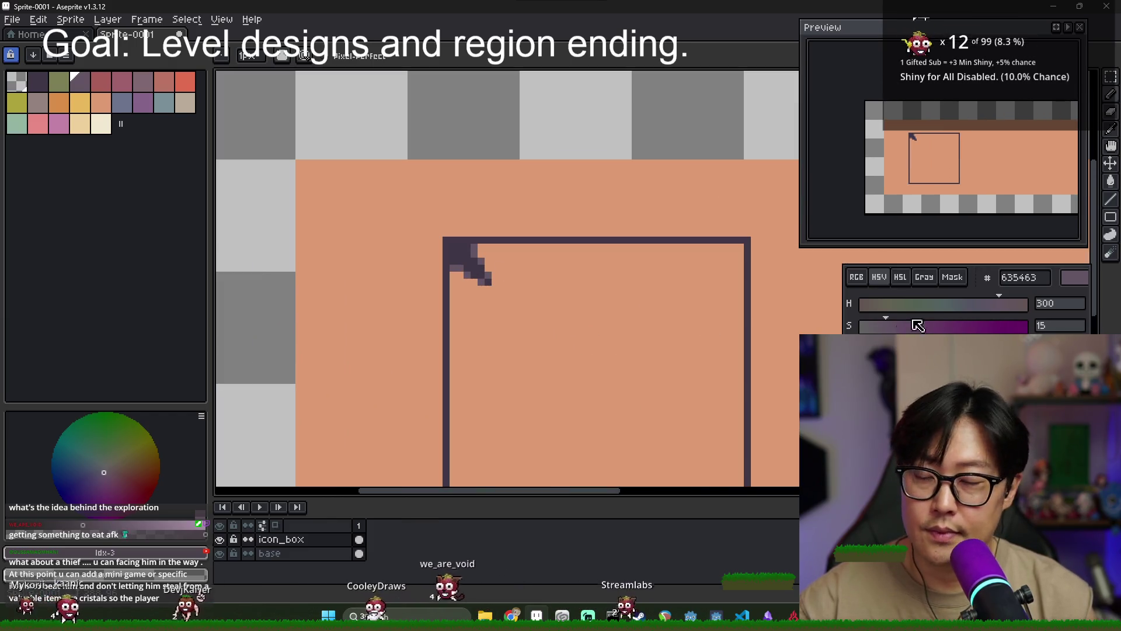
Lighten the three stair-step corner pixels with grey-mauve 95827f
left_click(140, 86)
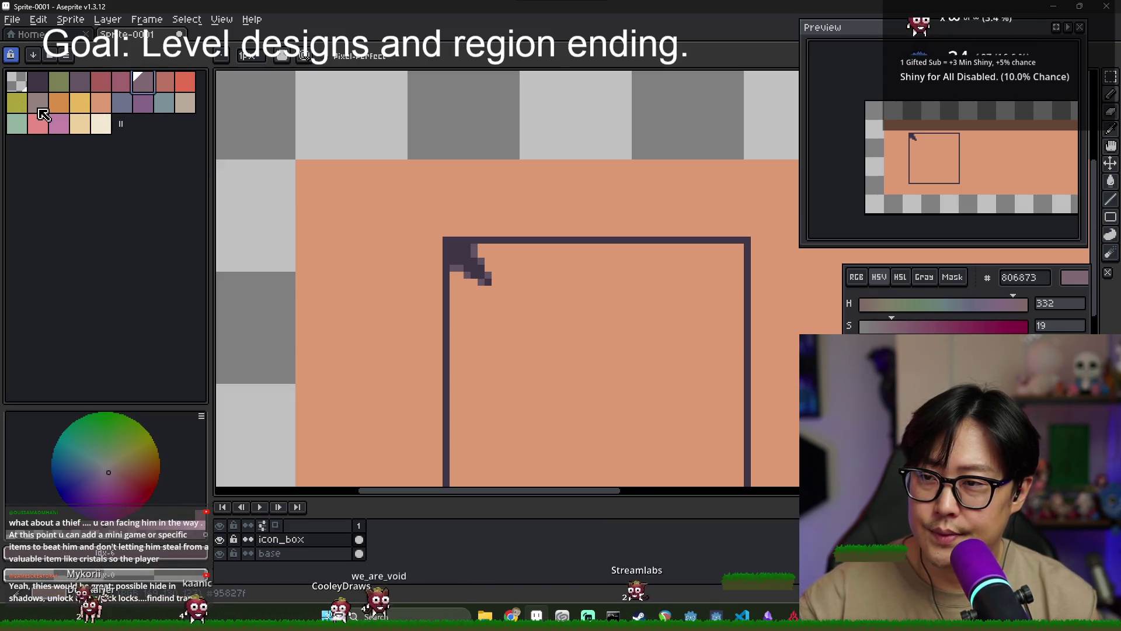
left_click(104, 105)
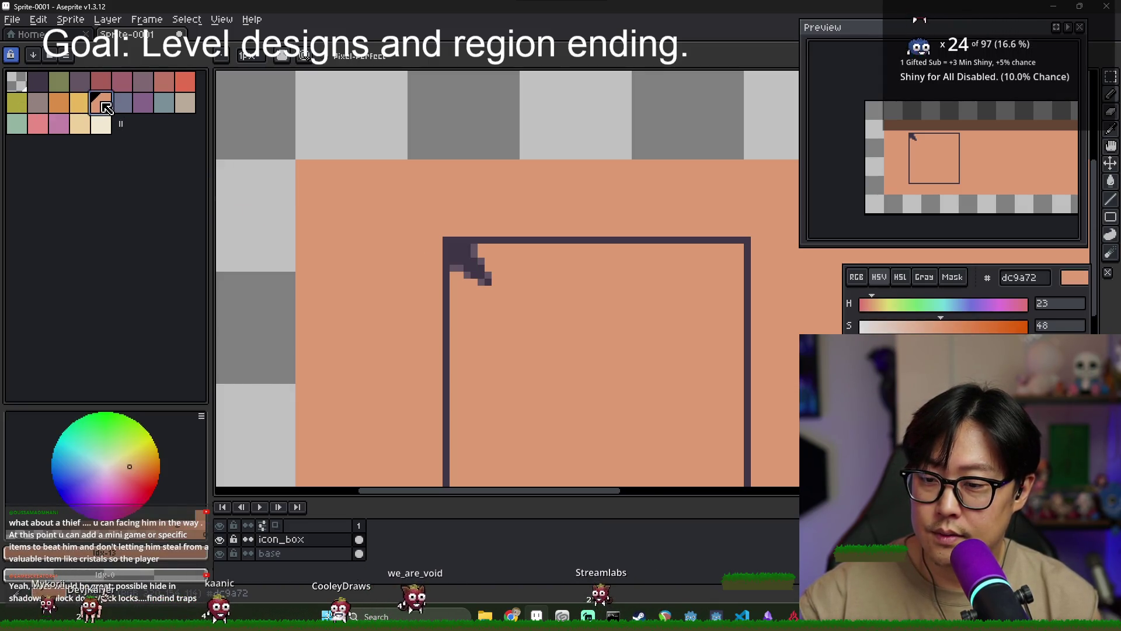
left_click(37, 103)
scroll(489, 274, "up", 2)
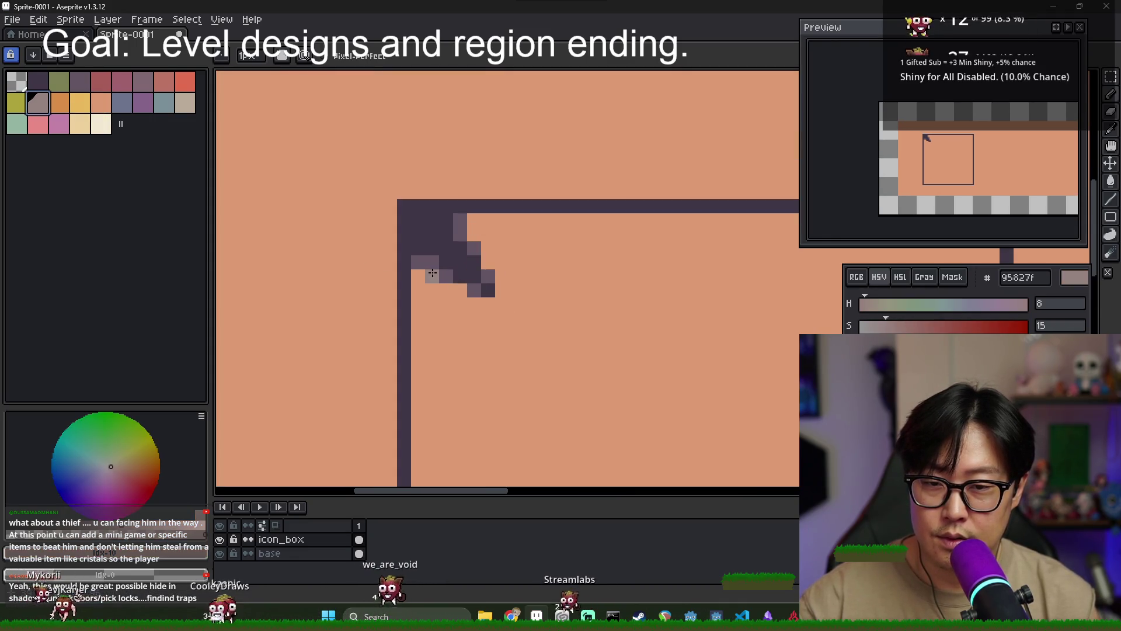
left_click(474, 233)
left_click(488, 263)
left_click(460, 290)
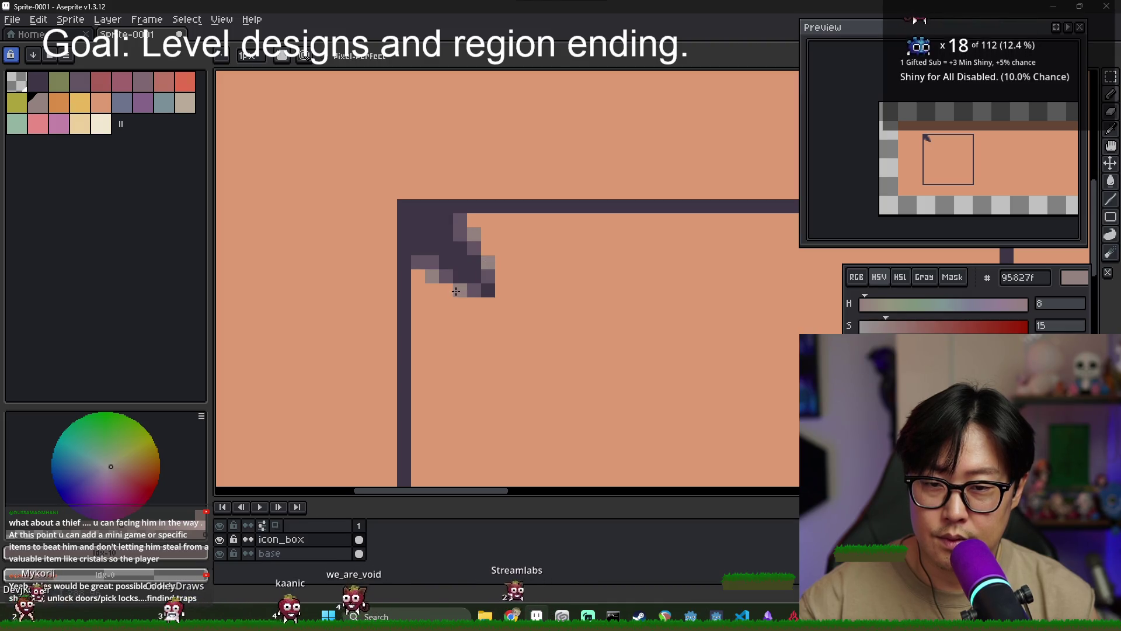
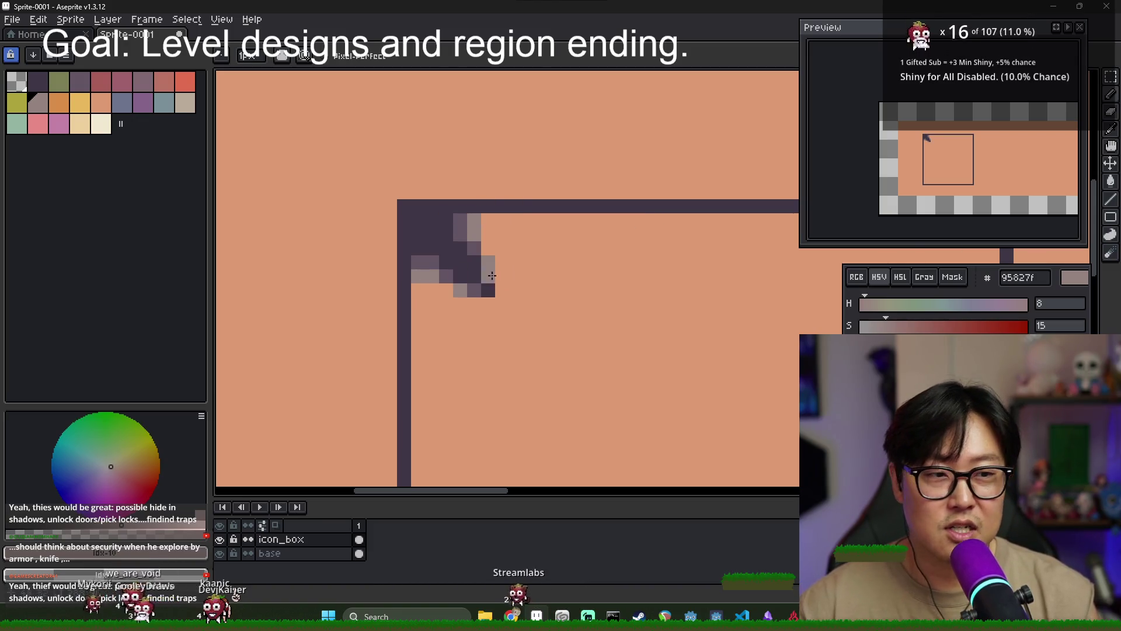
Clean up the top-left bracket by erasing stray light-grey pixels and lightening its dark edge pixels
scroll(407, 287, "up", 2)
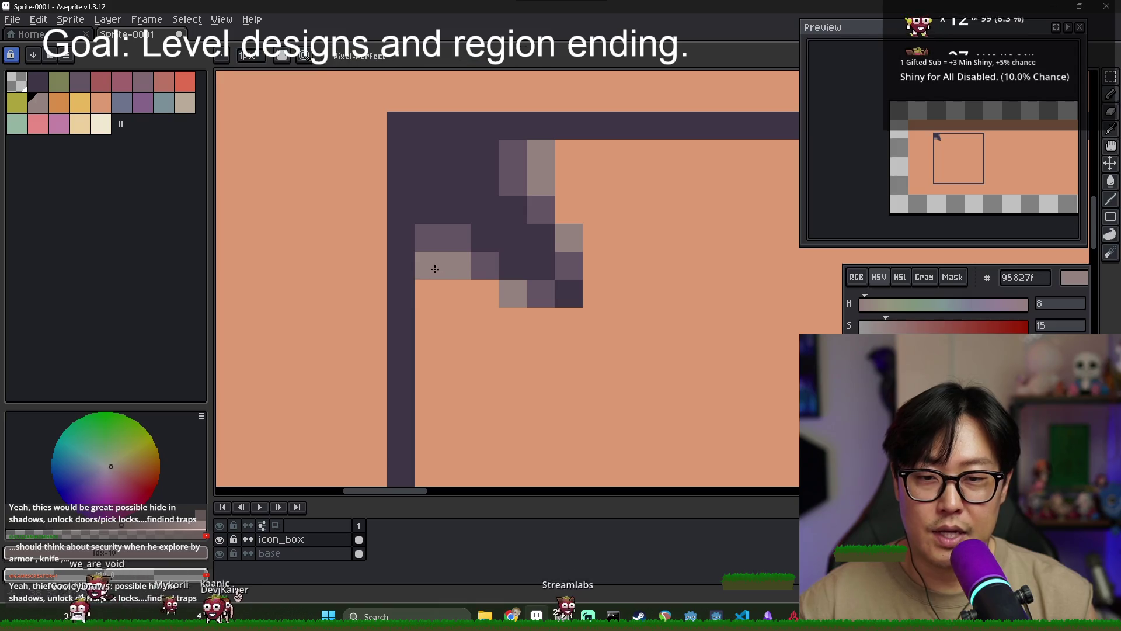
left_click_drag(428, 266, 448, 271)
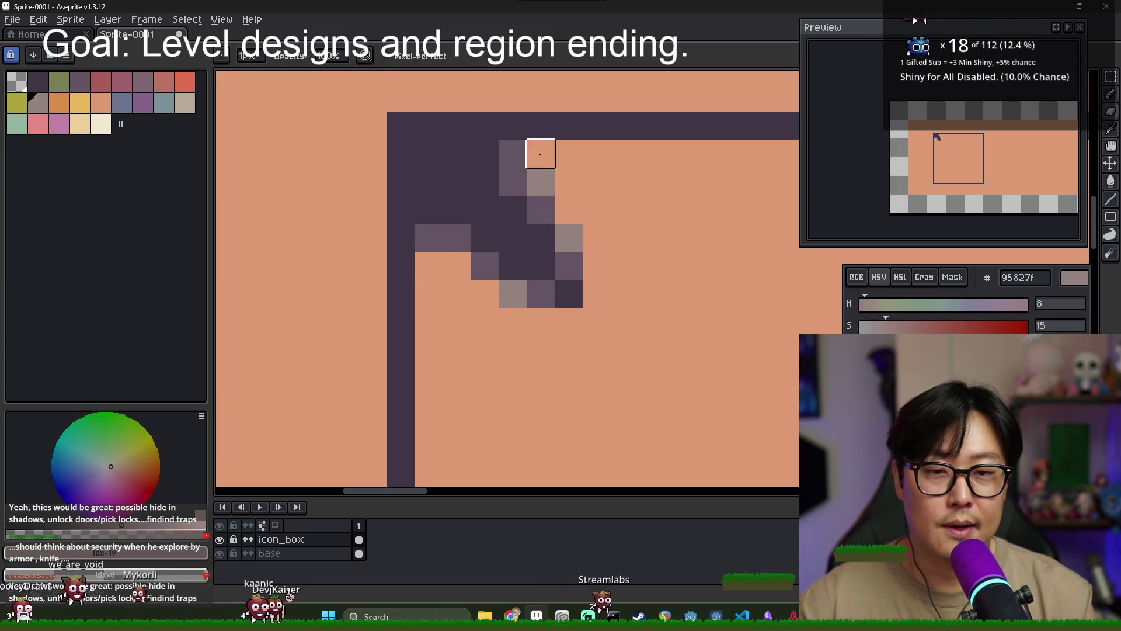
left_click(484, 266)
left_click(540, 210)
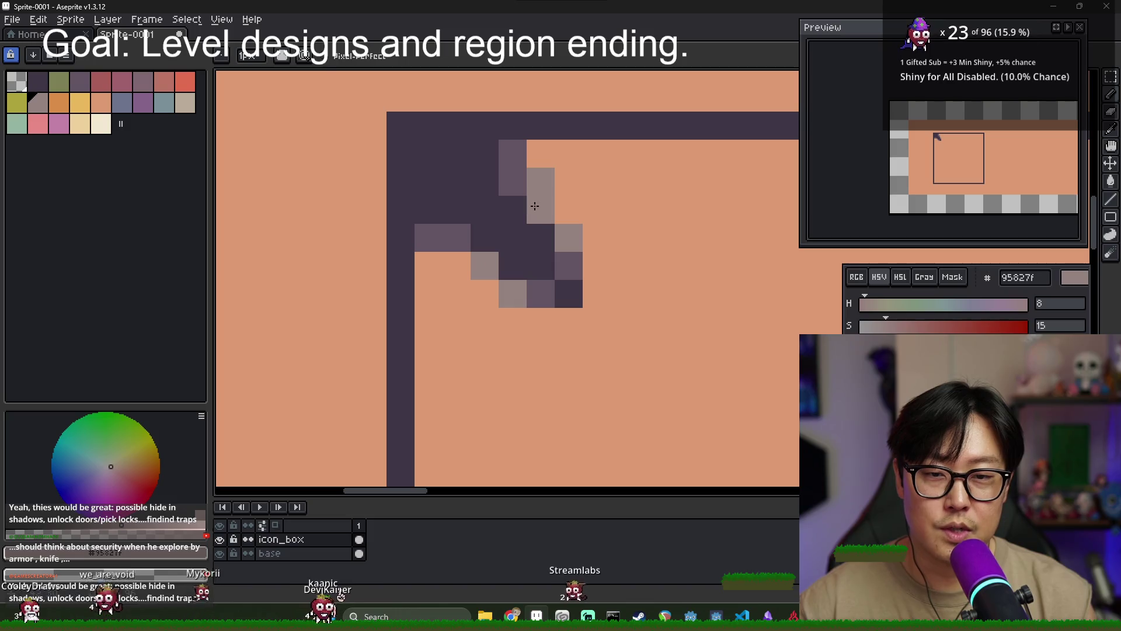
right_click(540, 181)
right_click(568, 237)
right_click(513, 294)
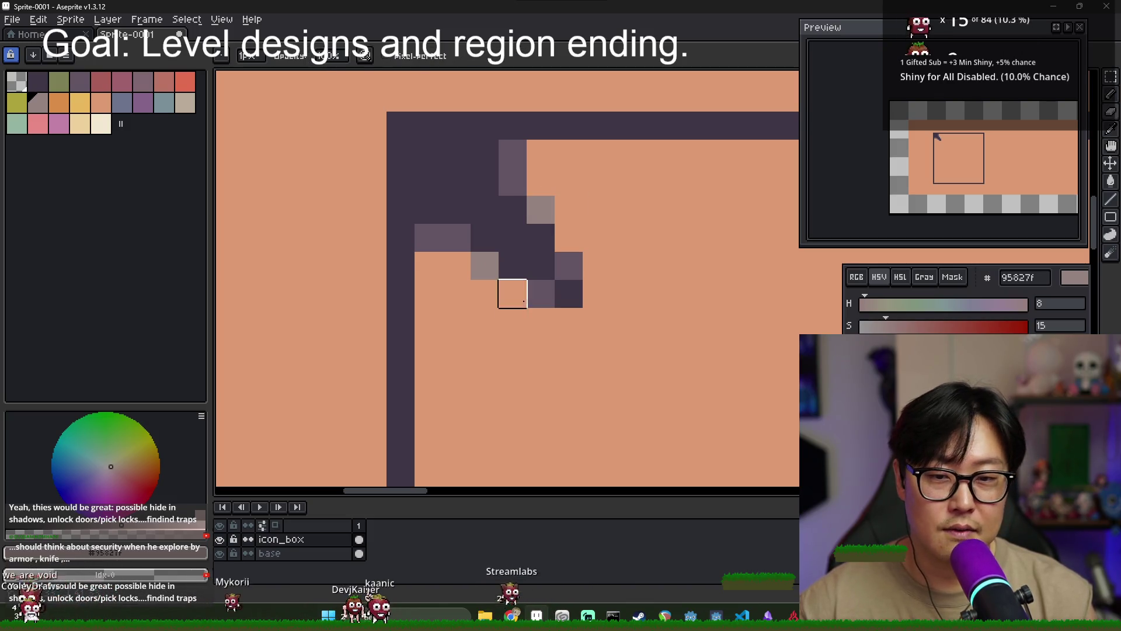
left_click(540, 293)
left_click(568, 266)
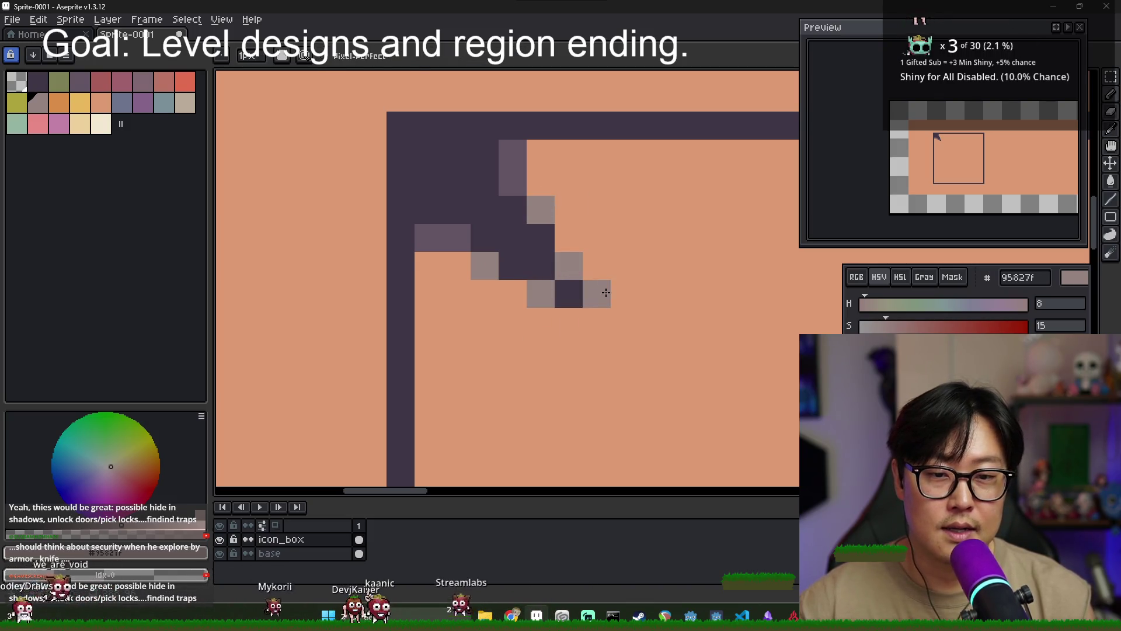
scroll(616, 307, "down", 5)
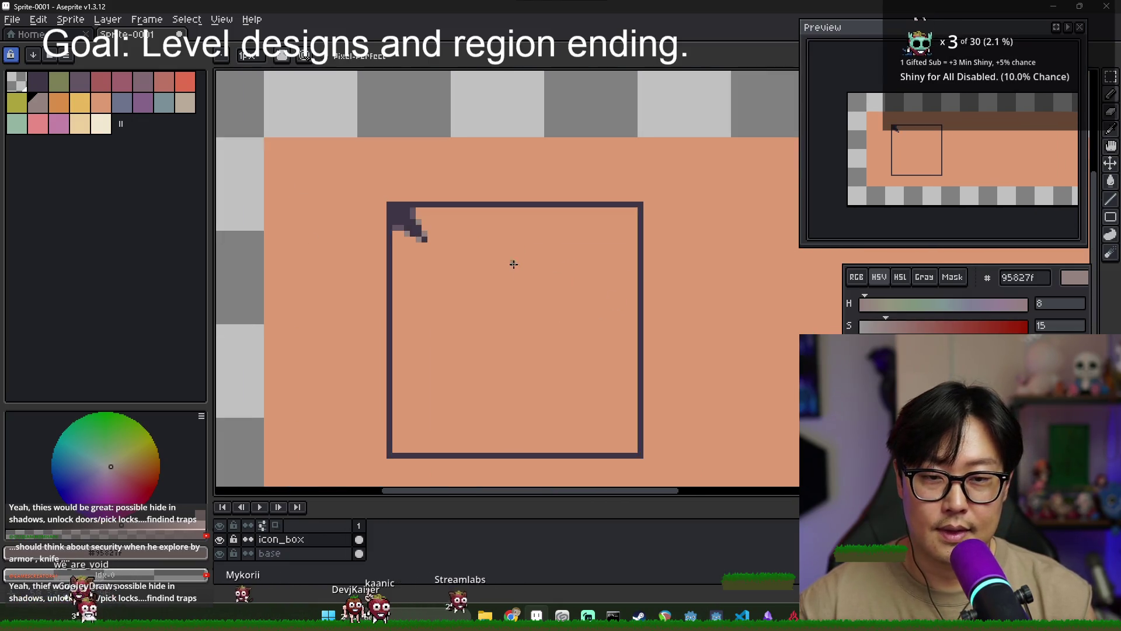
Marquee-select just the top-left corner bracket pixels
key("m")
scroll(385, 206, "up", 1)
left_click_drag(385, 203, 452, 257)
key("Tab")
left_click_drag(391, 202, 461, 271)
left_click(70, 20)
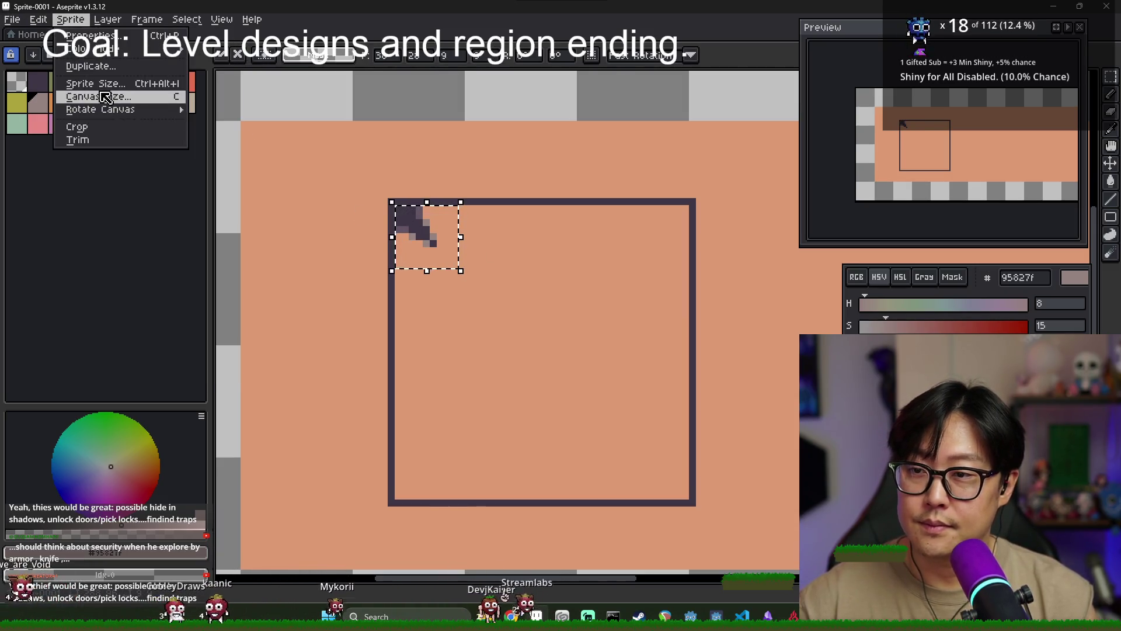
Flip the selected bracket horizontally and drop it into the box's top-right corner
left_click(38, 20)
left_click(76, 202)
mouse_move(447, 240)
left_mouse_down()
mouse_move(672, 254)
mouse_move(670, 238)
left_mouse_up()
key("Return")
key("ctrl+d")
Select the top strip with both brackets, flip it vertically, and move it to the bottom edge
scroll(547, 262, "right", 3)
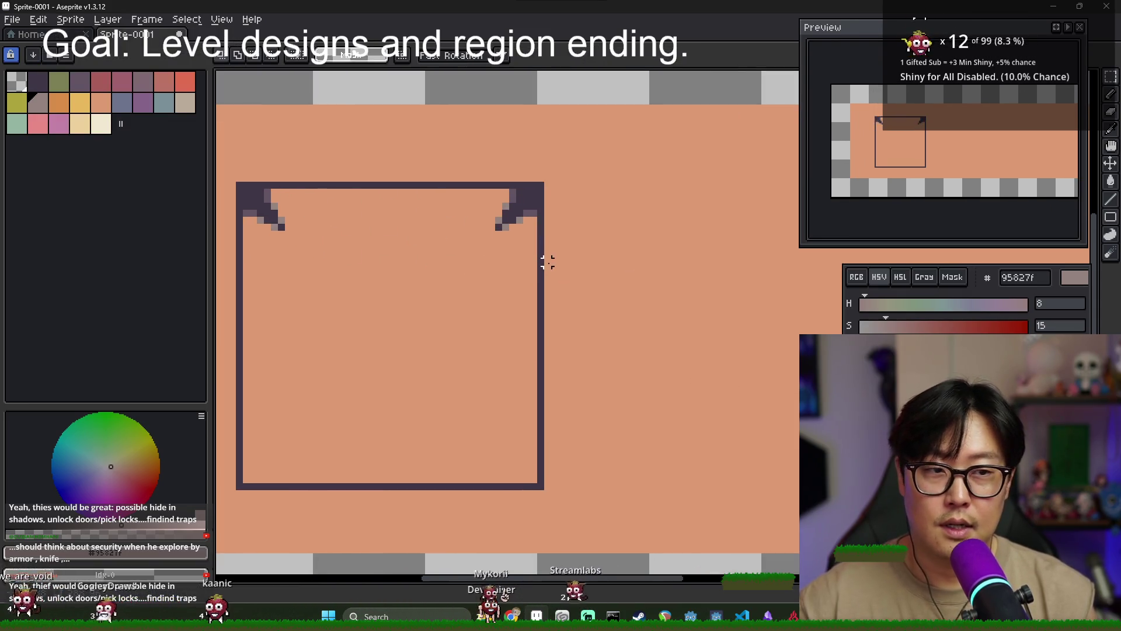
left_click_drag(246, 192, 540, 255)
left_click(38, 19)
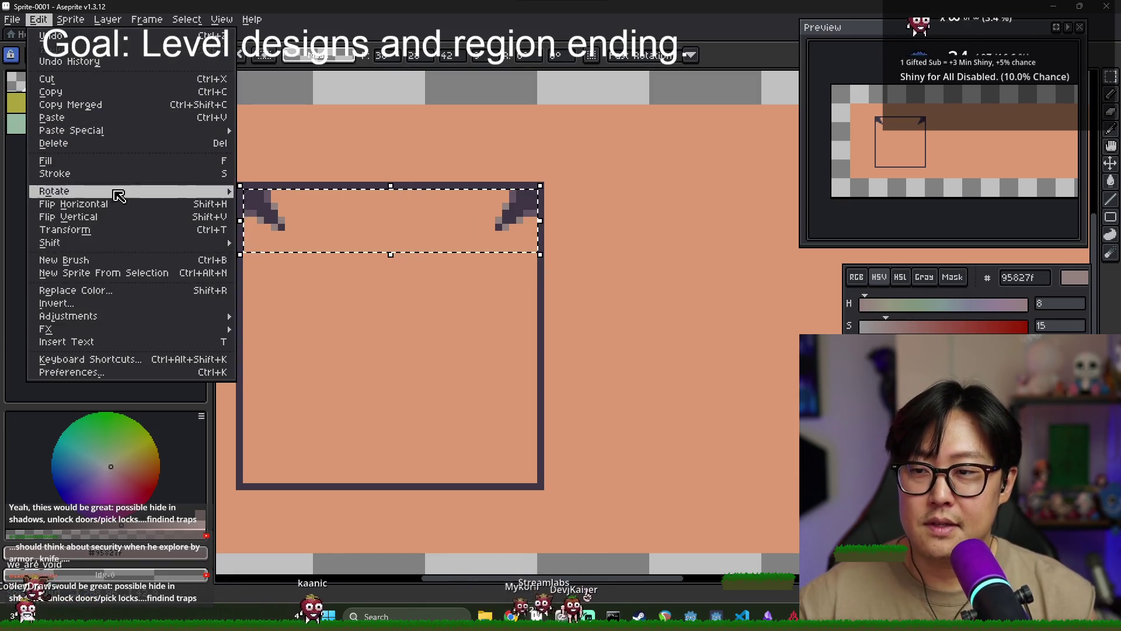
left_click(113, 226)
scroll(406, 335, "down", 1)
left_click_drag(330, 280, 332, 435)
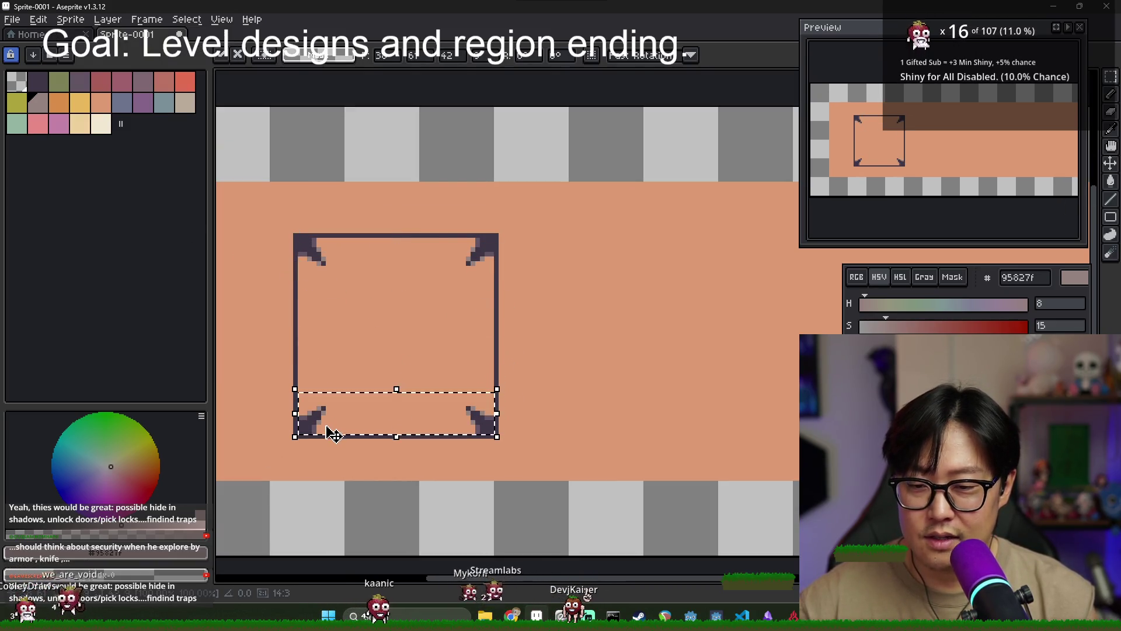
key("ctrl+d")
Switch to the pencil with the dark outline colour 635463
scroll(497, 348, "down", 1)
scroll(381, 309, "up", 1)
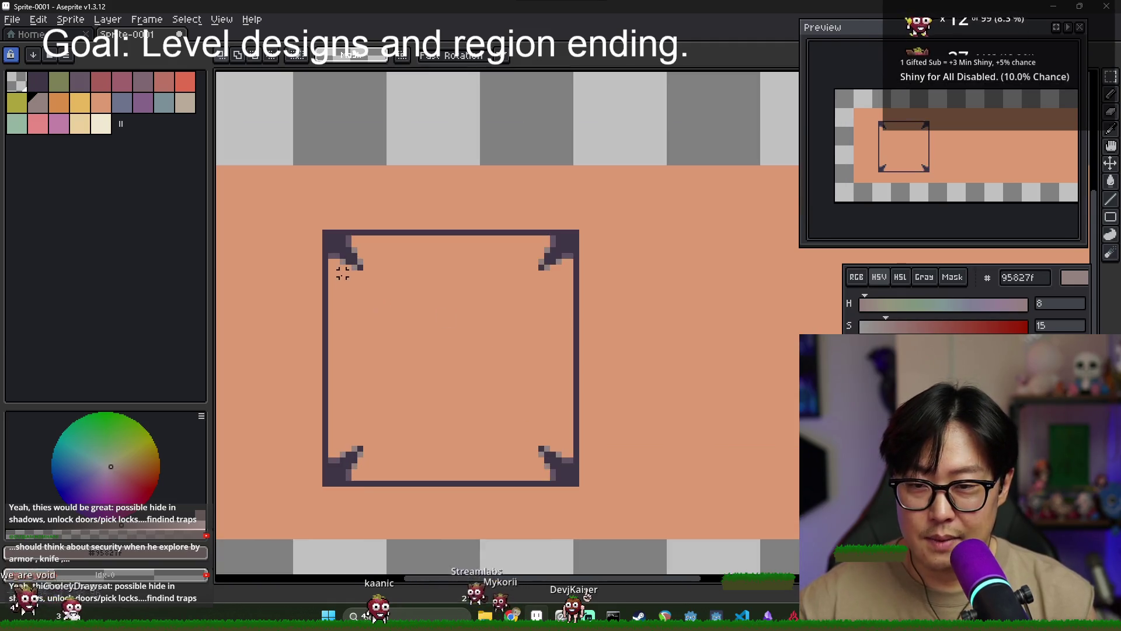
key("b")
left_click(327, 261, "alt")
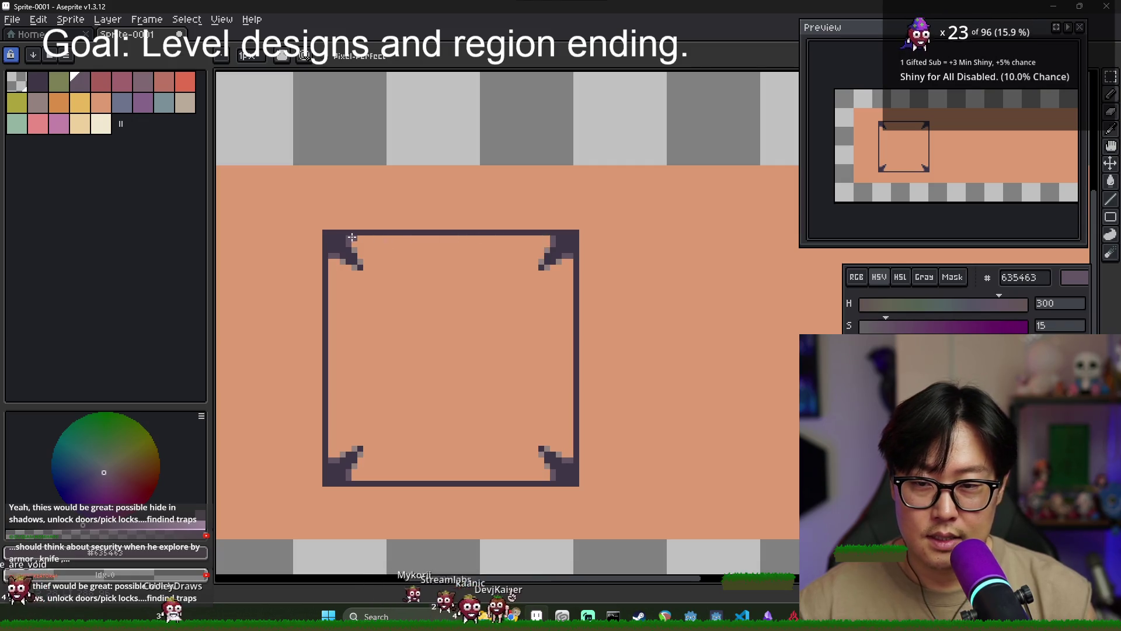
Darken light pixels on the top-left corner step and clear the outer corner pixel
scroll(352, 236, "up", 5)
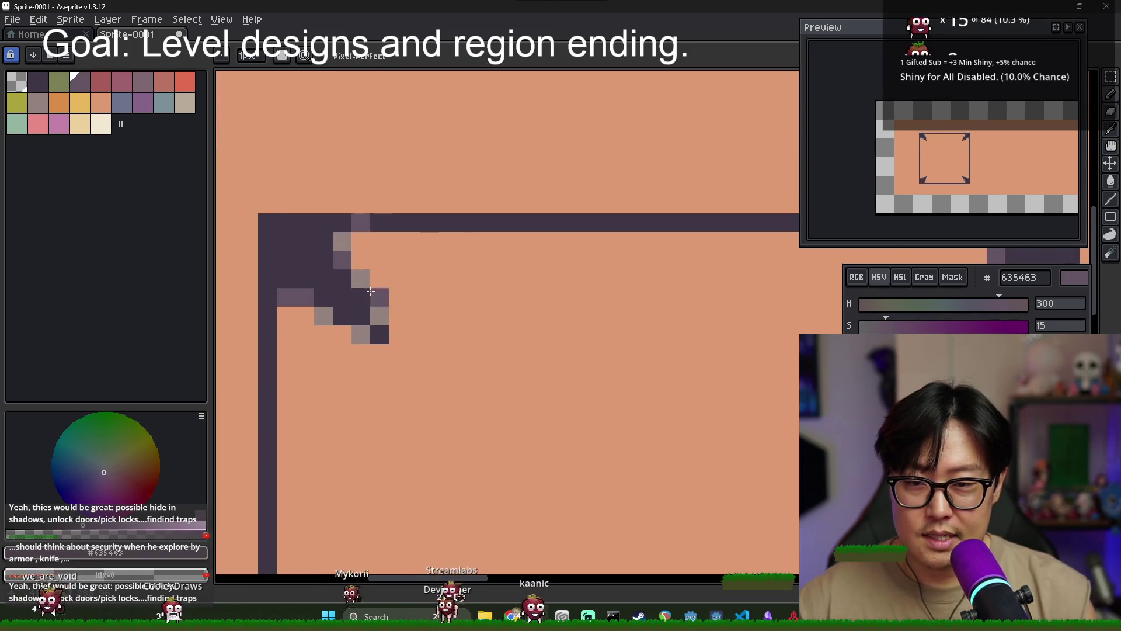
left_click(305, 297)
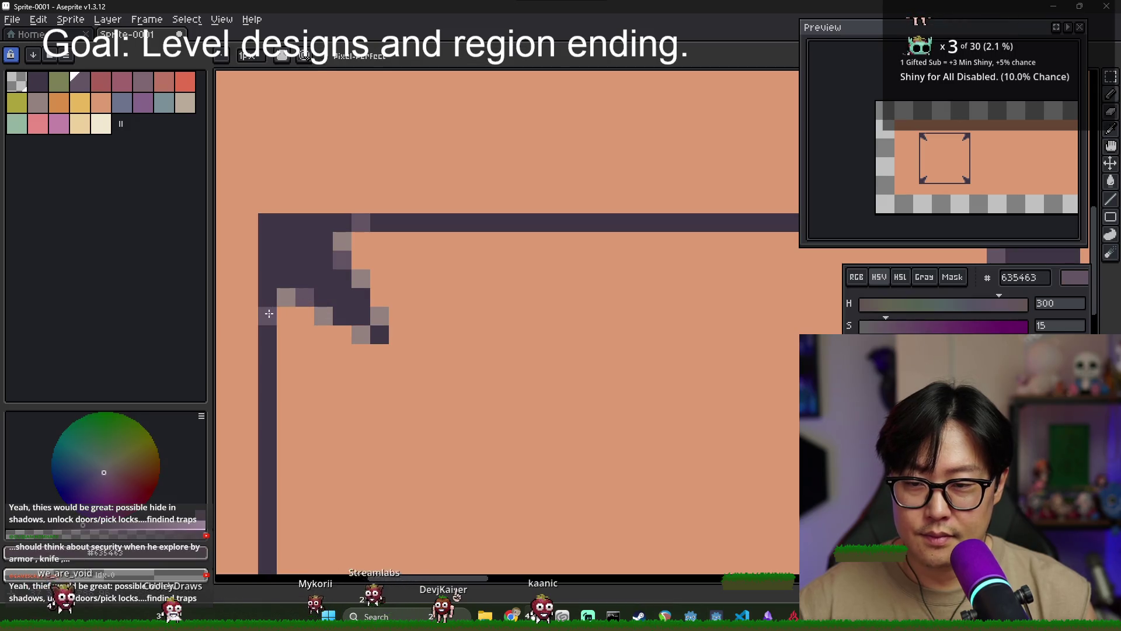
scroll(432, 304, "down", 4)
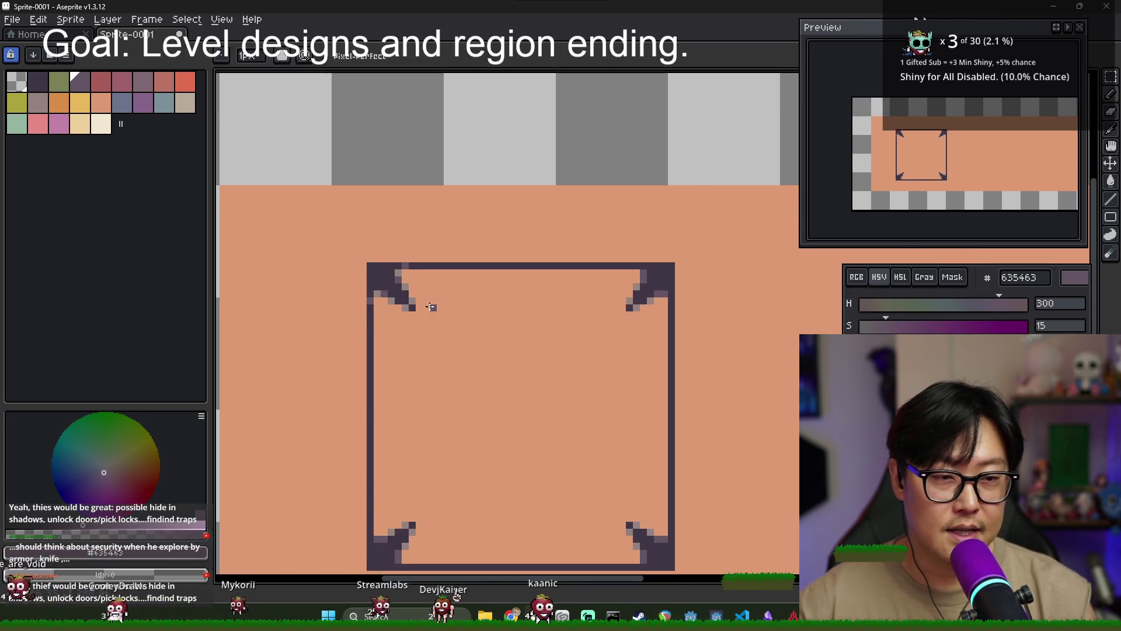
scroll(368, 312, "up", 2)
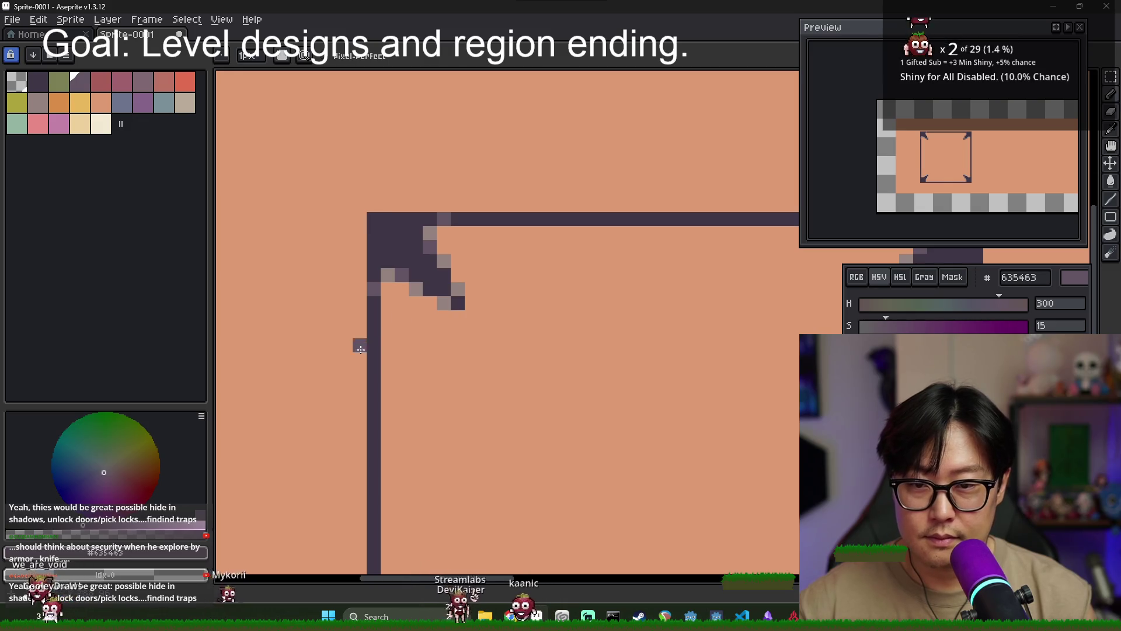
left_click(366, 238)
right_click(371, 219)
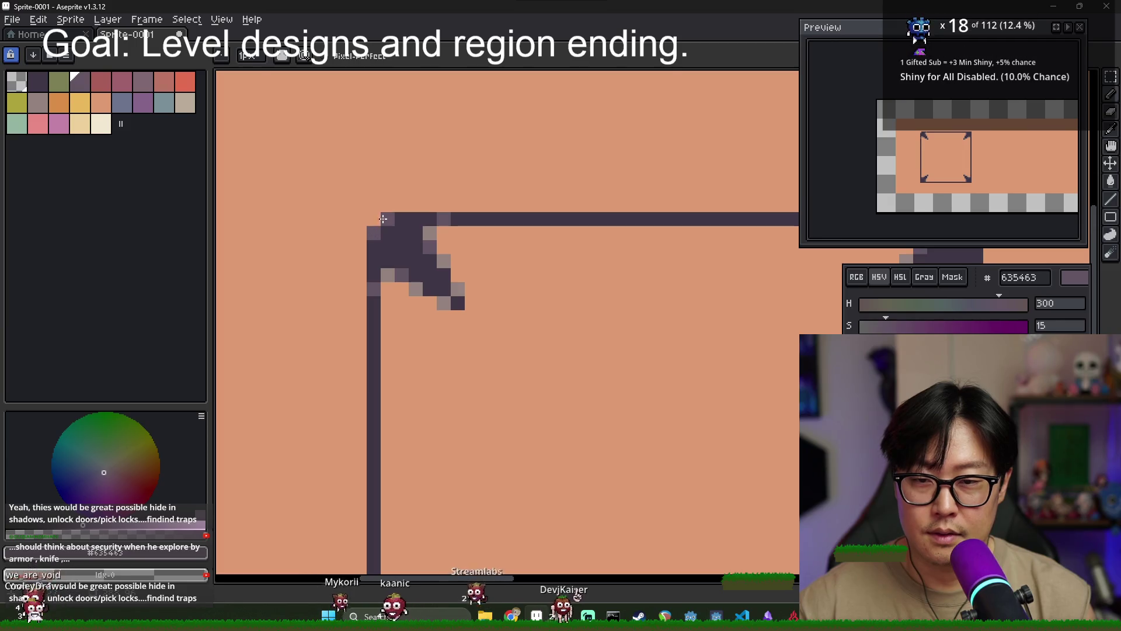
scroll(471, 317, "down", 3)
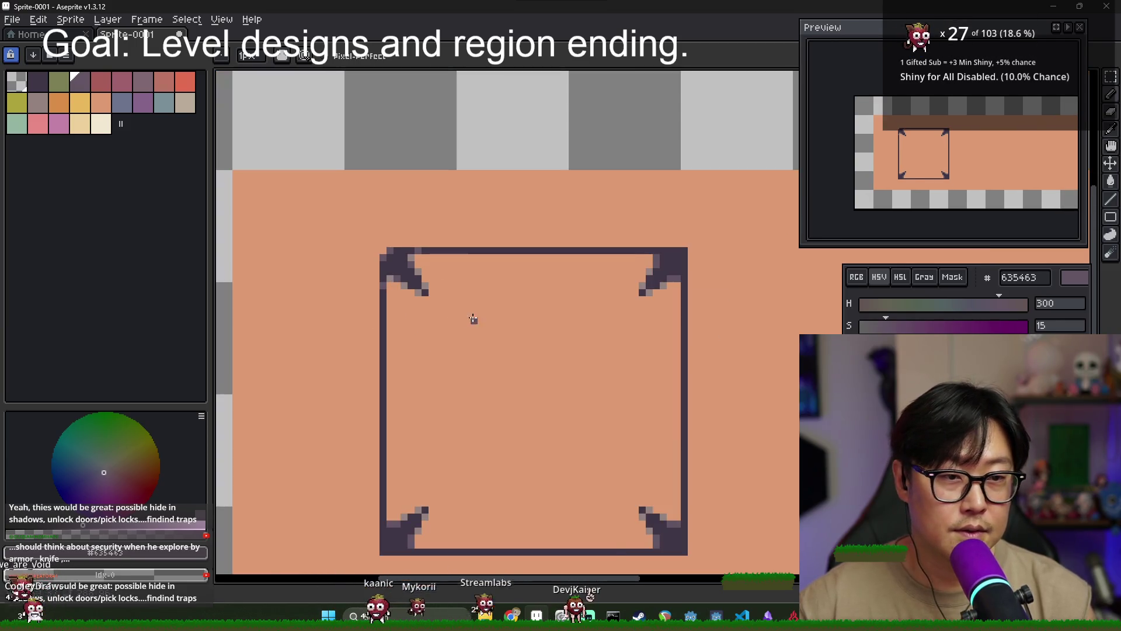
scroll(466, 312, "down", 1)
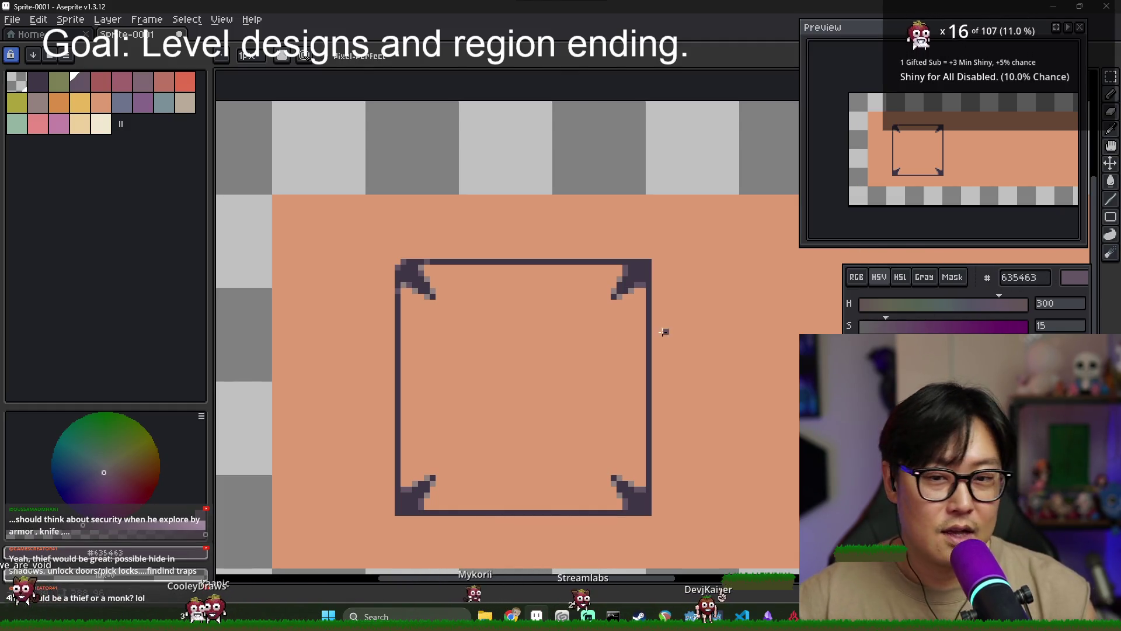
scroll(373, 304, "up", 3)
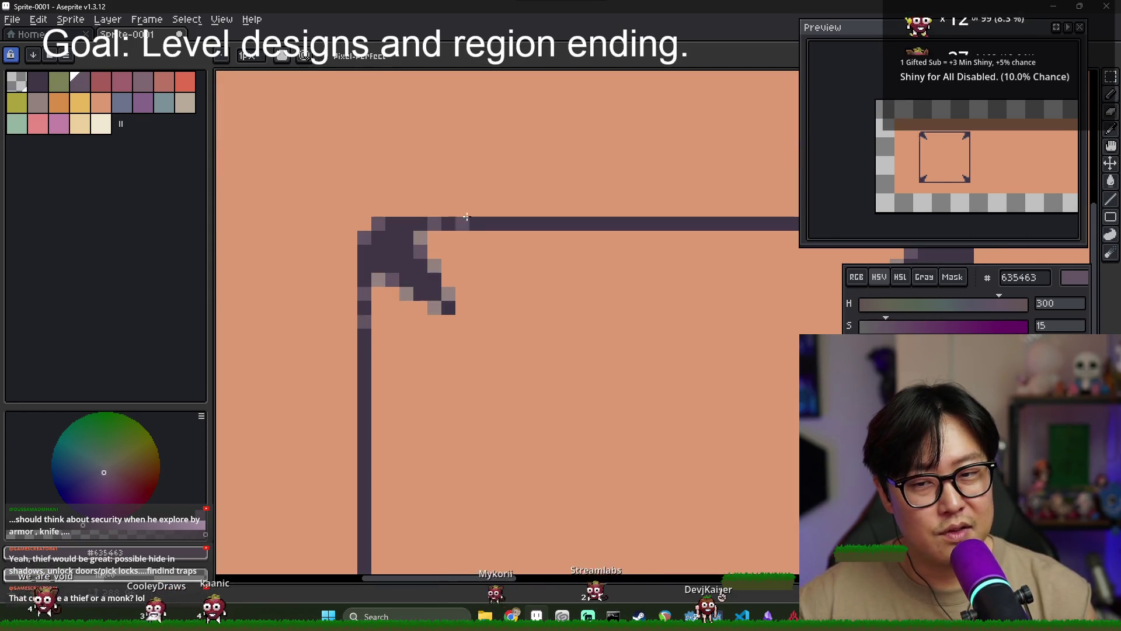
Erase stretches of the left and top border lines beside the bracket
key("e")
left_click_drag(364, 349, 364, 393)
left_click_drag(491, 224, 631, 223)
left_click_drag(364, 403, 364, 475)
Paint the bracket's light-grey pixels with dark 3f3645 and cap the left border stub
key("b")
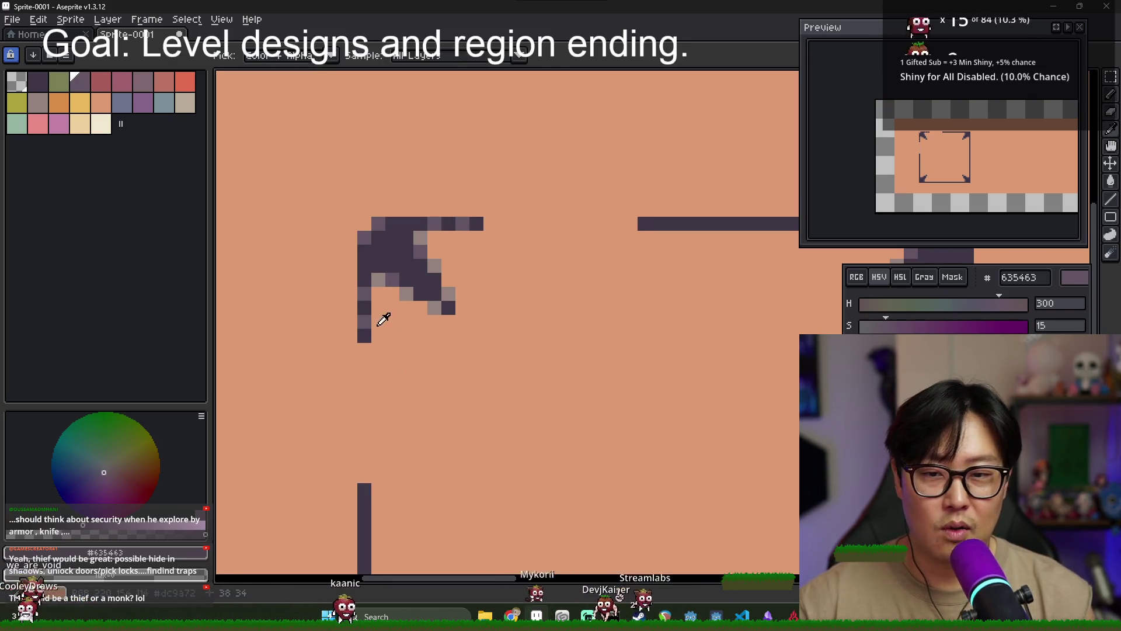
left_click(368, 317, "alt")
left_click(378, 309)
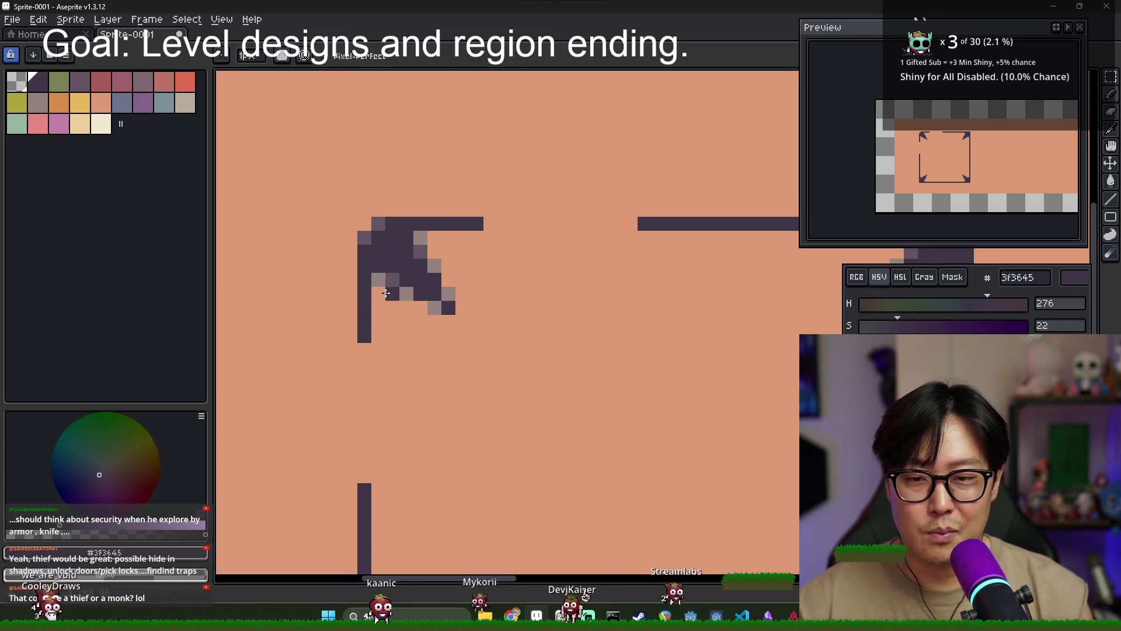
left_click(380, 282)
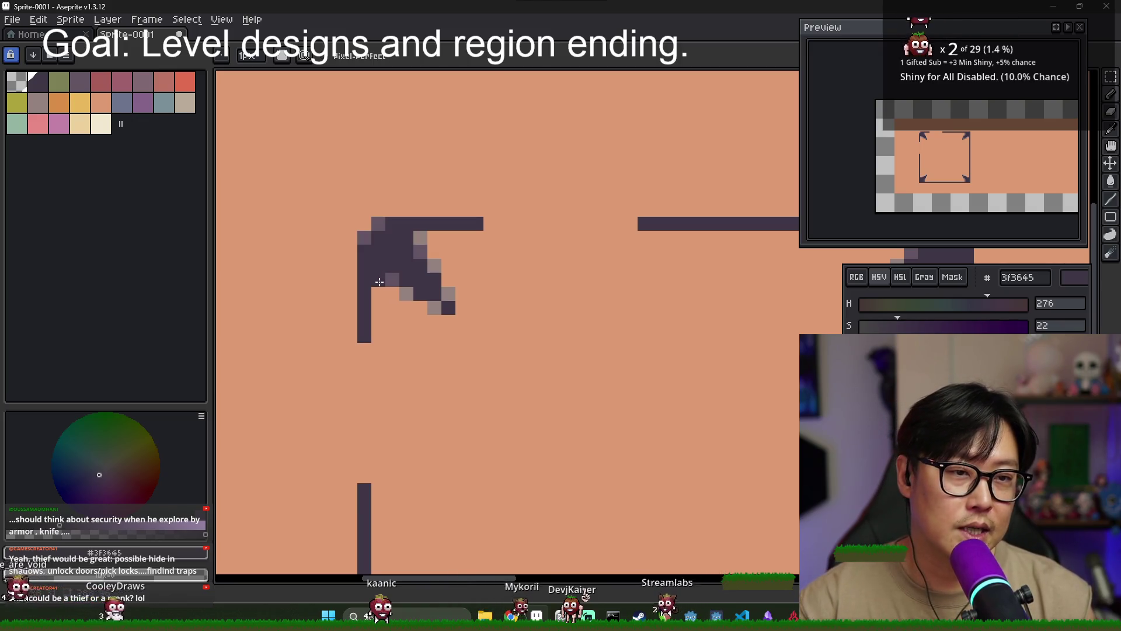
scroll(408, 292, "down", 3)
scroll(429, 301, "up", 2)
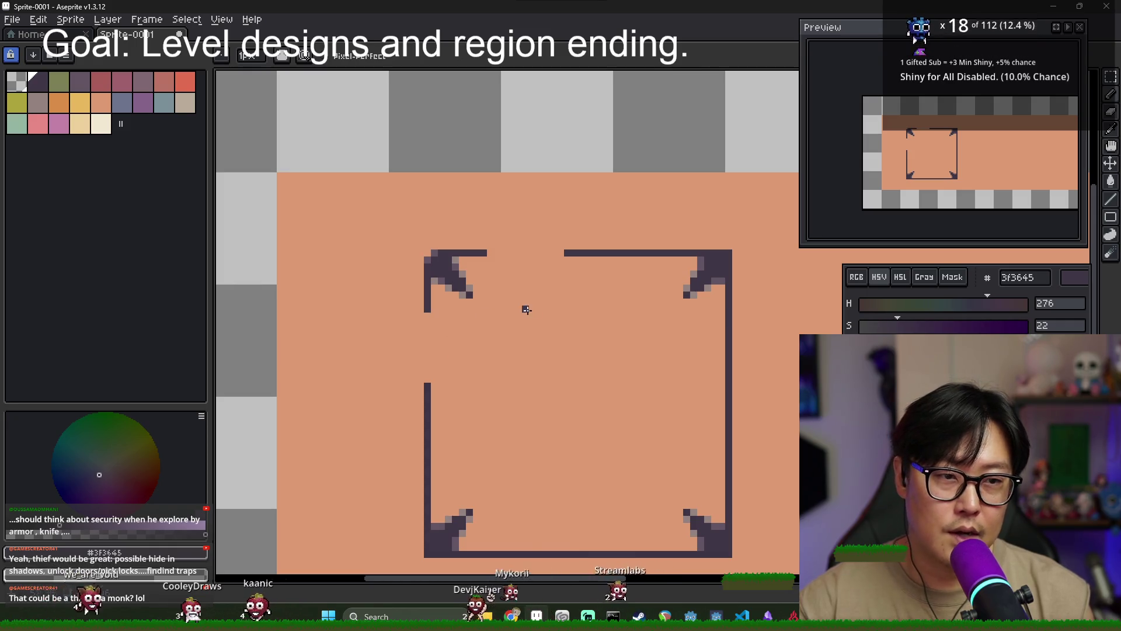
left_click(435, 316)
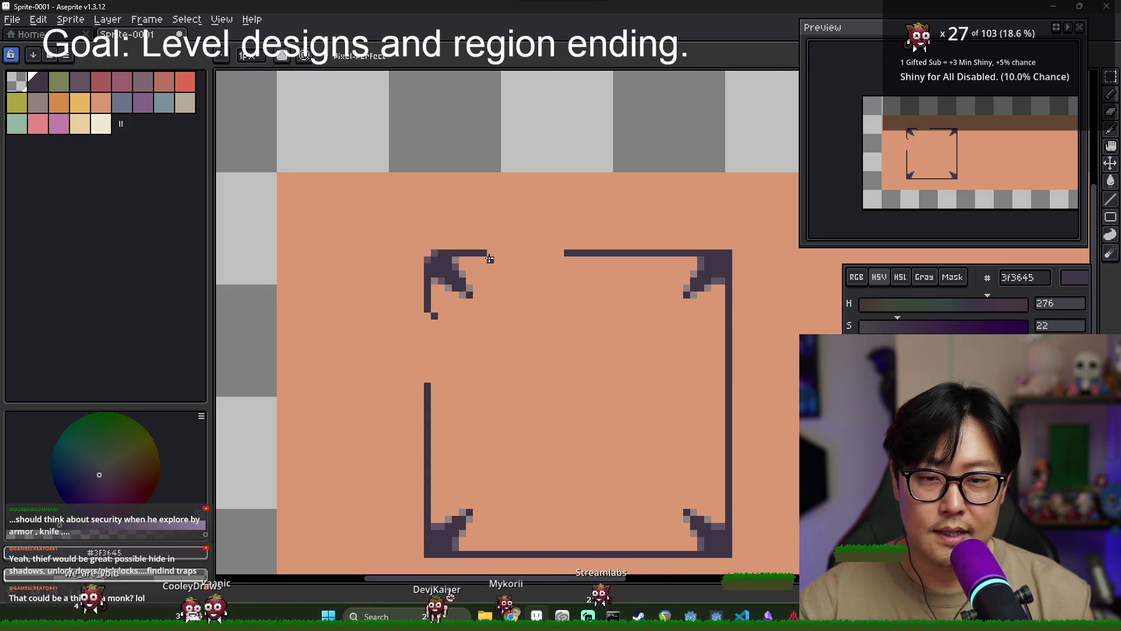
Add another dark pixel to the top-left bracket and recentre the box in view
key("v")
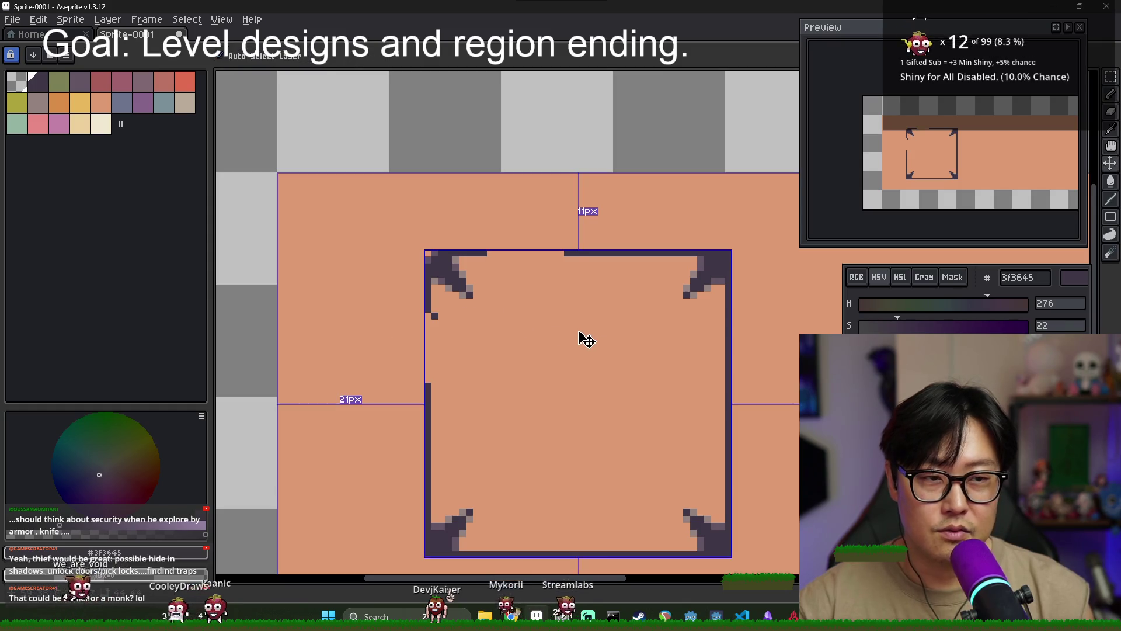
left_click(455, 310)
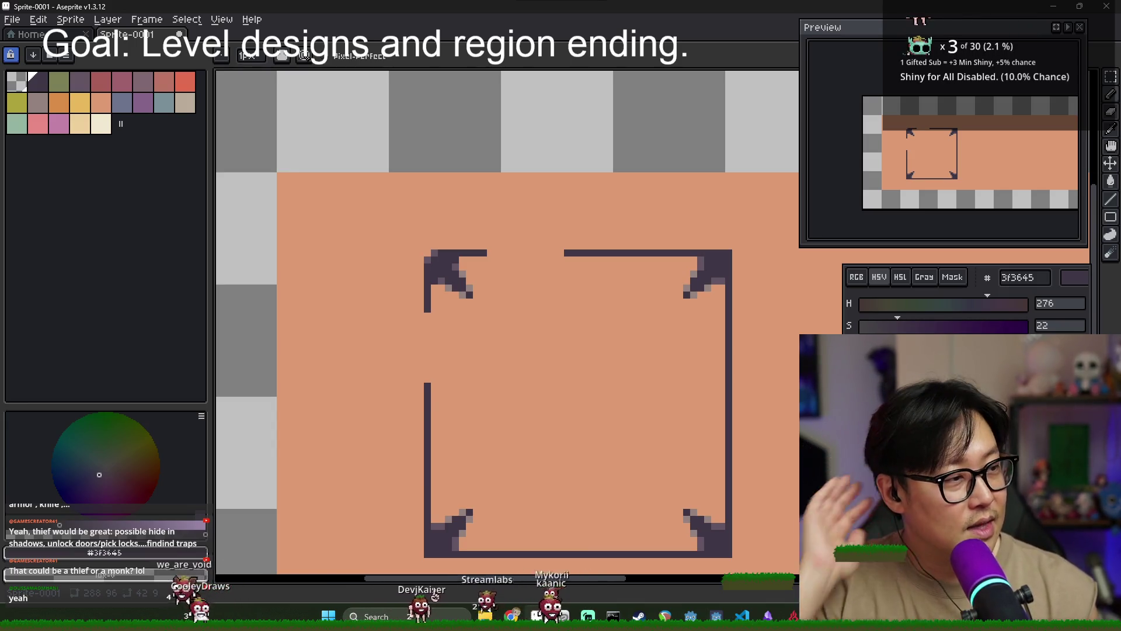
left_click_drag(624, 356, 532, 289)
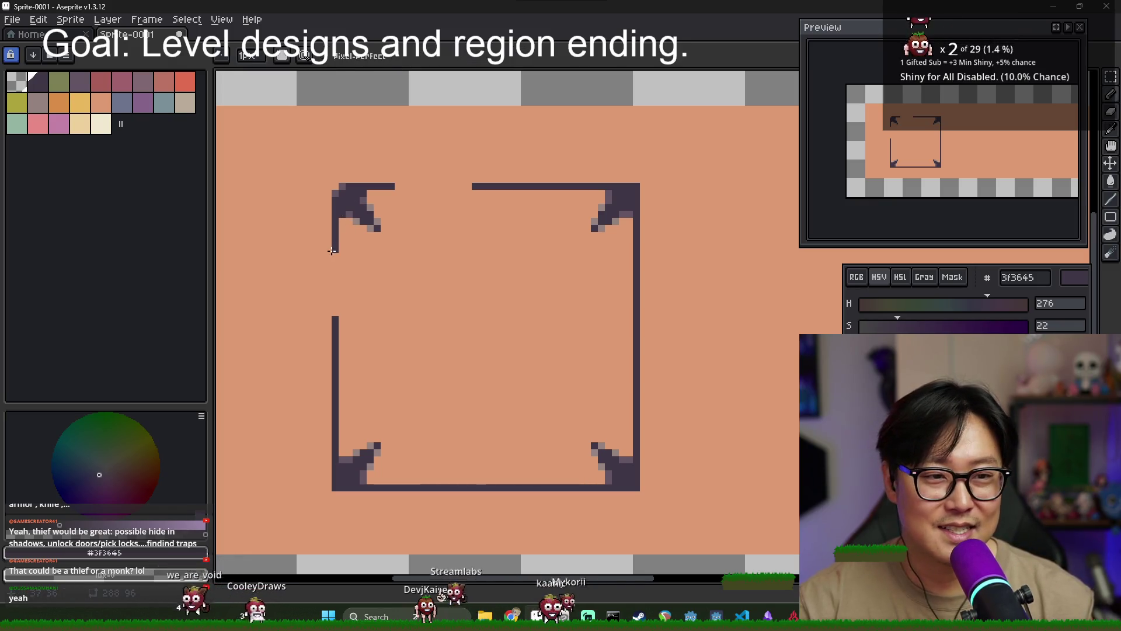
scroll(415, 187, "down", 3)
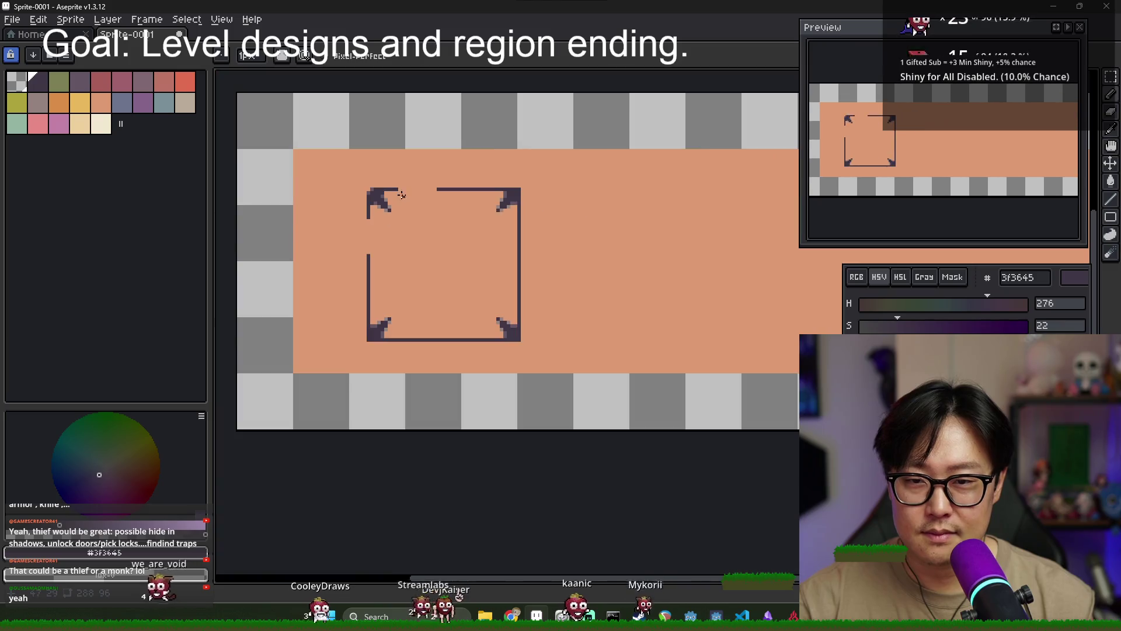
scroll(412, 209, "up", 2)
scroll(409, 205, "up", 1)
scroll(403, 202, "up", 2)
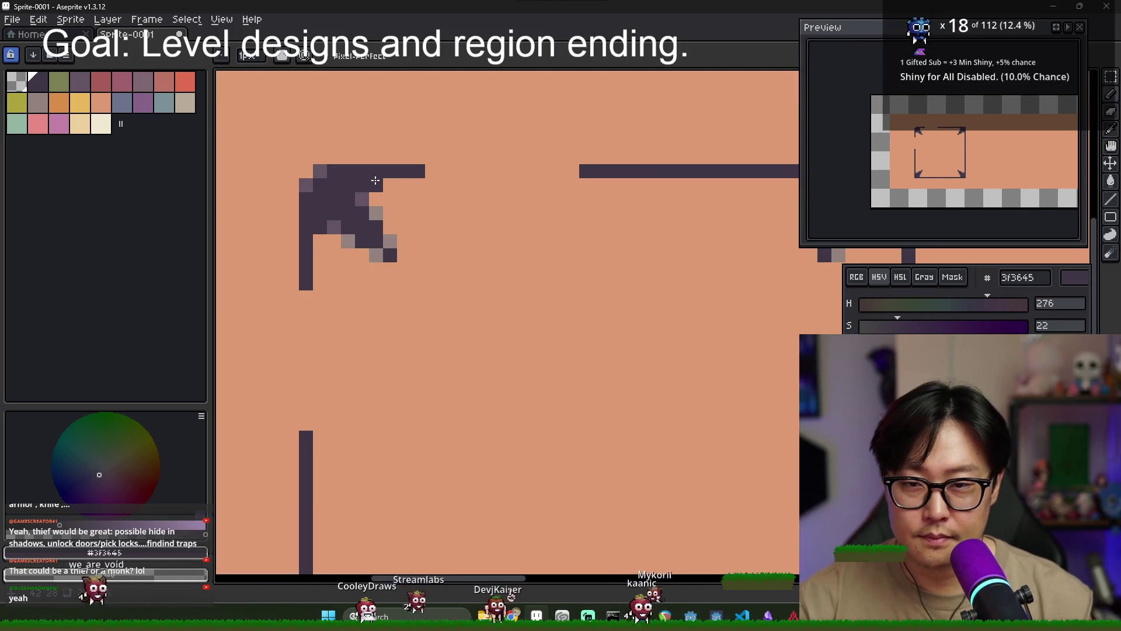
scroll(390, 194, "down", 2)
Marquee-select the top-left corner bracket piece and browse the Edit menu without changes
key("m")
left_click_drag(327, 160, 417, 250)
left_click(38, 19)
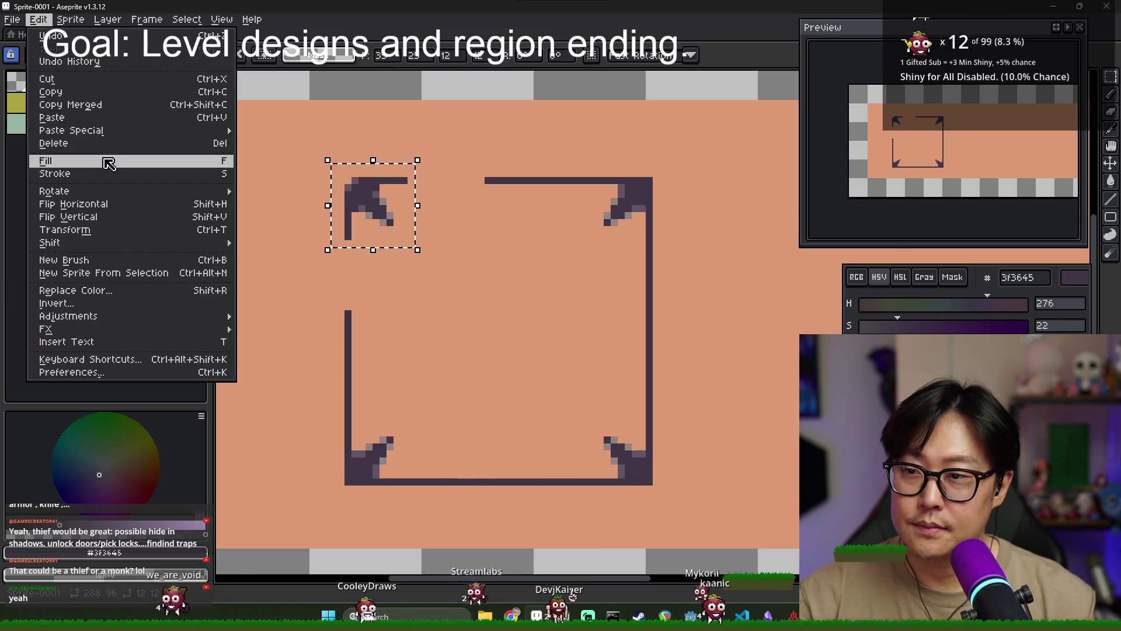
key("Escape")
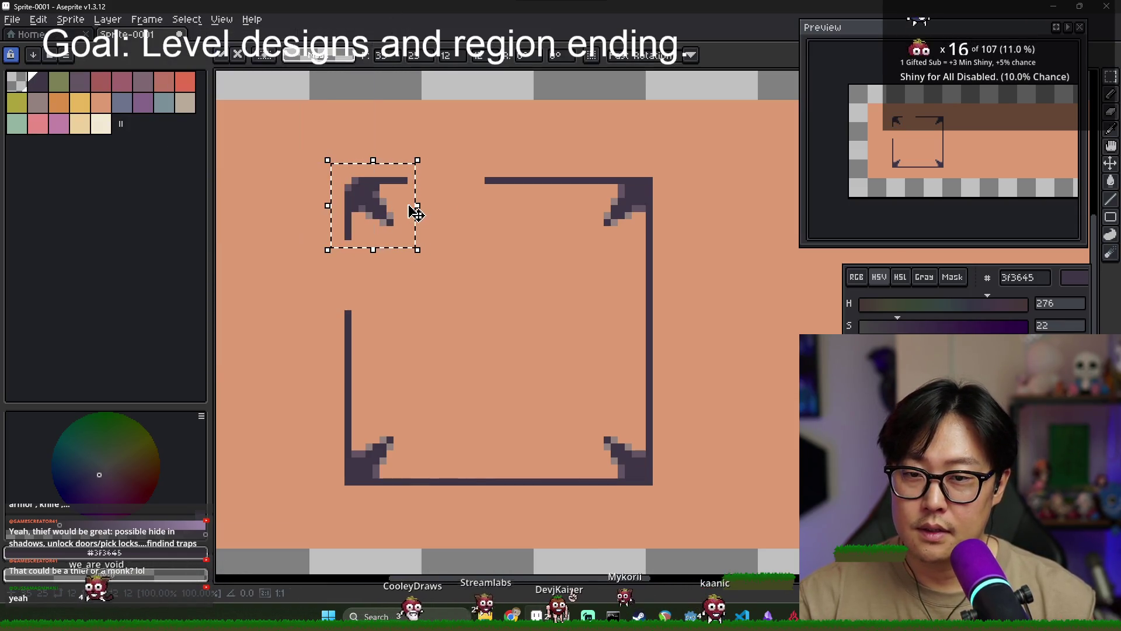
left_click_drag(980, 158, 973, 136)
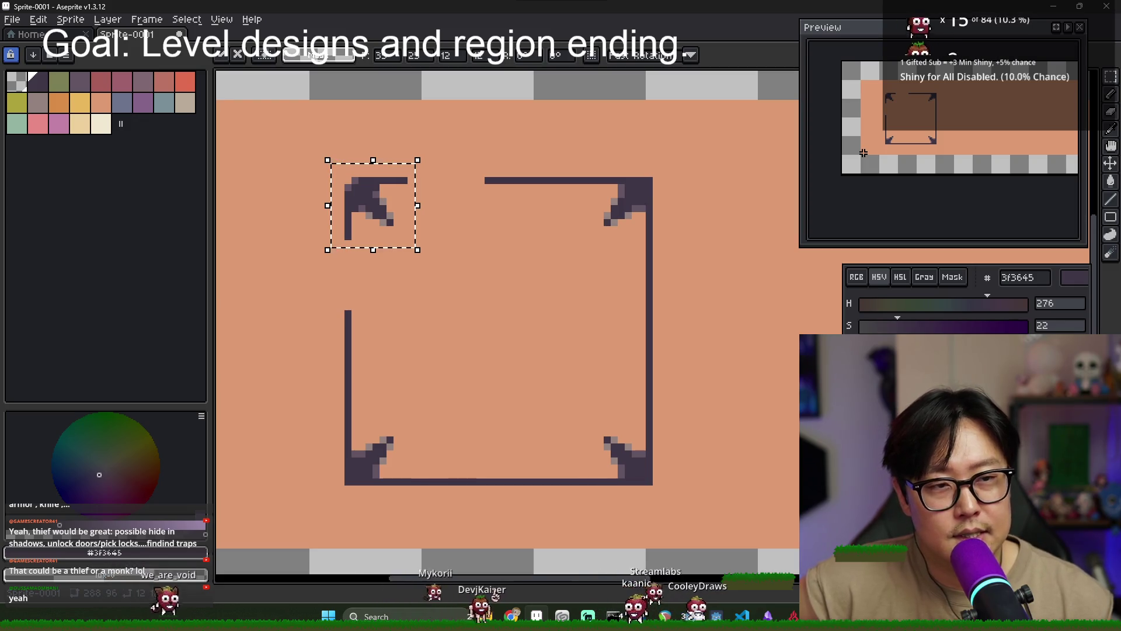
scroll(568, 246, "down", 1)
scroll(665, 297, "down", 1)
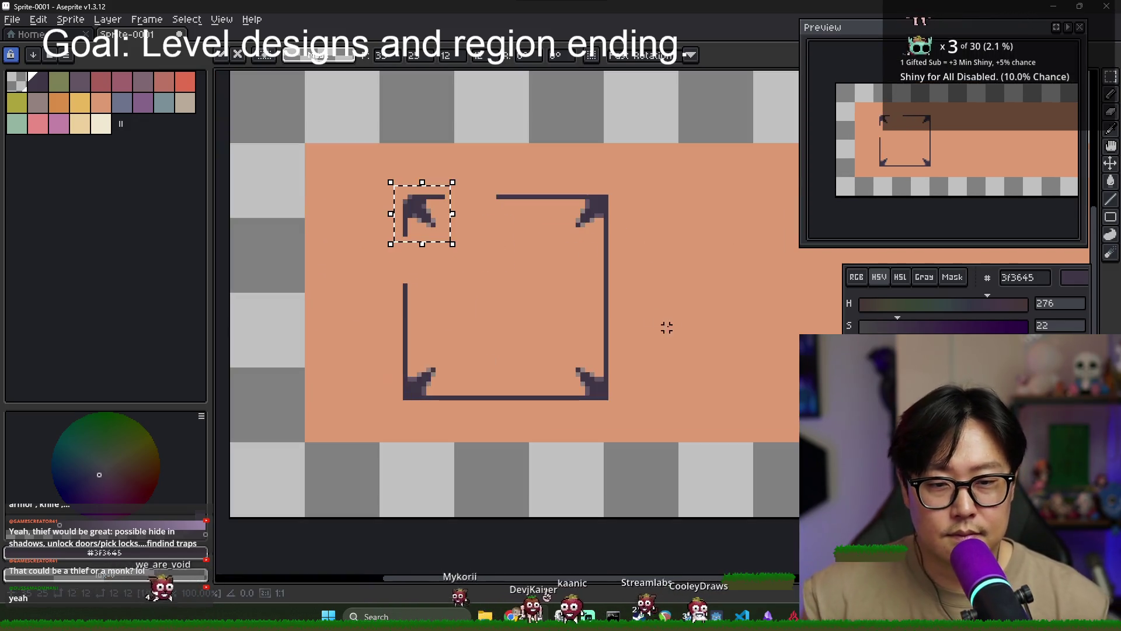
scroll(486, 293, "right", 3)
key("b")
scroll(458, 330, "right", 2)
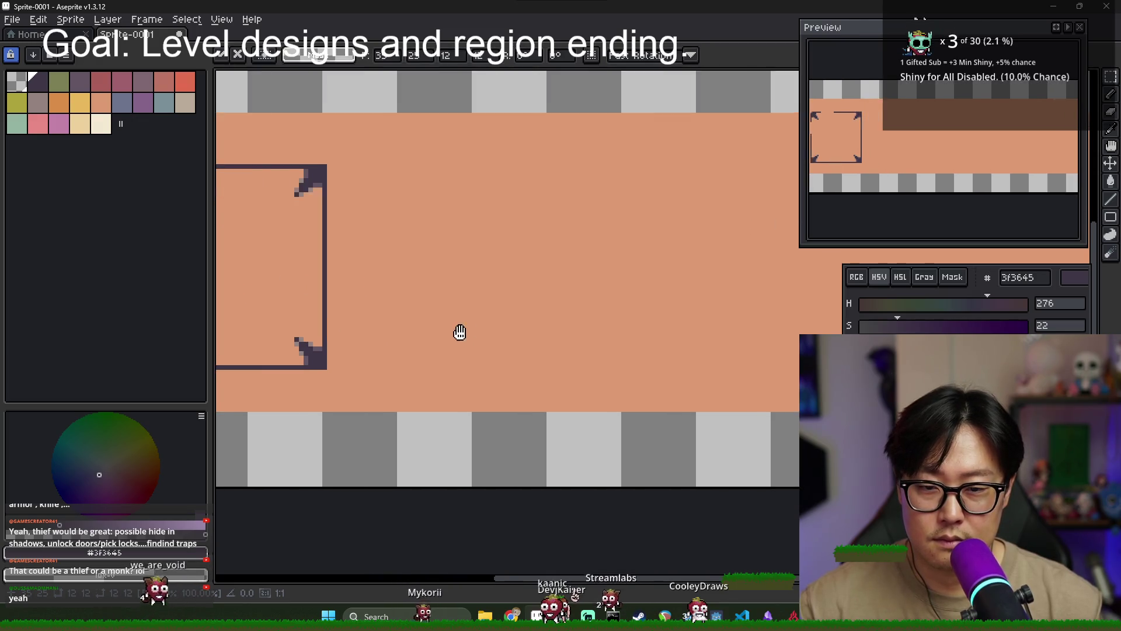
Draw a straight horizontal divider line from the icon slot across the box
scroll(531, 317, "right", 2)
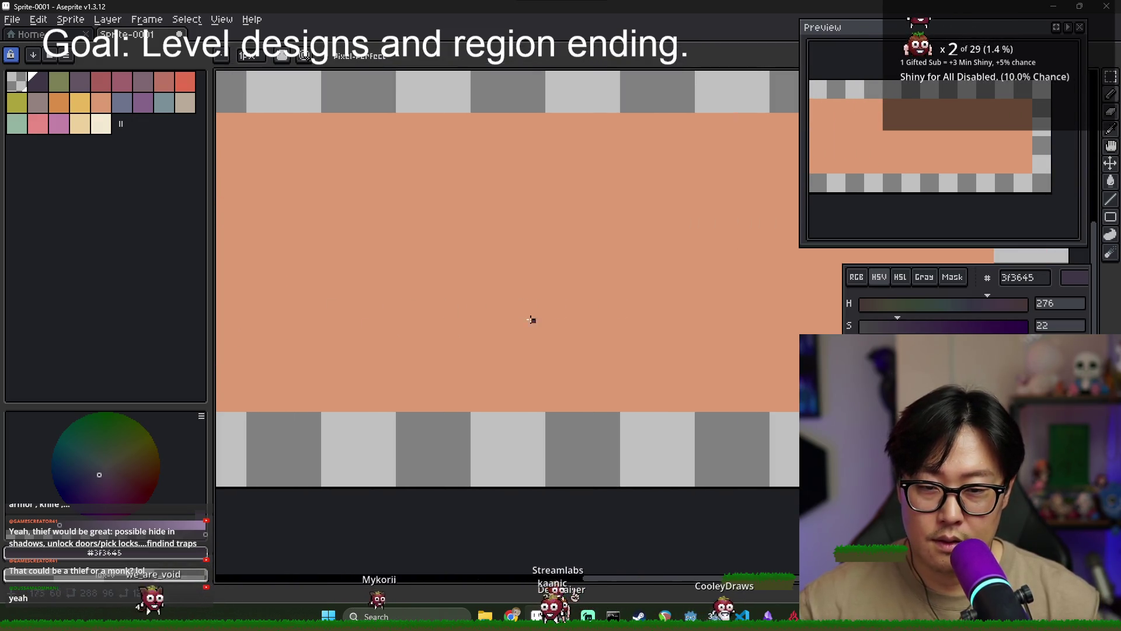
scroll(531, 318, "down", 3)
scroll(426, 318, "down", 1)
scroll(359, 317, "up", 3)
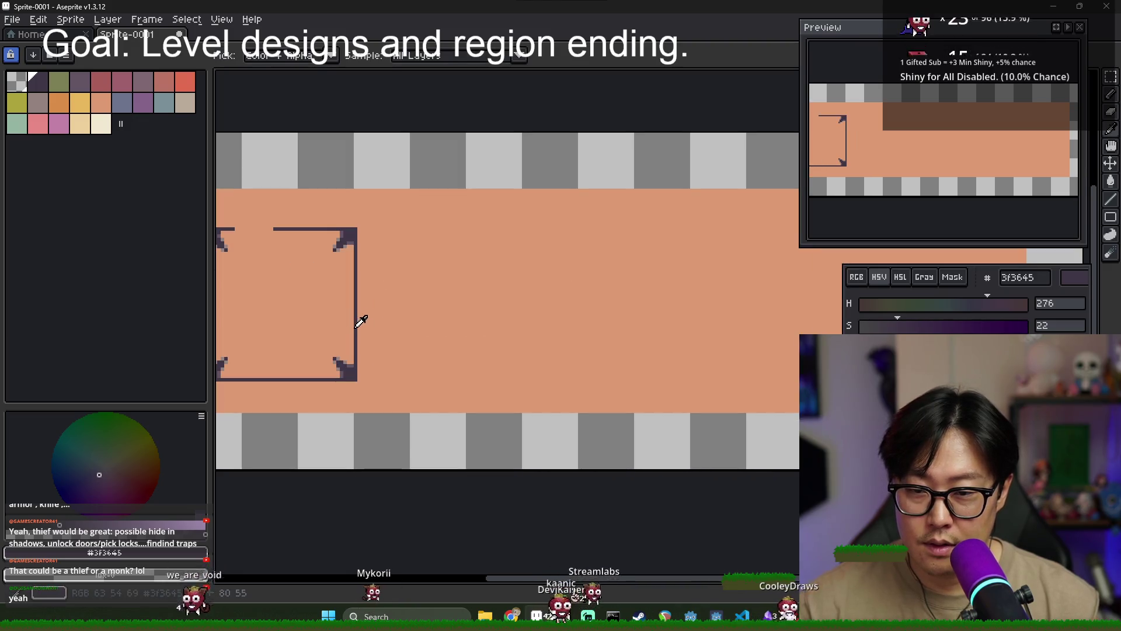
left_click(411, 345)
scroll(631, 343, "down", 2)
scroll(615, 346, "up", 2)
mouse_move(615, 346)
left_mouse_down()
mouse_move(751, 333)
mouse_move(733, 340)
left_mouse_up()
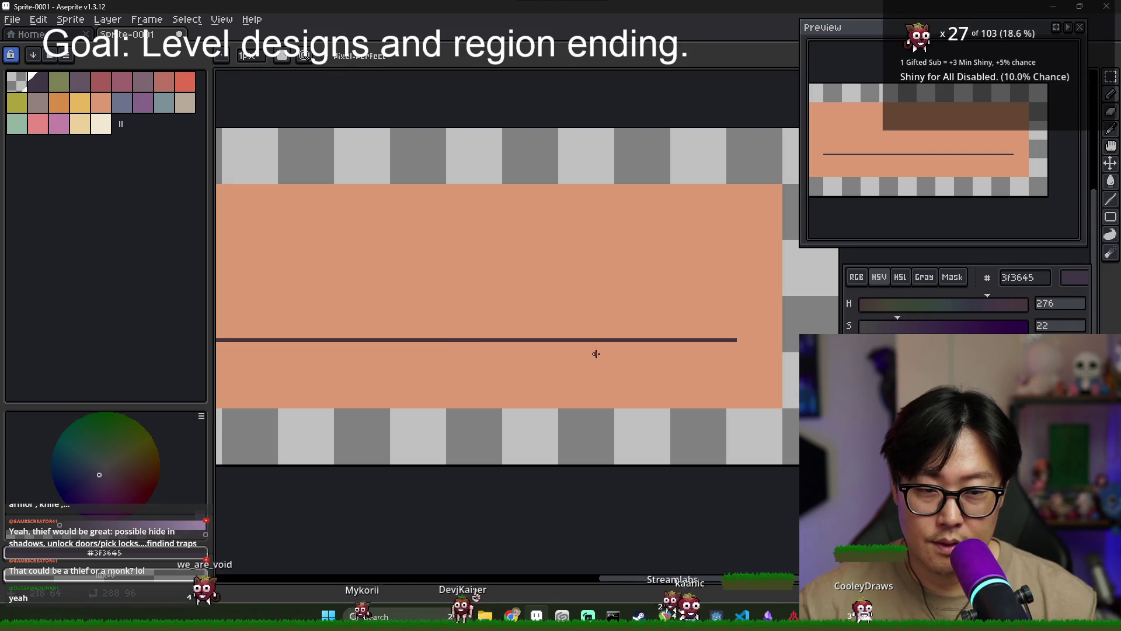
scroll(601, 352, "down", 2)
scroll(555, 347, "up", 2)
scroll(555, 347, "down", 2)
scroll(473, 345, "up", 3)
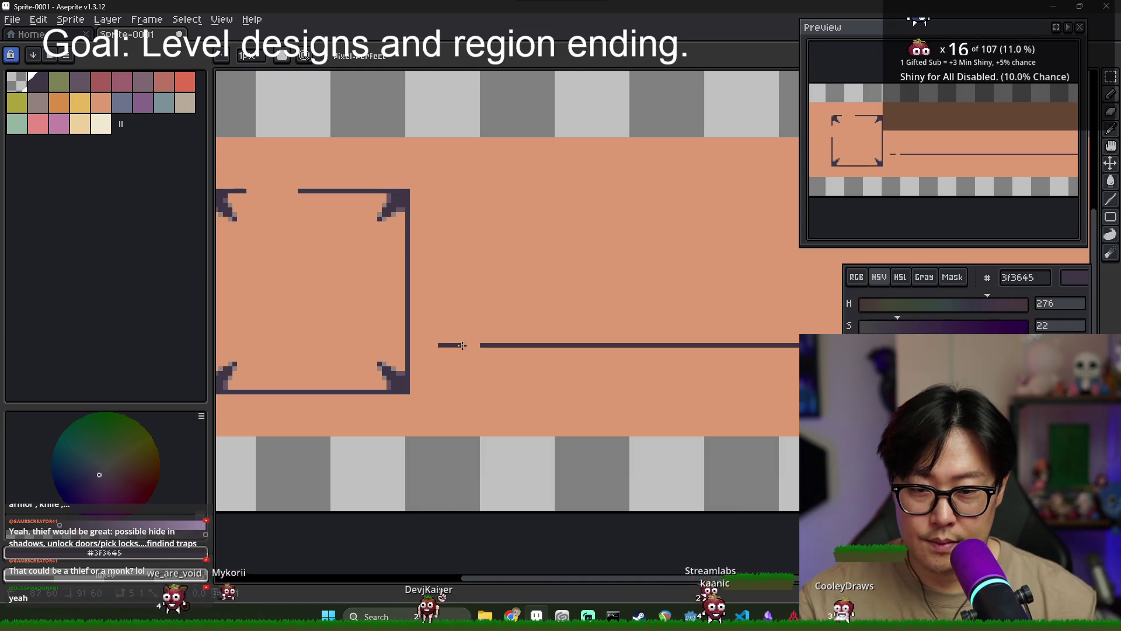
scroll(486, 355, "down", 2)
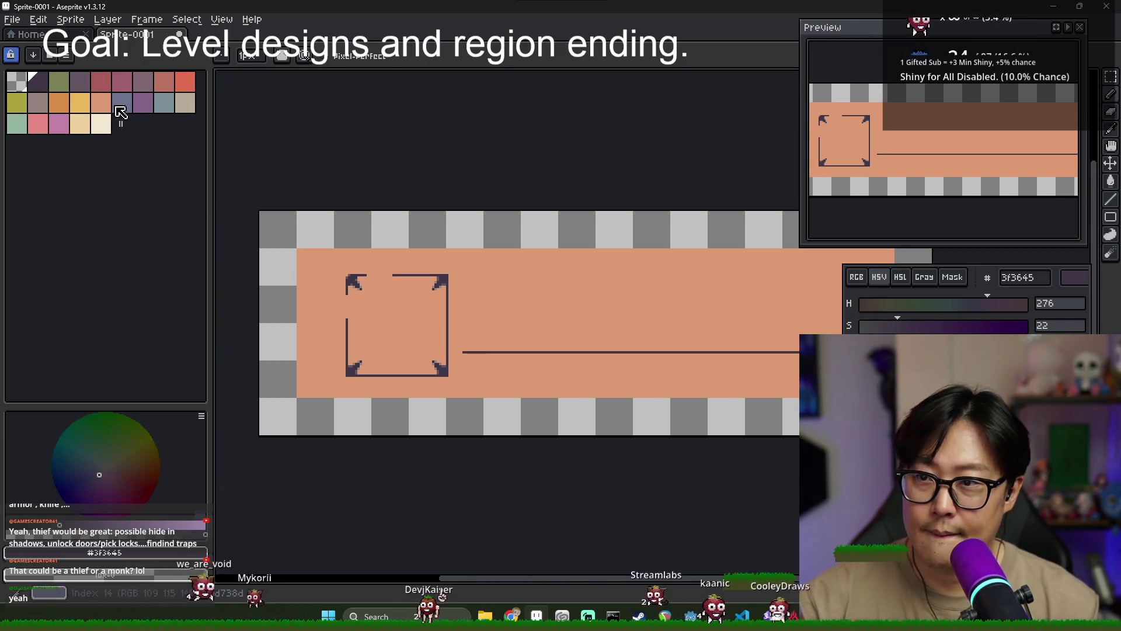
Bucket-fill the divider line muted mauve 806873, then try and undo a cream eed09b fill
left_click(143, 81)
key("g")
scroll(478, 353, "up", 2)
left_click(479, 339)
scroll(484, 347, "down", 2)
scroll(518, 335, "up", 1)
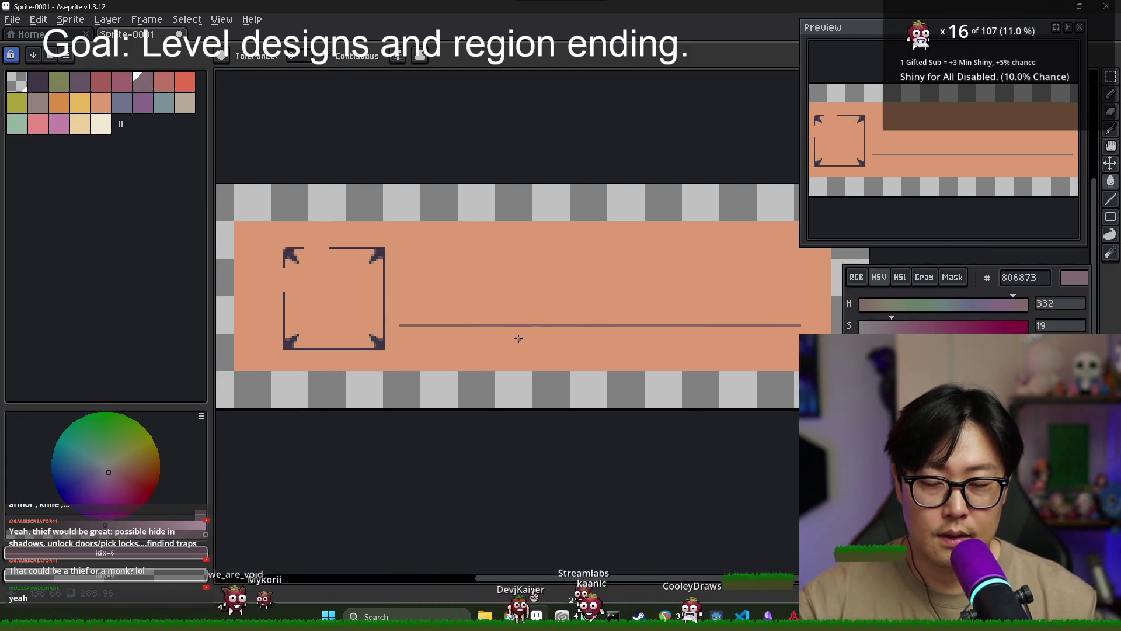
scroll(434, 303, "down", 1)
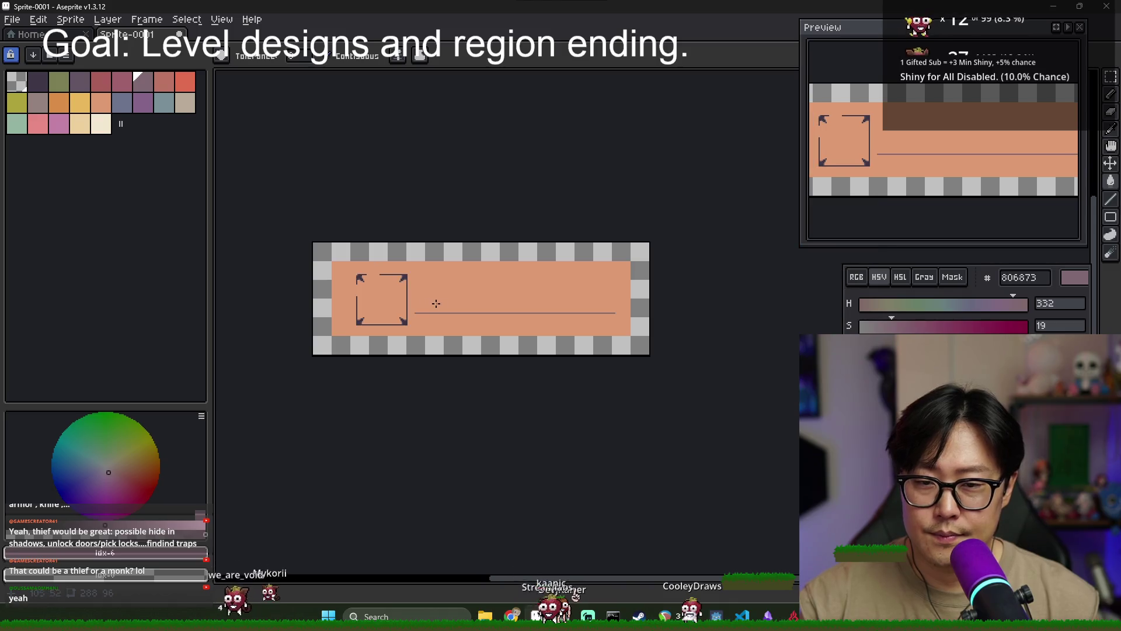
scroll(440, 313, "up", 1)
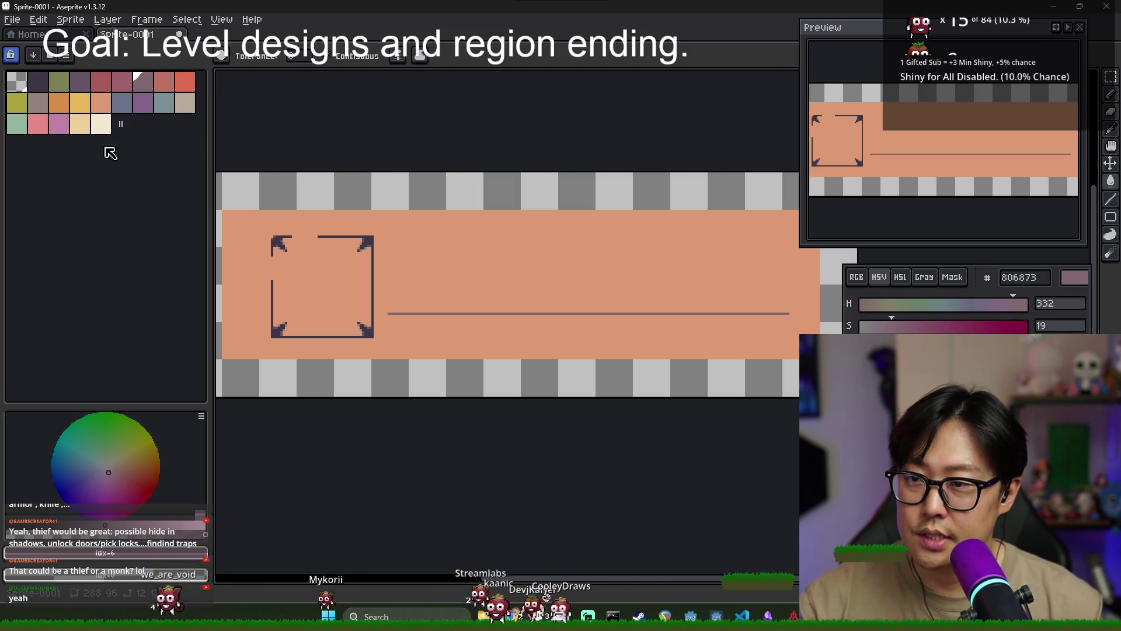
left_click(80, 123)
left_click(428, 347)
key("ctrl+z")
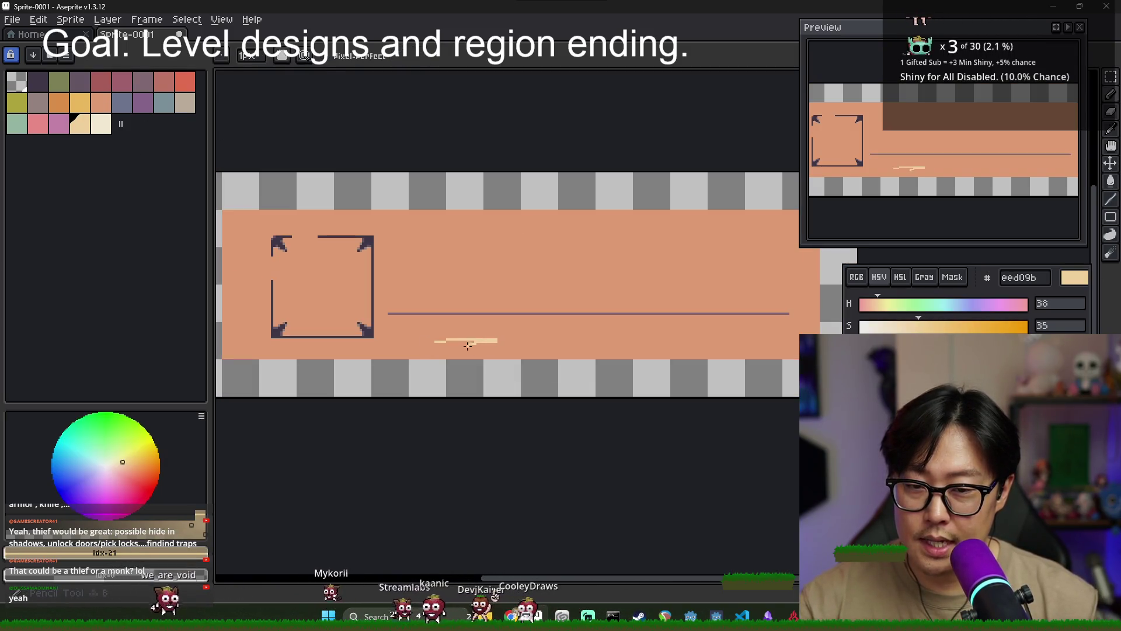
Sketch an orange d98d49 test stroke below the line, then undo it
key("b")
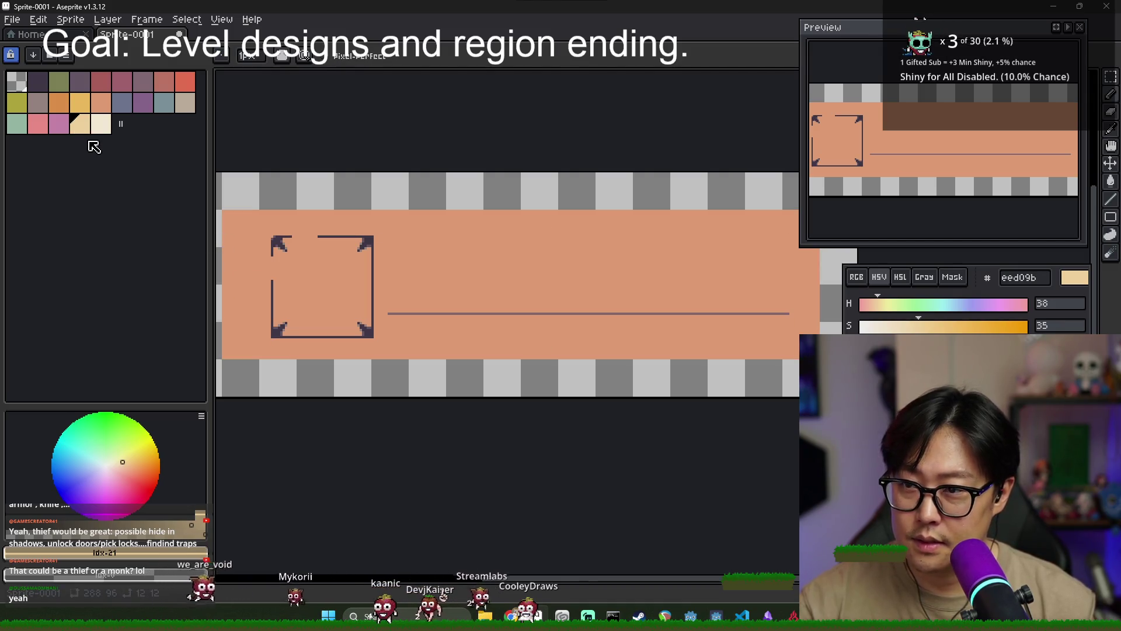
left_click(442, 329, "alt")
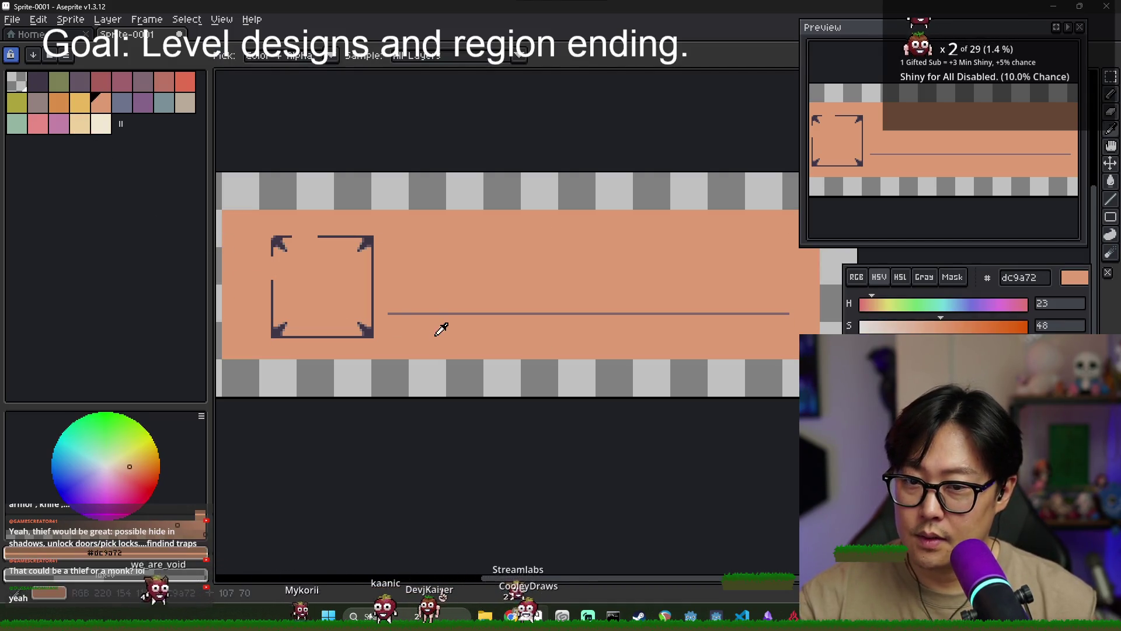
left_click(58, 102)
left_click_drag(429, 339, 501, 348)
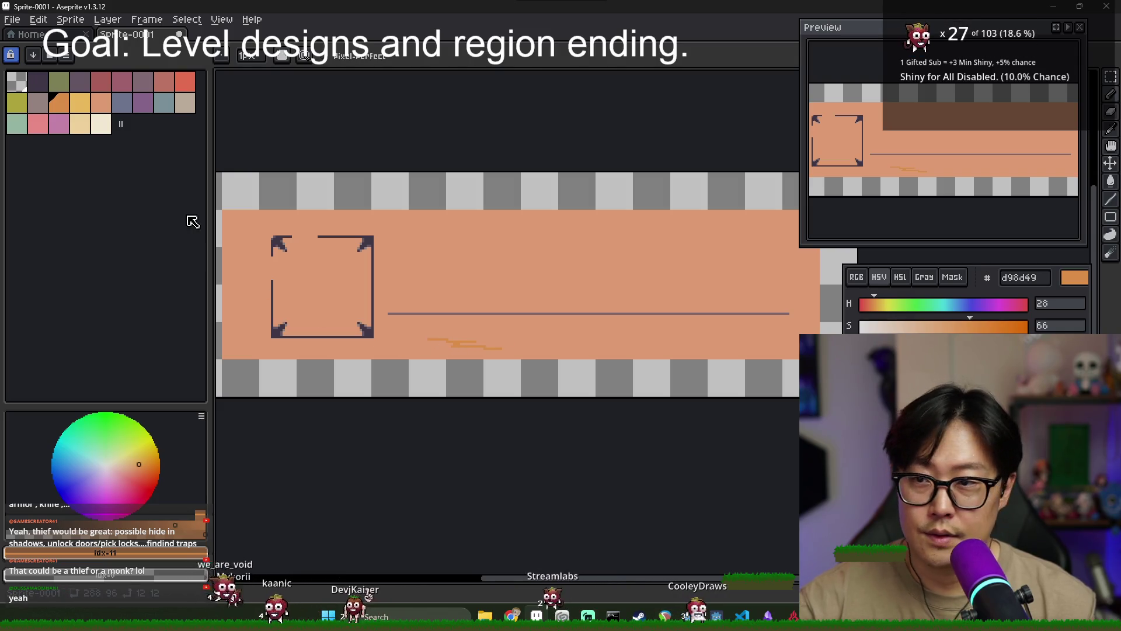
left_click(37, 102)
key("ctrl+z")
key("ctrl+z")
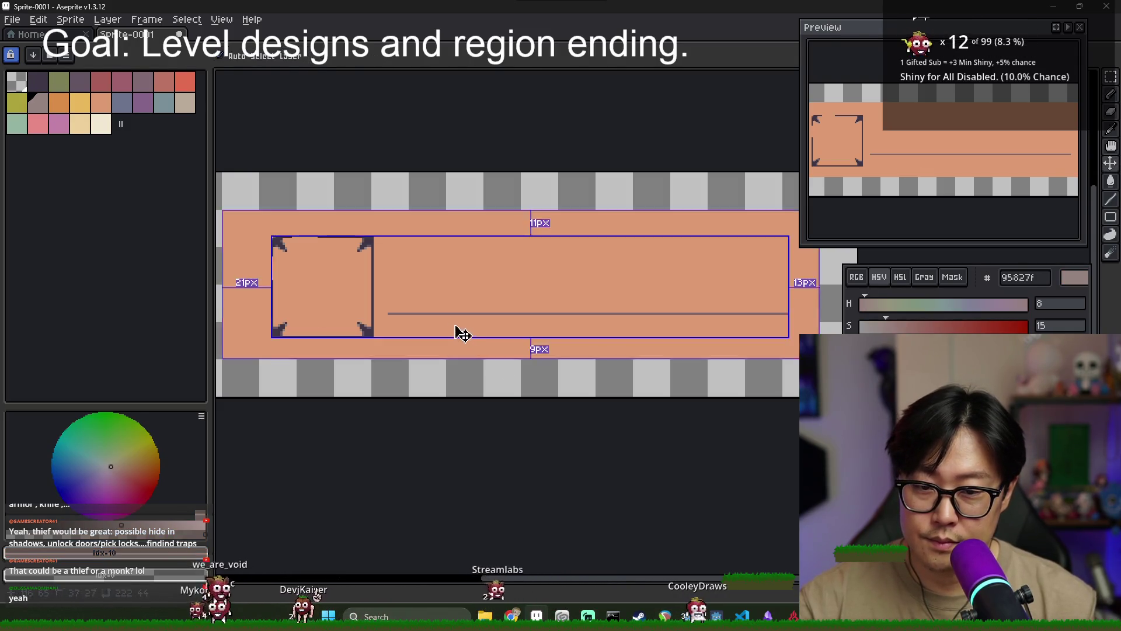
Recentre on the icon slot, show the layers panel, and bring up its layer actions
scroll(452, 321, "up", 2)
key("g")
scroll(463, 355, "down", 2)
scroll(288, 352, "up", 1)
scroll(296, 354, "down", 1)
left_click_drag(296, 355, 387, 357)
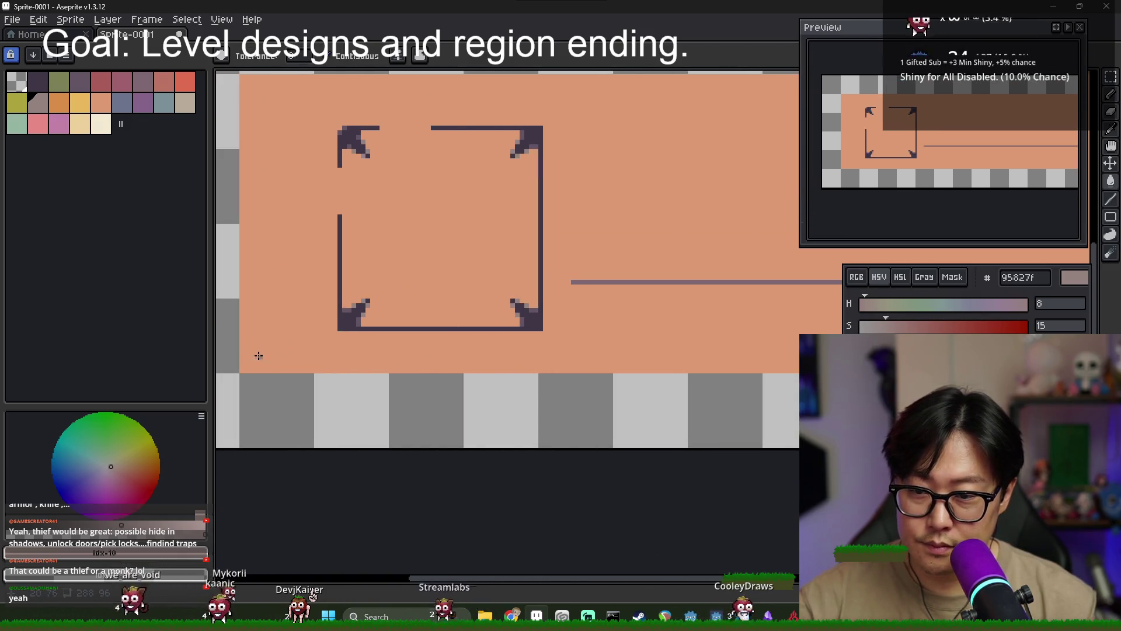
key("shift+u")
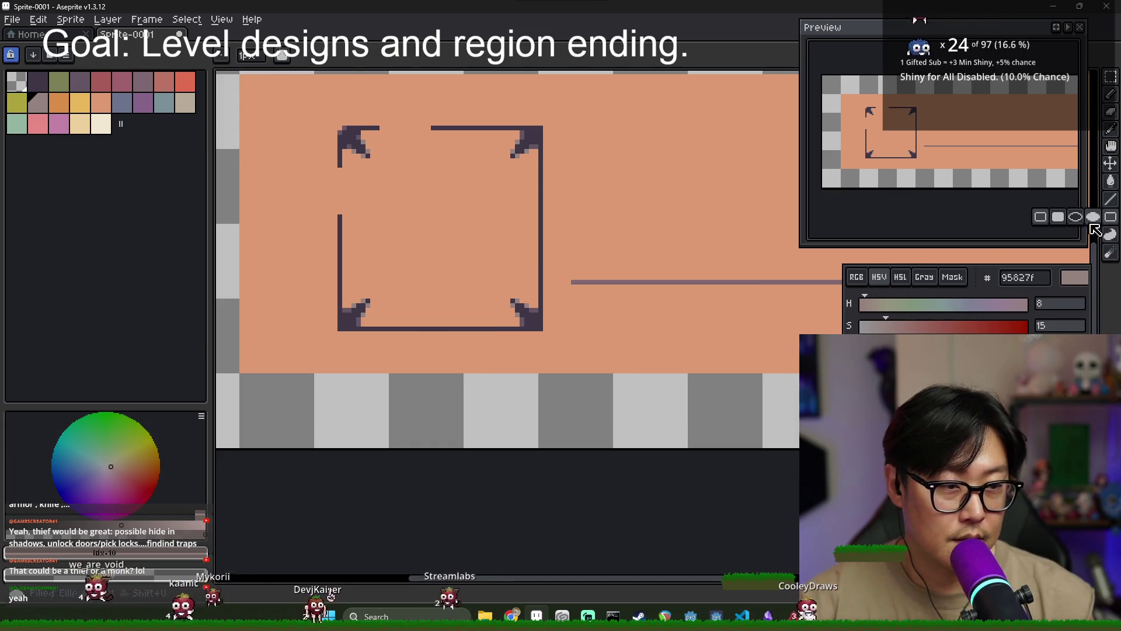
key("Tab")
right_click(281, 539)
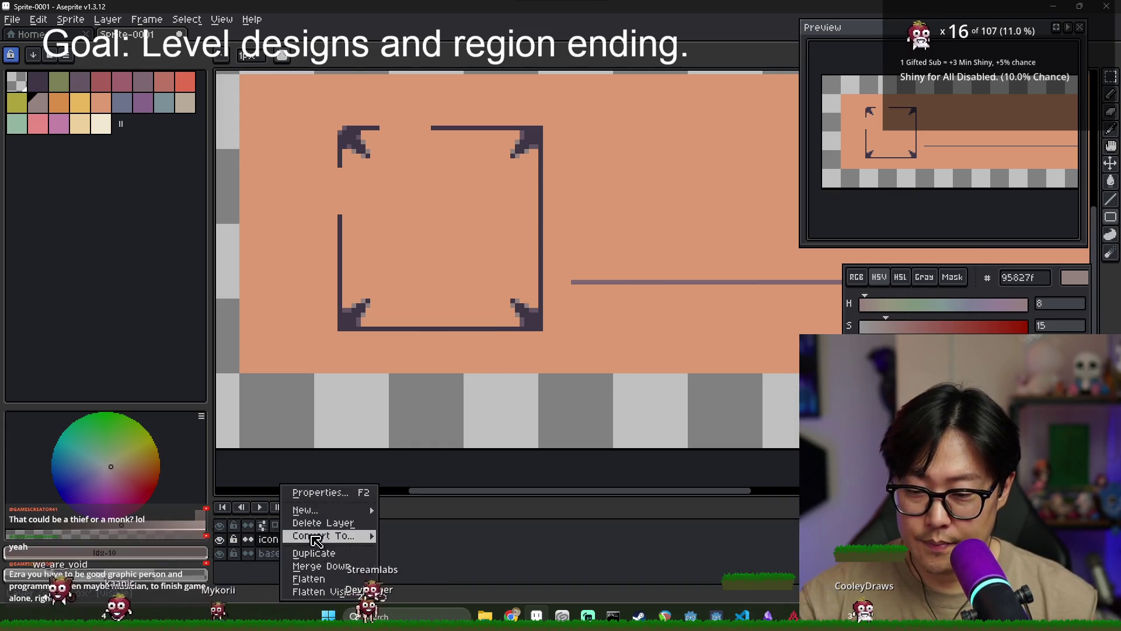
left_click(390, 510)
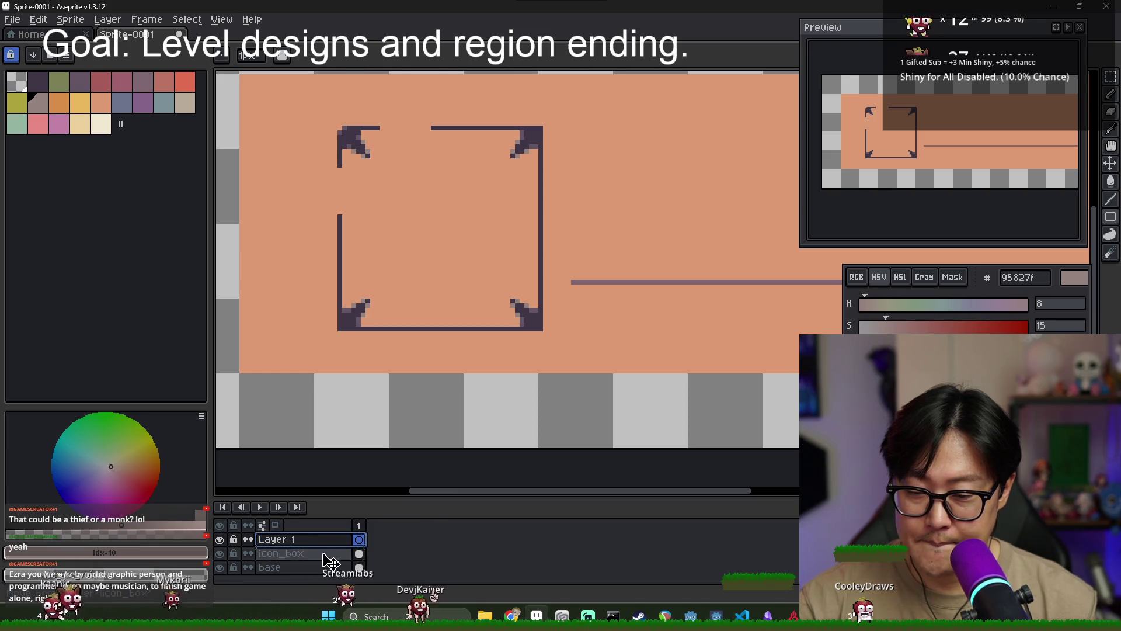
left_click_drag(330, 557, 310, 534)
double_click(307, 557)
type("frame_desig")
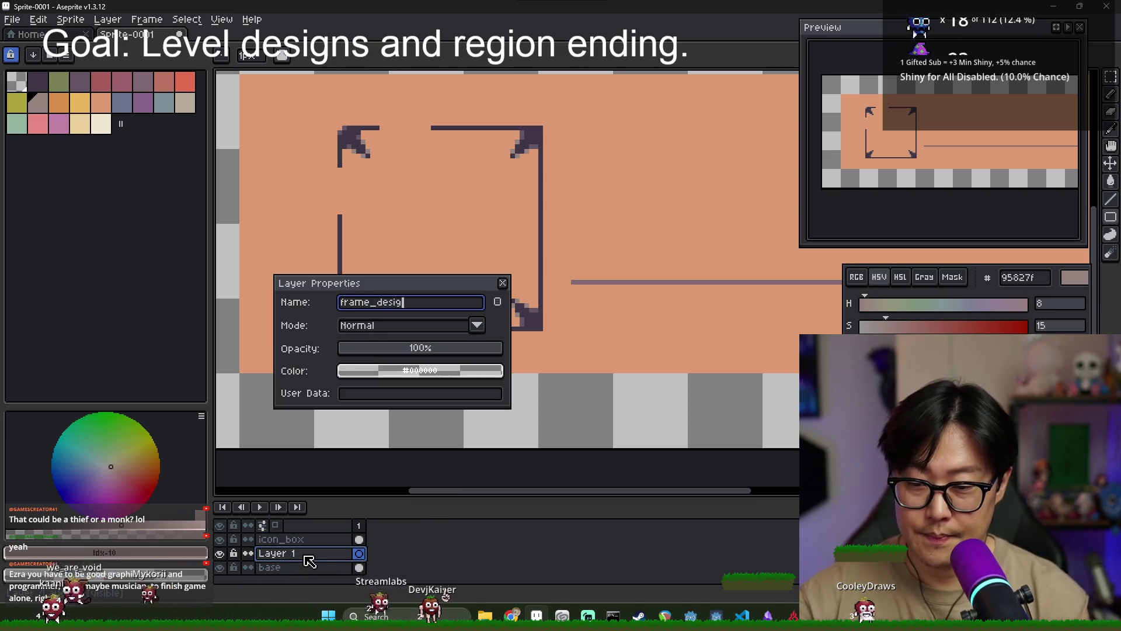
type("n")
key("Return")
scroll(352, 359, "down", 1)
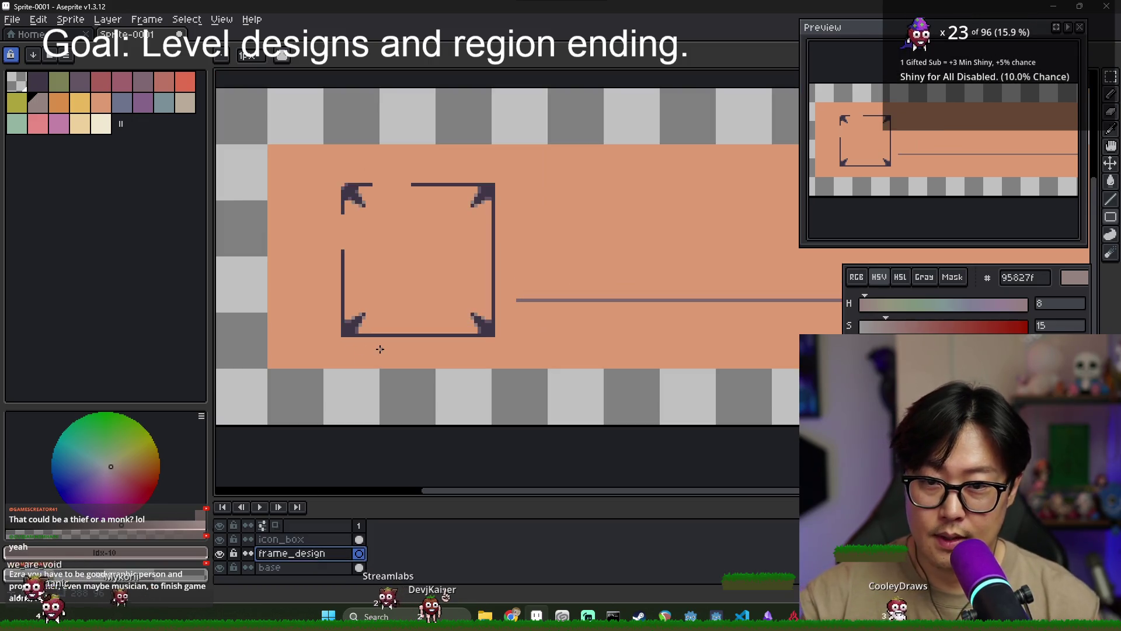
scroll(271, 147, "up", 2)
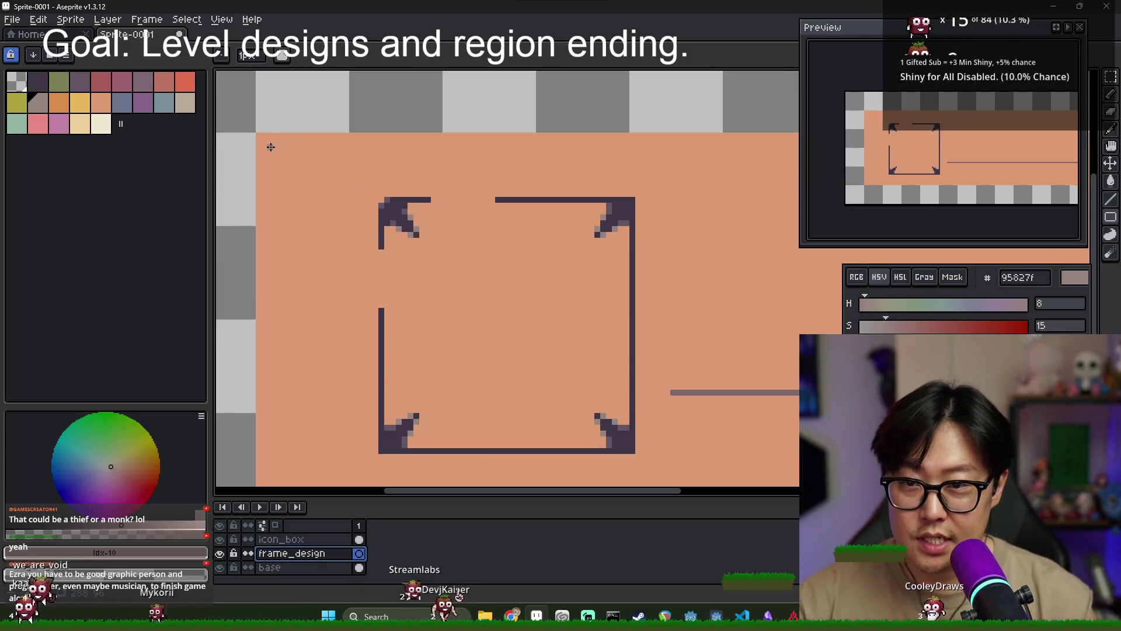
mouse_move(268, 144)
left_mouse_down()
mouse_move(798, 356)
mouse_move(724, 390)
mouse_move(708, 458)
mouse_move(686, 432)
mouse_move(707, 414)
left_mouse_up()
scroll(531, 383, "down", 2)
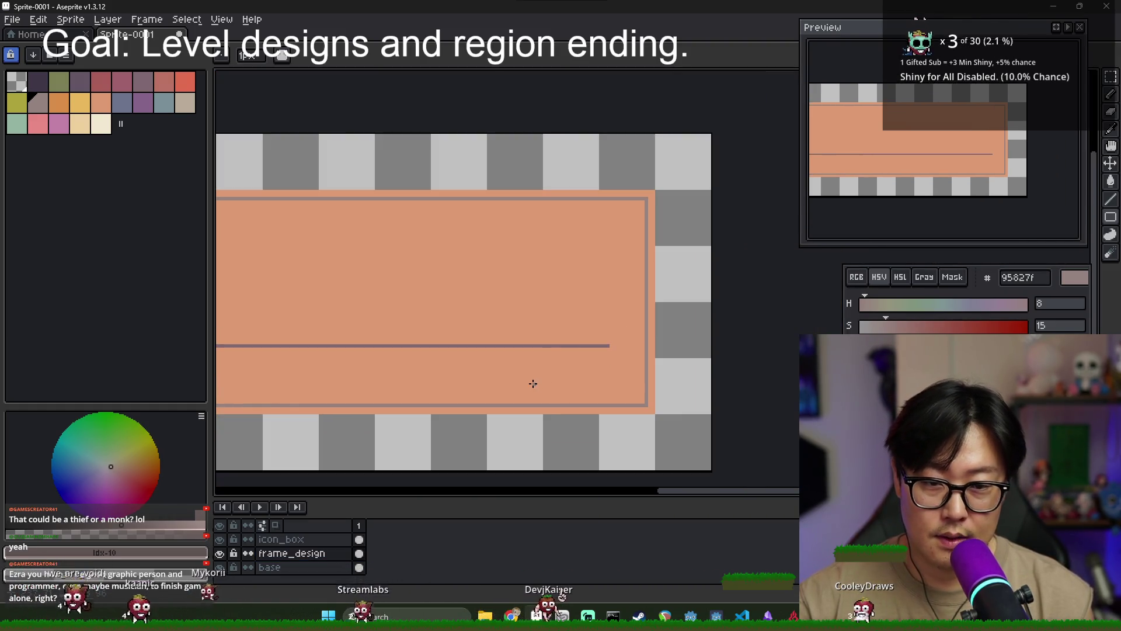
scroll(502, 370, "down", 1)
scroll(552, 333, "up", 1)
scroll(313, 257, "right", 2)
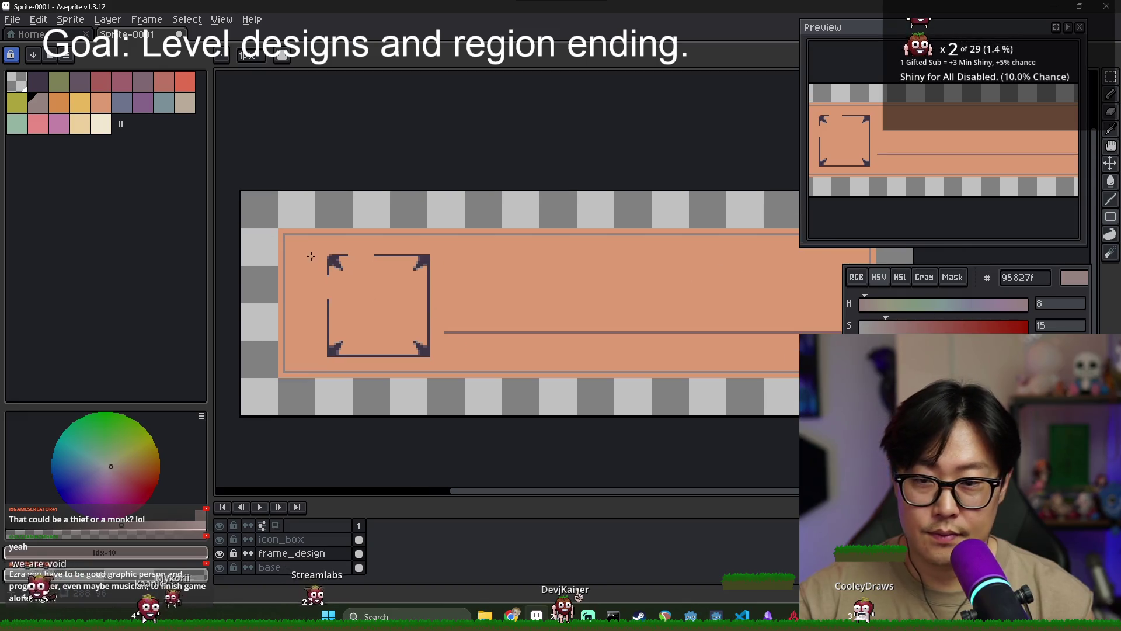
scroll(601, 302, "right", 5)
scroll(551, 296, "left", 2)
scroll(445, 292, "left", 5)
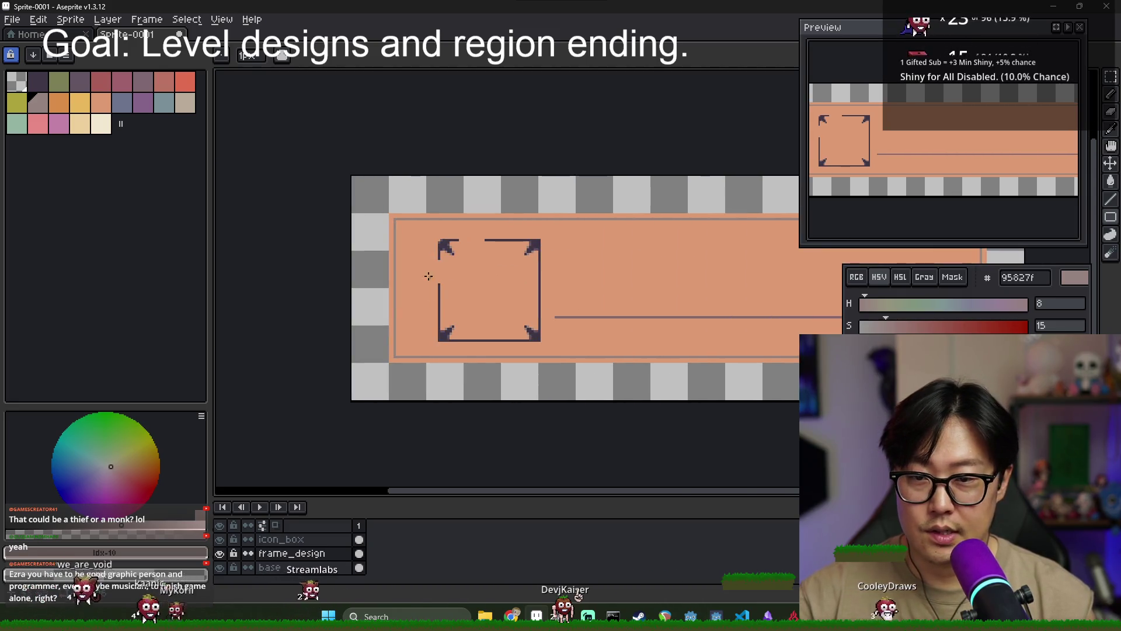
scroll(399, 224, "up", 2)
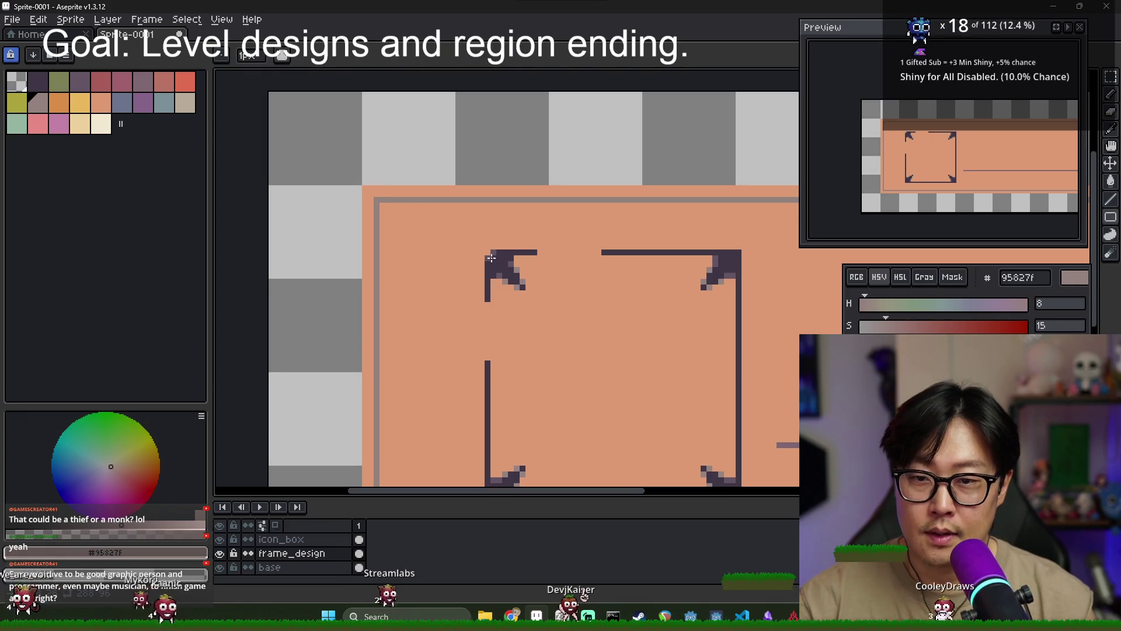
scroll(482, 248, "right", 3)
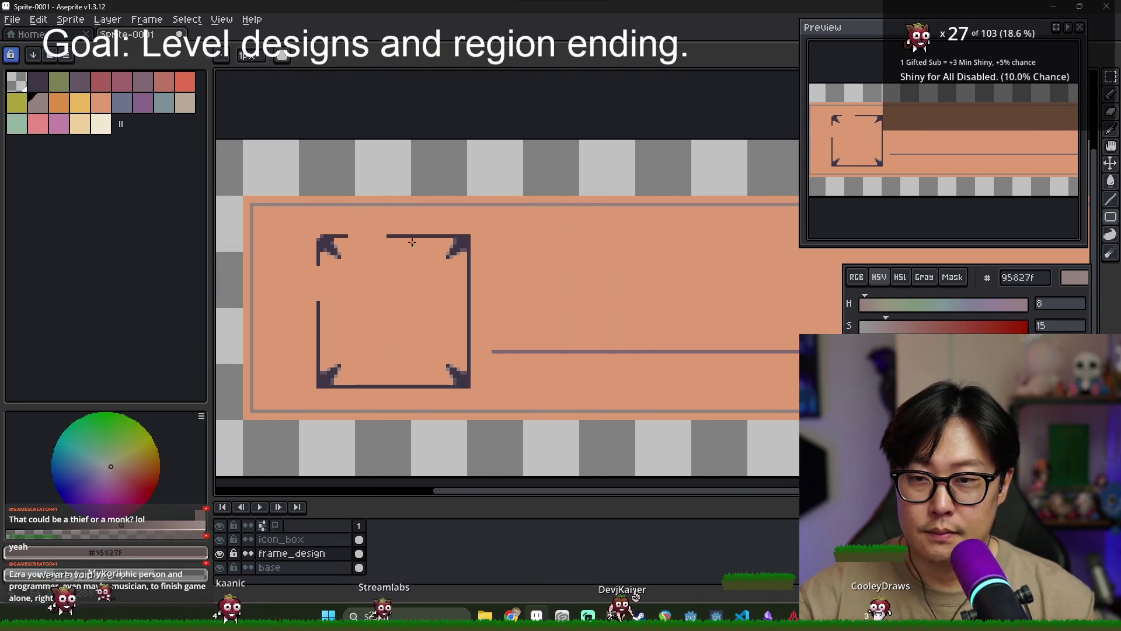
scroll(380, 235, "down", 3)
scroll(514, 250, "up", 2)
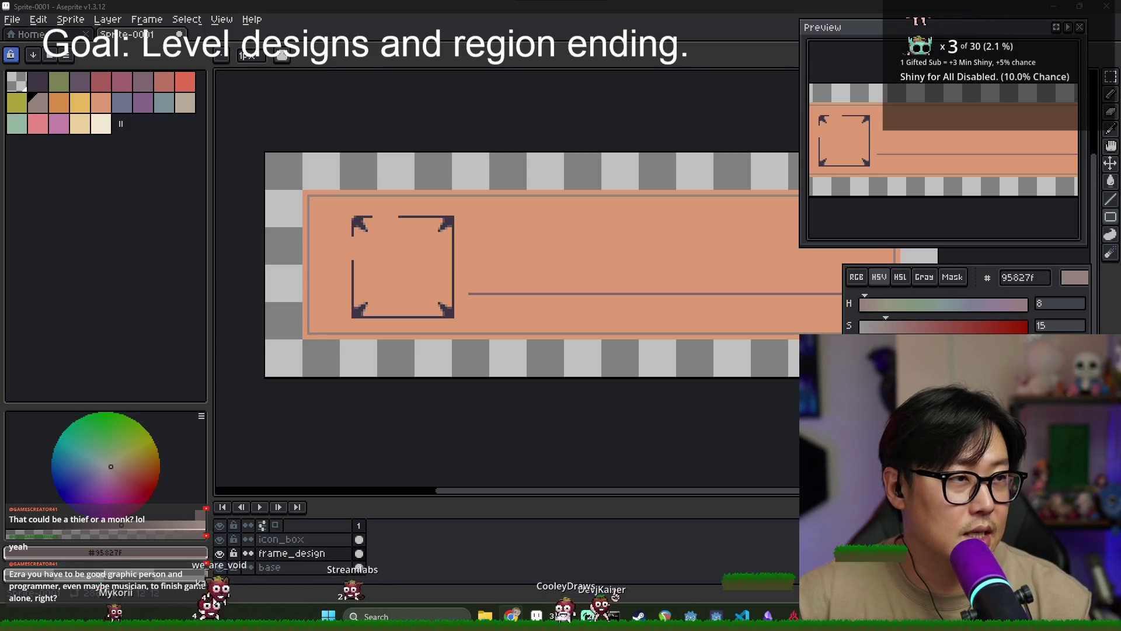
key("alt+Tab")
Preview Victorian map image results, including Maps of England and Smith's New Map of London
left_click(202, 260)
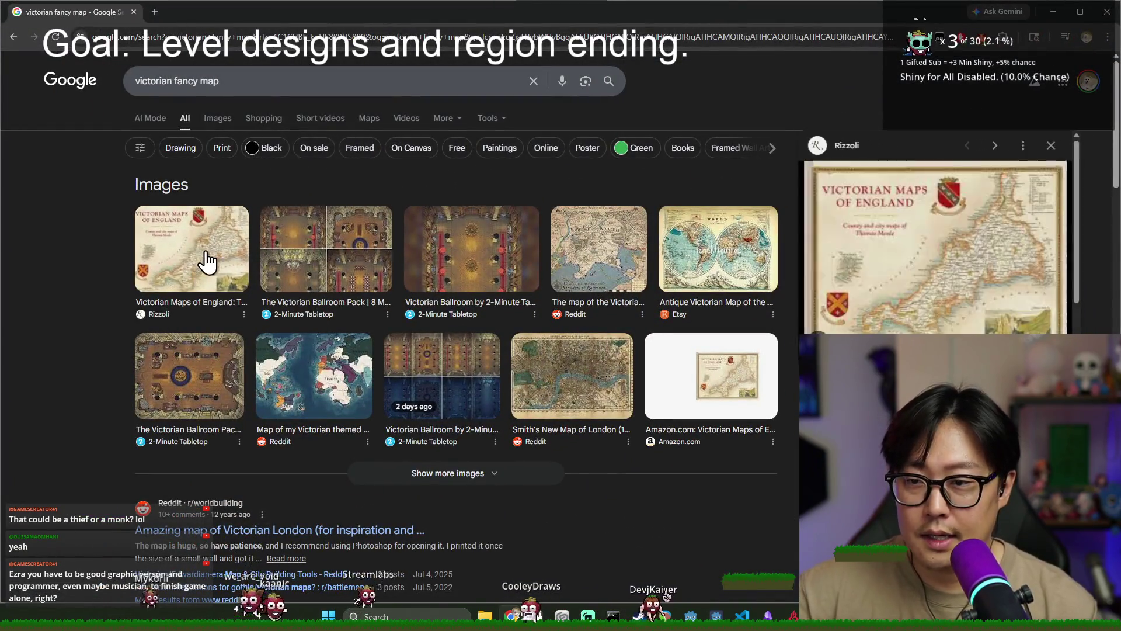
left_click(732, 249)
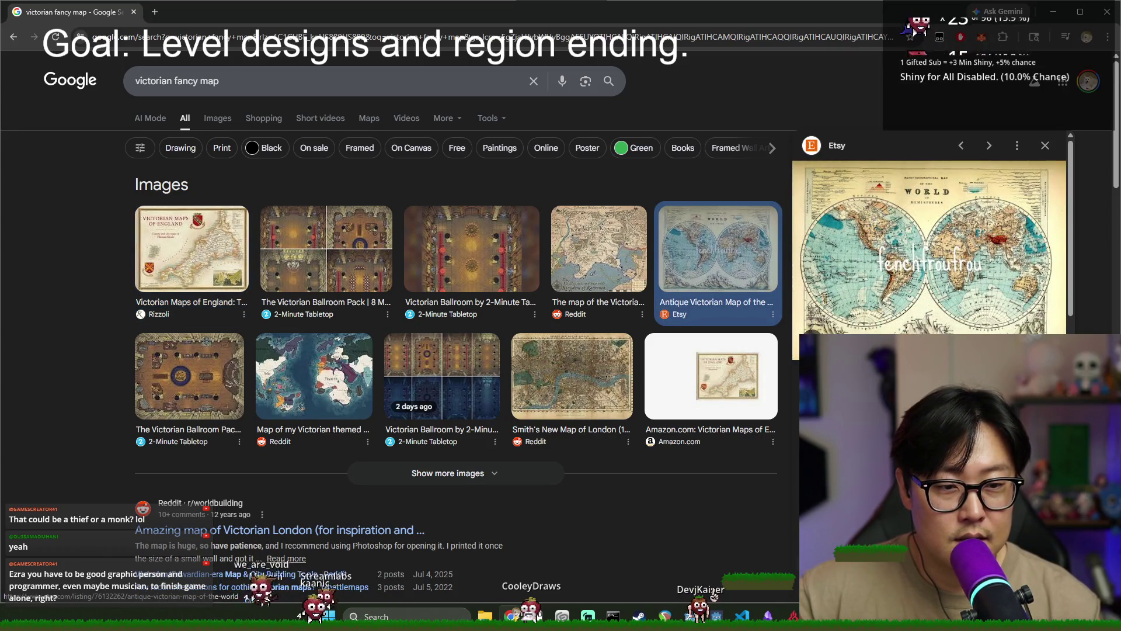
left_click(703, 376)
left_click(598, 373)
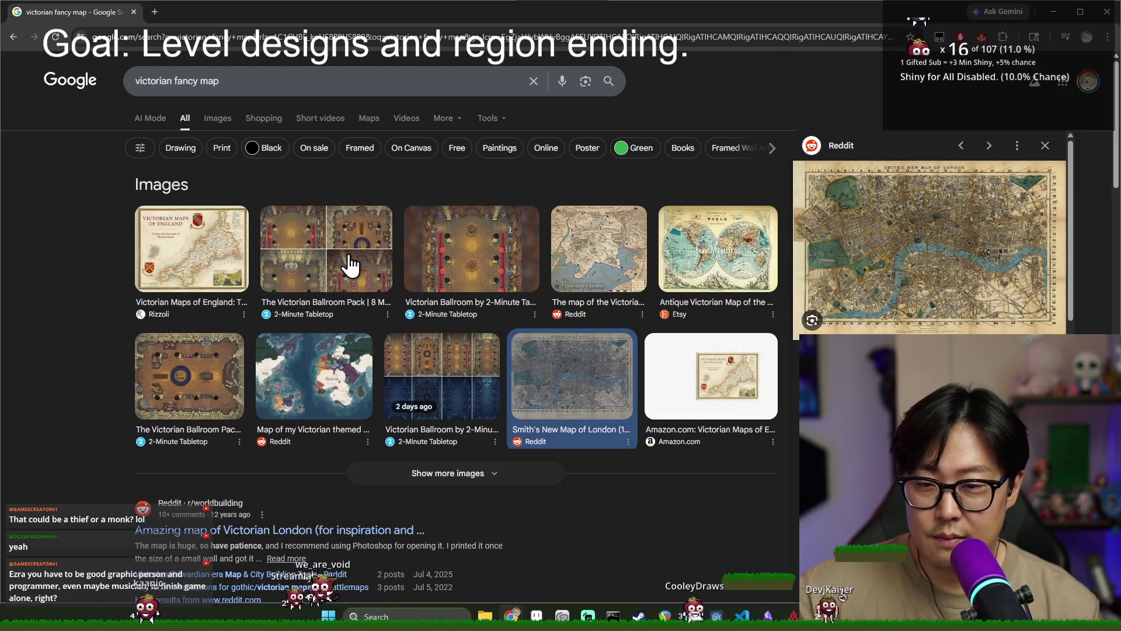
left_click(615, 252)
View the London Map 1851 and Victorian Hemispheres product details, then close Chrome
scroll(694, 316, "down", 6)
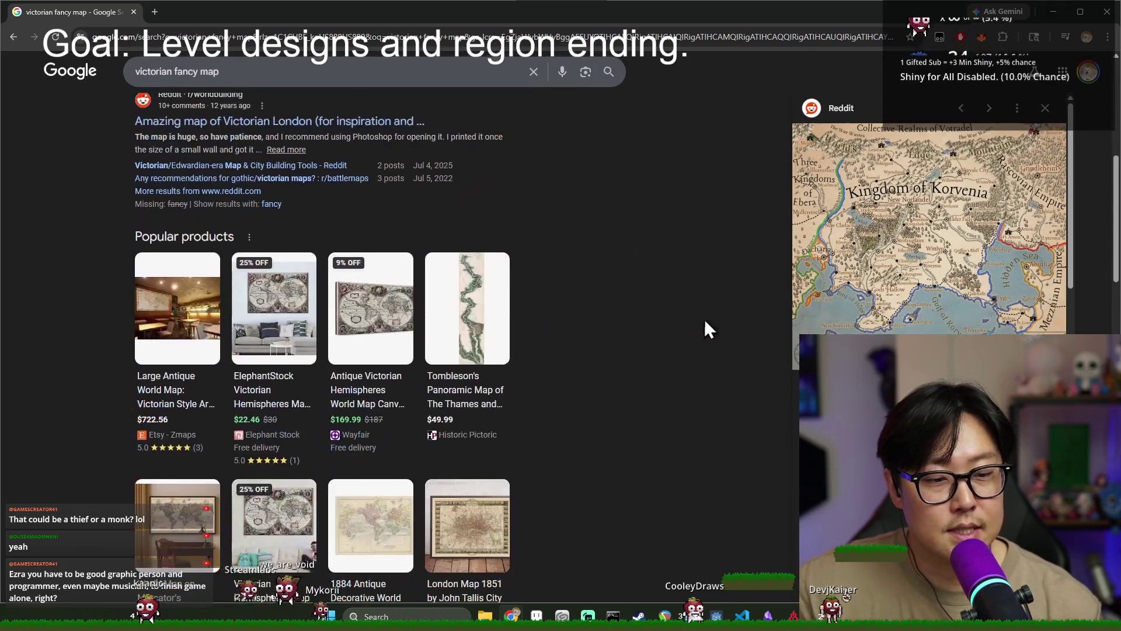
scroll(457, 318, "down", 4)
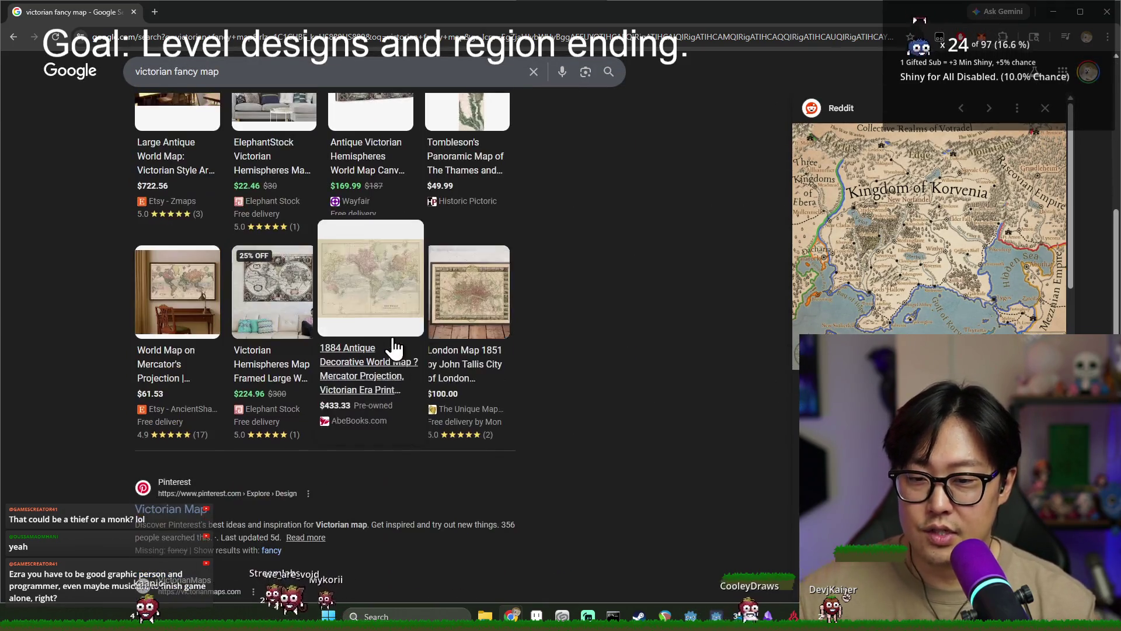
left_click(460, 299)
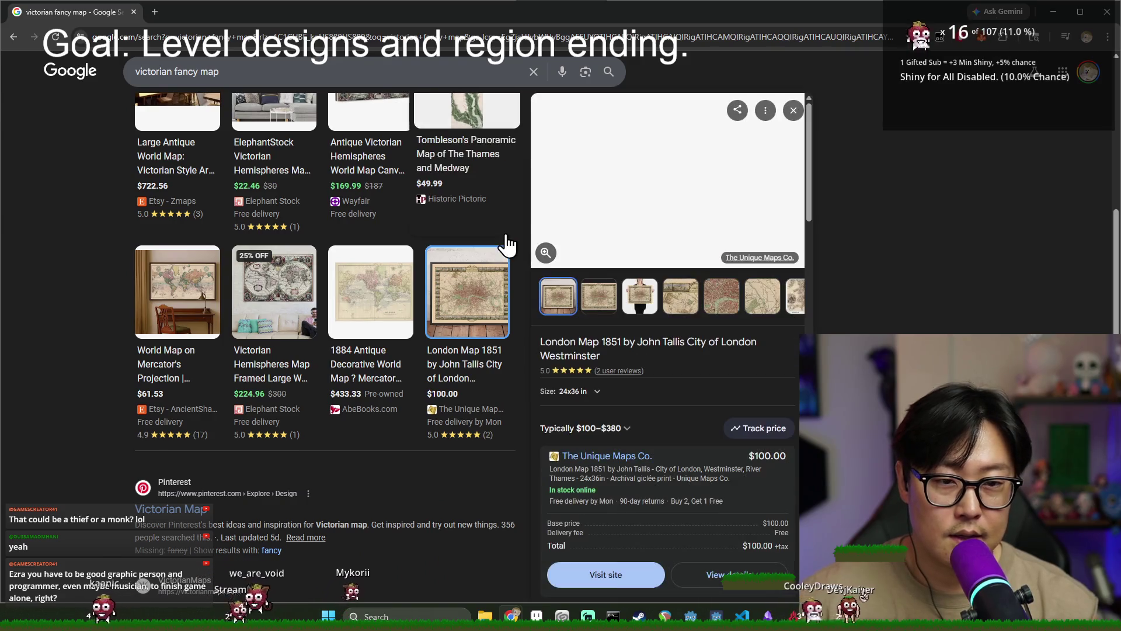
left_click(263, 286)
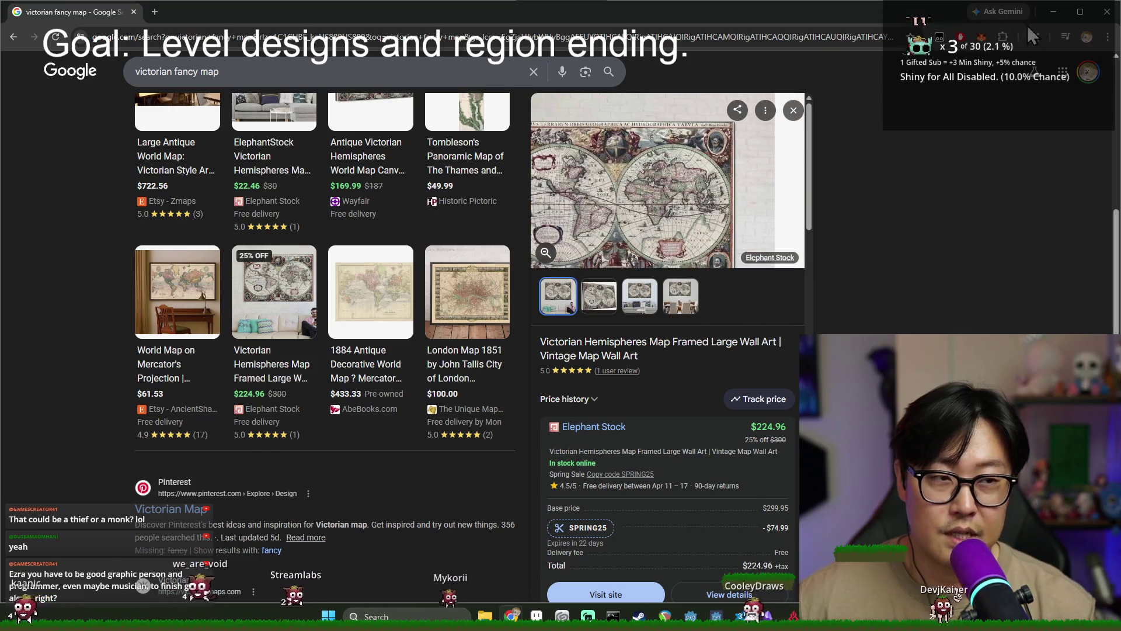
left_click(1100, 22)
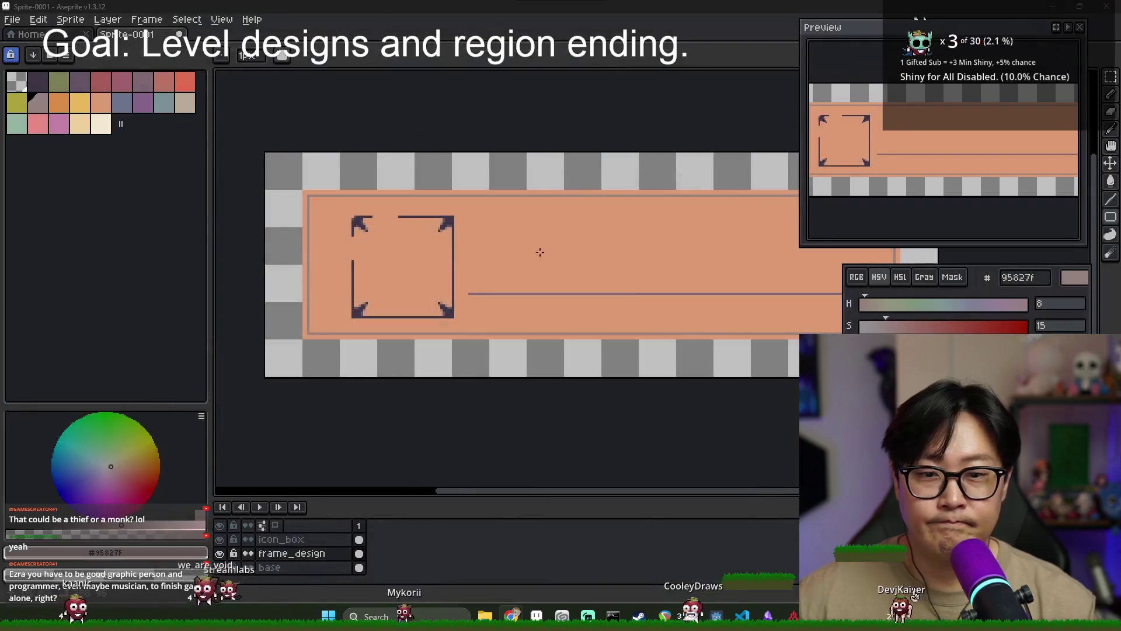
Switch to the pencil and select the whole canvas to check the sprite's extent
scroll(548, 253, "up", 1)
key("b")
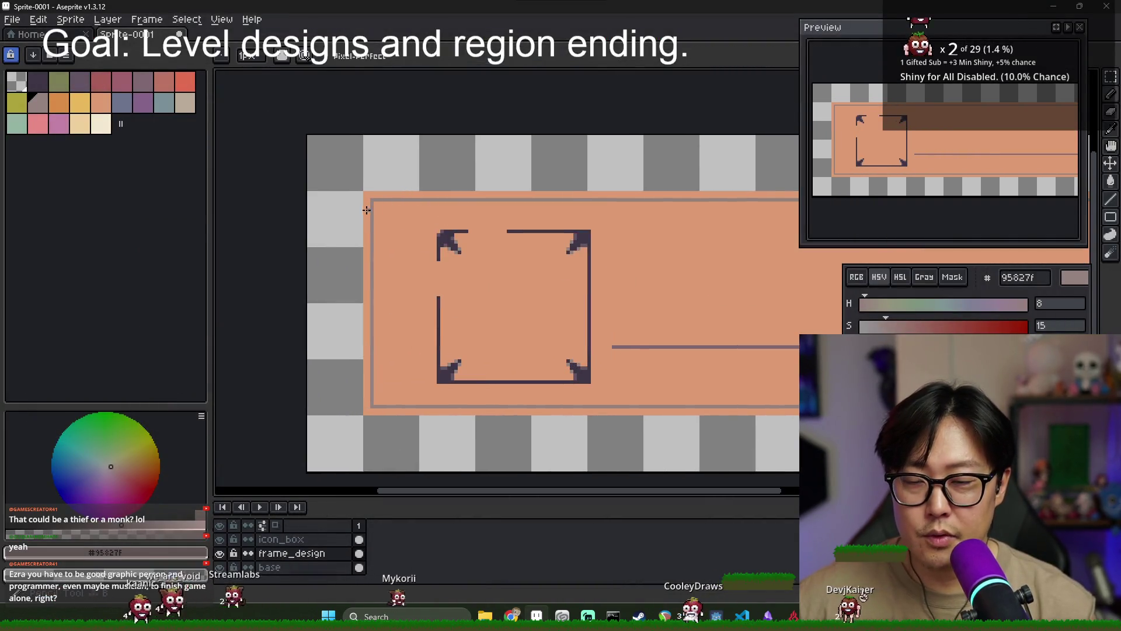
scroll(409, 225, "up", 2)
scroll(432, 227, "down", 2)
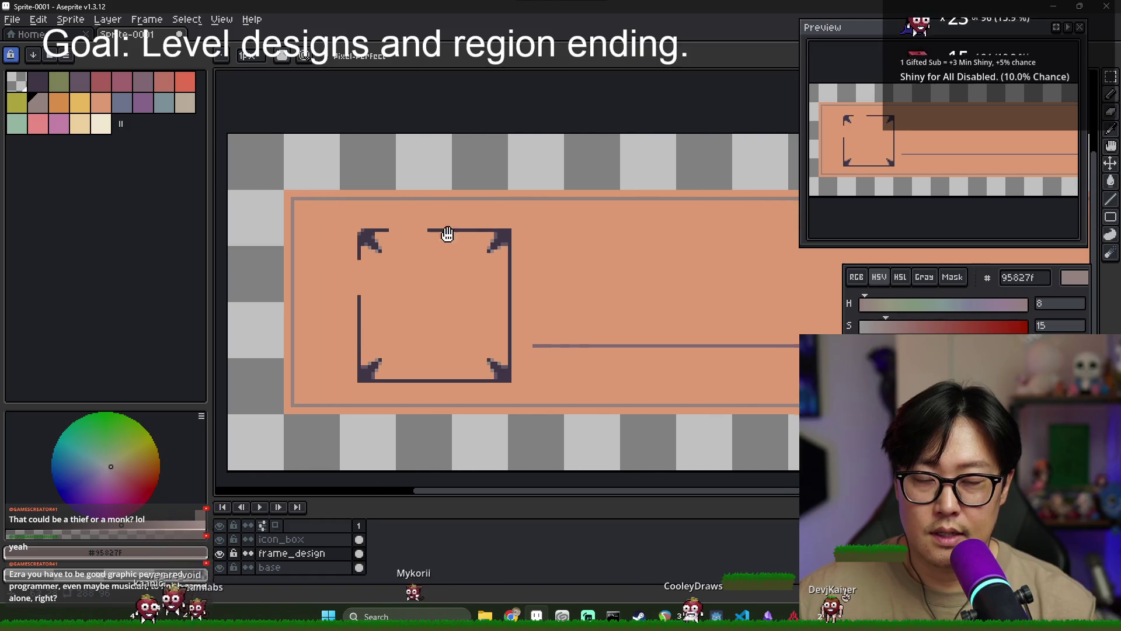
scroll(670, 222, "down", 2)
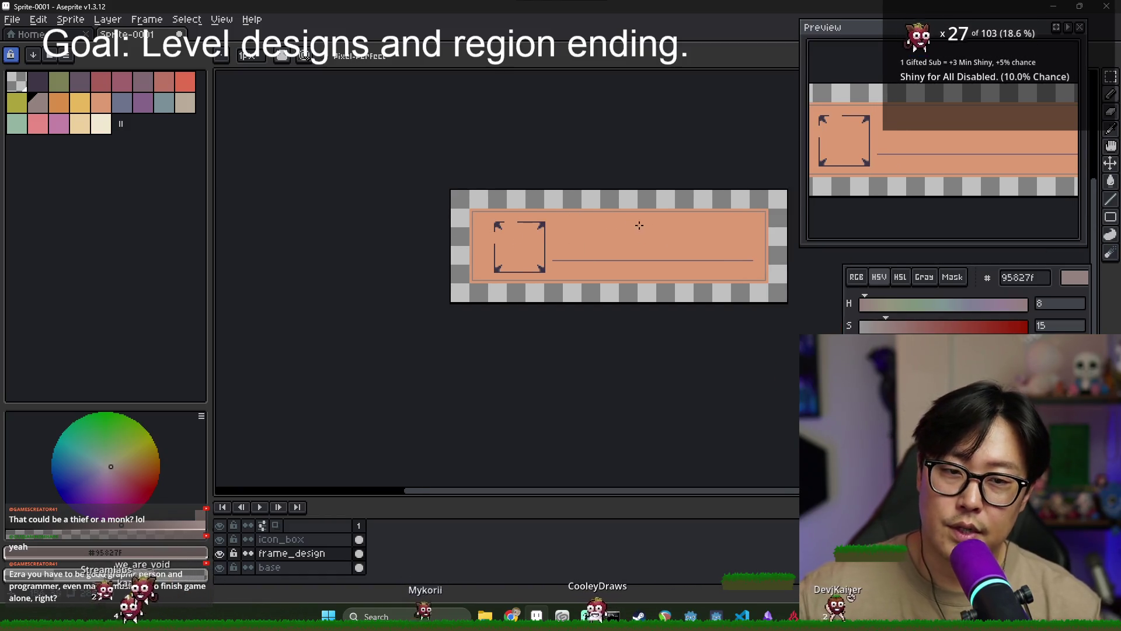
scroll(525, 234, "right", 3)
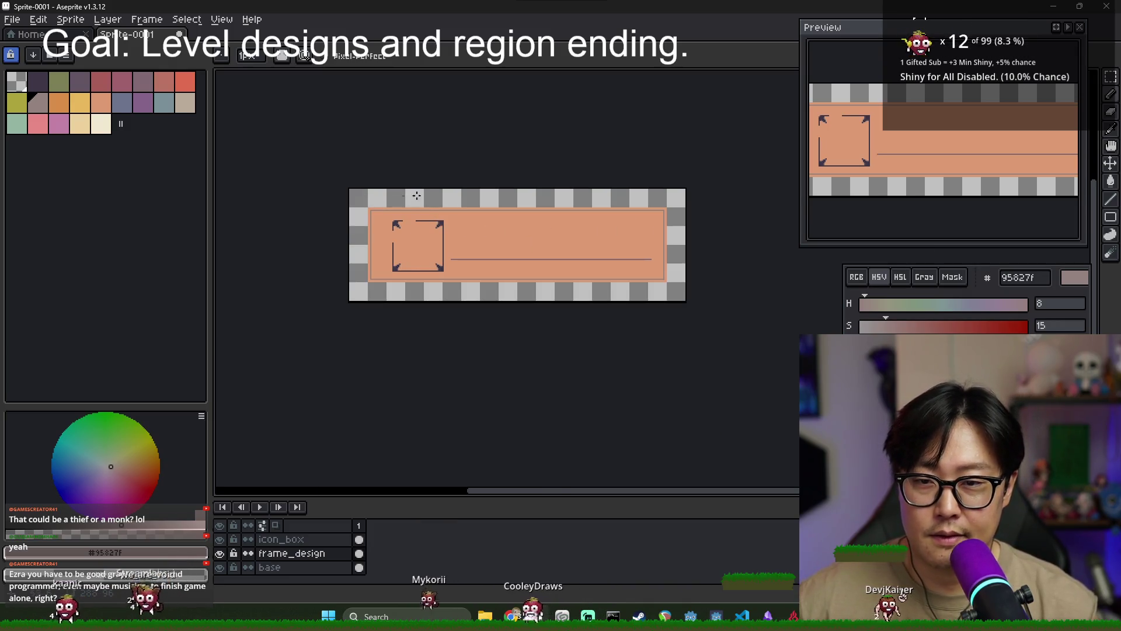
scroll(637, 210, "up", 1)
scroll(619, 209, "down", 1)
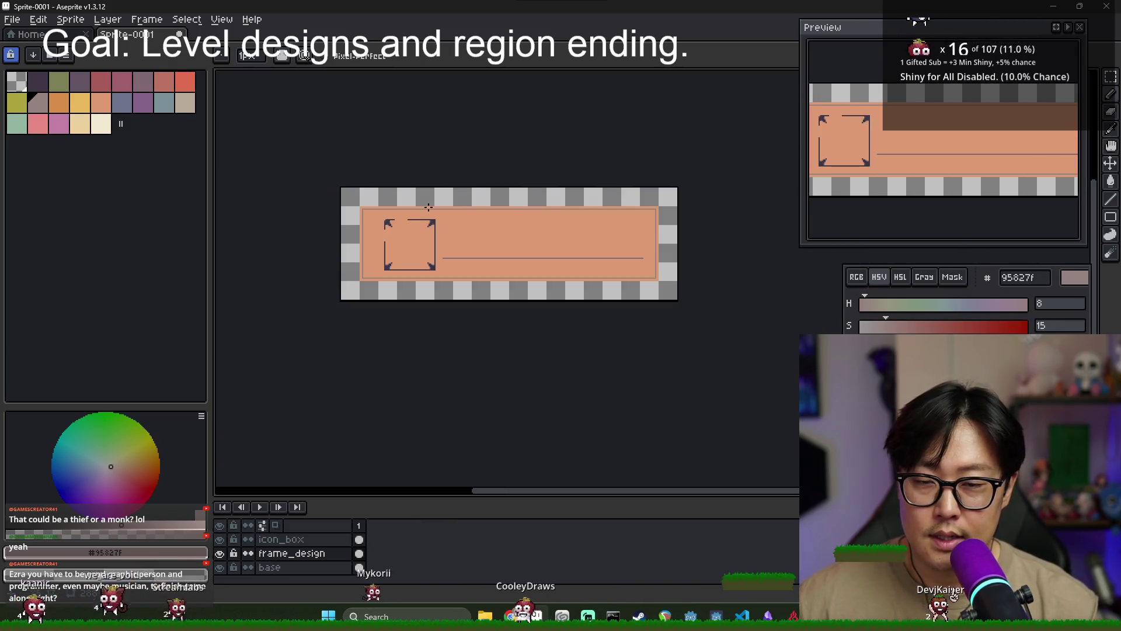
key("ctrl+a")
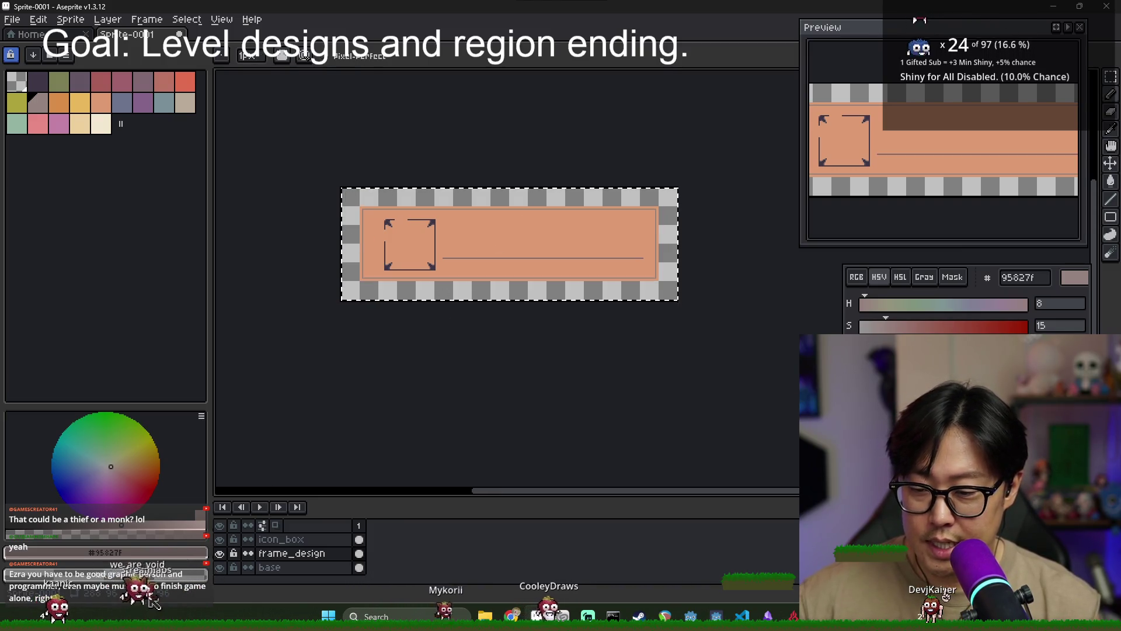
key("ctrl+d")
Select the sprite's left half with the rectangular marquee to locate its horizontal centre
key("m")
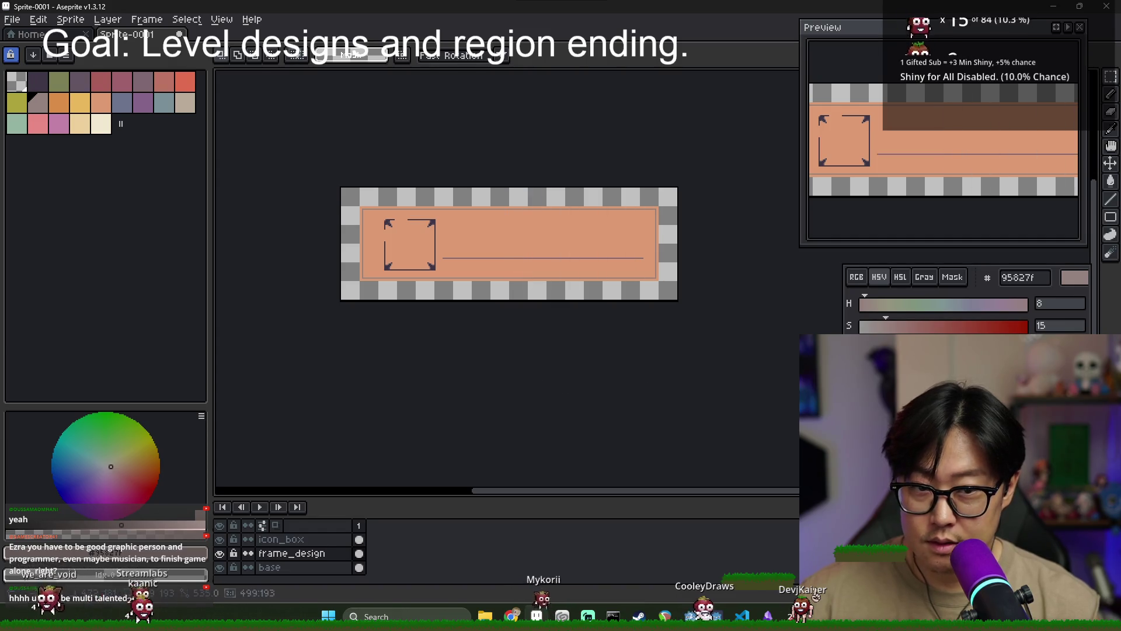
key("ctrl+a")
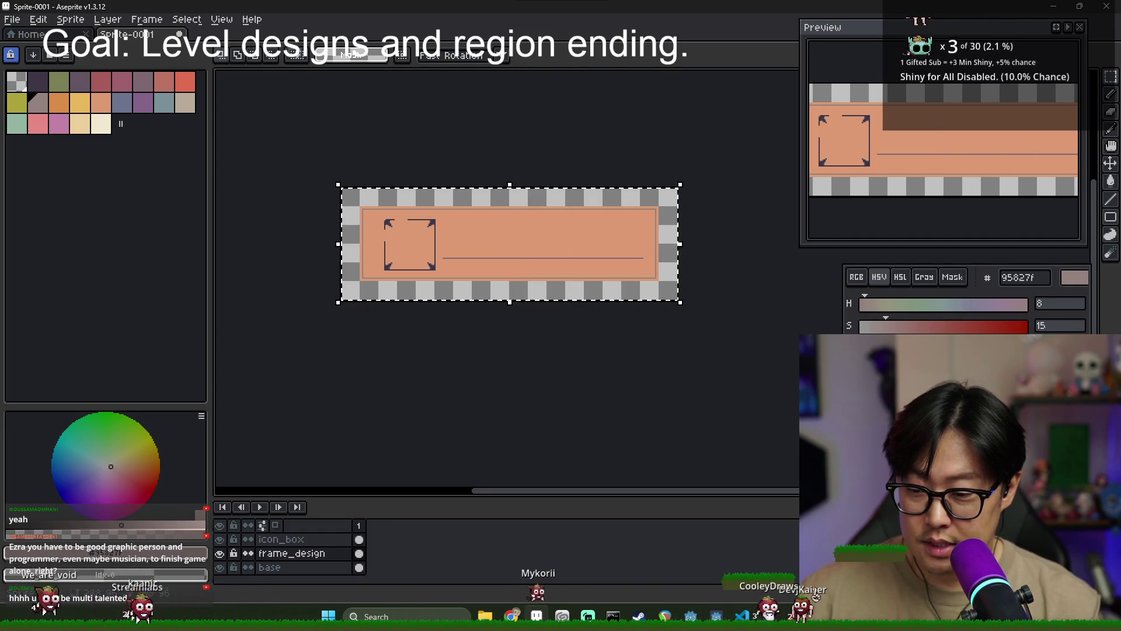
left_click(325, 201)
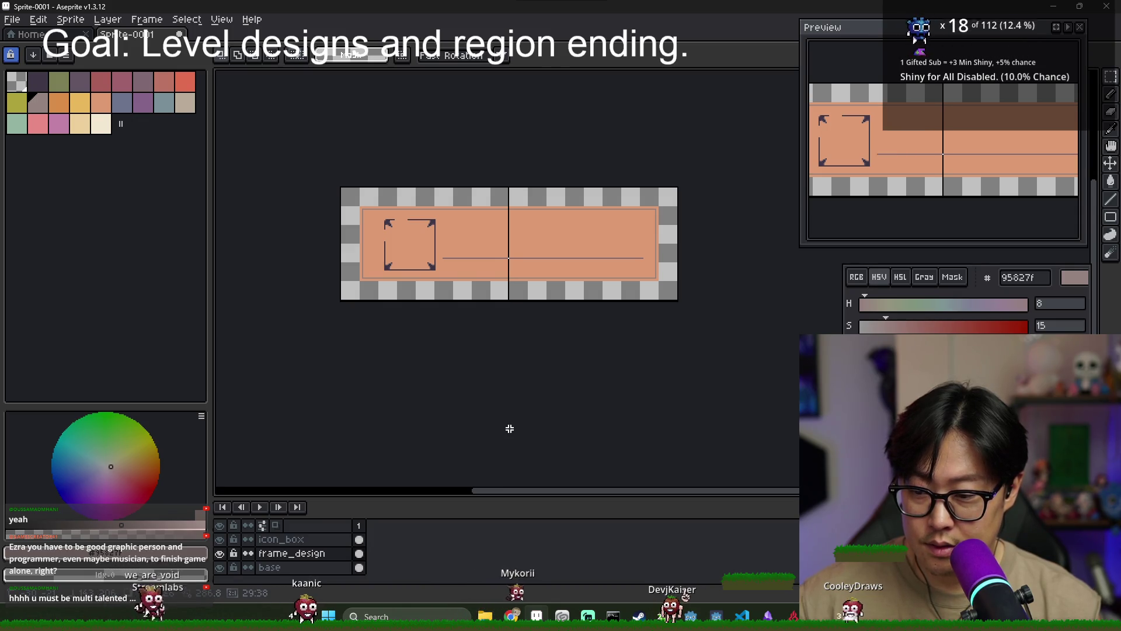
key("ctrl+shift+d")
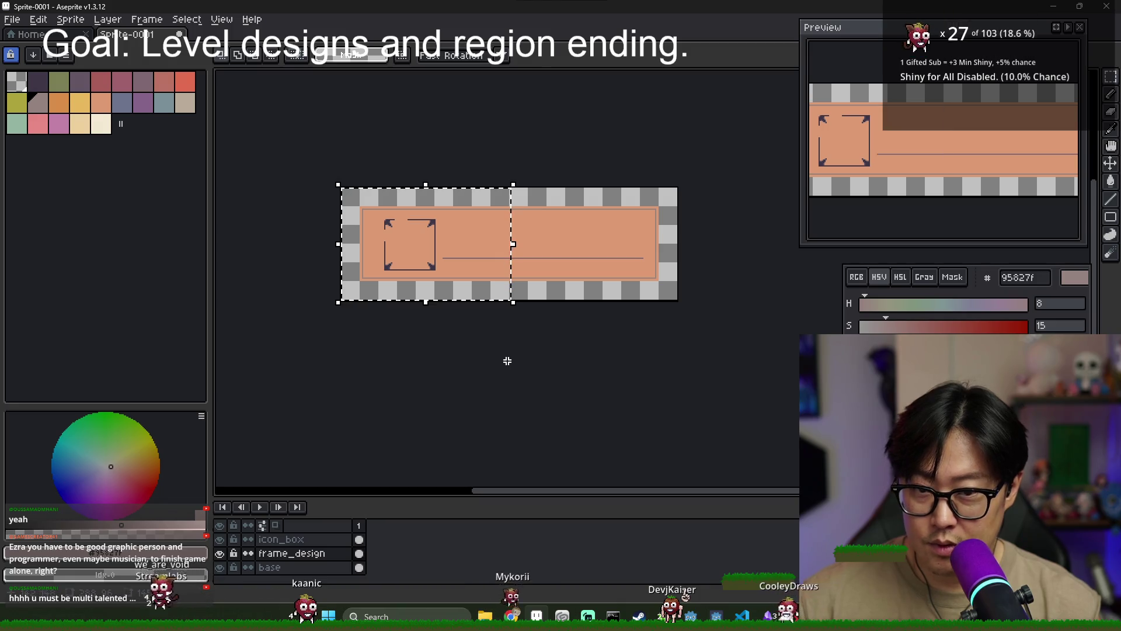
scroll(526, 257, "up", 3)
scroll(760, 223, "down", 4)
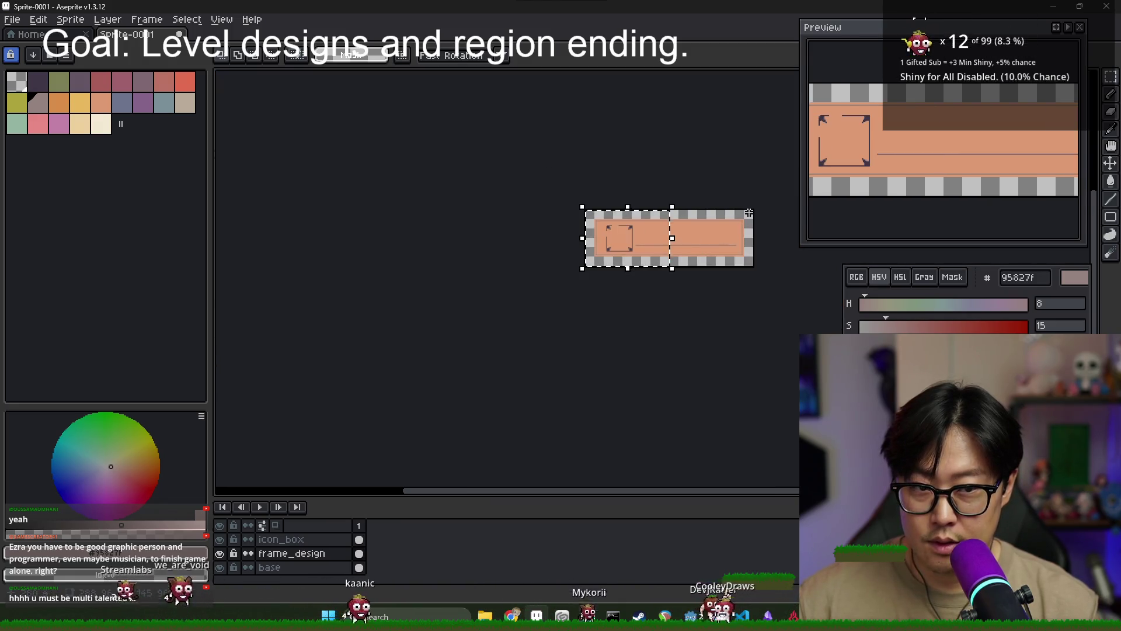
scroll(671, 238, "up", 3)
scroll(605, 243, "up", 4)
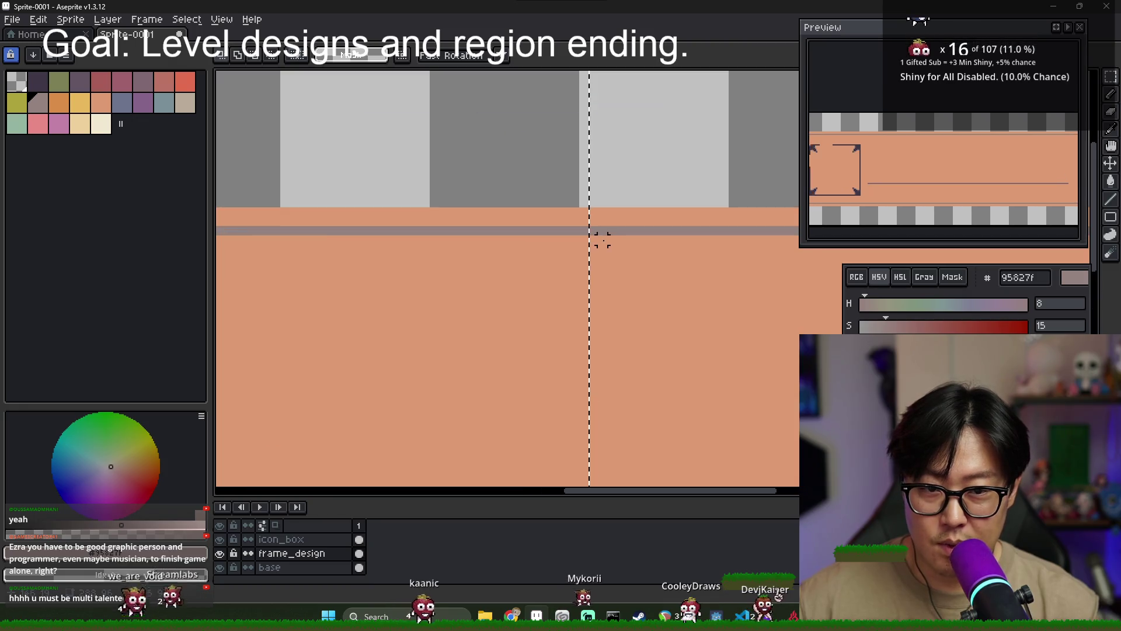
scroll(627, 313, "down", 3)
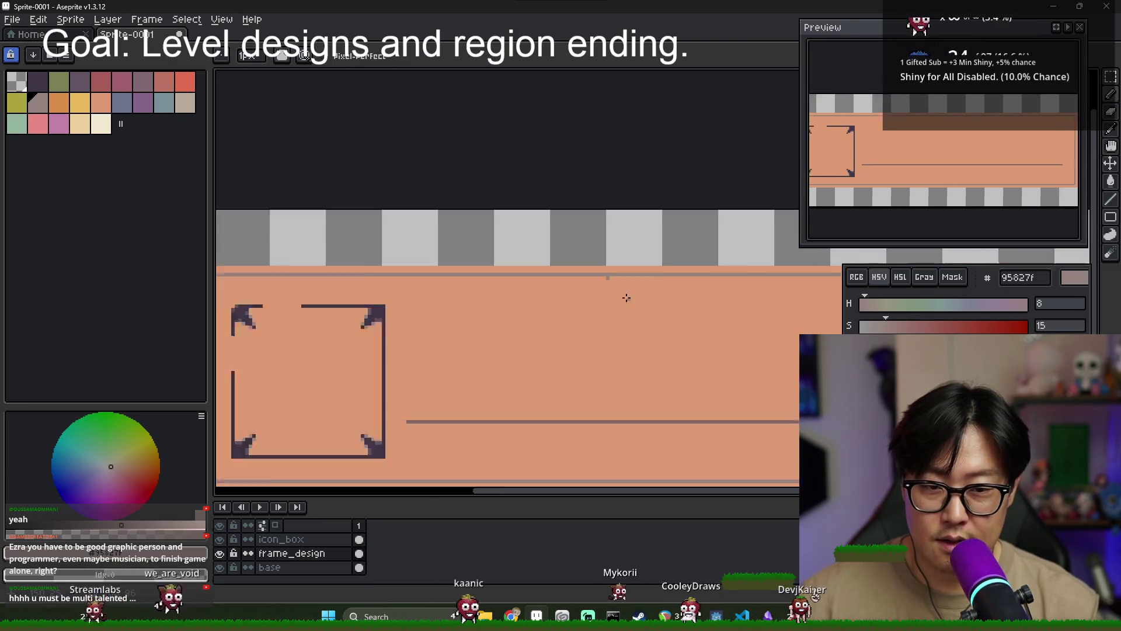
scroll(598, 265, "up", 2)
scroll(623, 308, "down", 2)
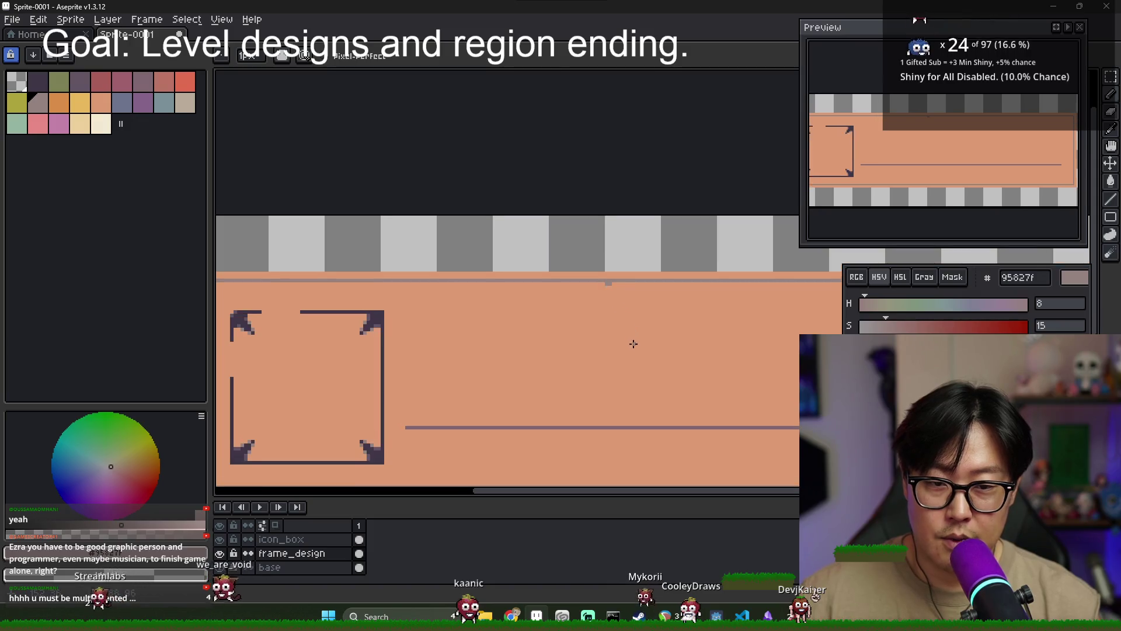
scroll(577, 267, "up", 4)
scroll(577, 267, "down", 3)
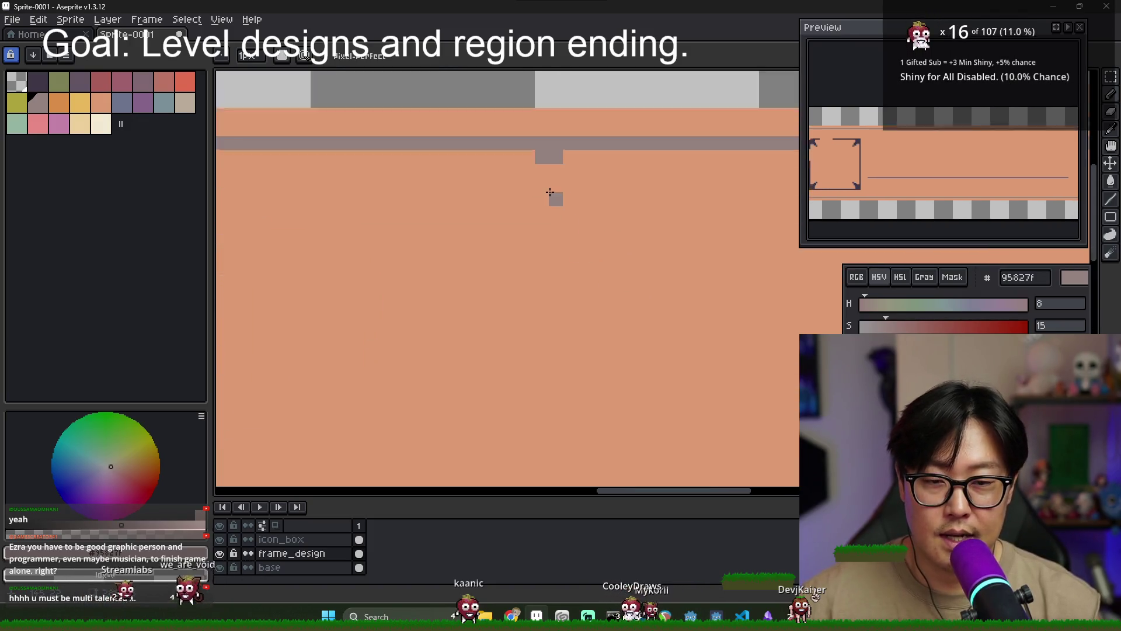
Paint grey pixels around the centre cross to shape it into a diamond ornament
mouse_move(549, 178)
left_mouse_down()
mouse_move(535, 195)
mouse_move(559, 198)
left_mouse_up()
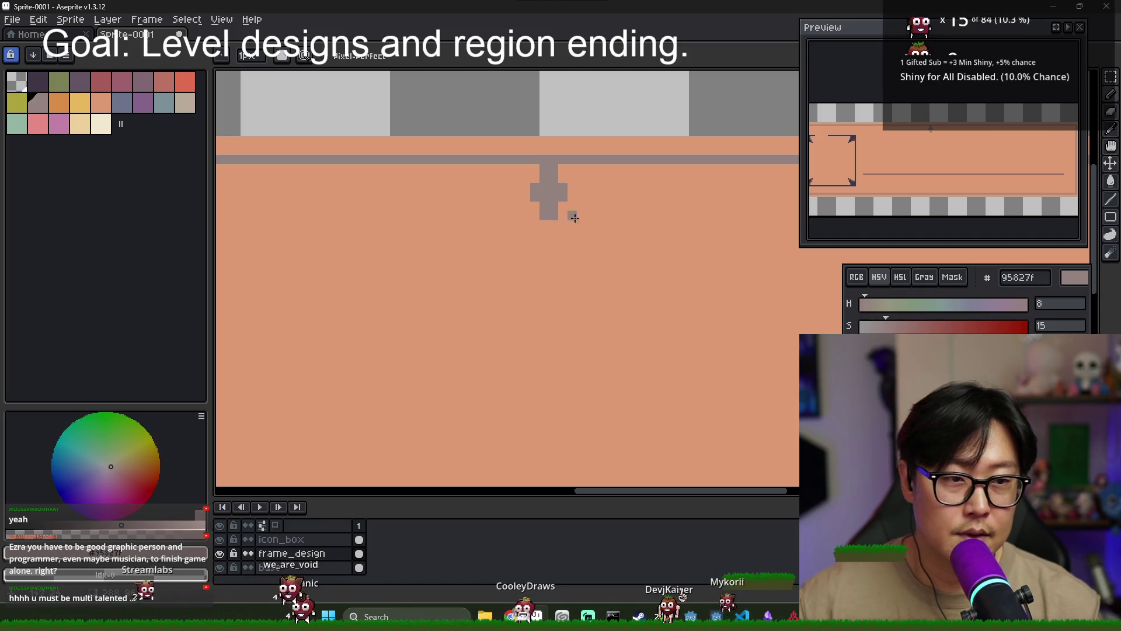
scroll(574, 218, "down", 1)
scroll(575, 222, "up", 2)
scroll(574, 234, "down", 2)
scroll(574, 252, "down", 3)
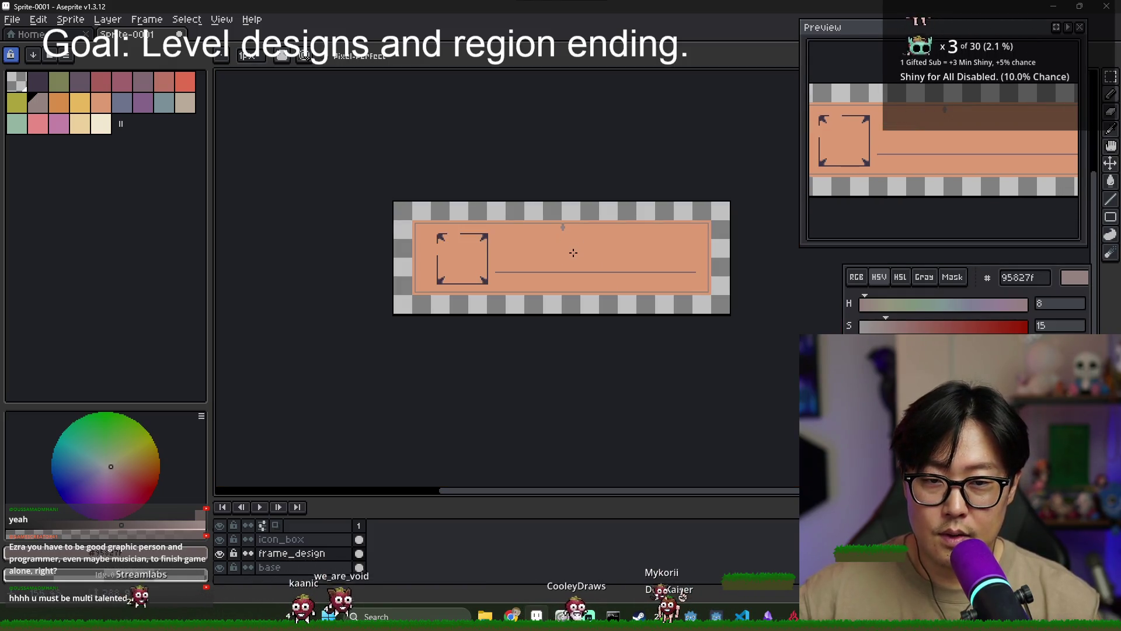
scroll(573, 253, "up", 4)
scroll(587, 201, "up", 2)
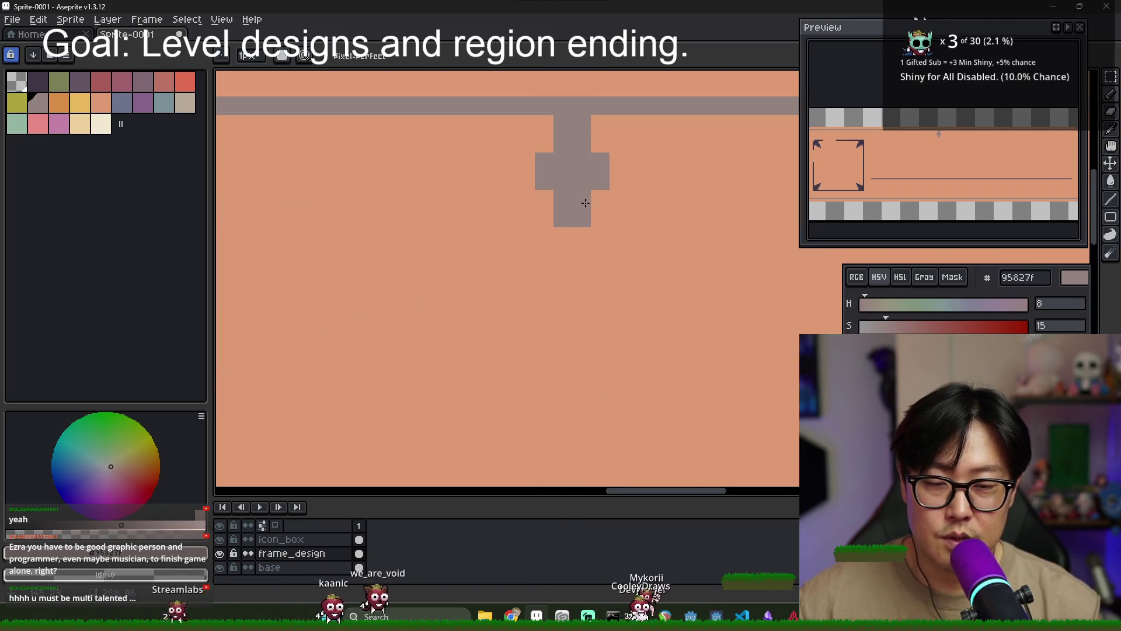
scroll(587, 201, "up", 1)
left_click(580, 267)
left_click(617, 191)
left_click(618, 227)
left_click(655, 155)
left_click(655, 116)
mouse_move(655, 131)
left_mouse_down()
mouse_move(657, 157)
mouse_move(619, 231)
left_mouse_up()
left_click(582, 148)
left_click(619, 147)
Clear part of the top line beside the cross and build a small square block there
scroll(585, 200, "down", 2)
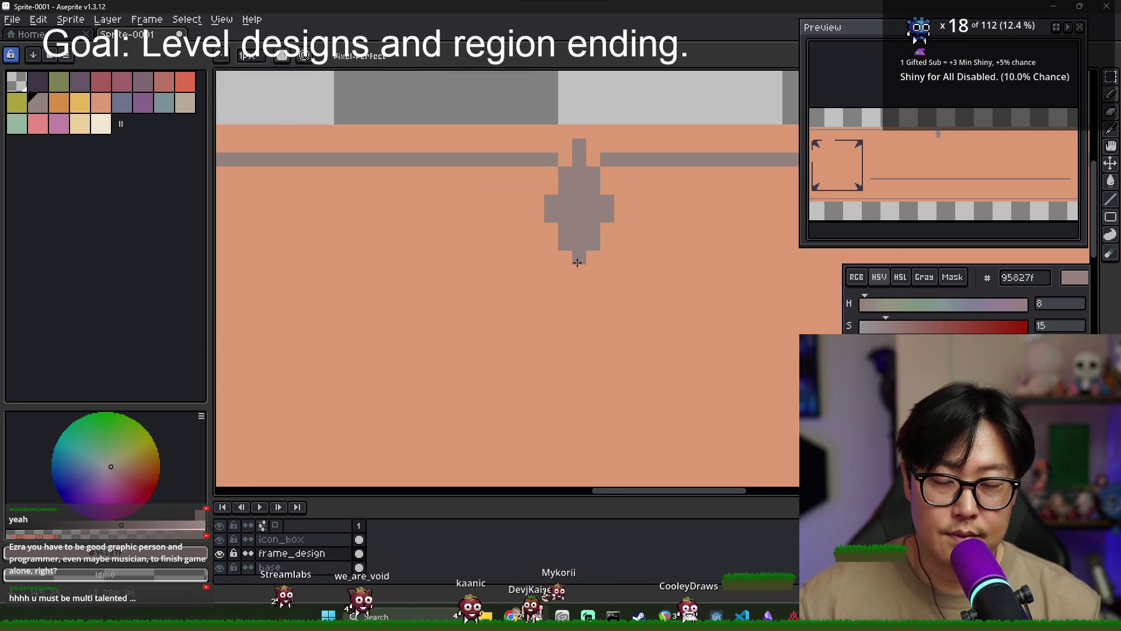
scroll(637, 259, "down", 5)
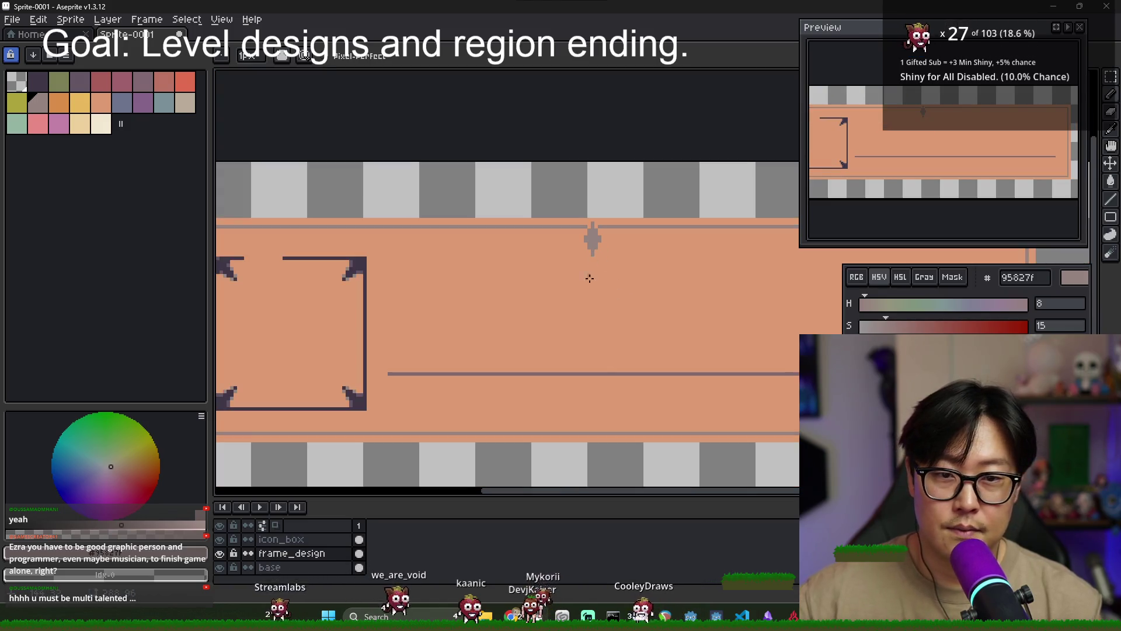
scroll(604, 263, "up", 2)
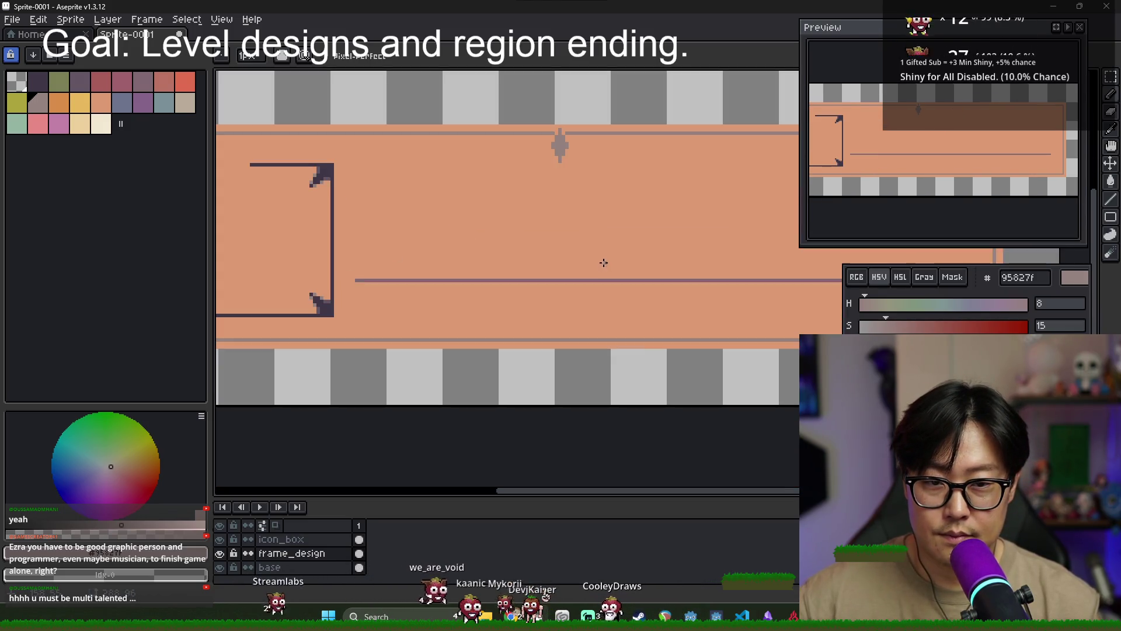
scroll(576, 165, "down", 1)
scroll(549, 139, "up", 3)
left_click_drag(531, 151, 666, 150)
key("i")
key("b")
scroll(578, 175, "up", 3)
left_click(536, 160)
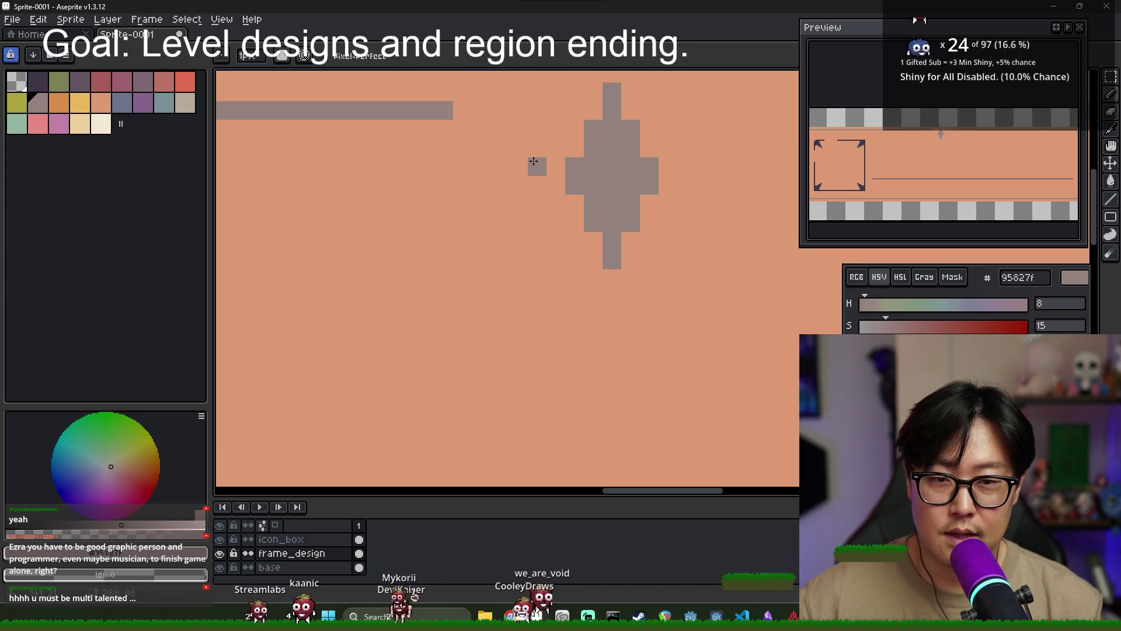
left_click(518, 148)
left_click(481, 110)
left_click(458, 111)
Add dot accents beside the blocks and erase one pixel from the top line
scroll(630, 151, "down", 1)
left_click(532, 135)
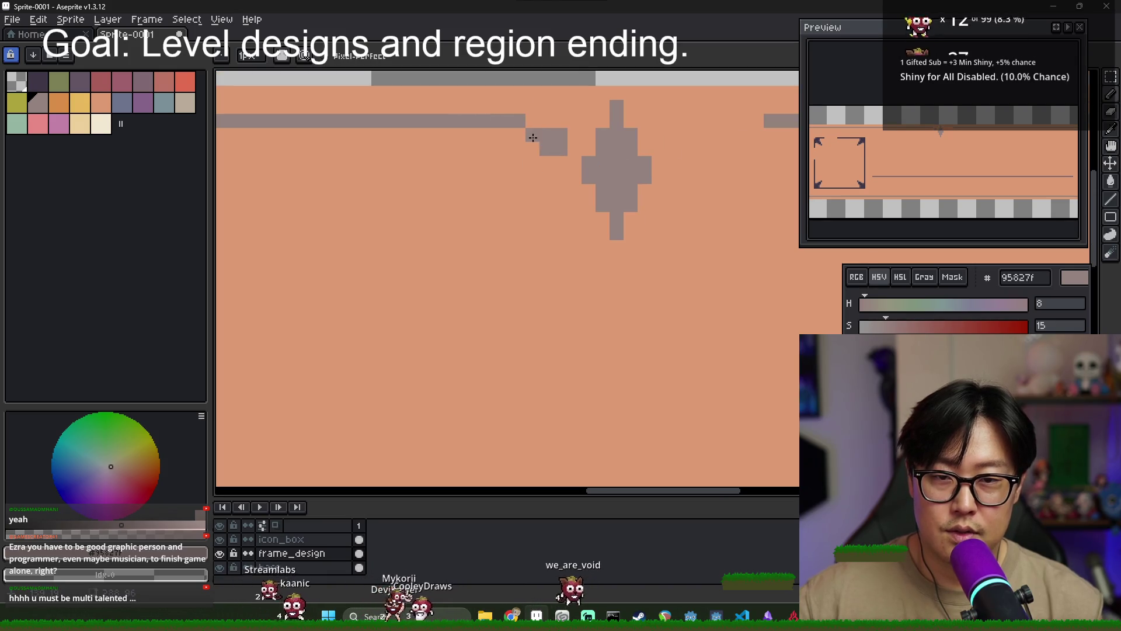
right_click(502, 123)
mouse_move(713, 133)
left_mouse_down()
mouse_move(583, 152)
mouse_move(553, 143)
left_mouse_up()
left_click(537, 149)
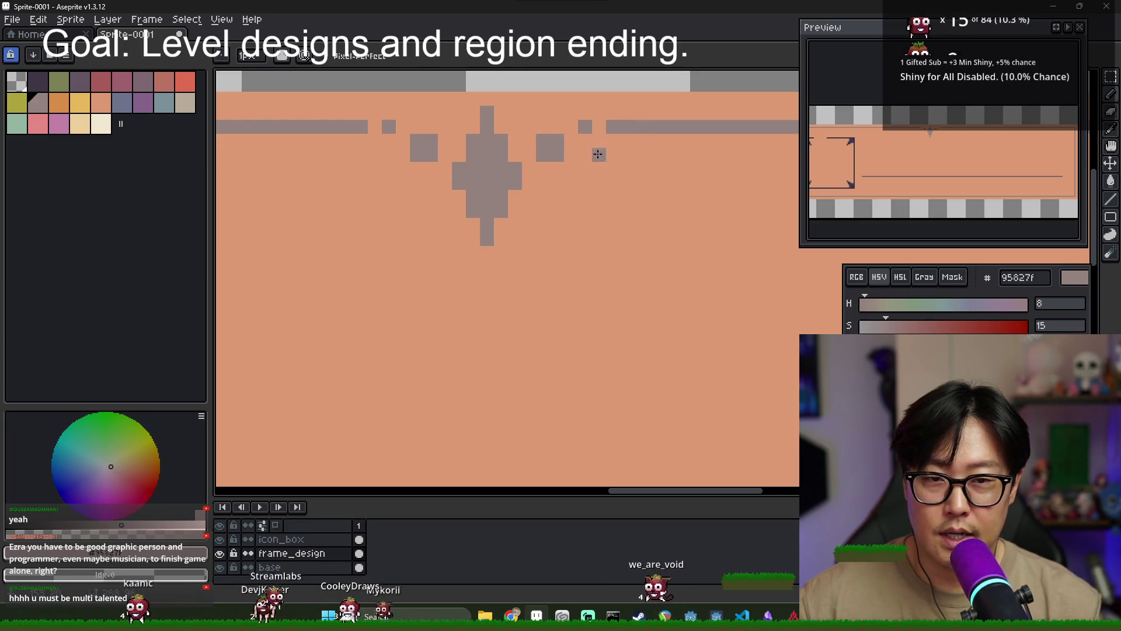
scroll(610, 144, "down", 4)
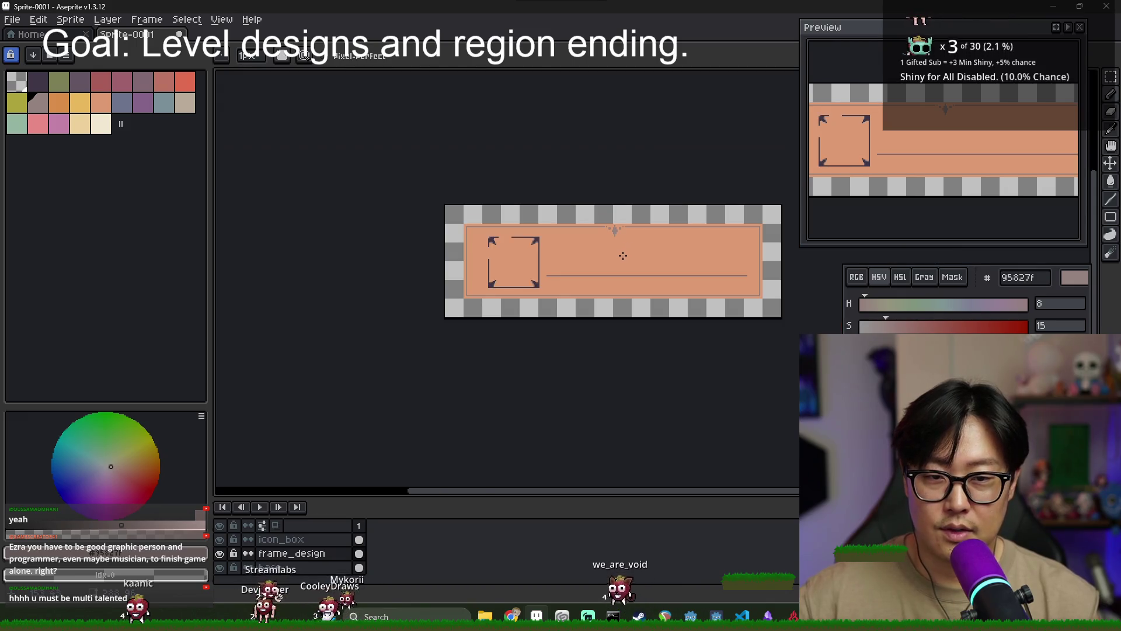
scroll(622, 255, "down", 1)
scroll(641, 244, "up", 1)
scroll(642, 248, "up", 3)
scroll(613, 230, "down", 3)
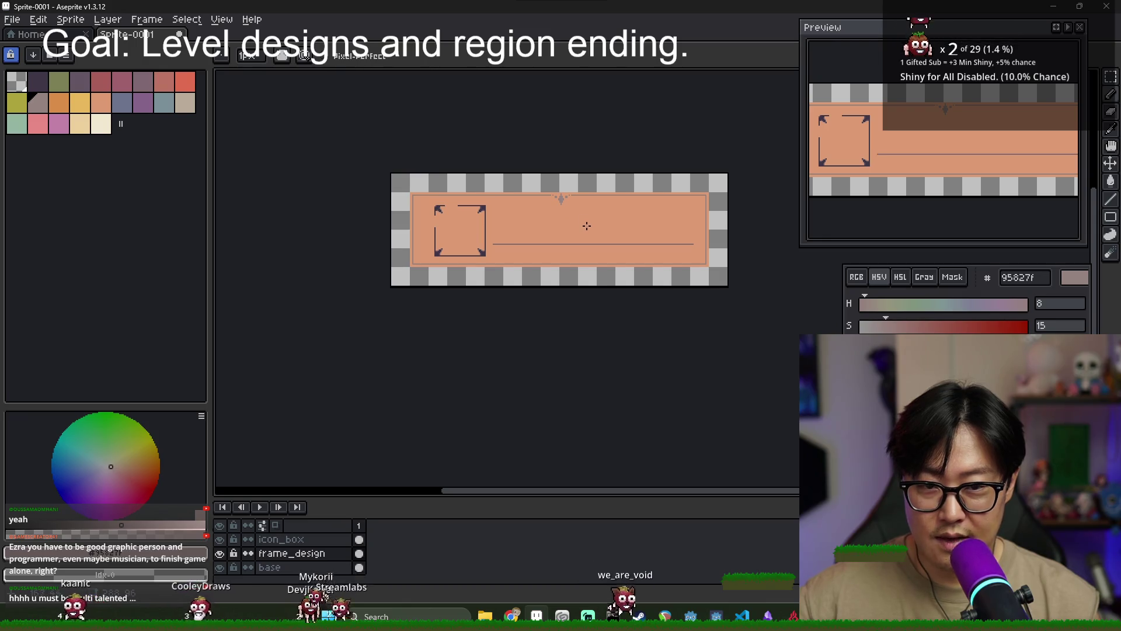
scroll(586, 222, "up", 3)
Select the top ornament, flip it vertically, and drop it onto the bottom frame line
key("m")
left_click_drag(493, 116, 638, 171)
left_click(39, 19)
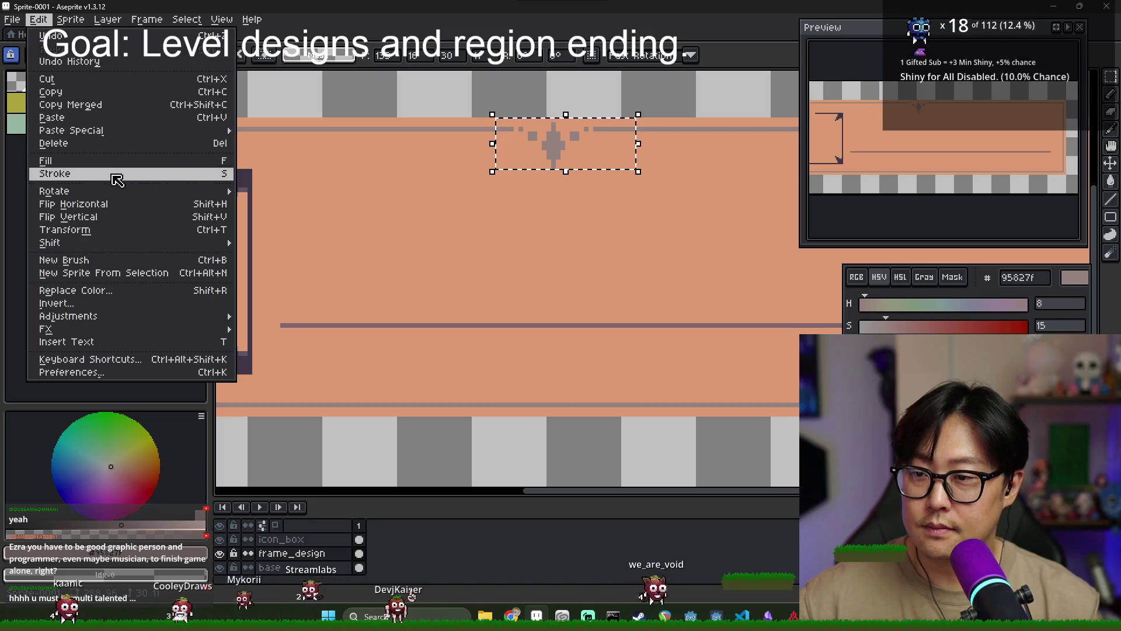
left_click(86, 218)
mouse_move(548, 146)
left_mouse_down()
mouse_move(530, 387)
mouse_move(544, 347)
mouse_move(545, 205)
mouse_move(551, 323)
left_mouse_up()
left_click_drag(561, 208, 580, 398)
key("Return")
scroll(517, 395, "up", 2)
key("b")
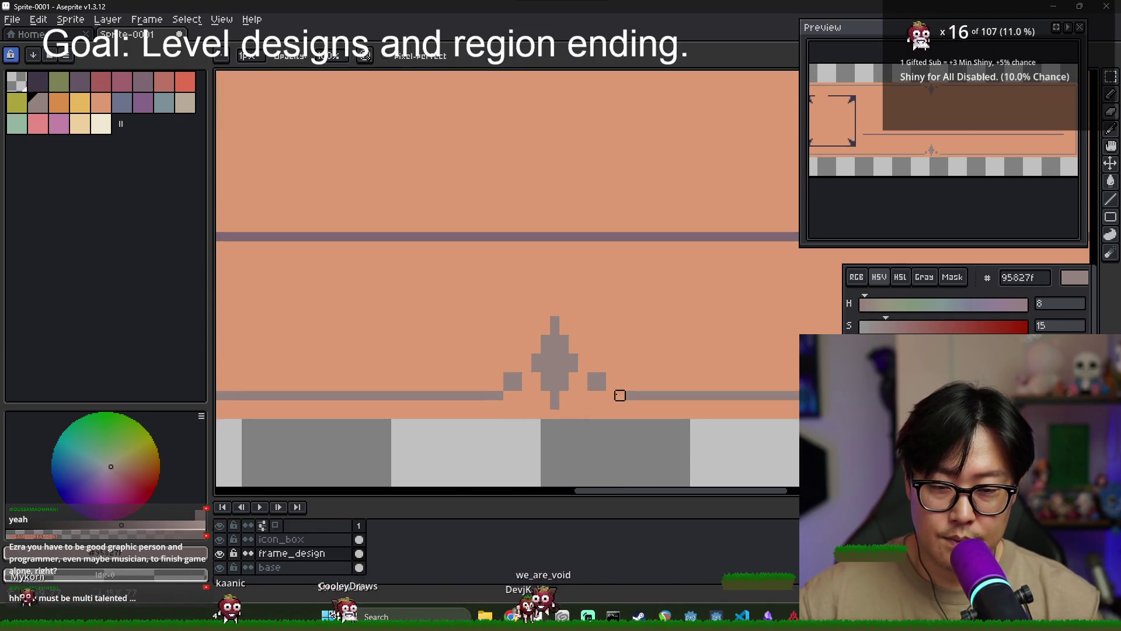
scroll(508, 404, "down", 2)
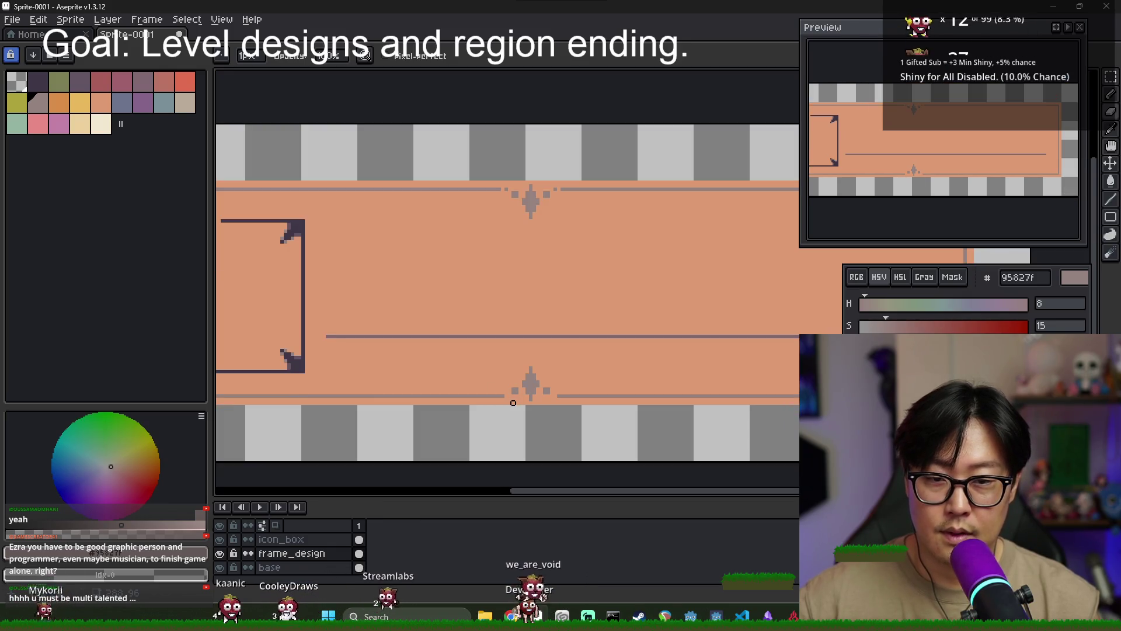
scroll(508, 395, "up", 4)
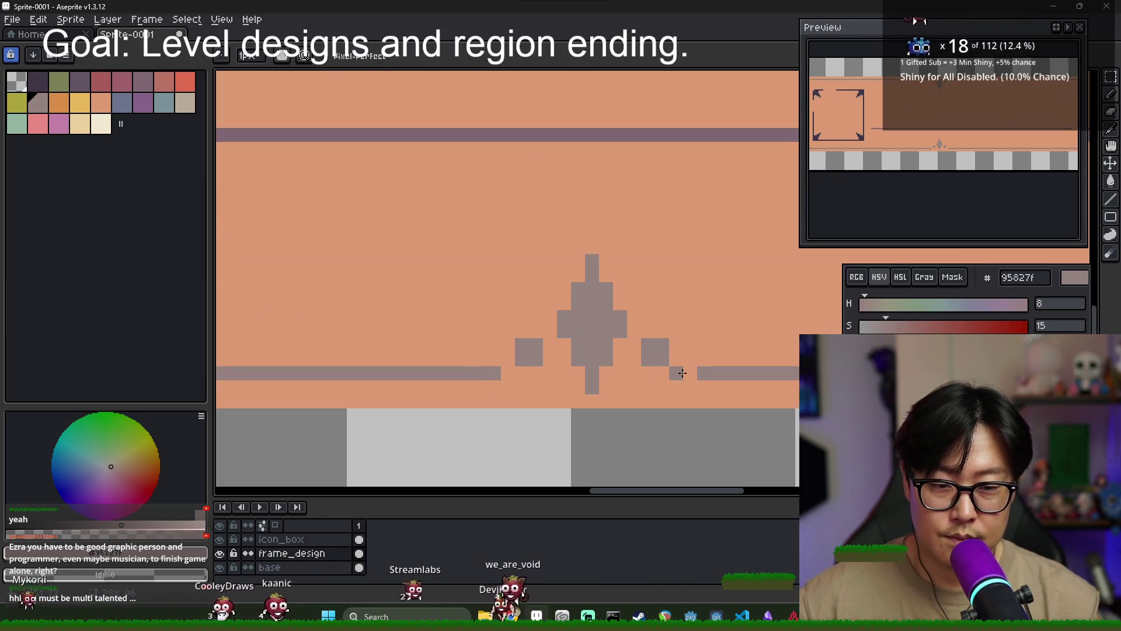
scroll(555, 355, "down", 2)
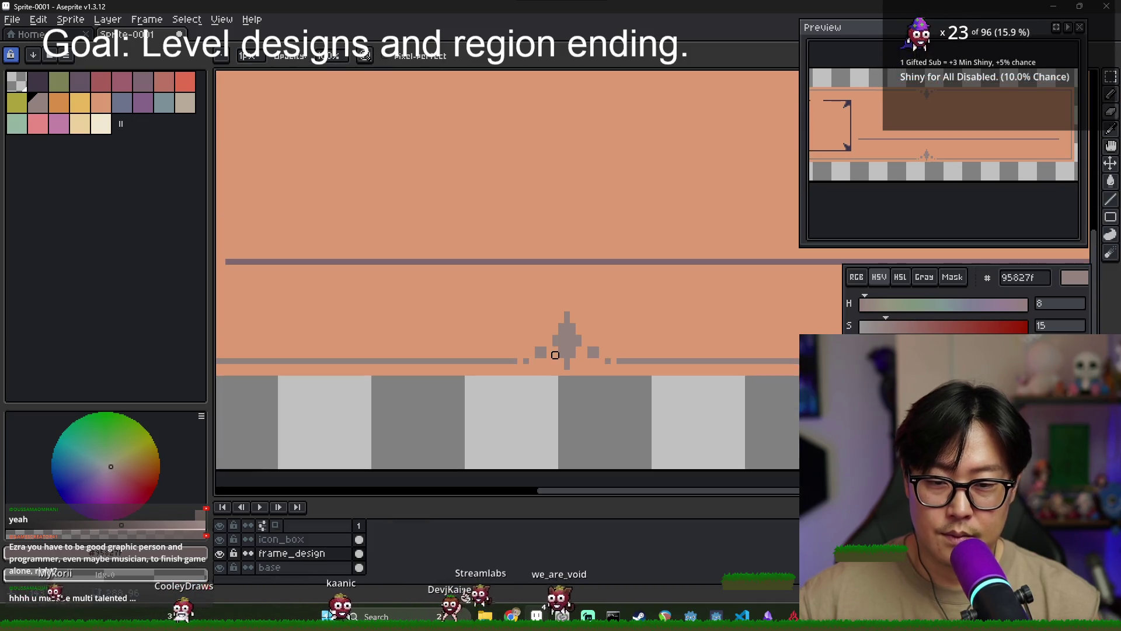
scroll(556, 355, "down", 2)
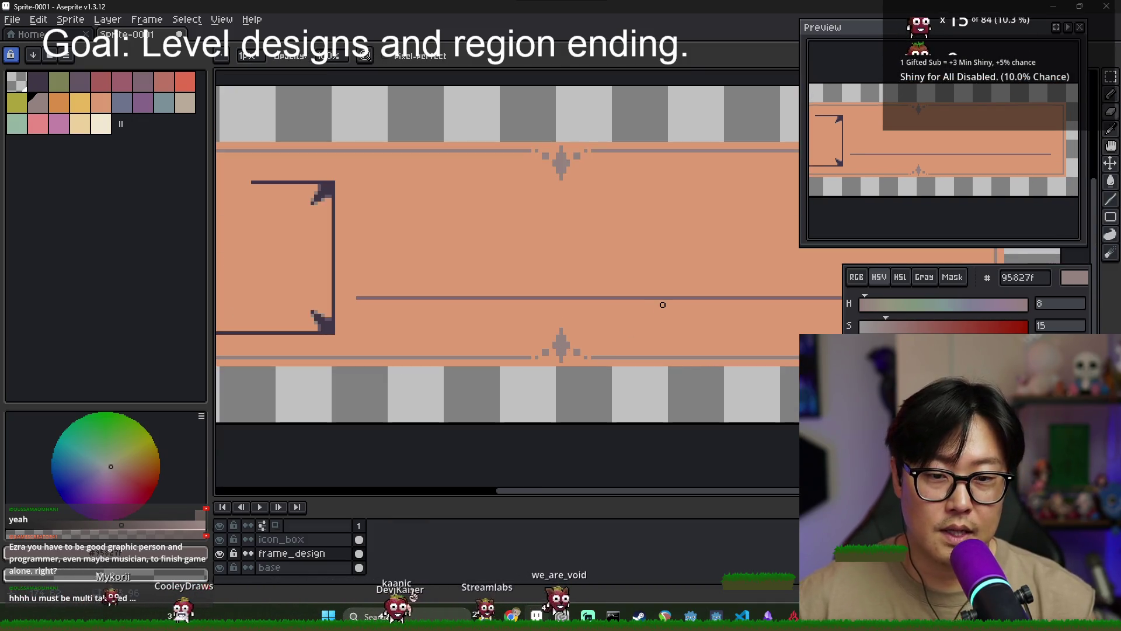
scroll(583, 155, "up", 4)
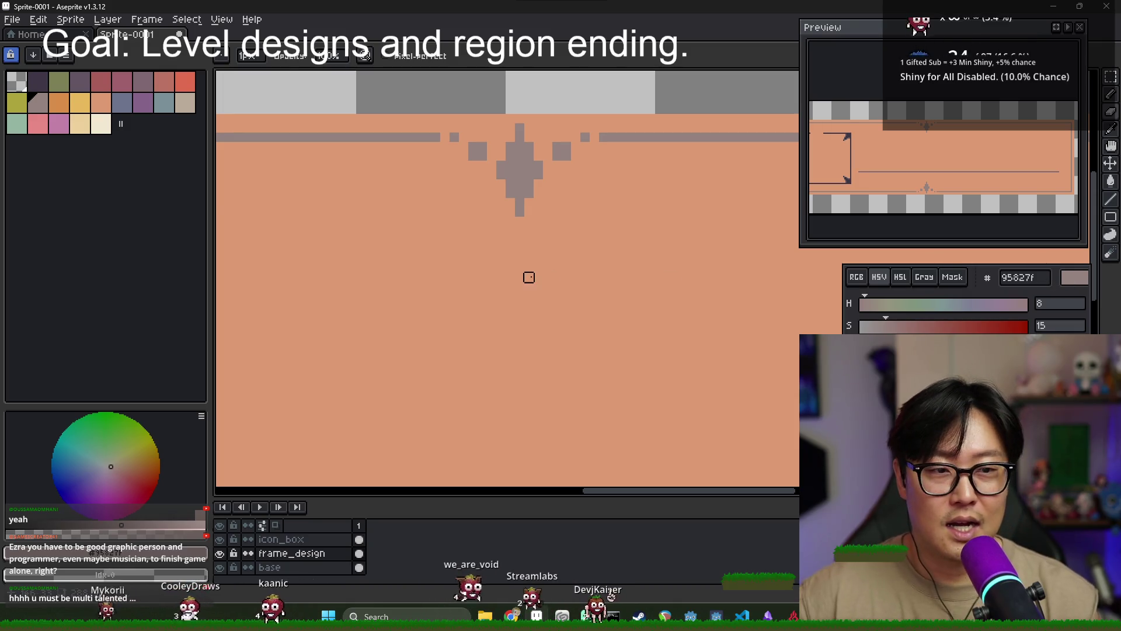
Cut a gap in the top line beside the ornament and draw an I-shaped cap there
scroll(527, 275, "down", 1)
scroll(655, 232, "down", 2)
scroll(525, 385, "up", 3)
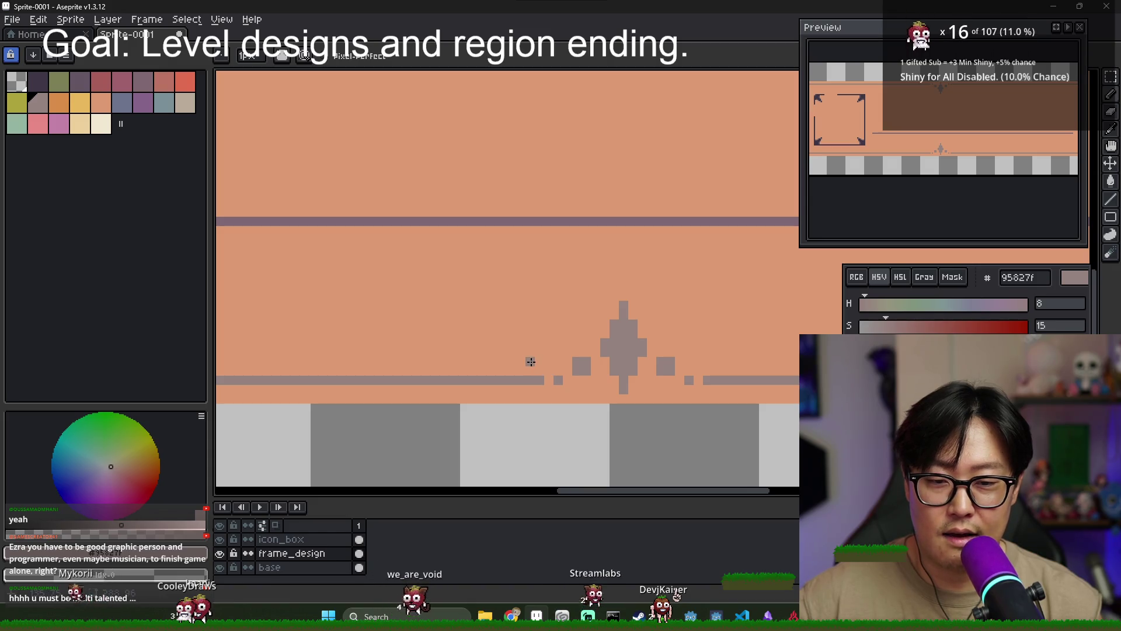
scroll(551, 368, "up", 2)
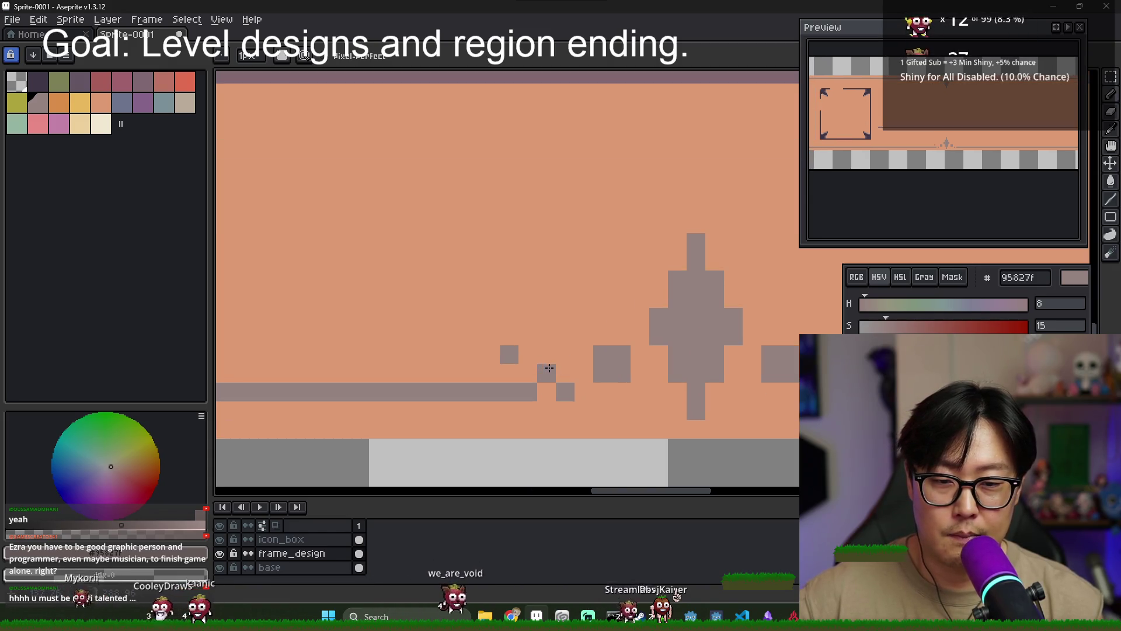
scroll(755, 353, "right", 3)
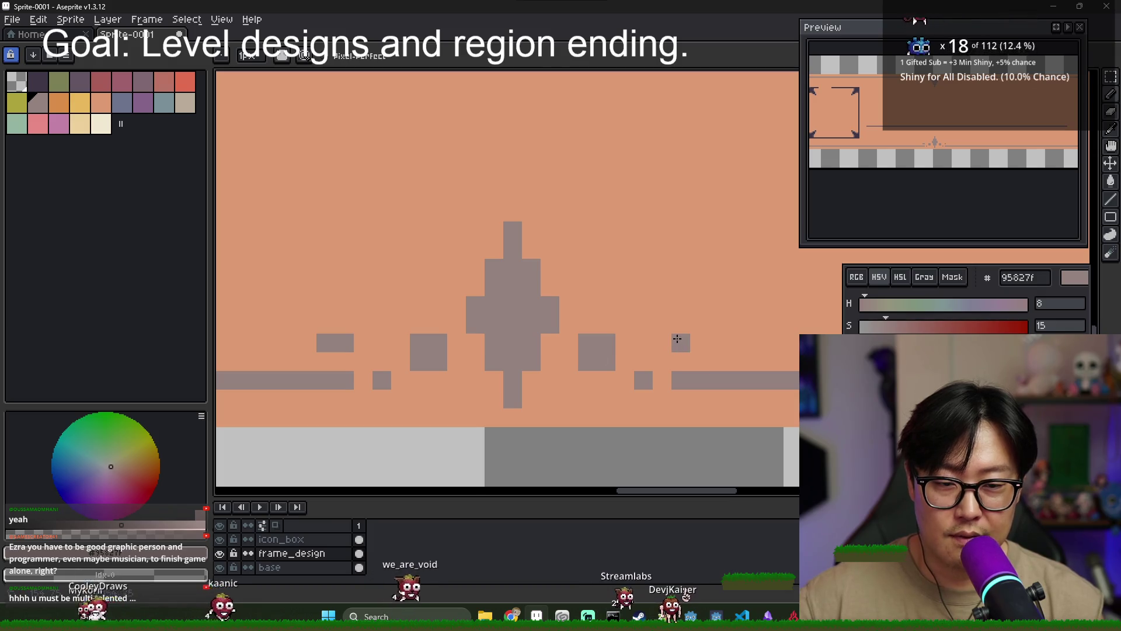
scroll(448, 369, "down", 2)
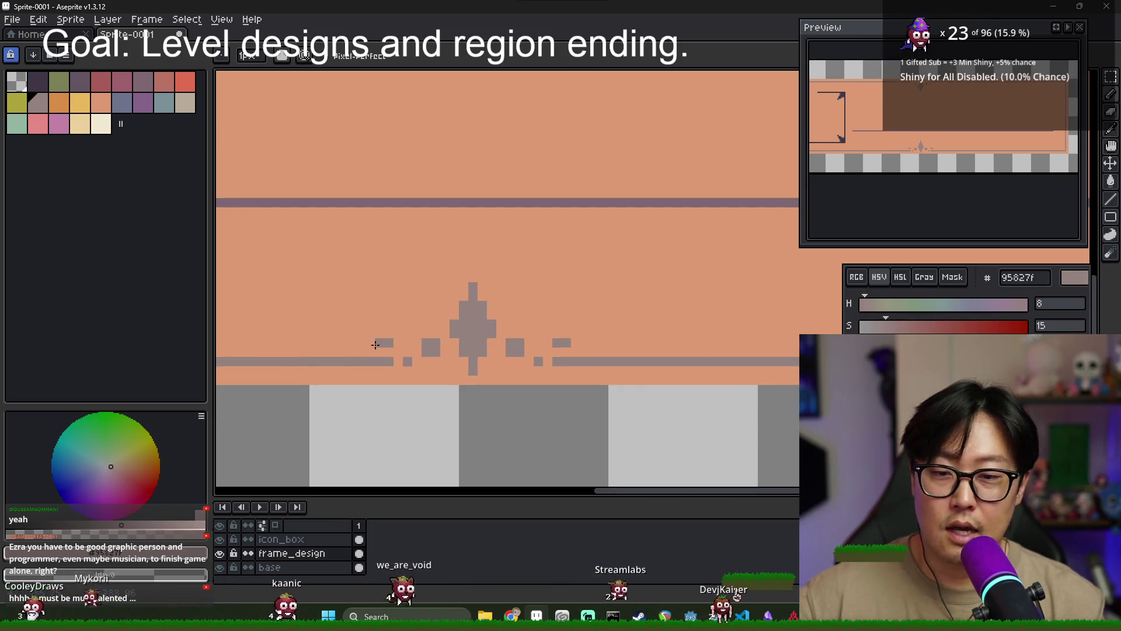
scroll(510, 320, "down", 2)
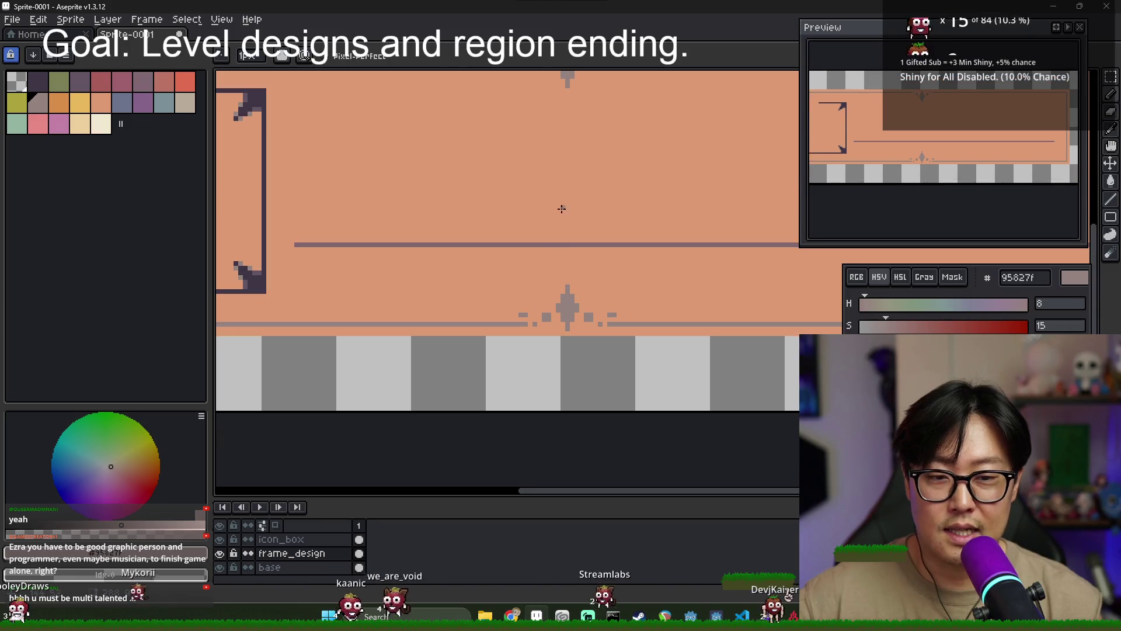
scroll(560, 222, "up", 2)
scroll(561, 210, "up", 2)
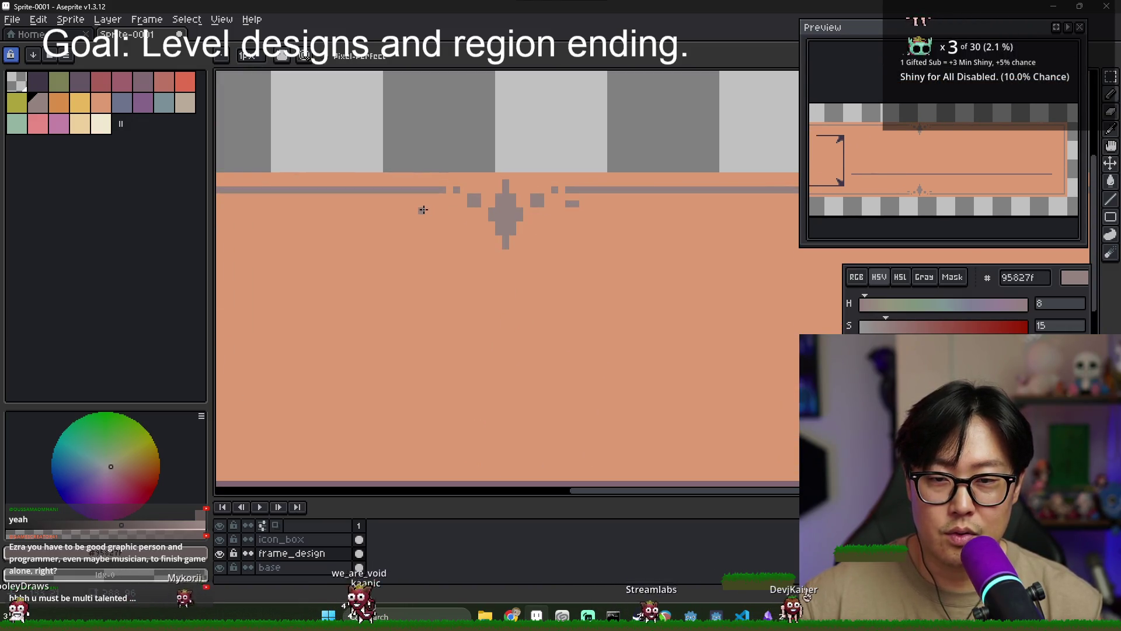
scroll(533, 331, "down", 1)
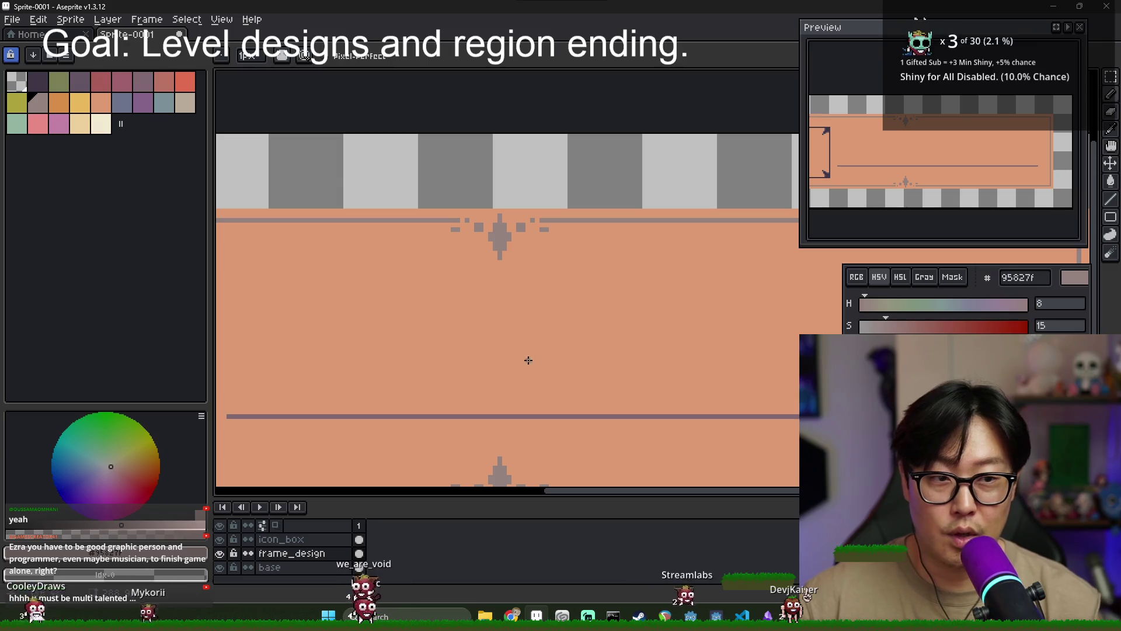
scroll(445, 228, "up", 1)
left_click(602, 219)
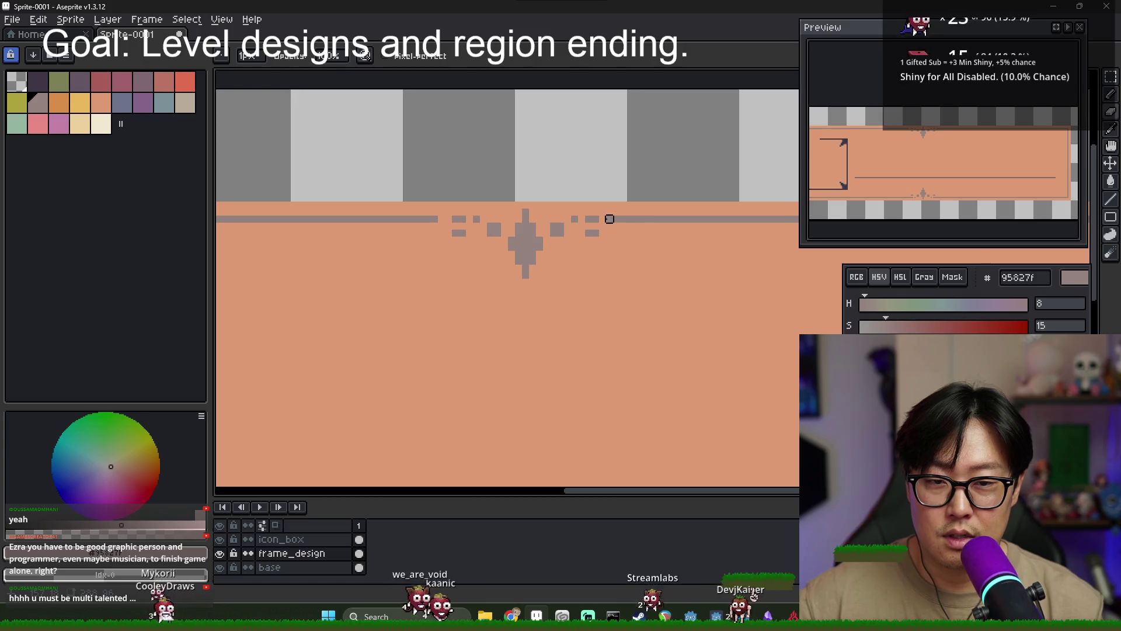
left_click(602, 226)
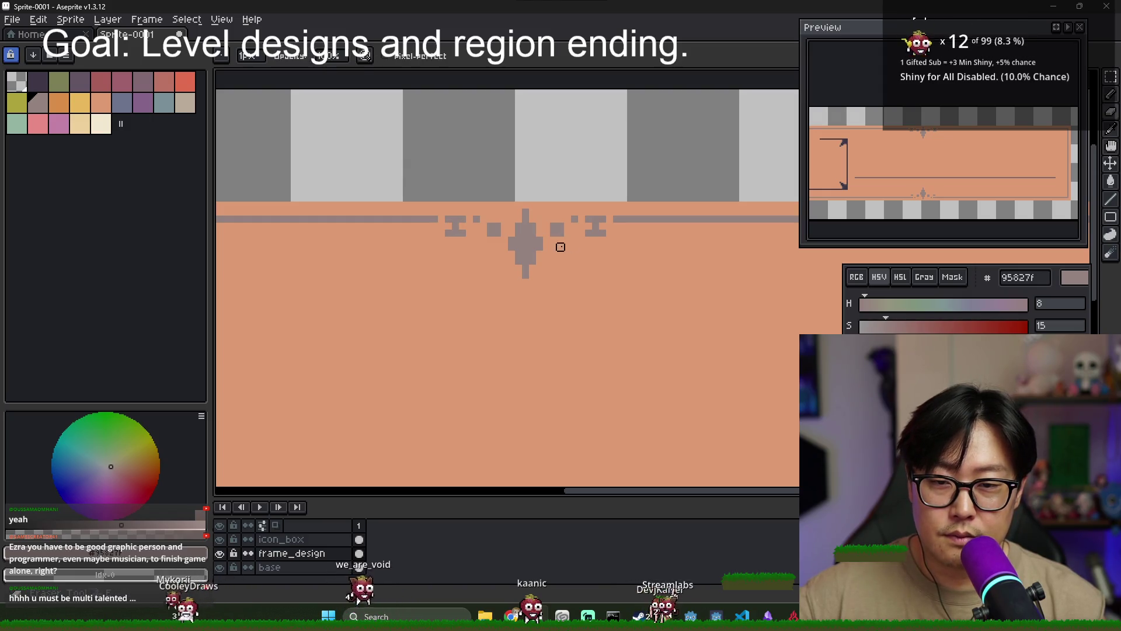
scroll(628, 245, "down", 2)
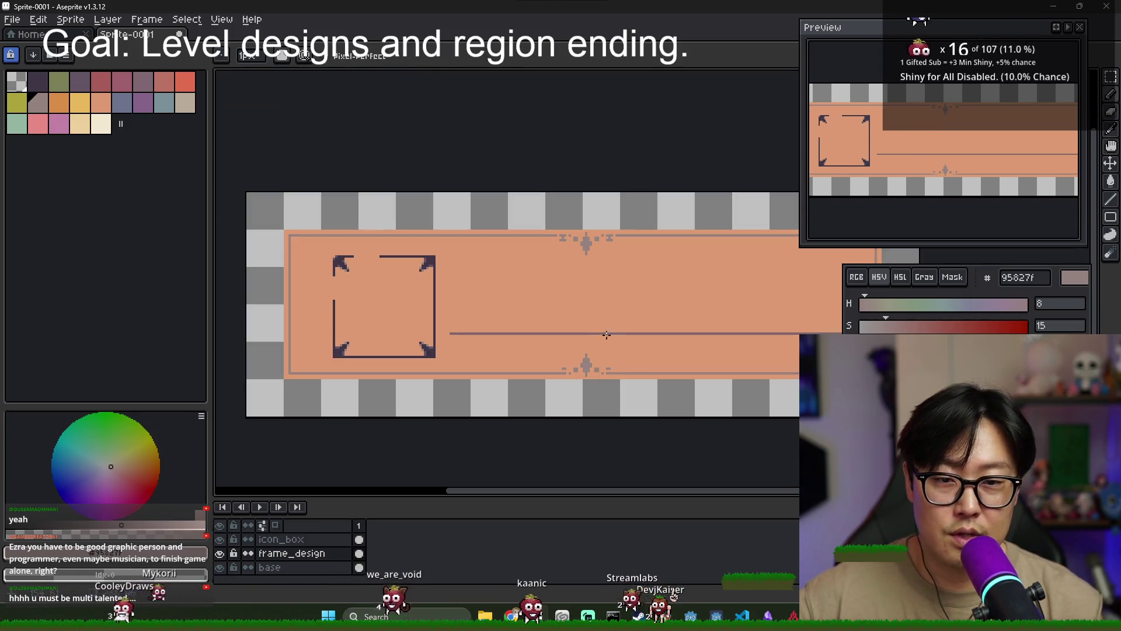
scroll(529, 360, "up", 1)
scroll(529, 360, "up", 1)
left_click_drag(528, 361, 501, 385)
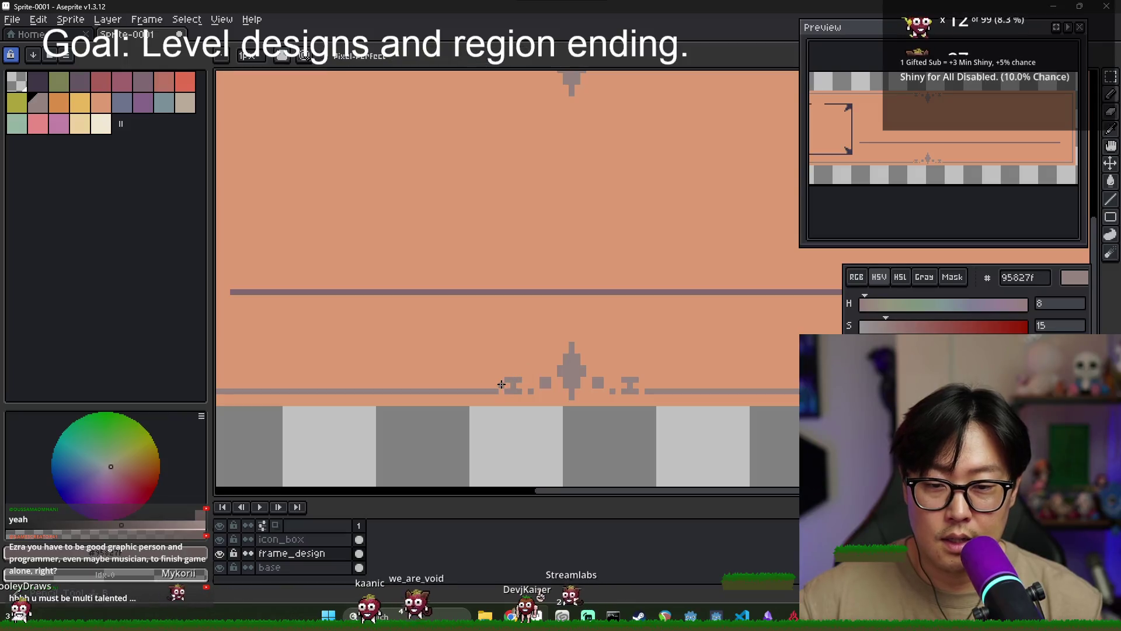
key("e")
left_click(506, 393)
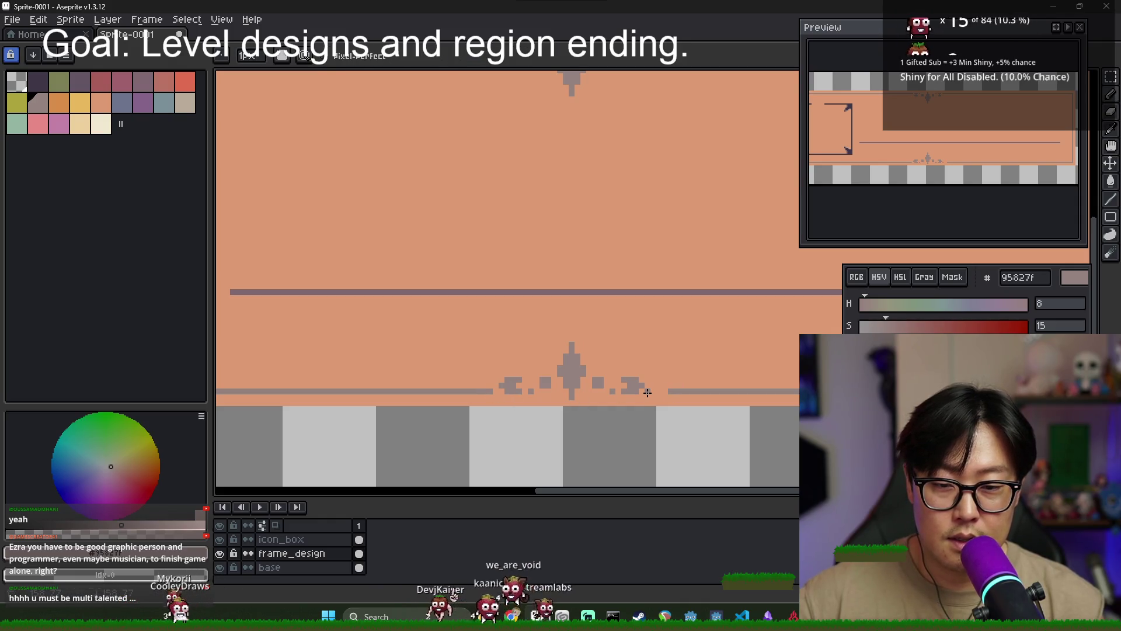
key("e")
key("b")
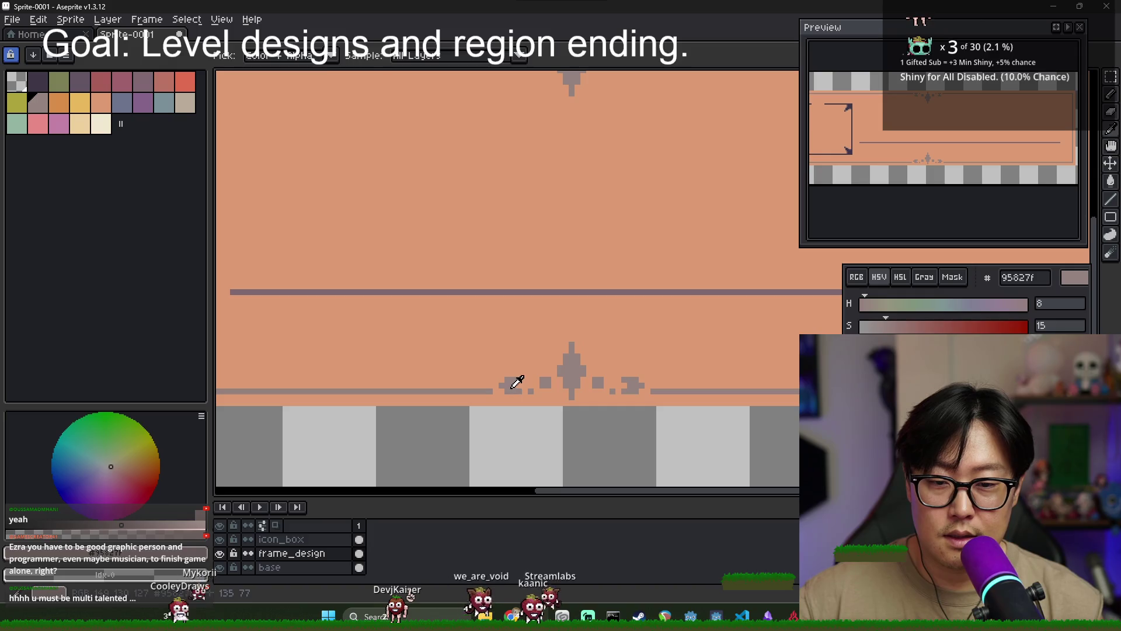
scroll(580, 226, "down", 2)
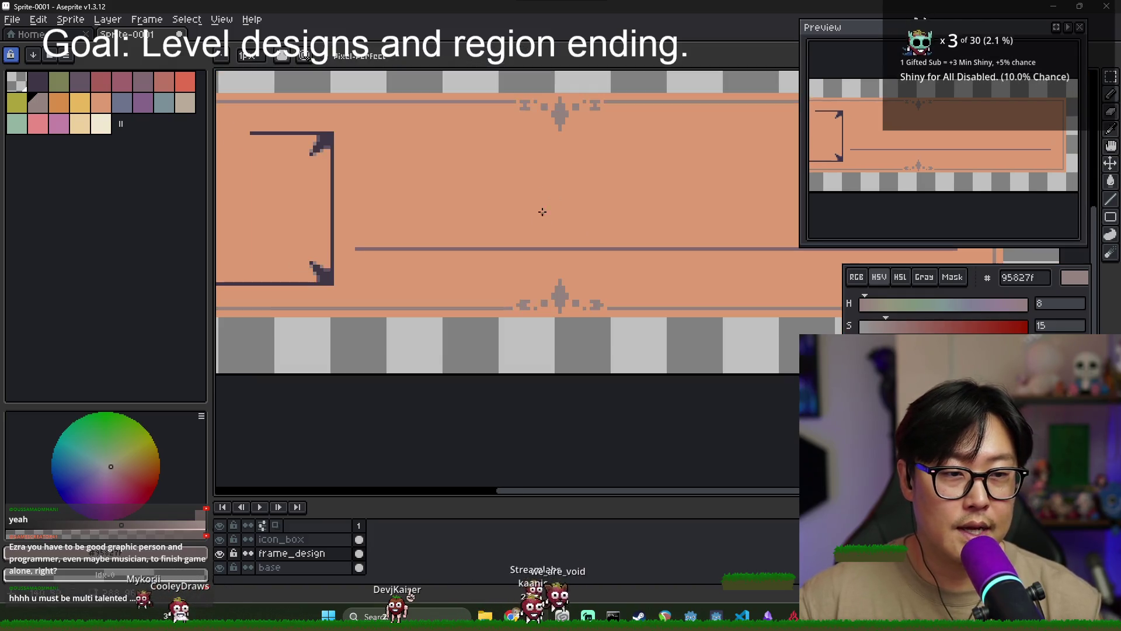
scroll(522, 155, "up", 2)
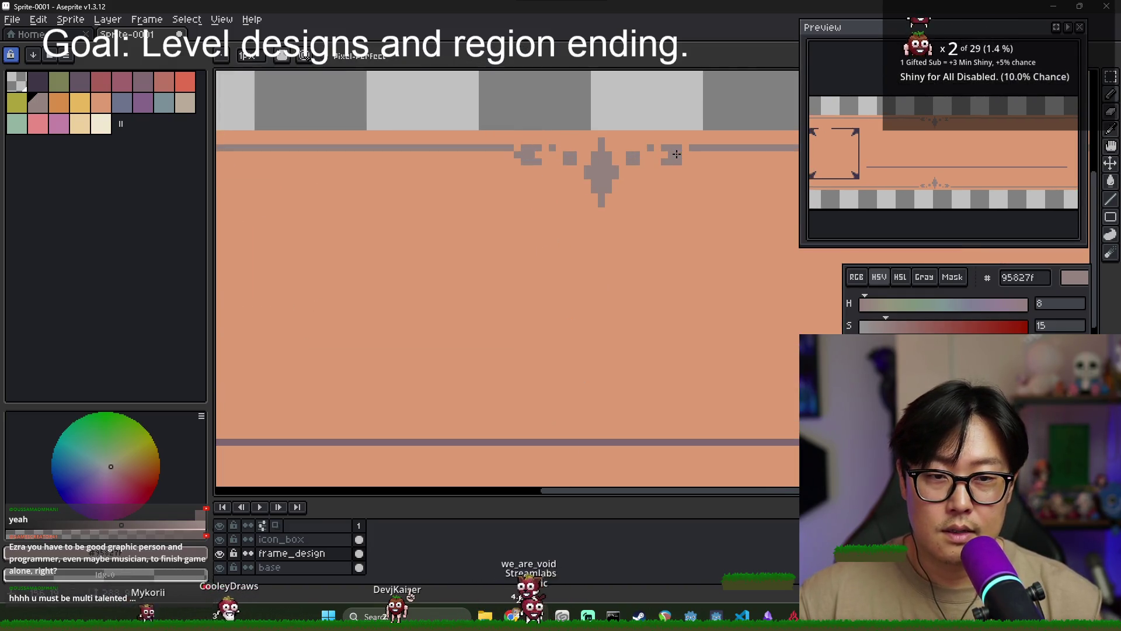
key("e")
scroll(584, 221, "down", 2)
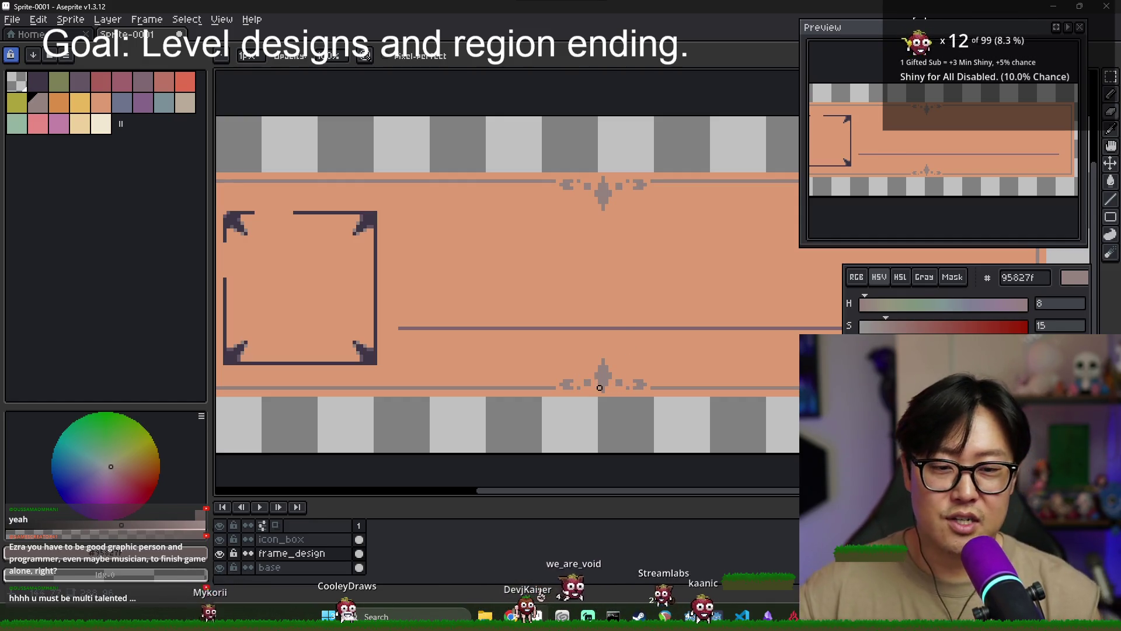
scroll(600, 387, "up", 2)
key("b")
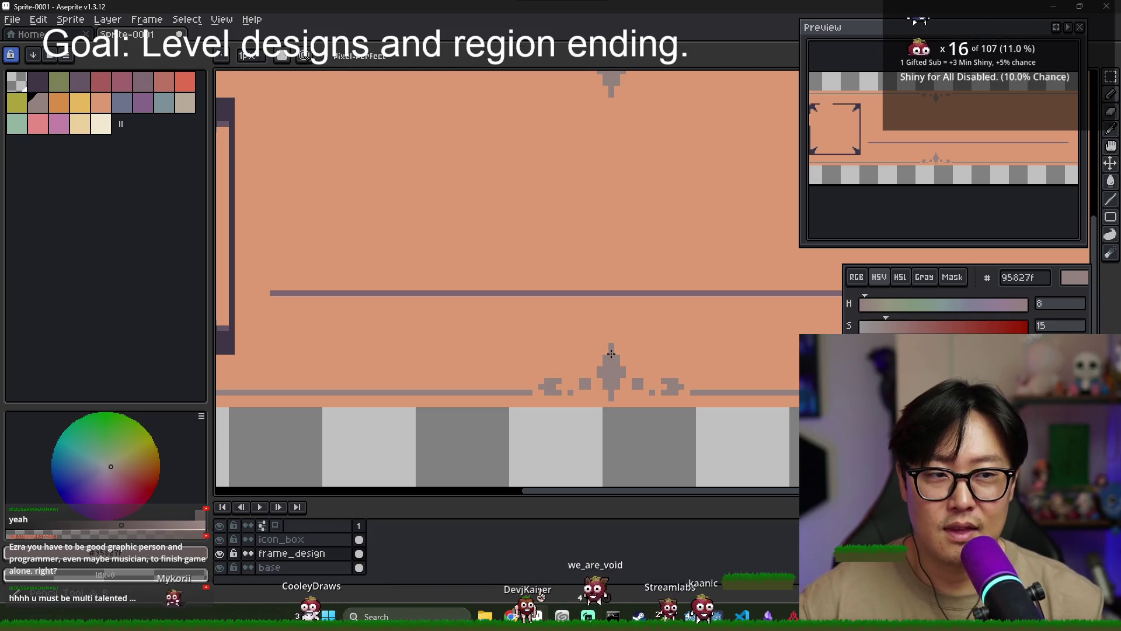
scroll(601, 373, "down", 2)
scroll(600, 373, "up", 3)
scroll(599, 373, "down", 2)
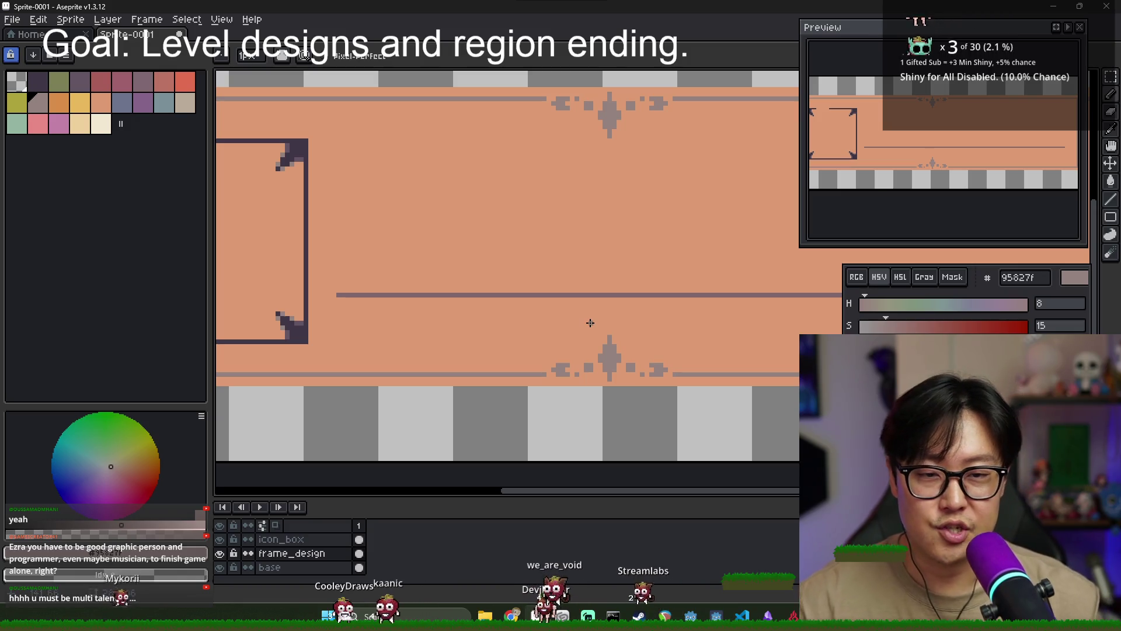
scroll(324, 248, "down", 2)
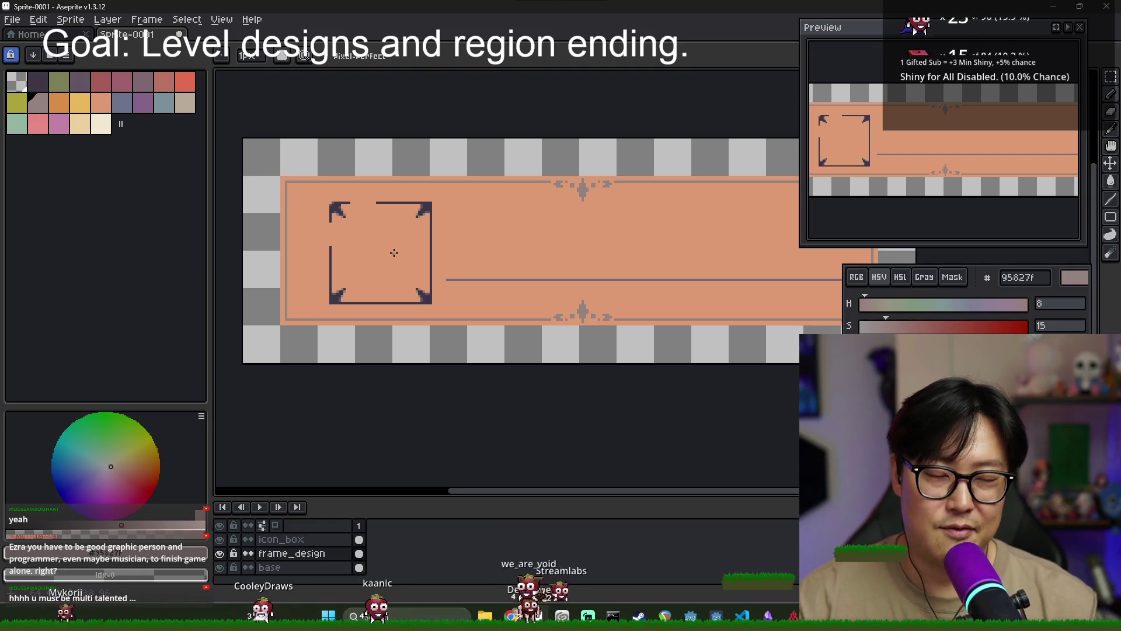
Pick up the grey border colour from the canvas with the eyedropper
scroll(333, 219, "up", 2)
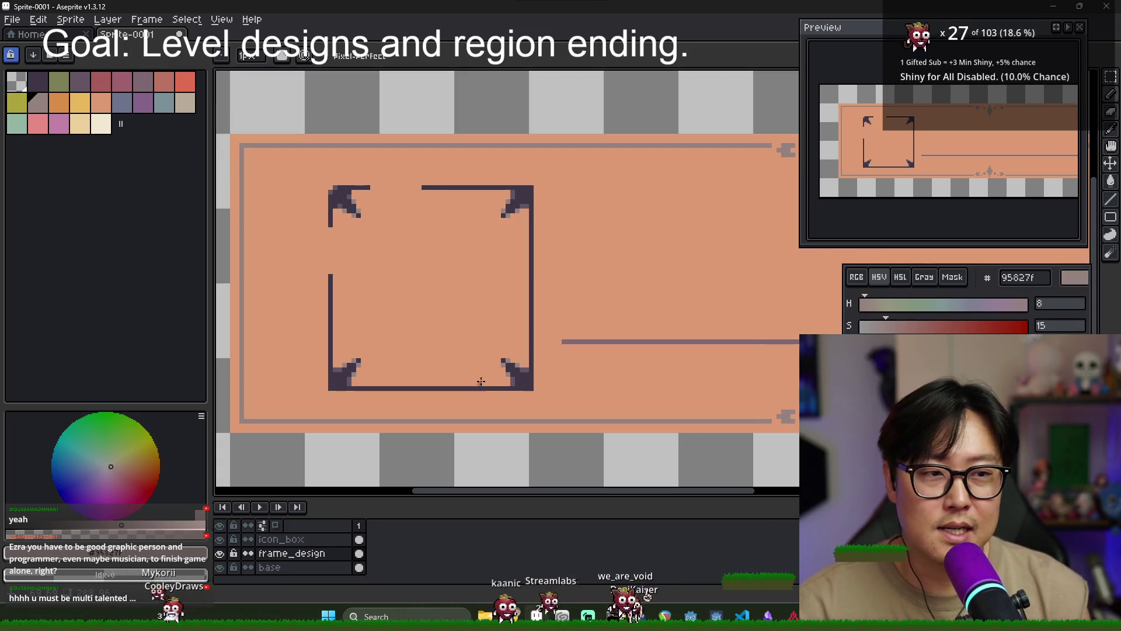
scroll(479, 383, "right", 3)
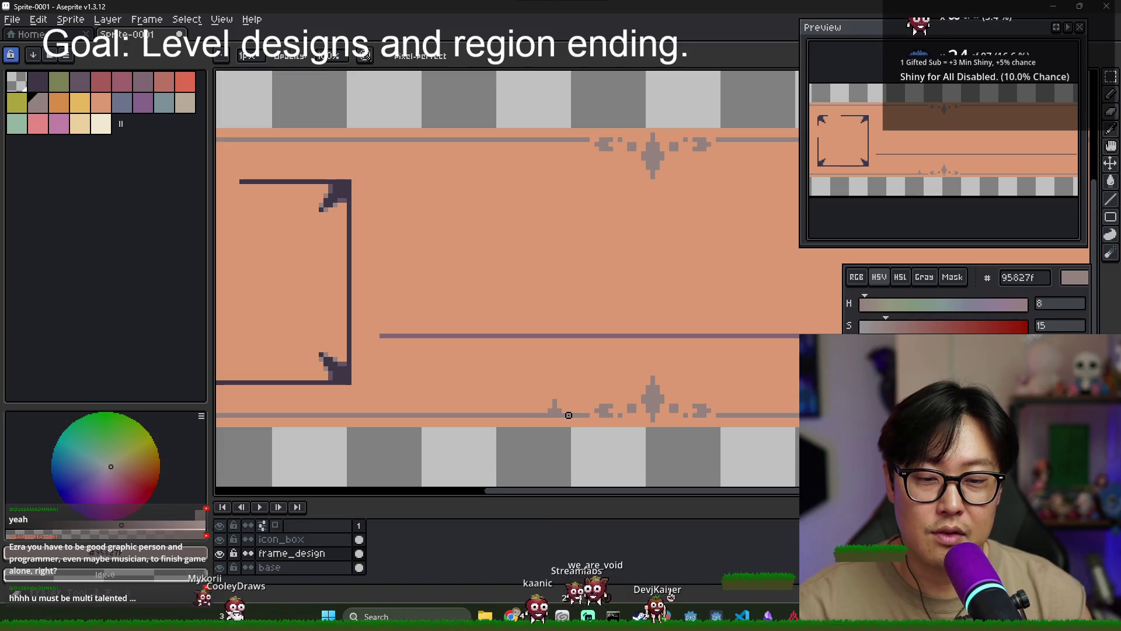
key("b")
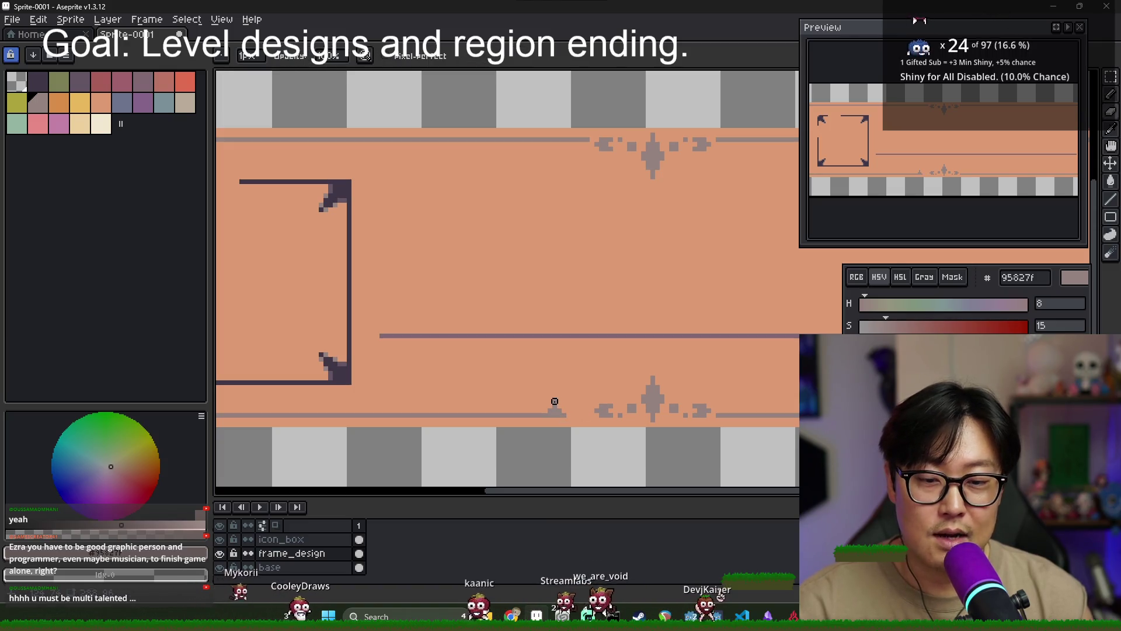
key("i")
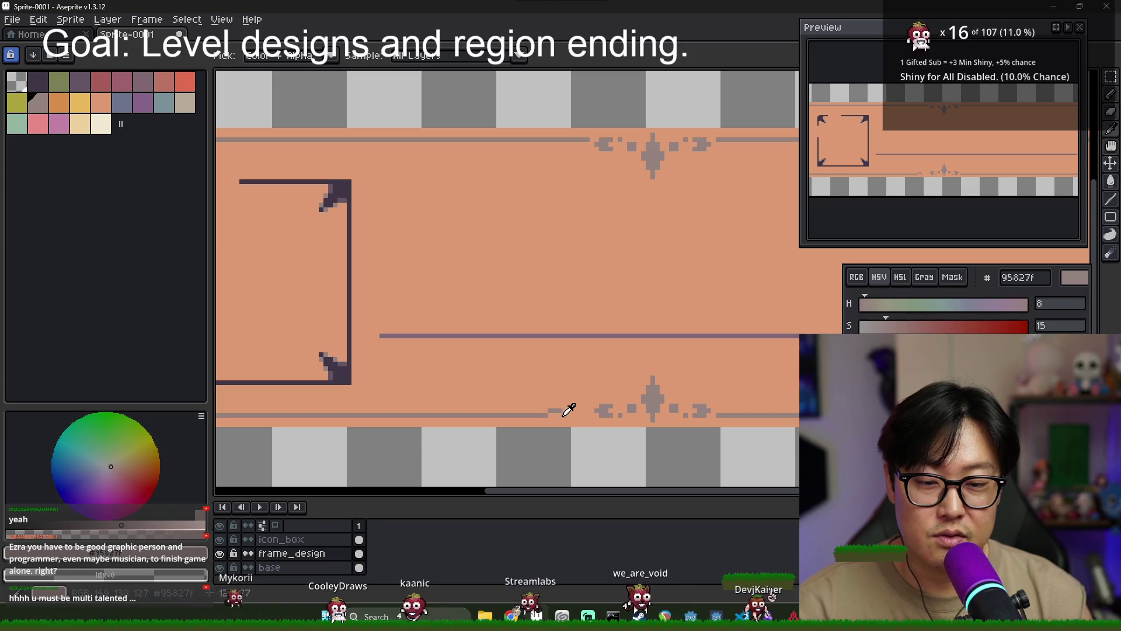
scroll(597, 418, "up", 2)
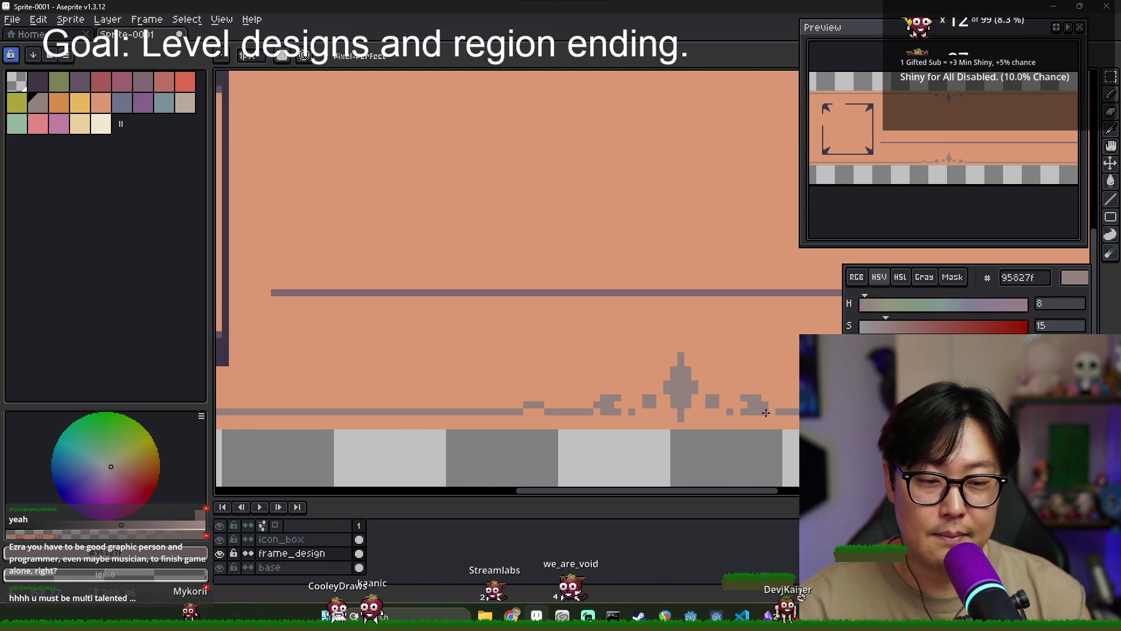
key("e")
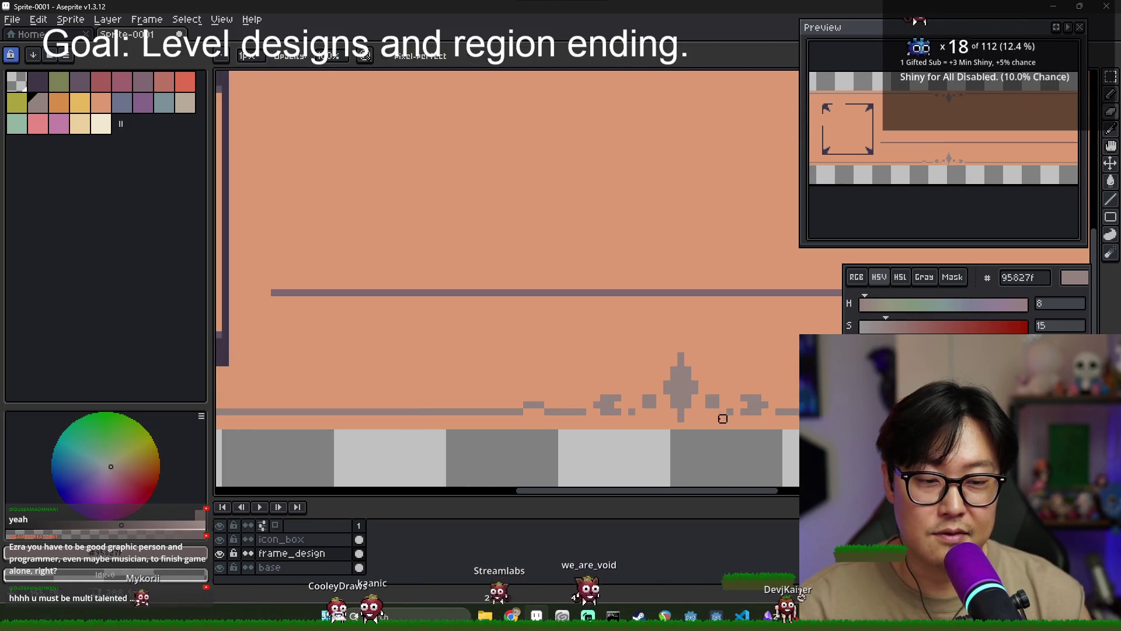
scroll(737, 418, "down", 2)
scroll(525, 395, "up", 2)
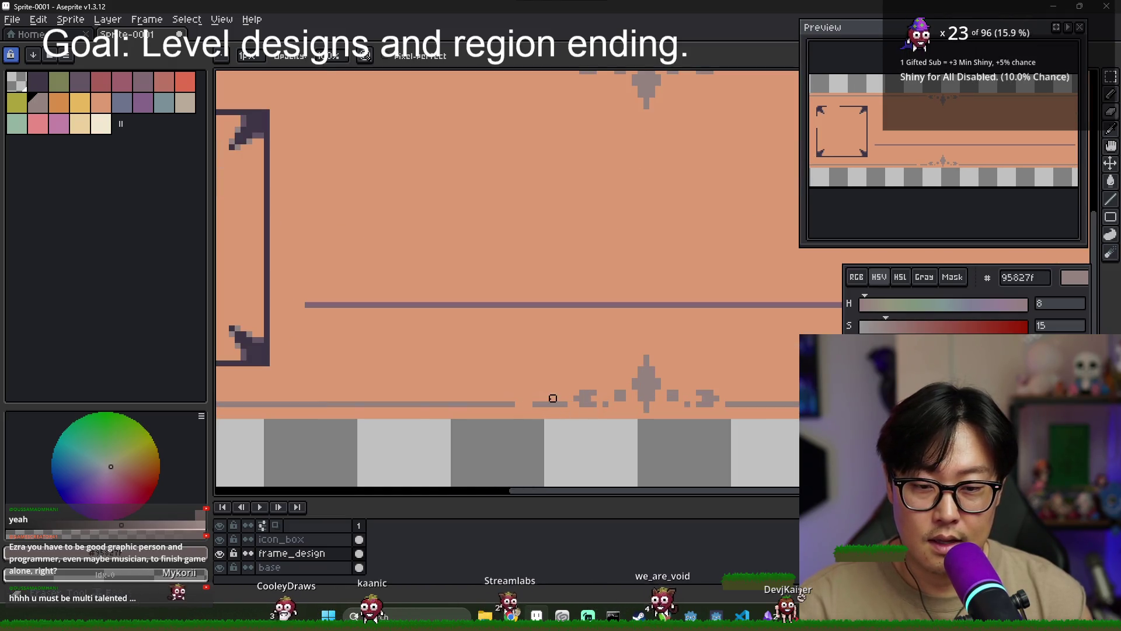
scroll(553, 398, "down", 2)
scroll(520, 393, "up", 2)
key("alt")
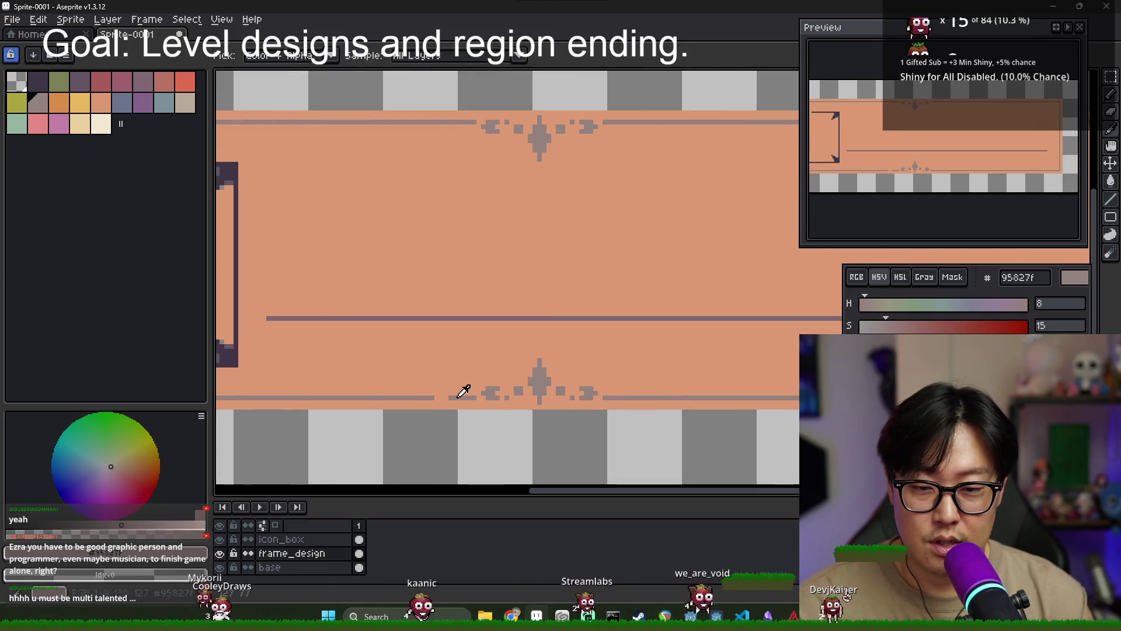
scroll(464, 390, "up", 1)
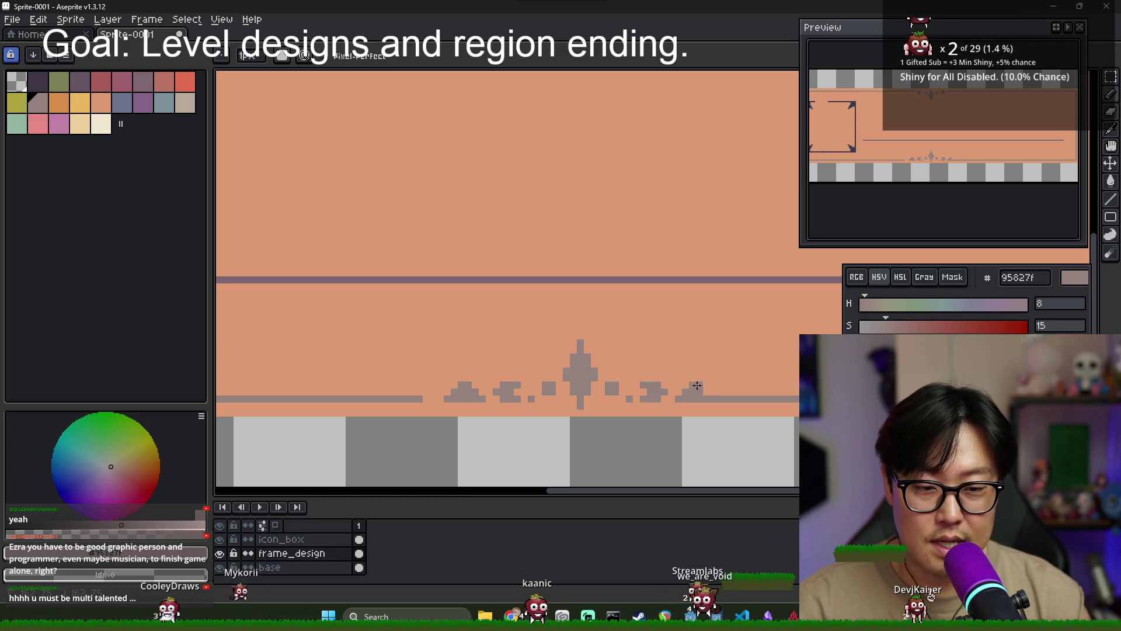
key("e")
Erase a short piece of the bottom border line and add a grey pixel at the line's end
left_click_drag(720, 398, 727, 398)
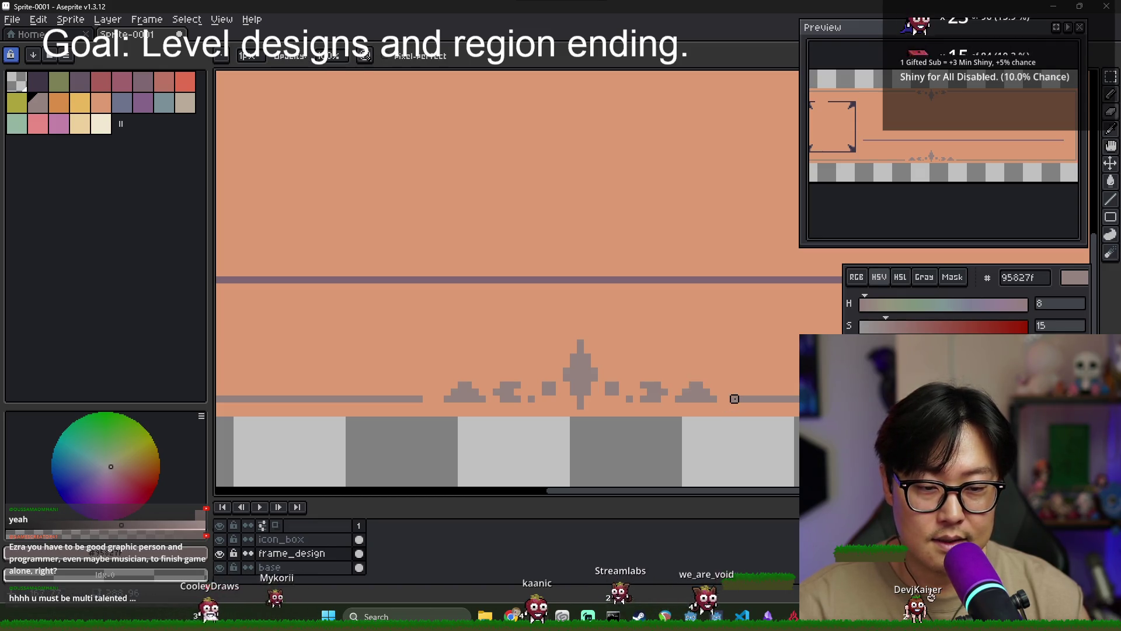
scroll(587, 398, "down", 4)
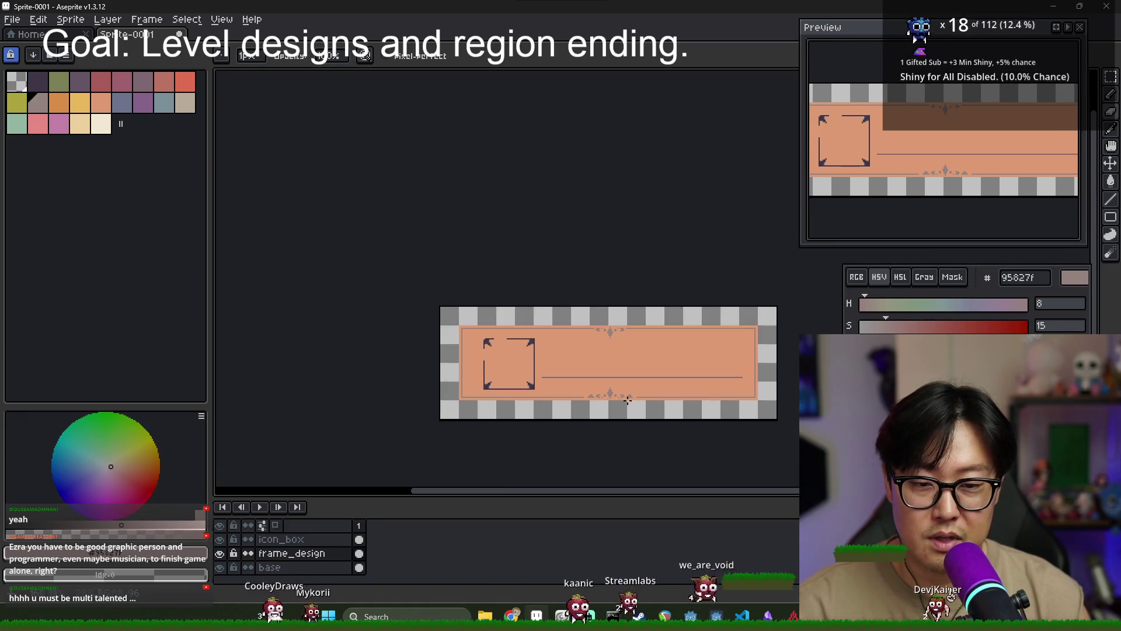
scroll(587, 398, "up", 4)
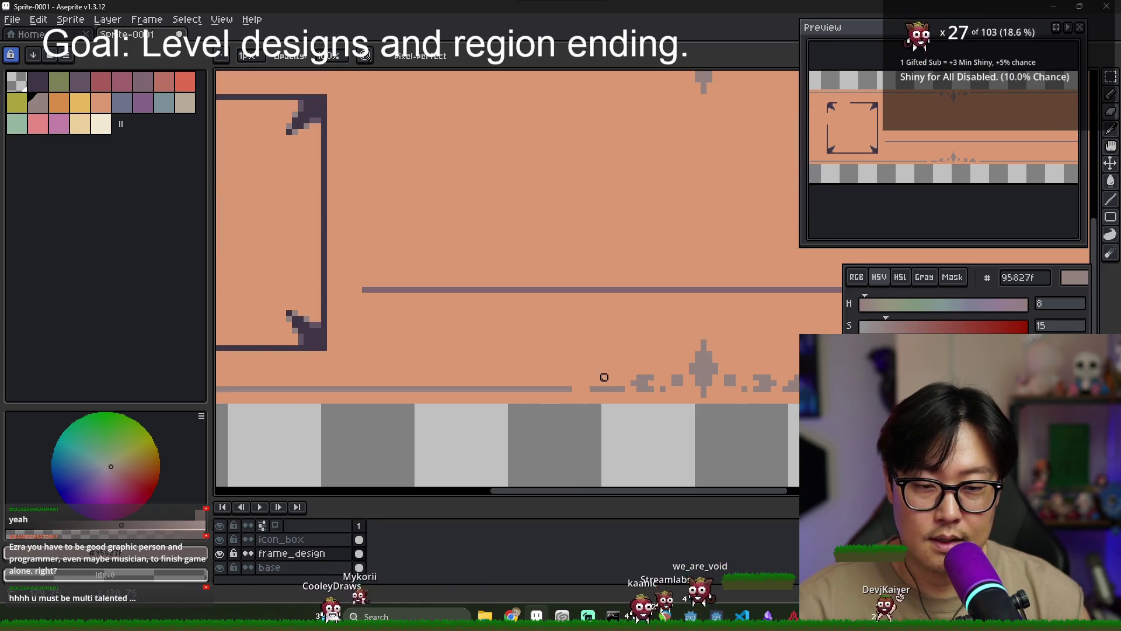
scroll(715, 377, "down", 1)
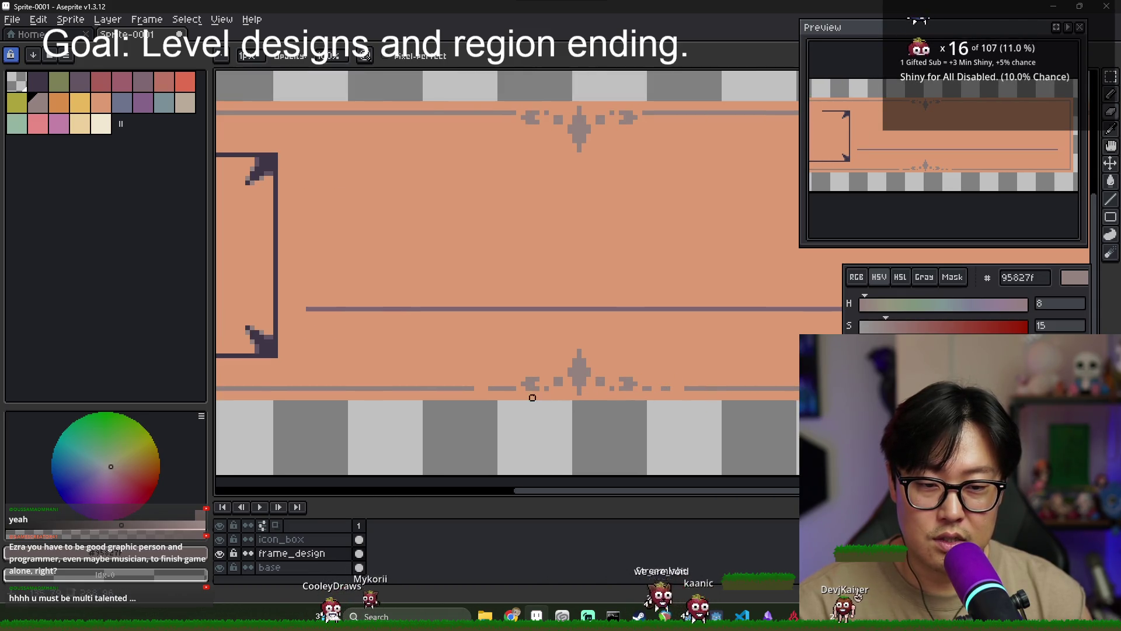
scroll(579, 388, "down", 1)
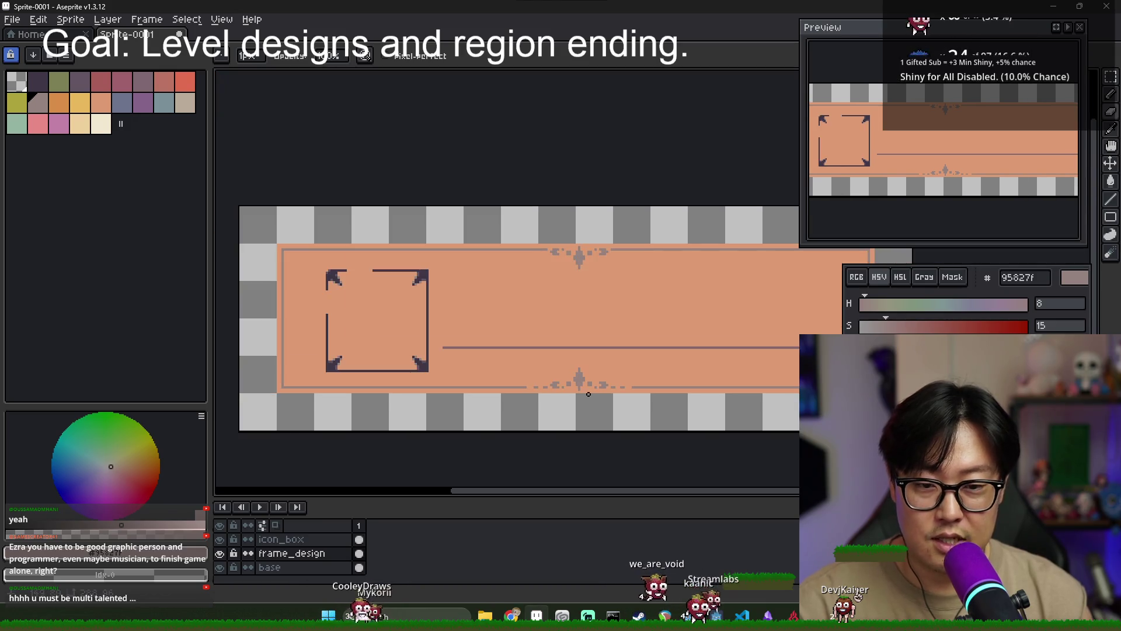
scroll(540, 257, "up", 1)
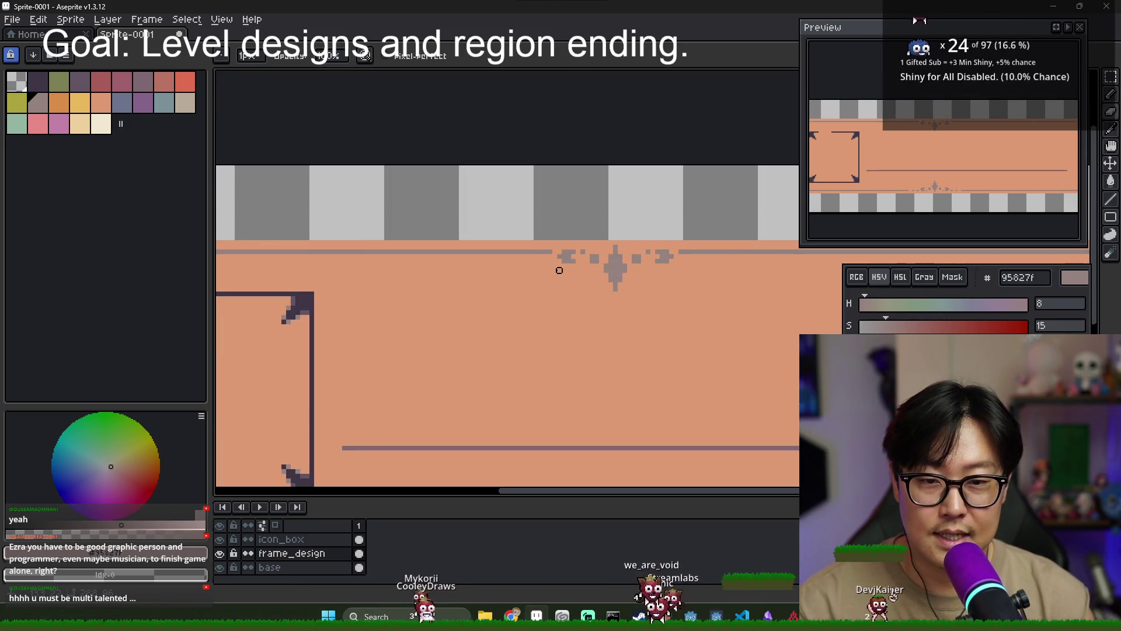
scroll(540, 250, "up", 1)
key("b")
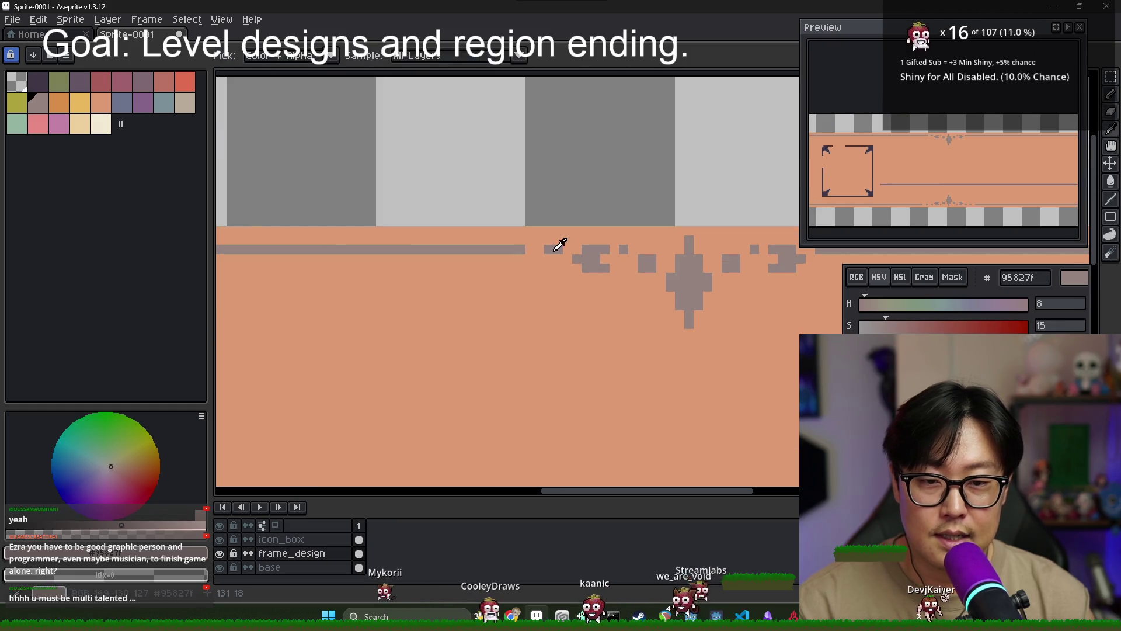
left_click(530, 250)
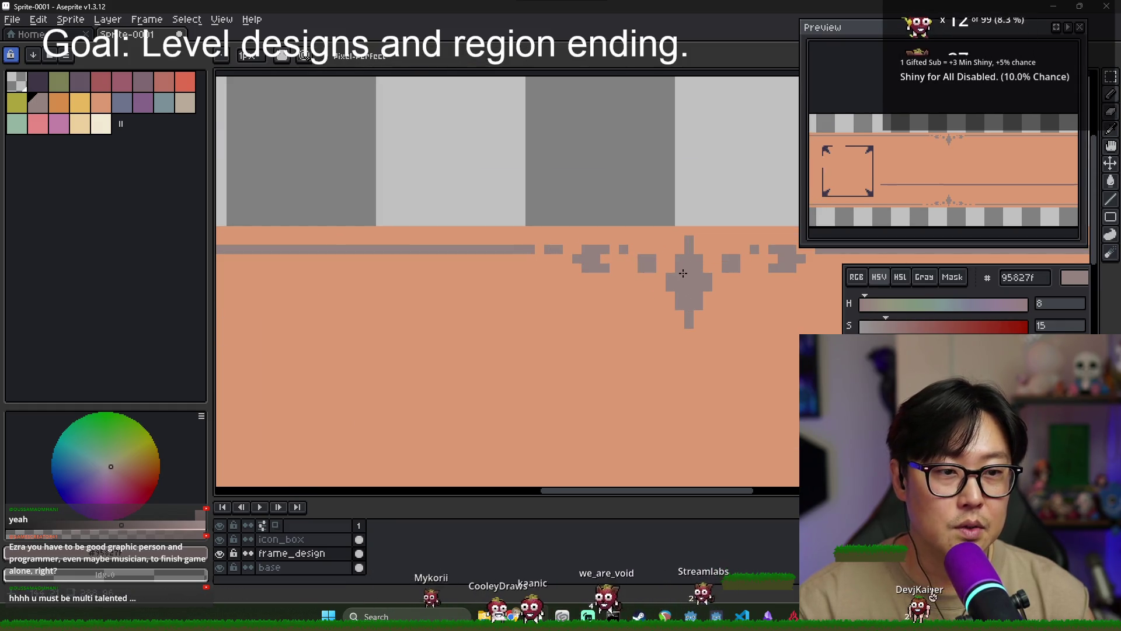
Draw a straight grey line along the top border from the ornament to the right end
scroll(650, 266, "down", 2)
key("e")
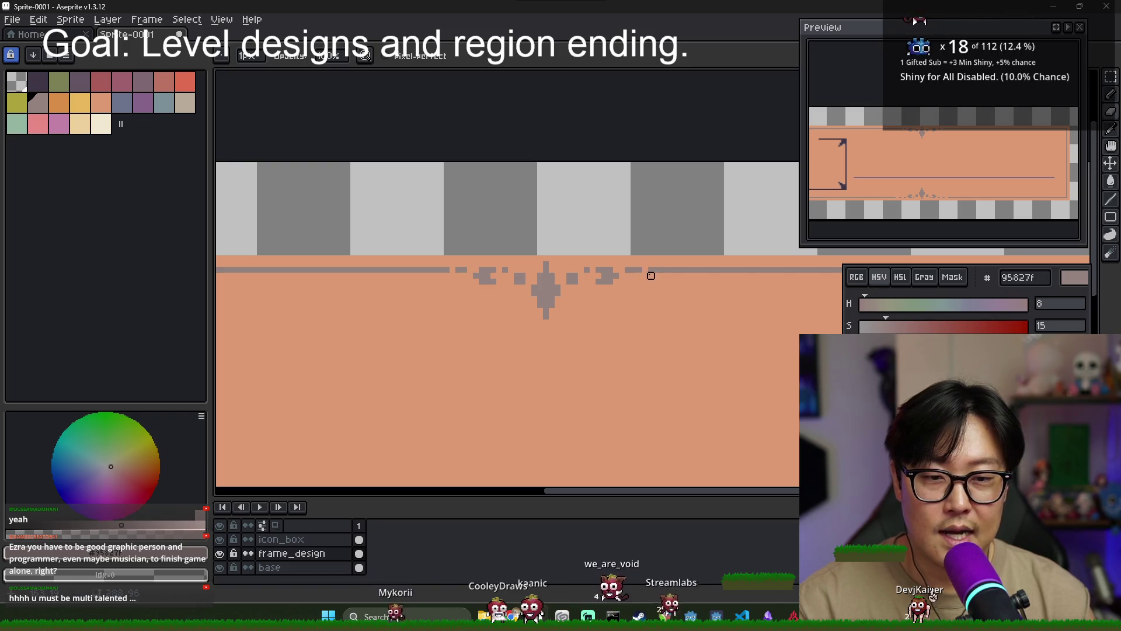
scroll(657, 282, "up", 1)
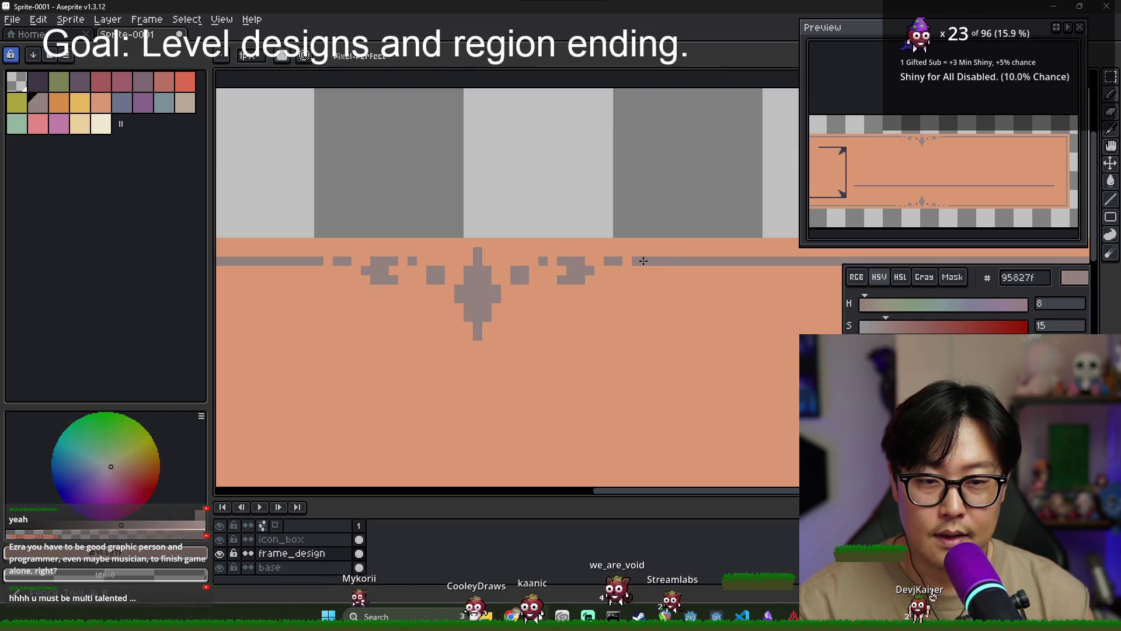
scroll(383, 298, "down", 4)
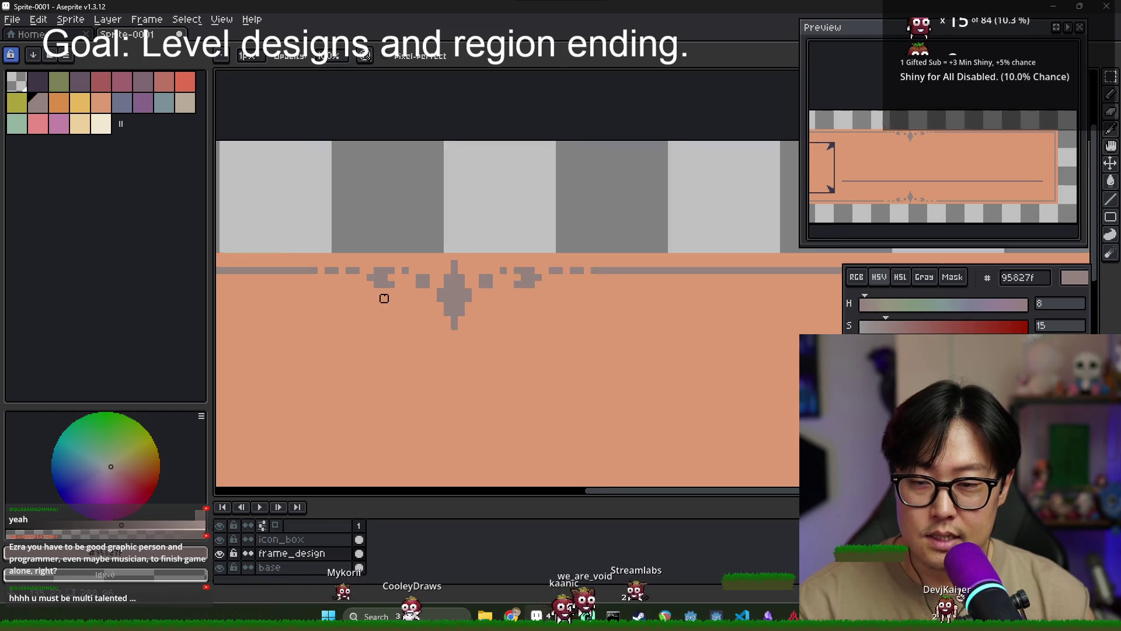
scroll(409, 315, "down", 2)
scroll(410, 314, "left", 2)
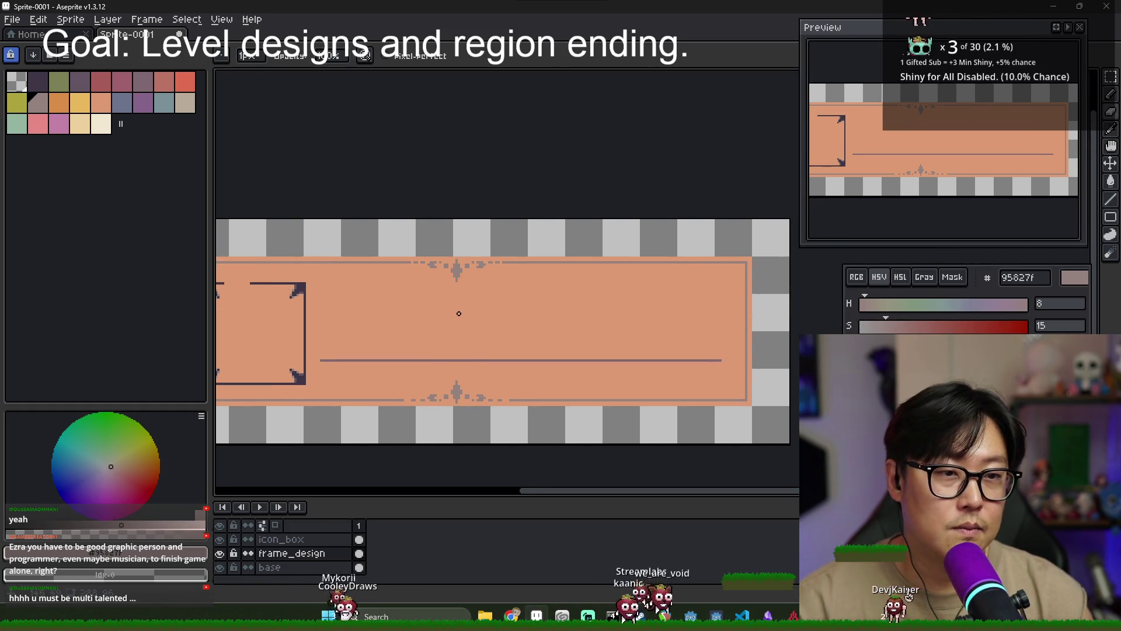
scroll(454, 265, "up", 2)
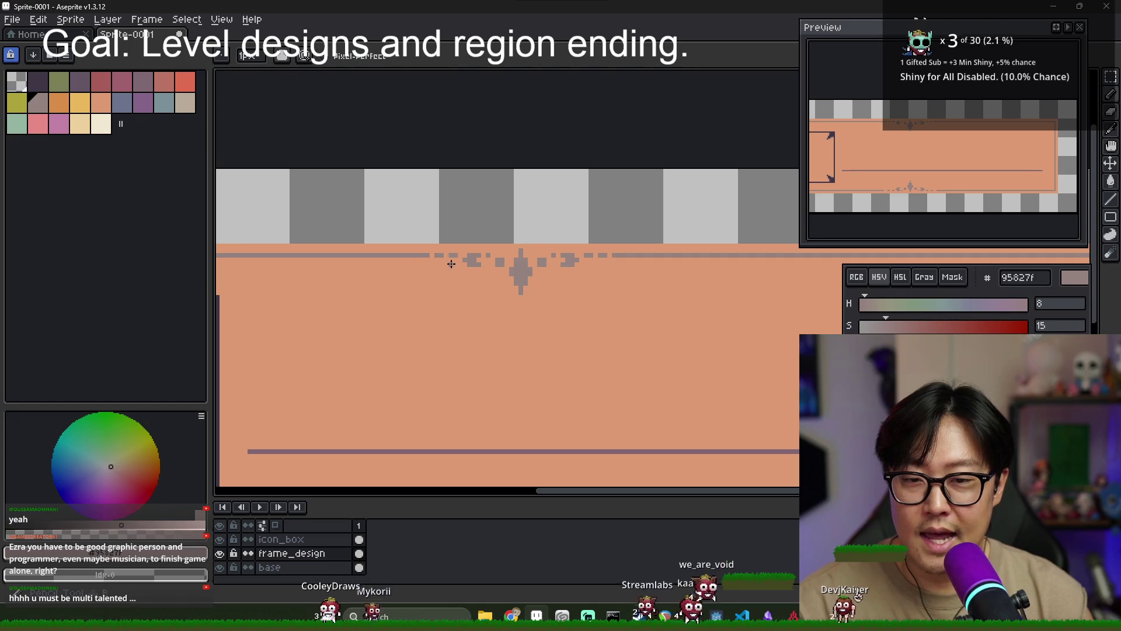
scroll(456, 264, "left", 5)
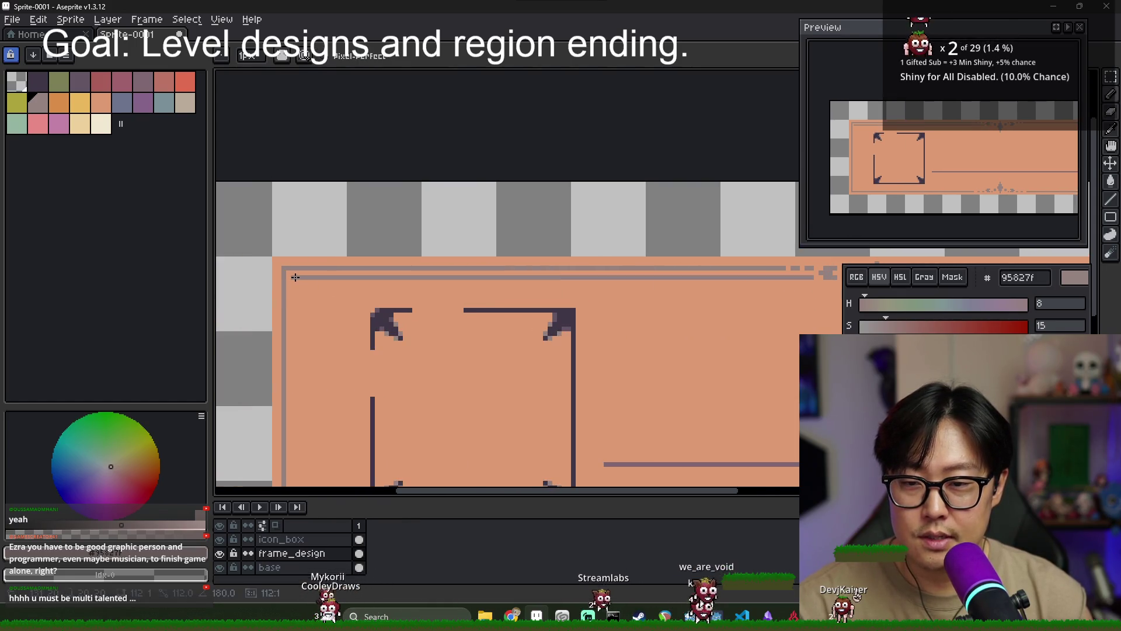
scroll(593, 295, "down", 1)
scroll(467, 281, "right", 5)
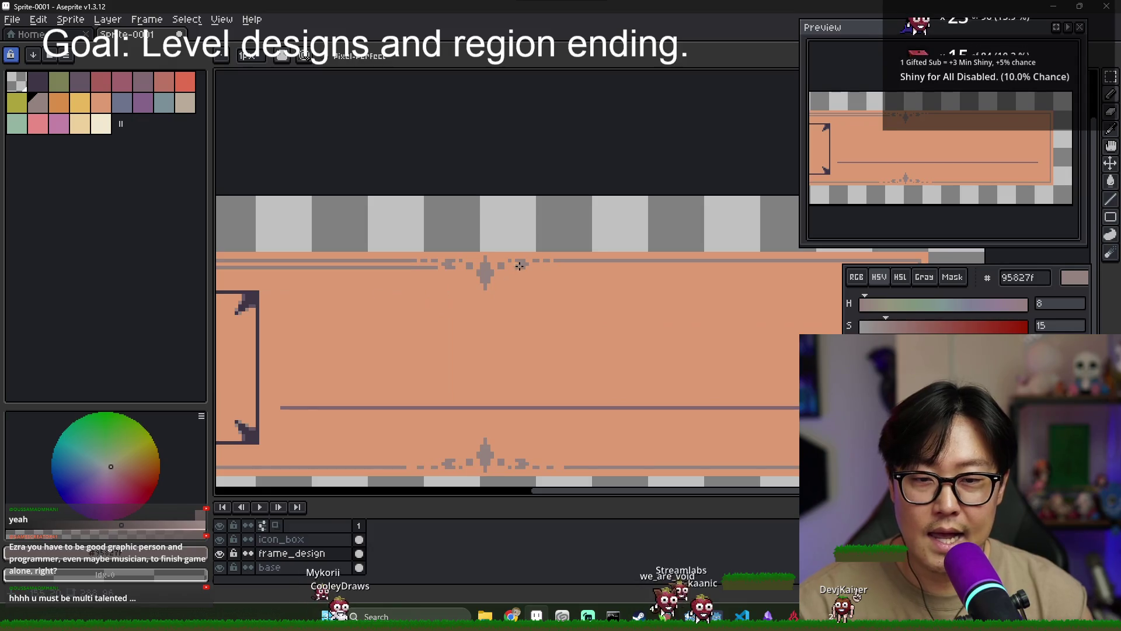
scroll(401, 269, "up", 1)
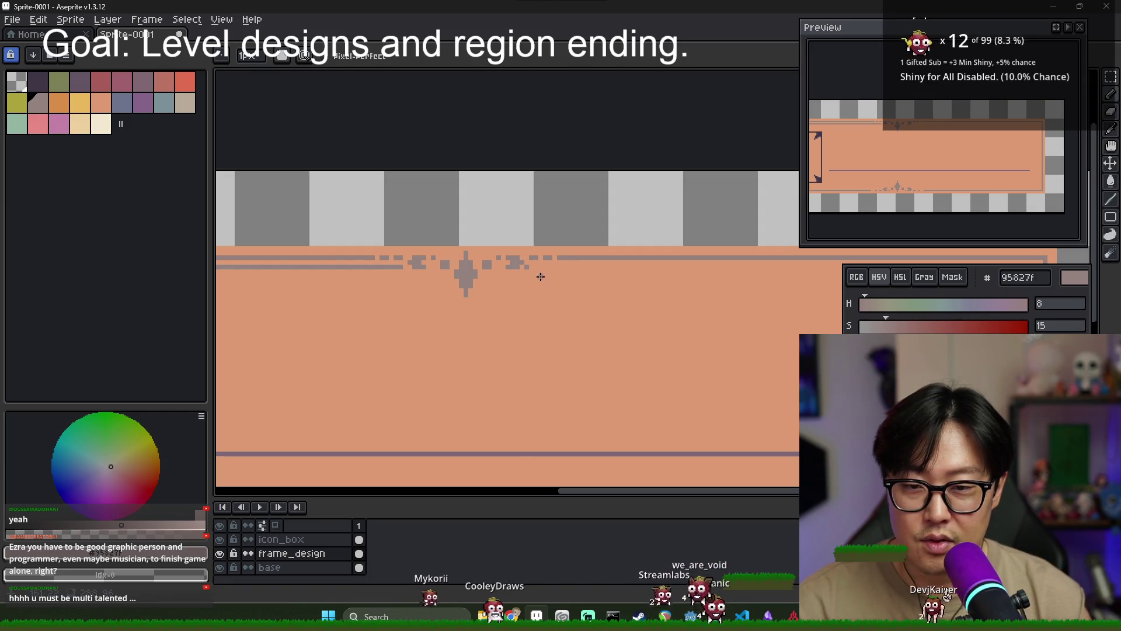
scroll(540, 277, "up", 1)
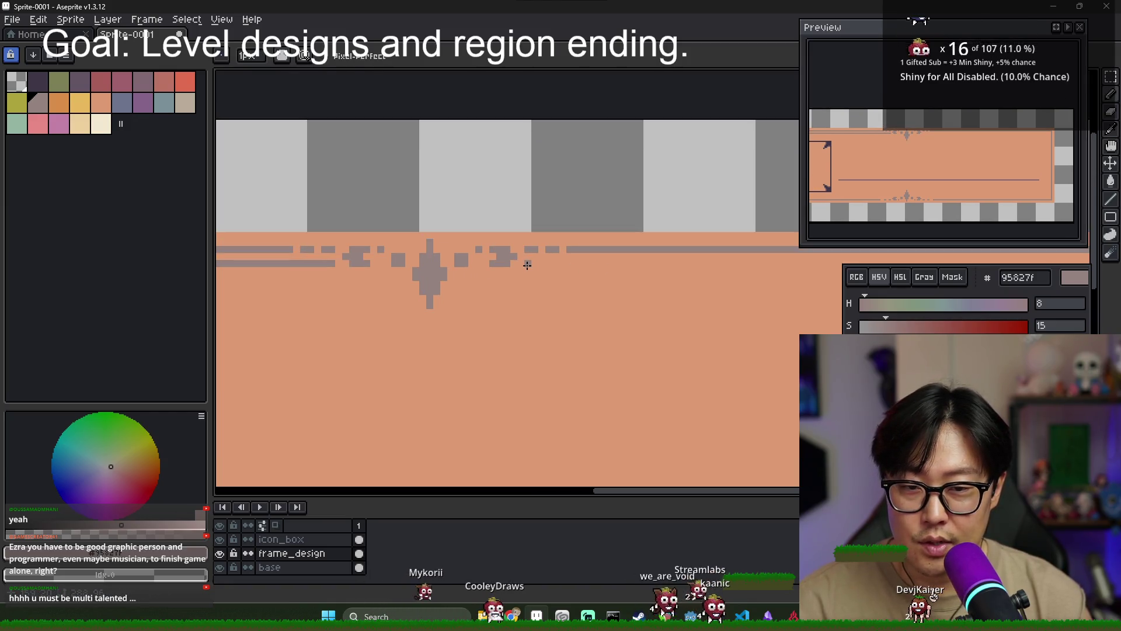
scroll(527, 265, "down", 3)
left_click(710, 272, "shift")
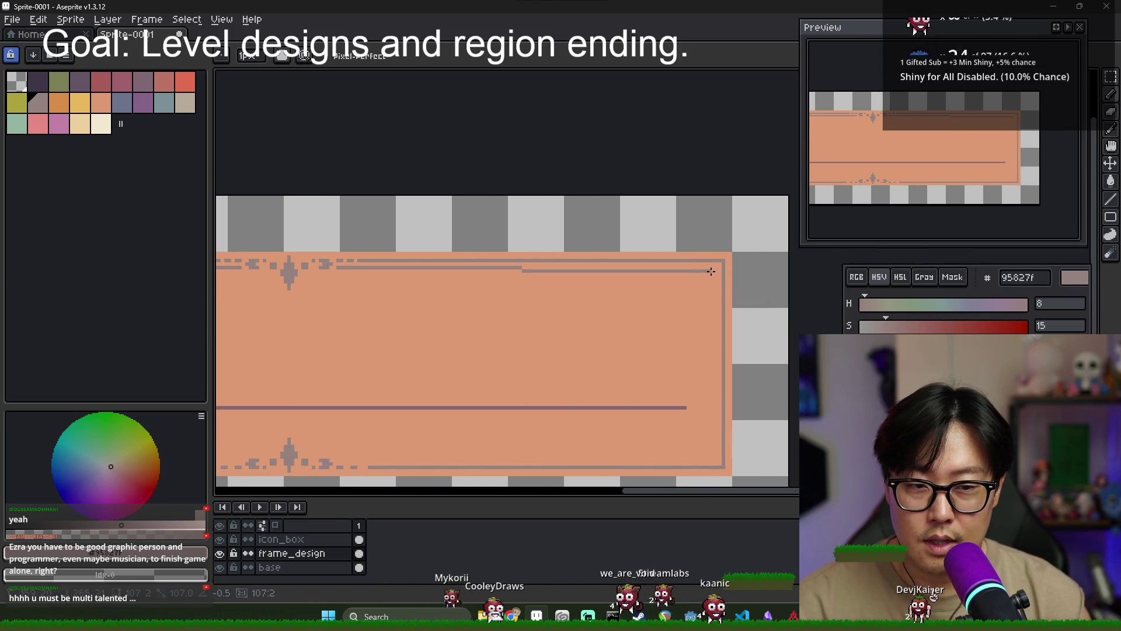
Zoom into the double border's top-right corner and erase the old corner pixels
scroll(323, 291, "down", 3)
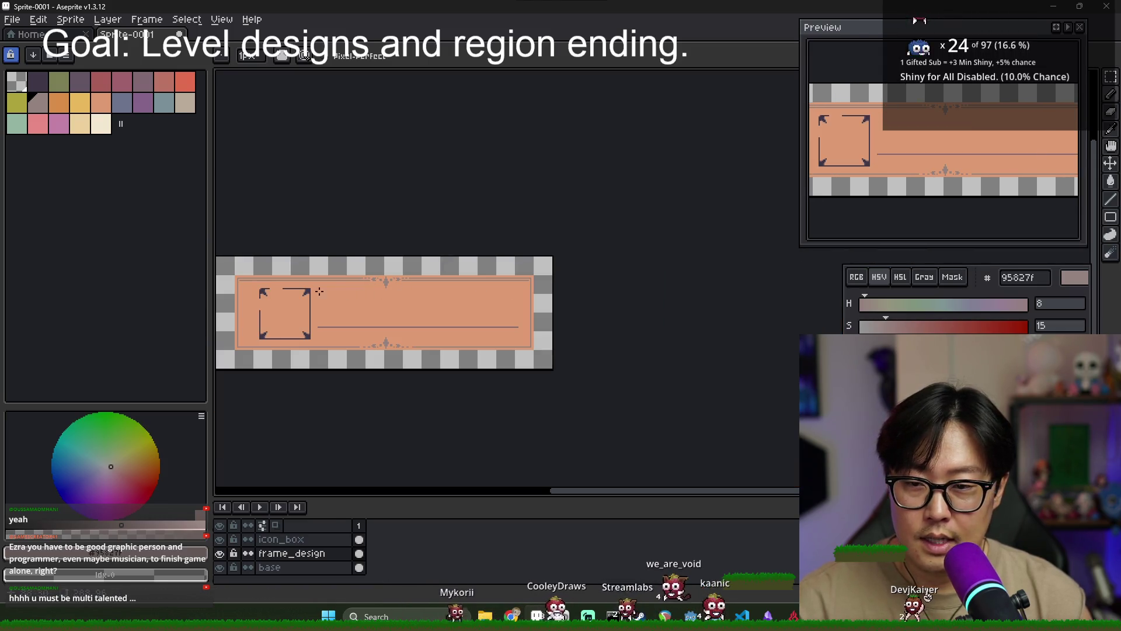
scroll(327, 291, "left", 3)
scroll(356, 290, "up", 3)
scroll(540, 286, "left", 2)
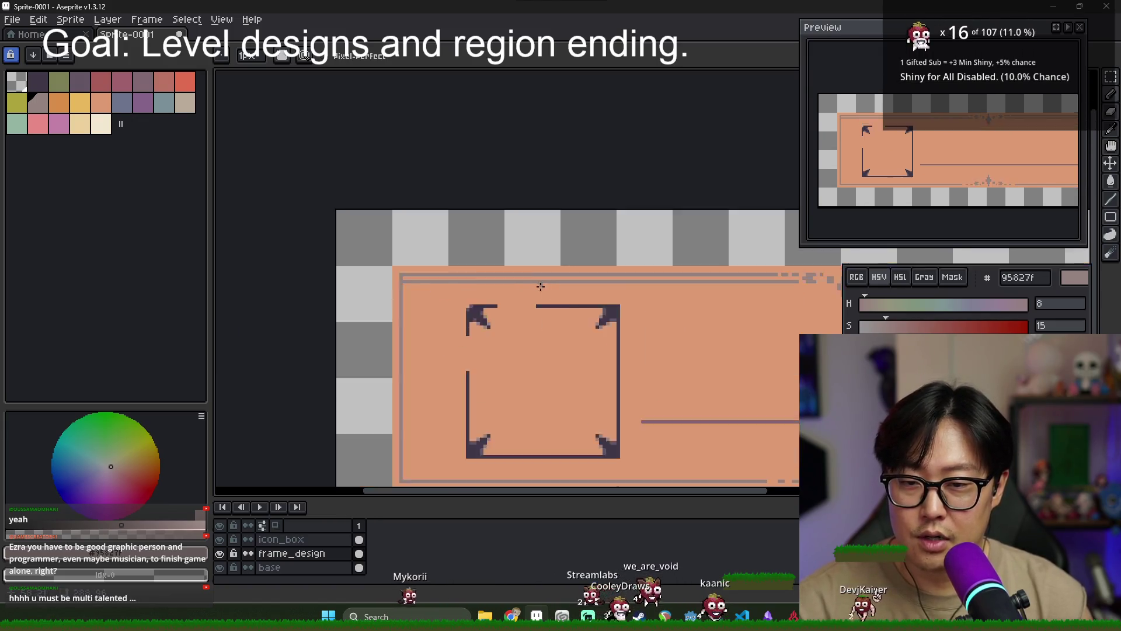
scroll(541, 286, "down", 3)
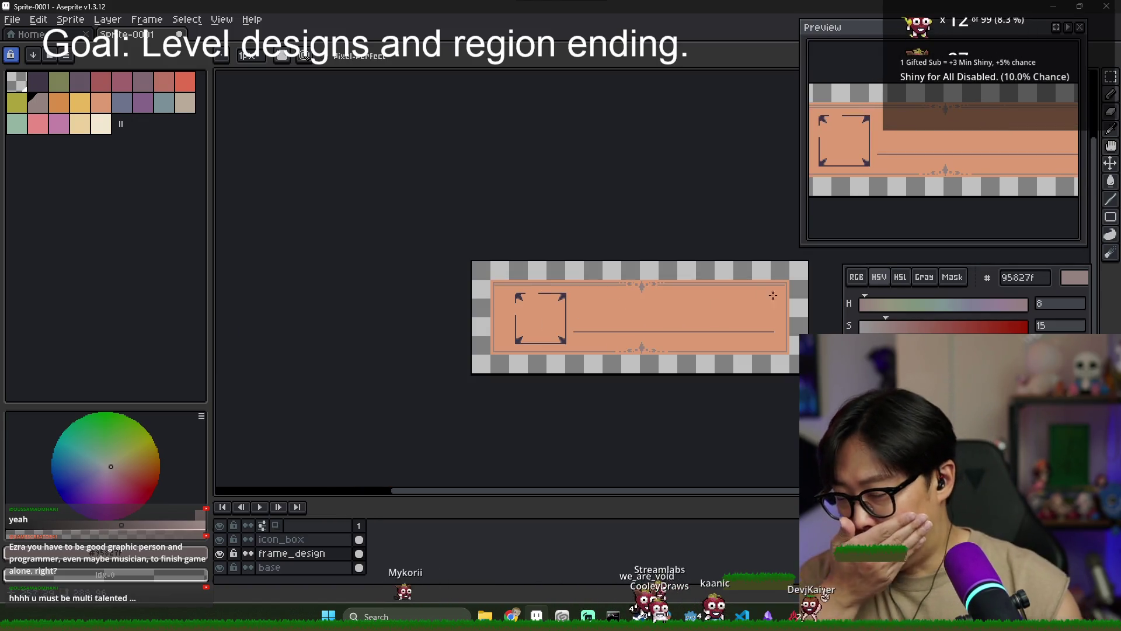
scroll(707, 280, "up", 4)
key("e")
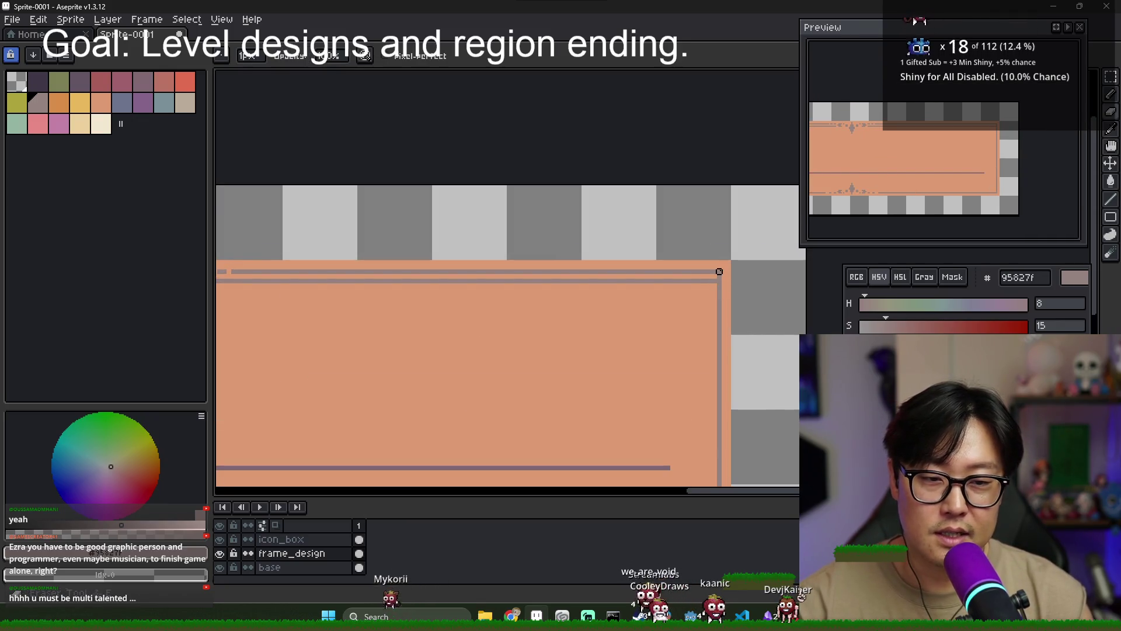
scroll(649, 327, "down", 2)
scroll(408, 304, "up", 1)
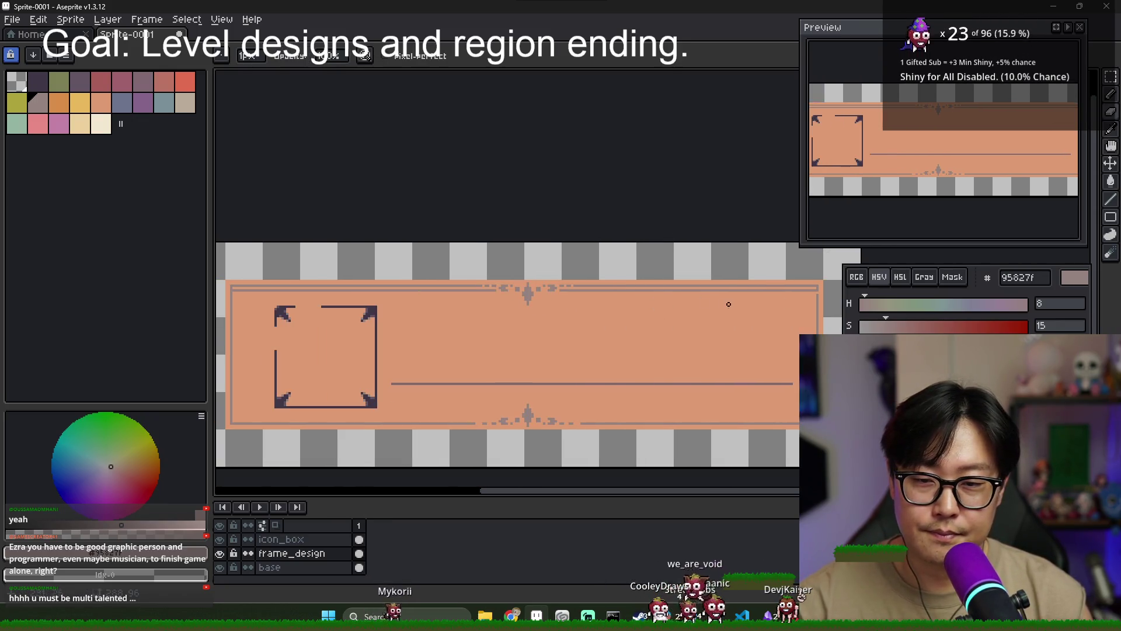
scroll(433, 300, "left", 2)
scroll(360, 293, "up", 2)
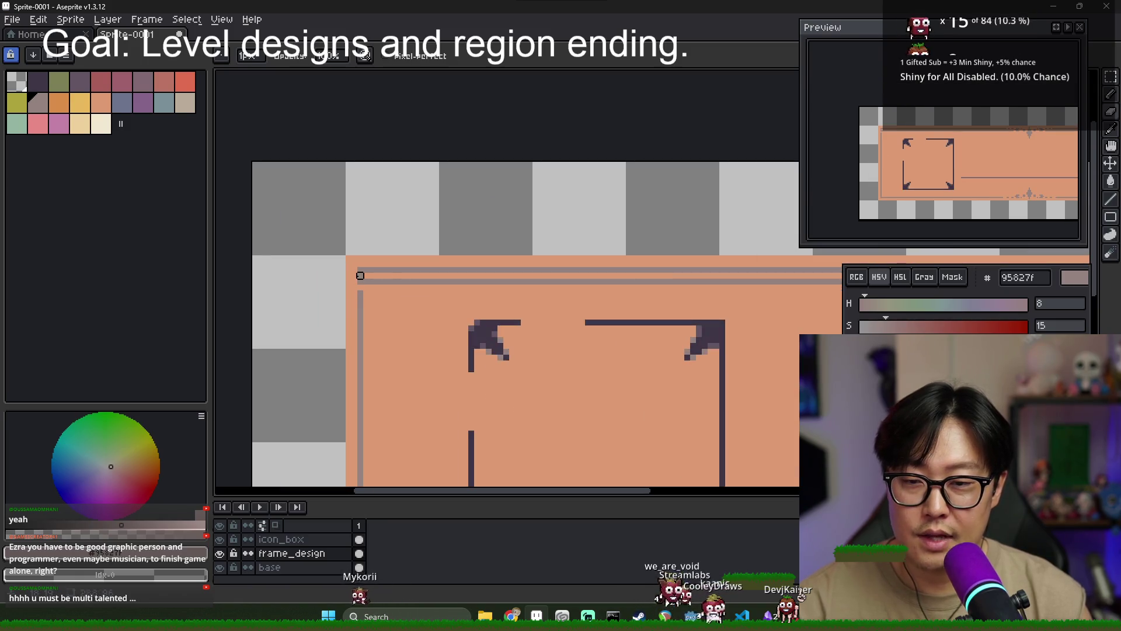
scroll(360, 276, "down", 3)
scroll(551, 313, "up", 2)
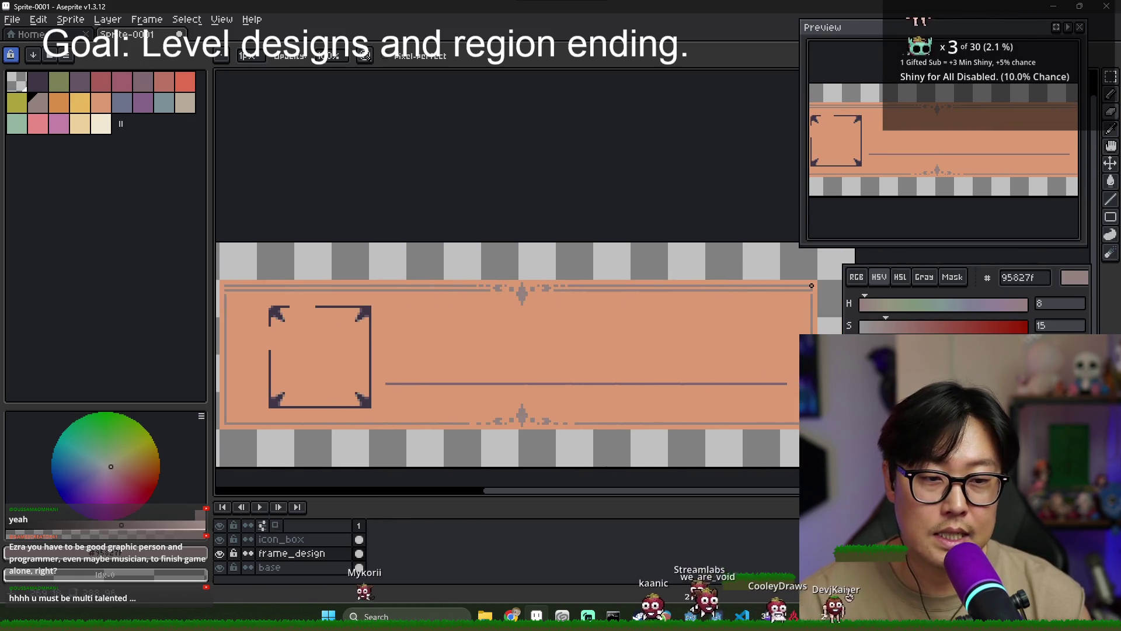
scroll(810, 285, "up", 2)
scroll(545, 308, "down", 2)
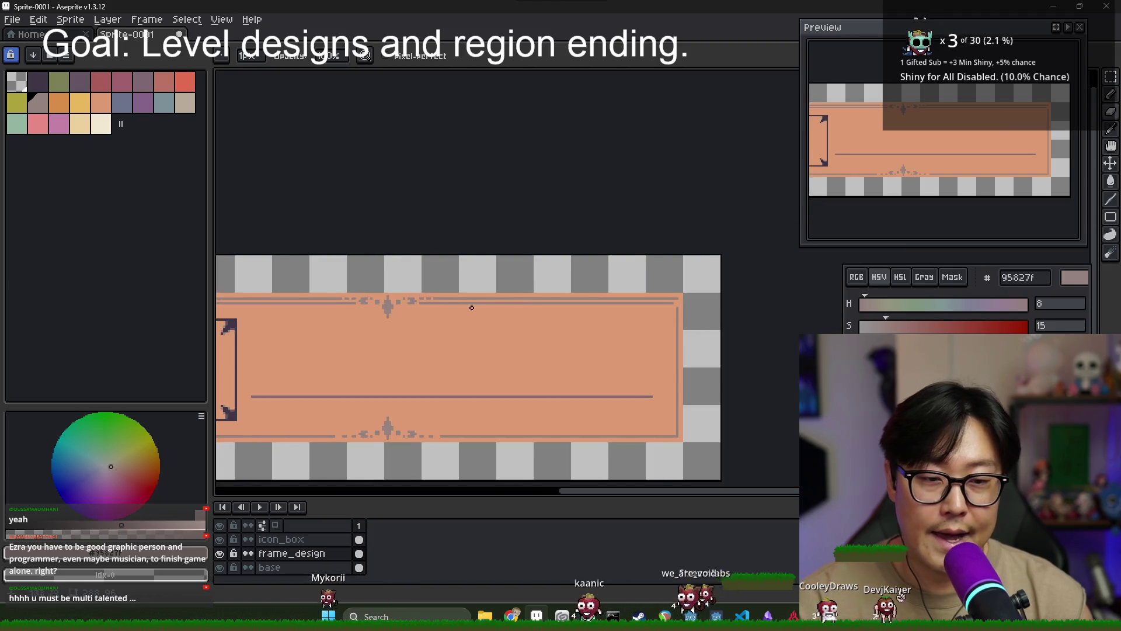
scroll(327, 326, "up", 1)
scroll(317, 321, "up", 1)
scroll(312, 295, "up", 1)
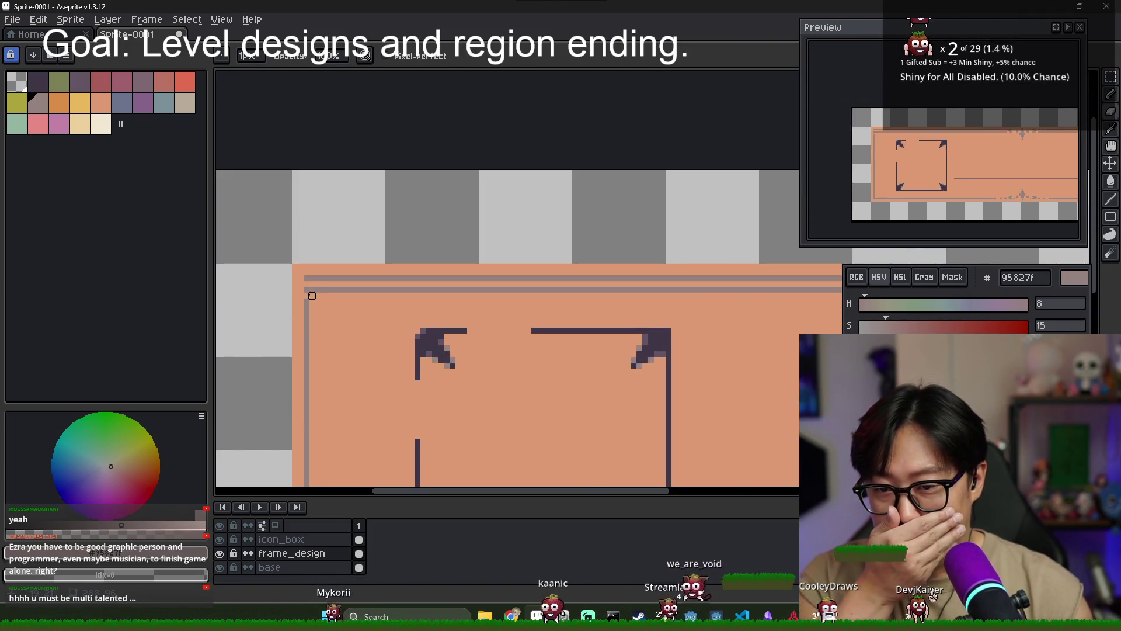
scroll(353, 305, "down", 1)
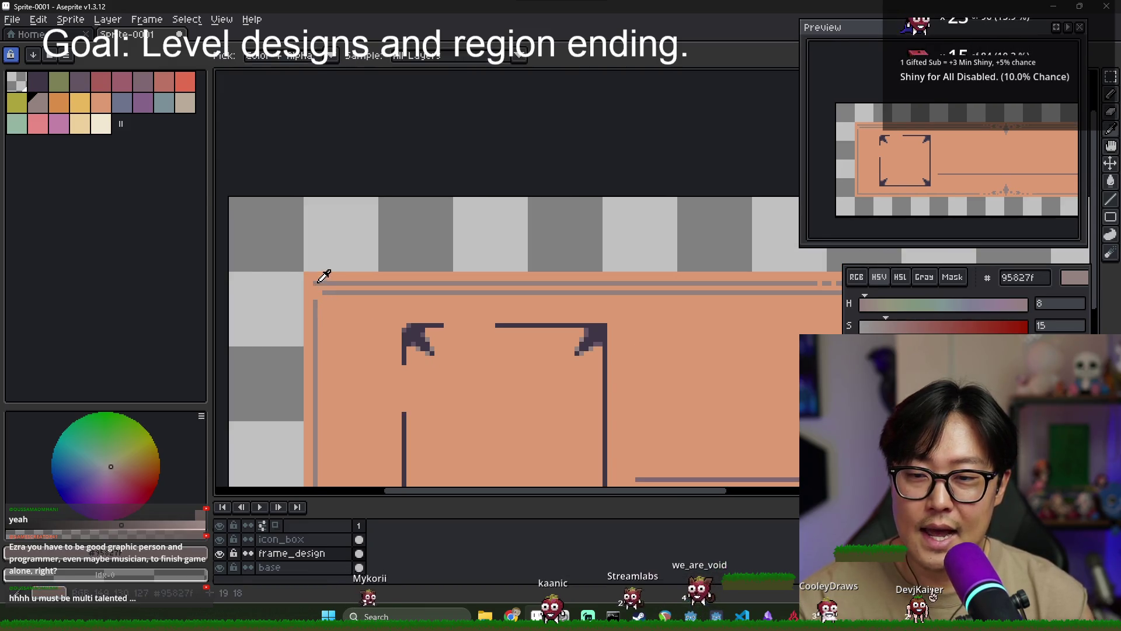
scroll(363, 305, "down", 1)
scroll(584, 292, "right", 2)
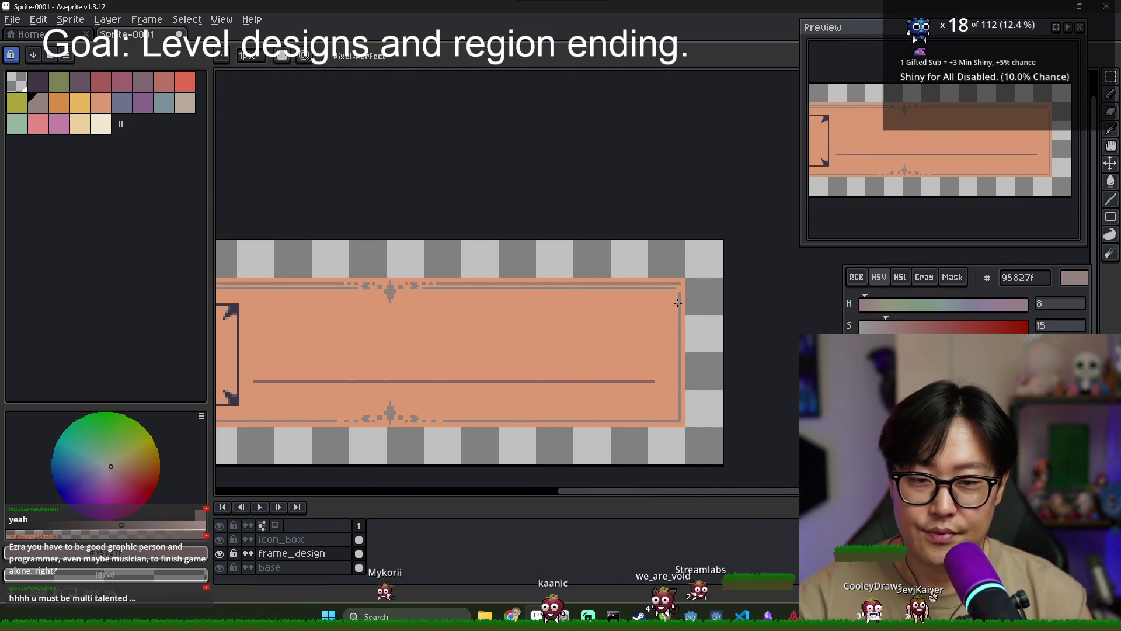
scroll(679, 283, "up", 2)
key("e")
scroll(544, 323, "down", 3)
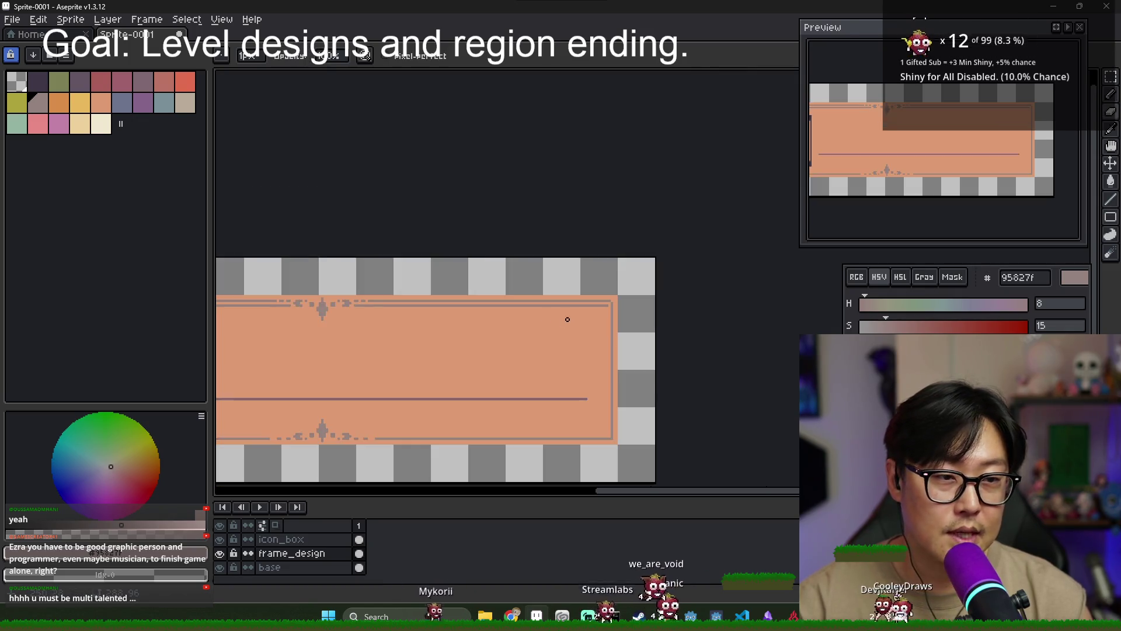
scroll(650, 283, "up", 3)
scroll(572, 316, "down", 2)
scroll(435, 320, "down", 2)
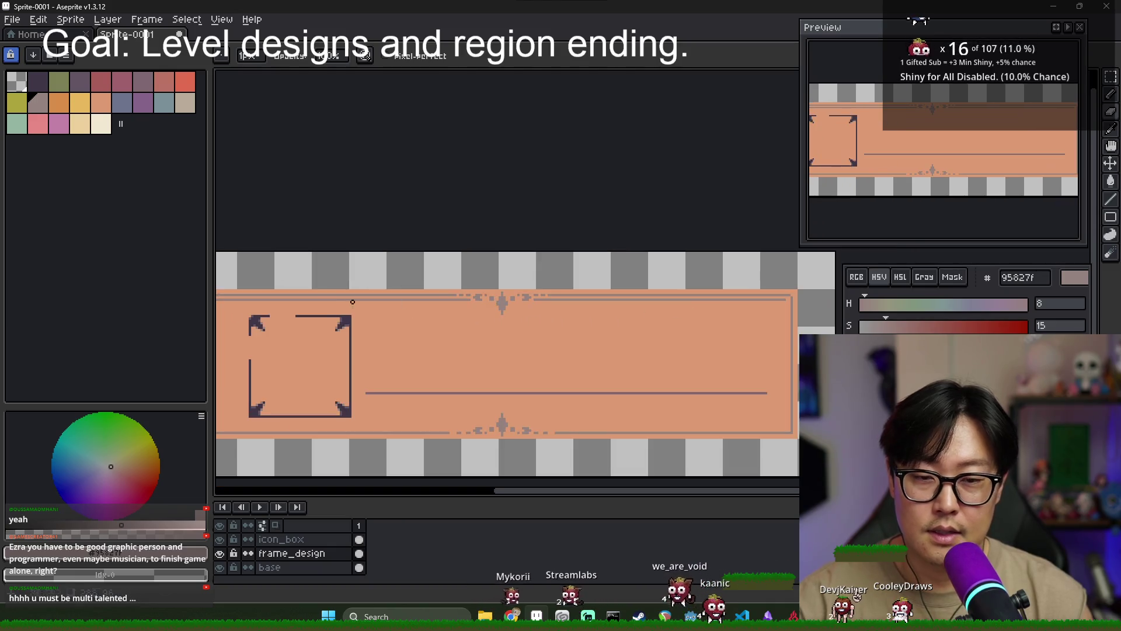
scroll(448, 299, "up", 3)
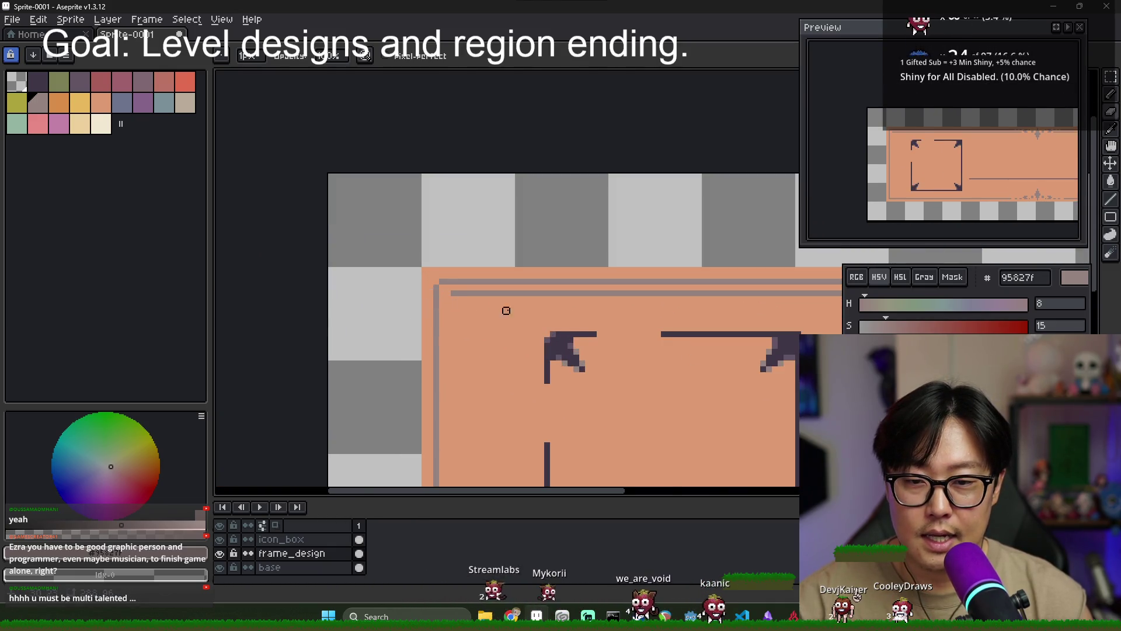
scroll(482, 304, "down", 1)
scroll(468, 315, "down", 1)
scroll(259, 280, "up", 1)
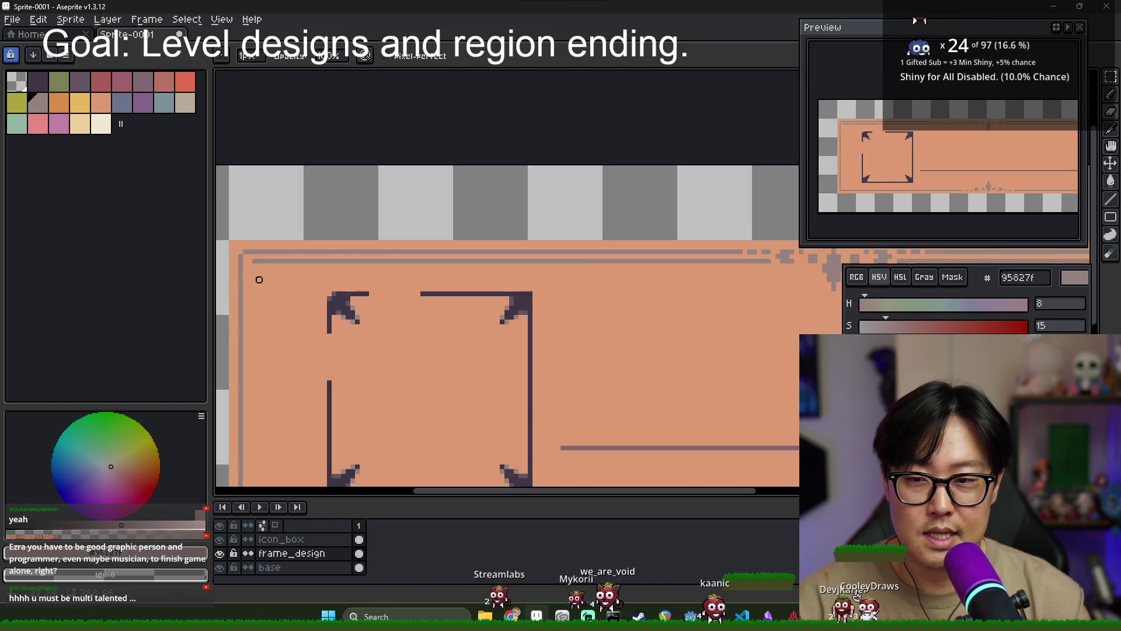
scroll(259, 280, "up", 1)
Sample the border grey and extend the inner top line into a stepped join with the right border
key("i")
key("b")
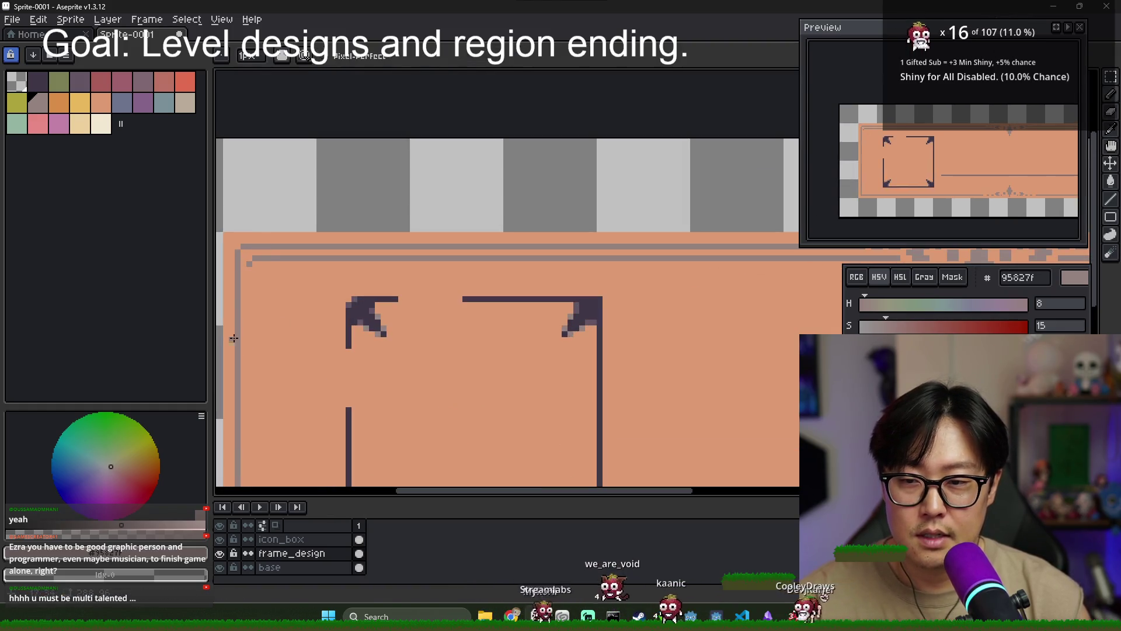
scroll(262, 240, "down", 1)
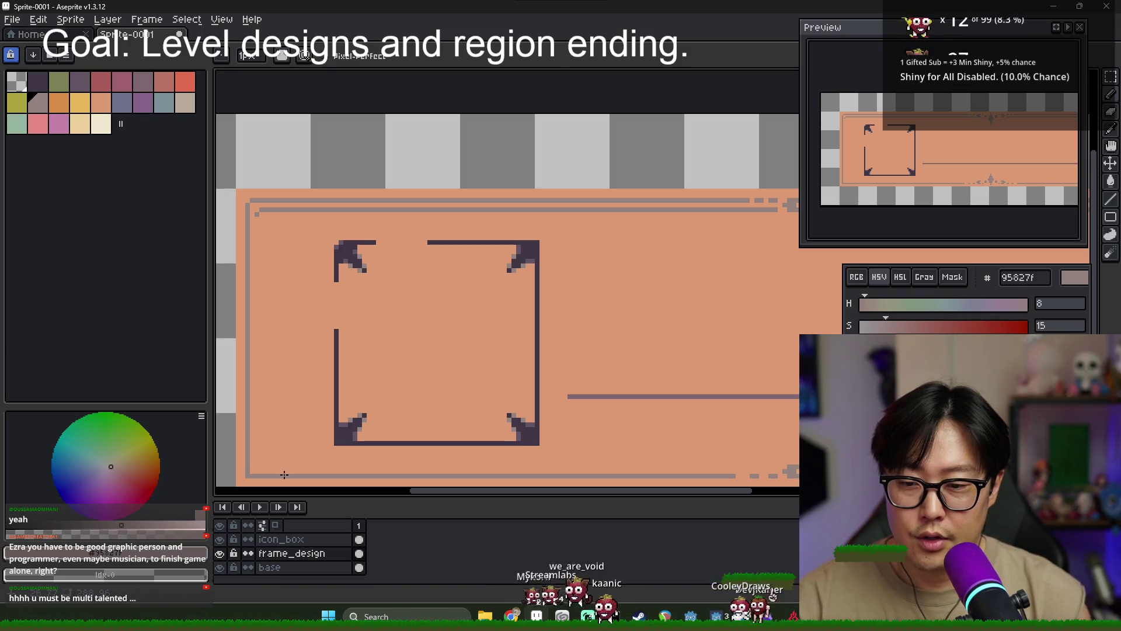
scroll(575, 446, "down", 2)
scroll(575, 445, "up", 1)
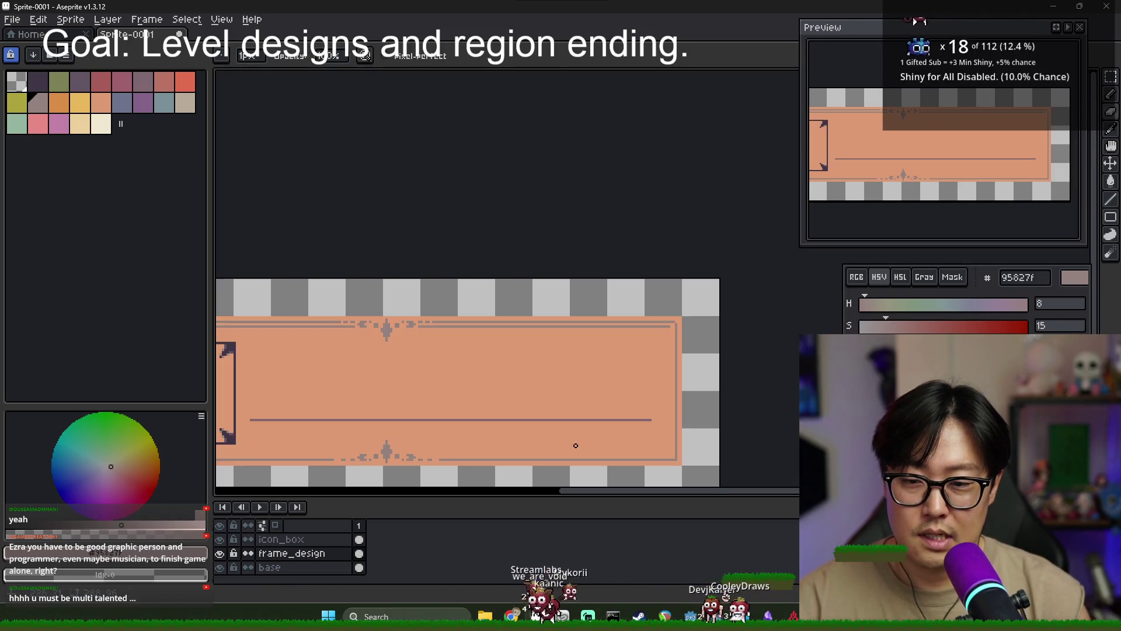
scroll(690, 335, "up", 2)
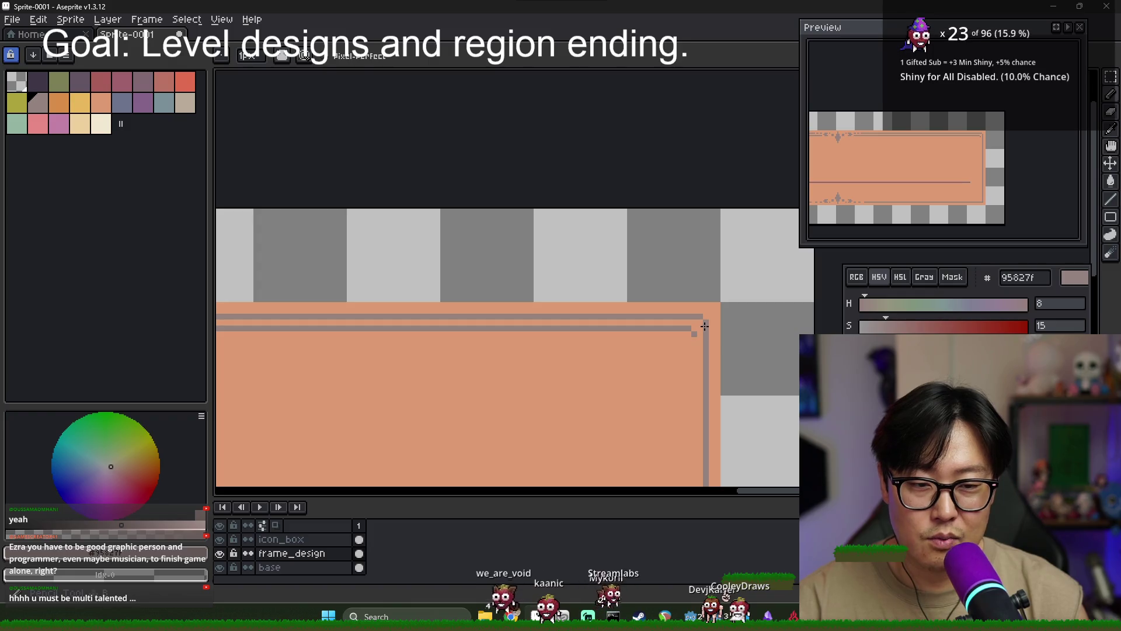
scroll(704, 327, "down", 1)
scroll(709, 333, "up", 1)
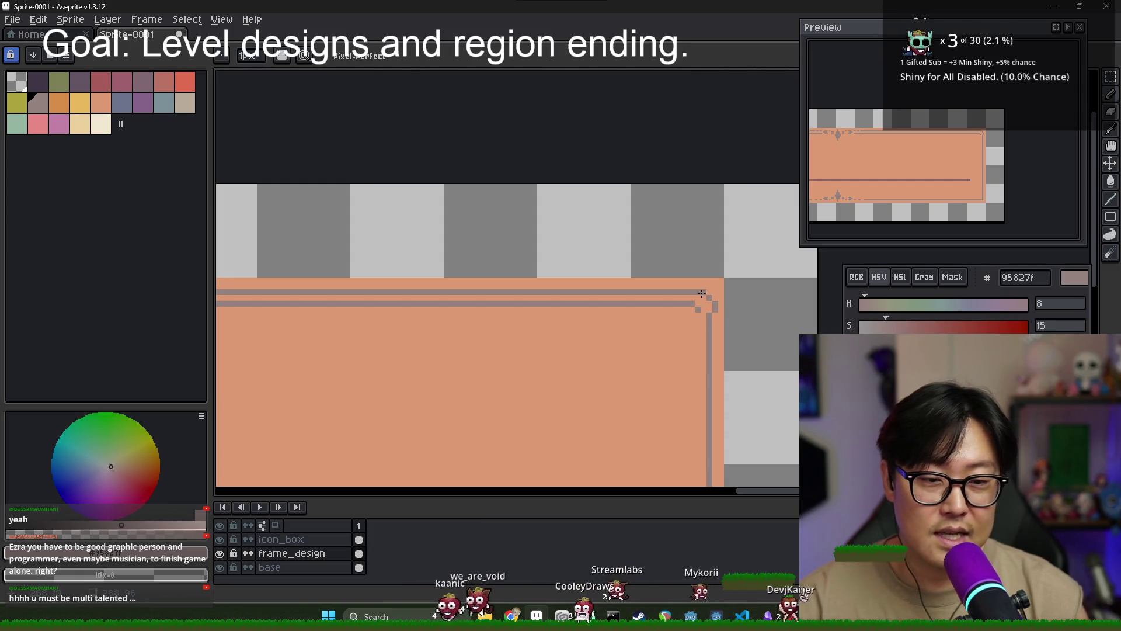
left_click_drag(703, 293, 720, 314)
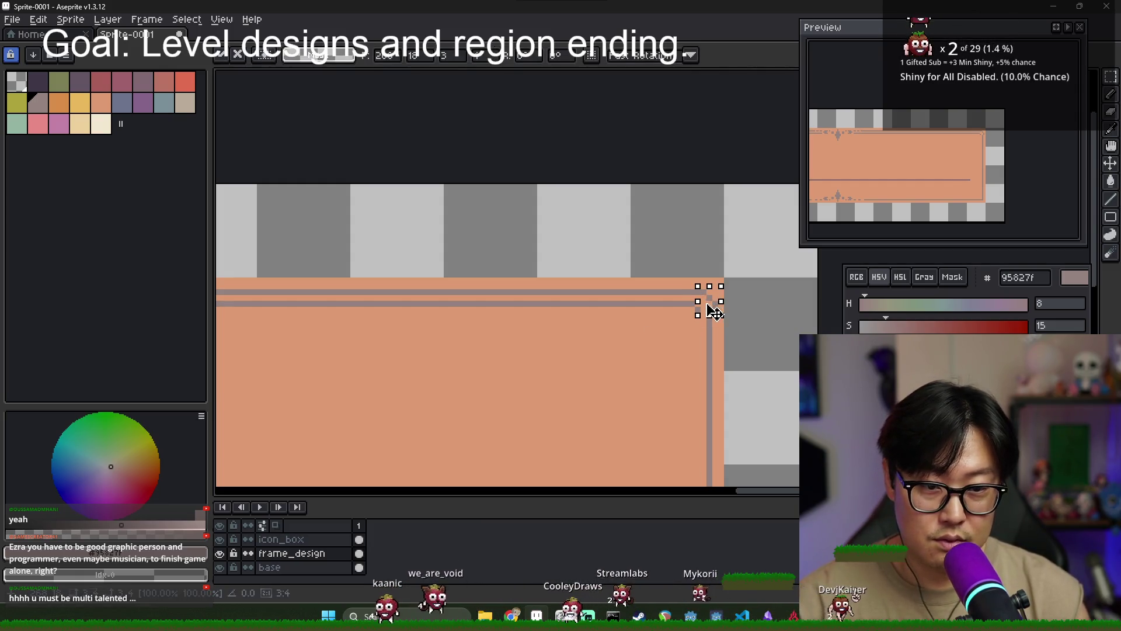
key("ctrl+d")
scroll(520, 348, "down", 1)
scroll(404, 352, "down", 1)
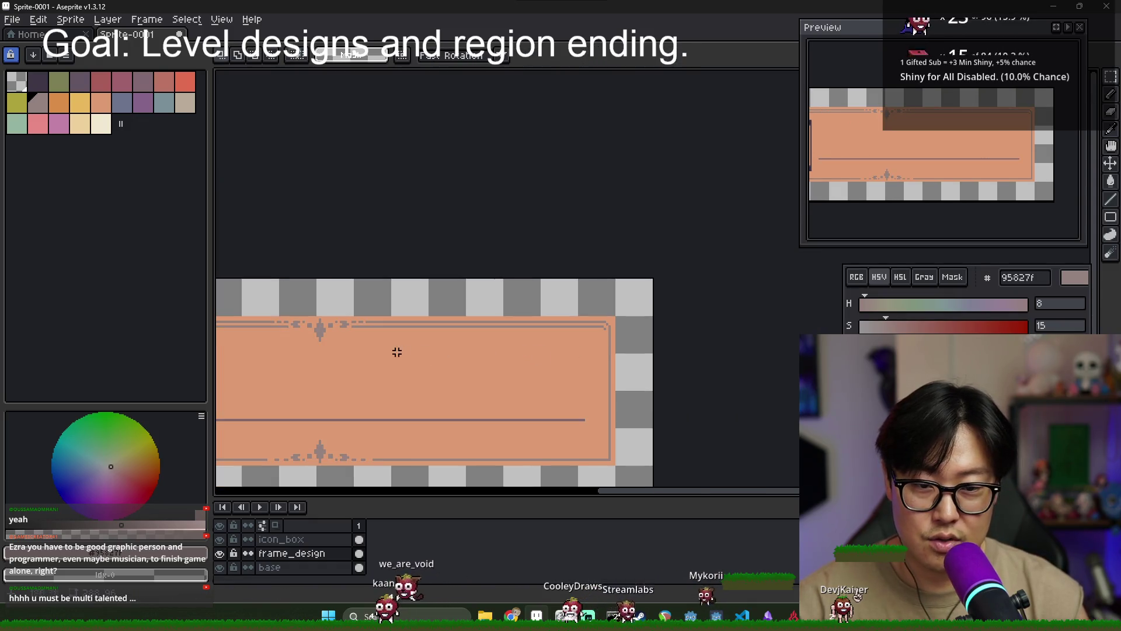
scroll(403, 351, "left", 3)
scroll(303, 326, "up", 1)
key("b")
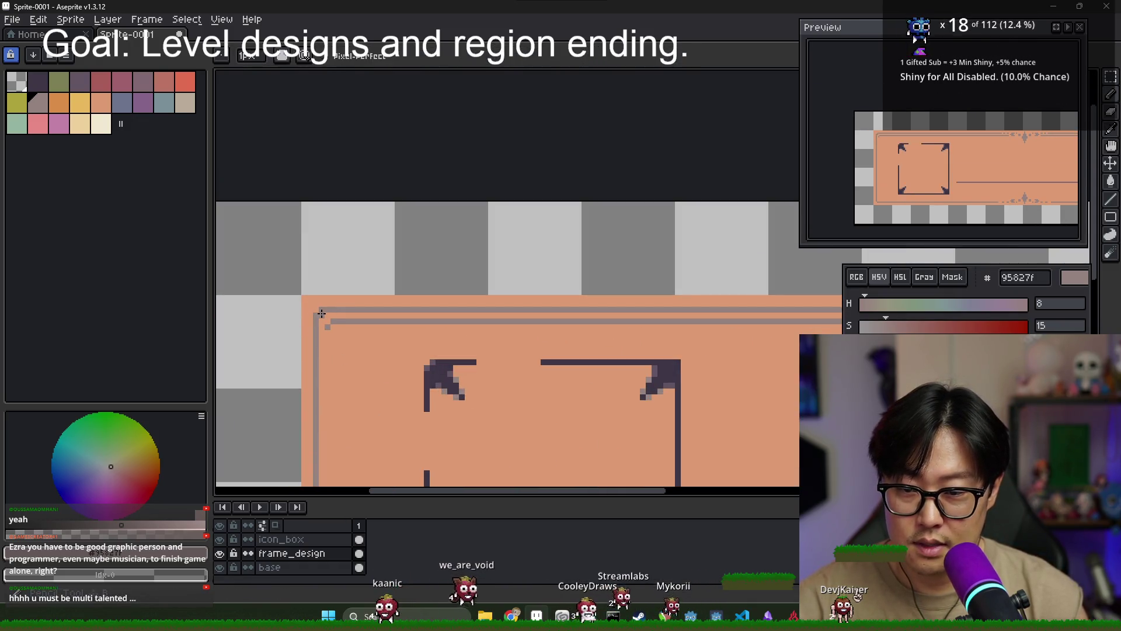
scroll(316, 315, "down", 3)
scroll(448, 373, "up", 1)
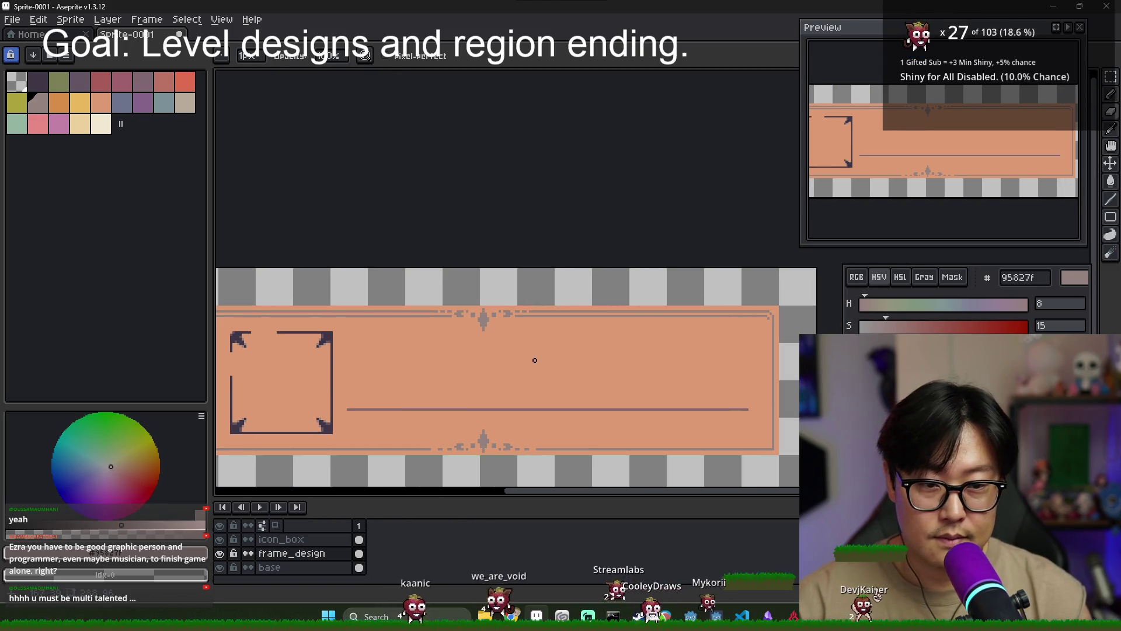
left_click_drag(902, 144, 987, 89)
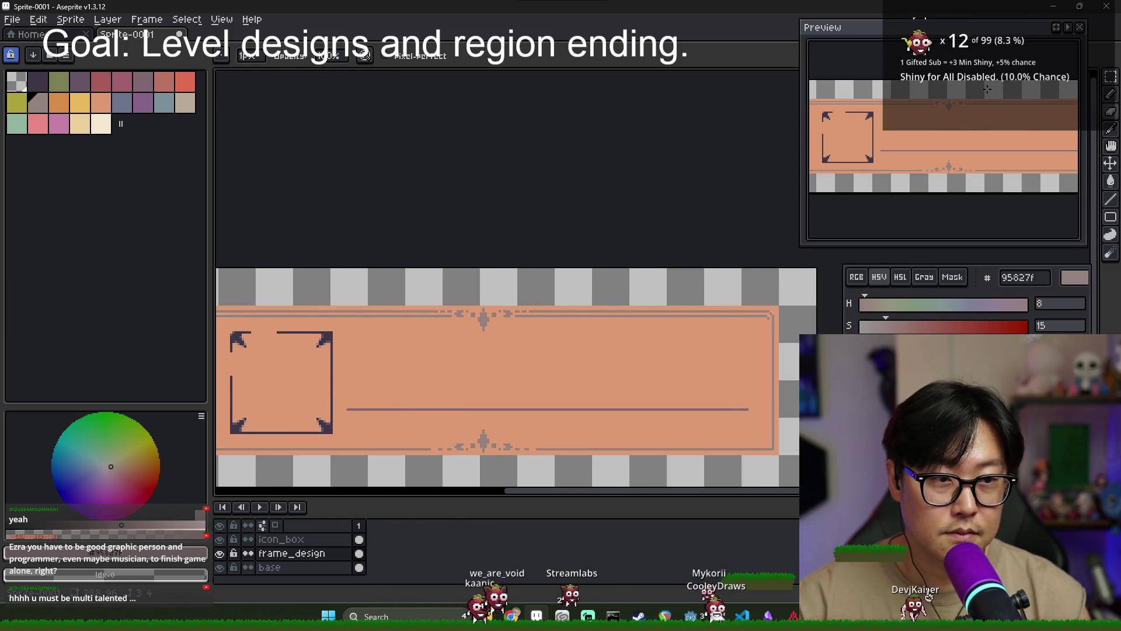
scroll(413, 286, "down", 1)
scroll(425, 341, "up", 1)
scroll(537, 309, "up", 2)
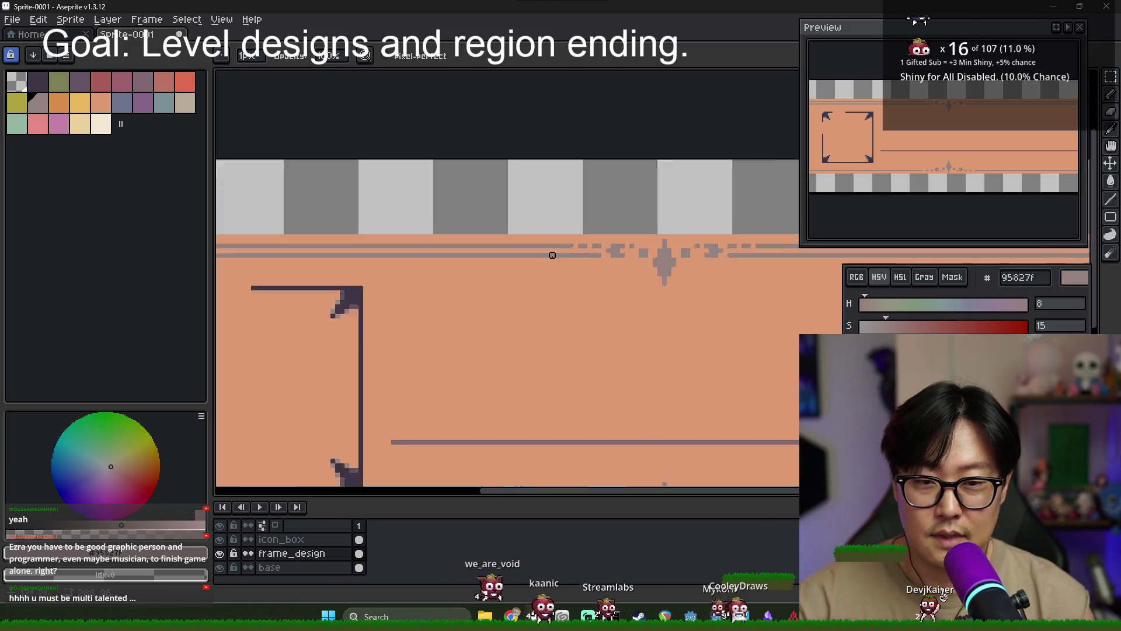
scroll(546, 288, "down", 2)
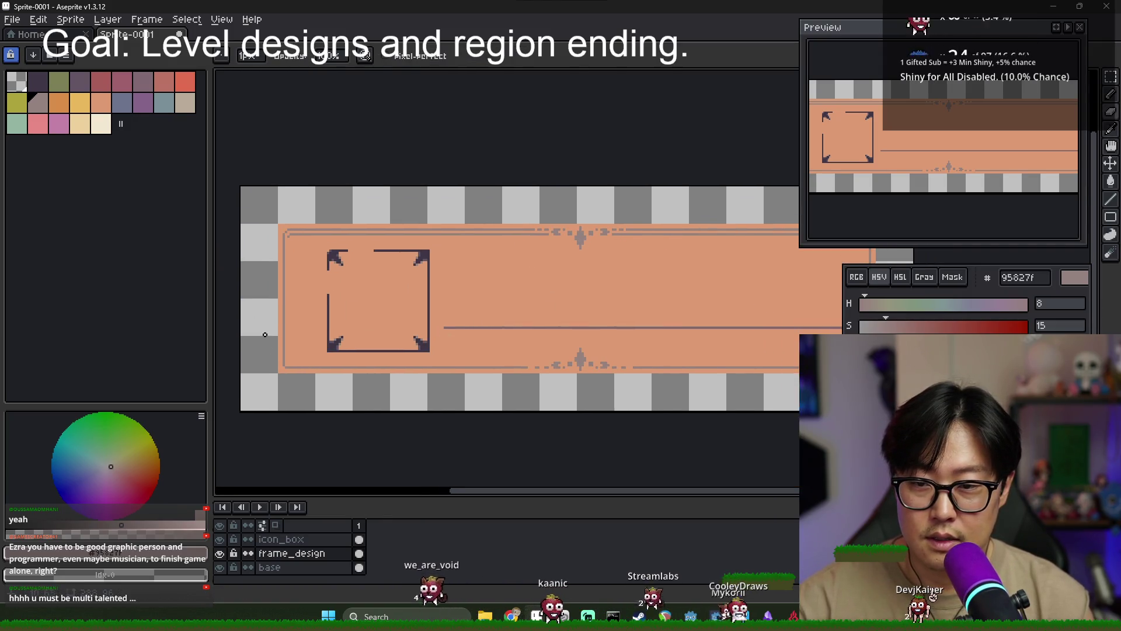
scroll(288, 348, "up", 2)
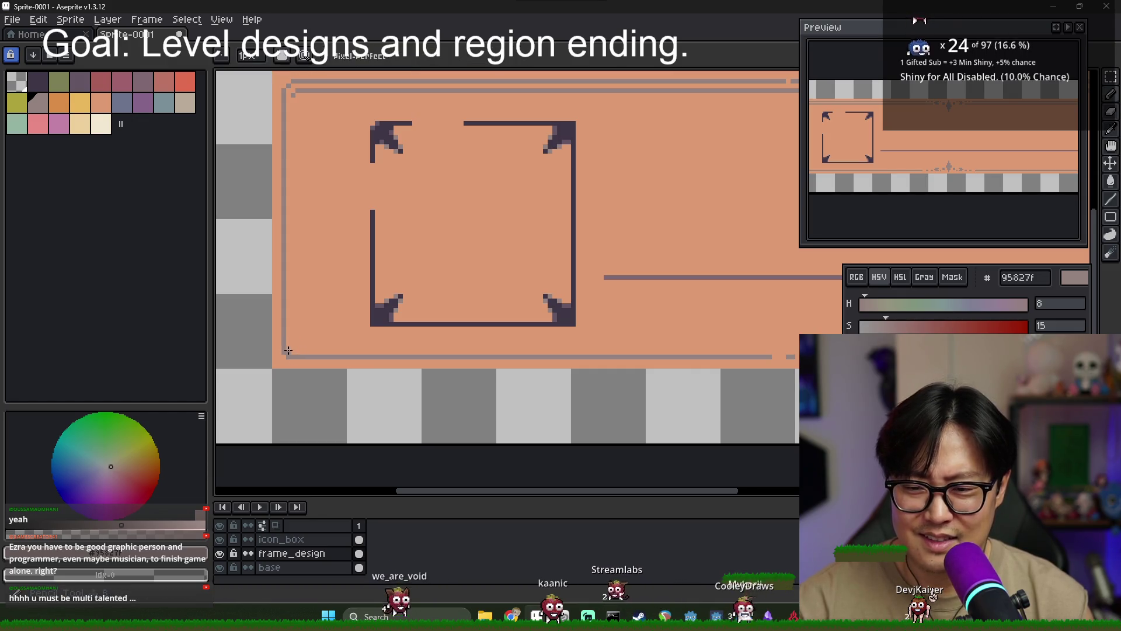
scroll(381, 349, "down", 3)
scroll(381, 350, "up", 3)
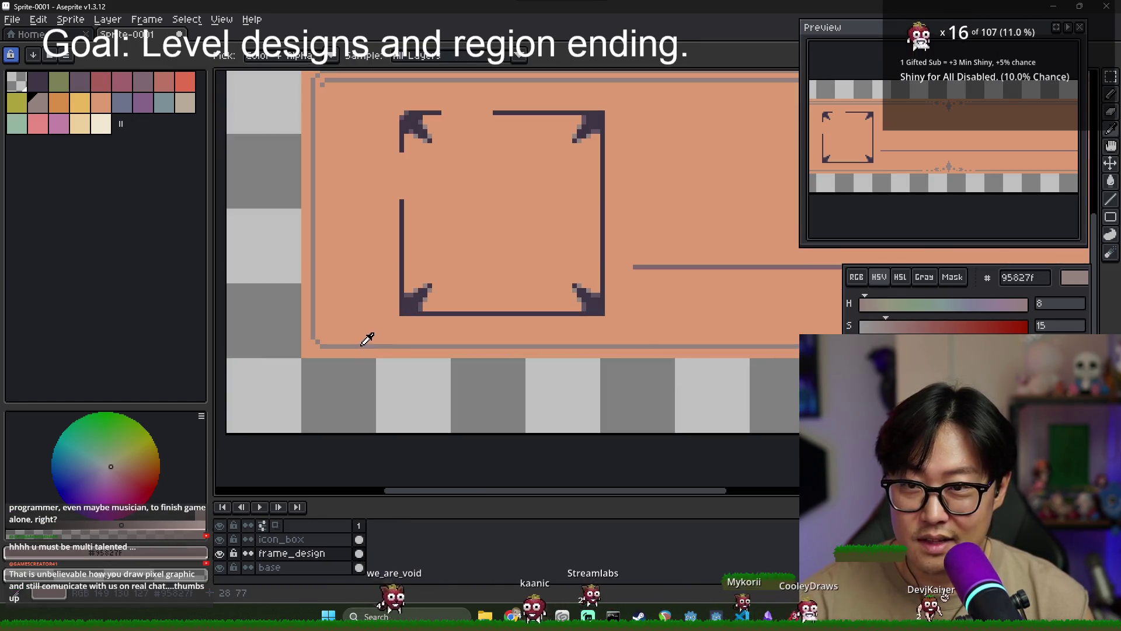
scroll(365, 332, "down", 4)
scroll(618, 344, "up", 1)
scroll(618, 344, "up", 2)
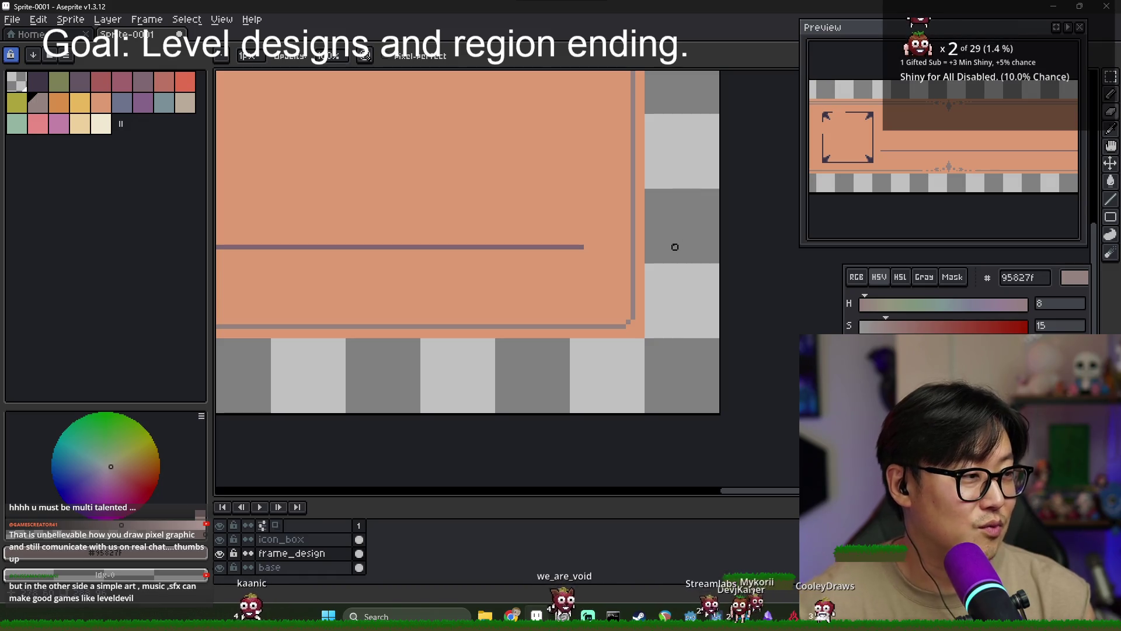
scroll(596, 251, "down", 1)
scroll(591, 268, "up", 1)
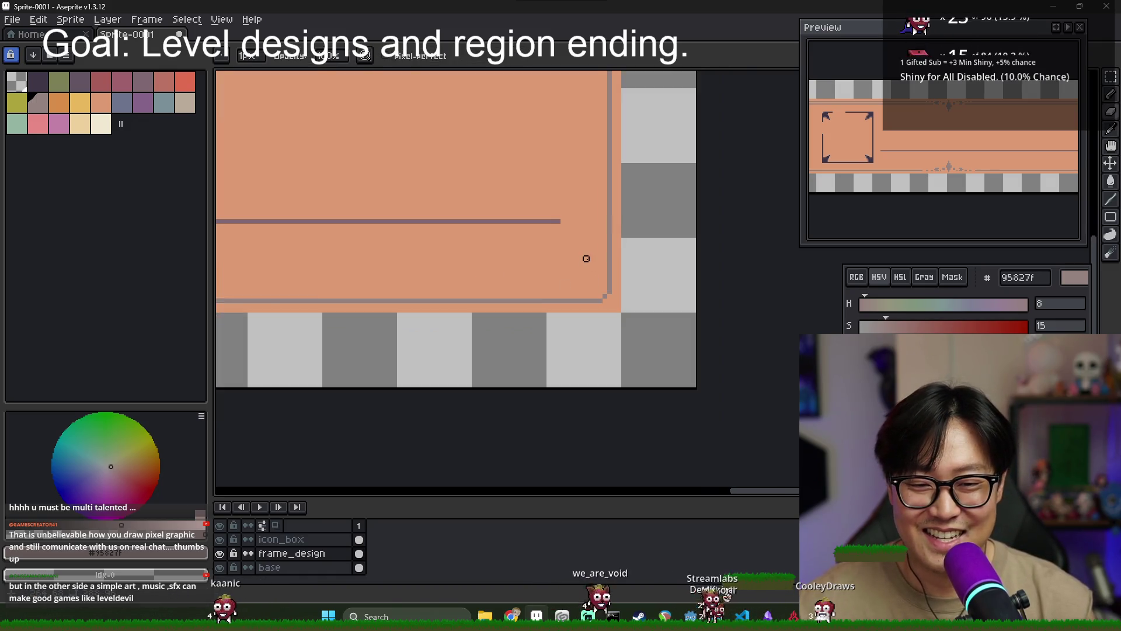
scroll(591, 268, "down", 2)
scroll(373, 292, "up", 1)
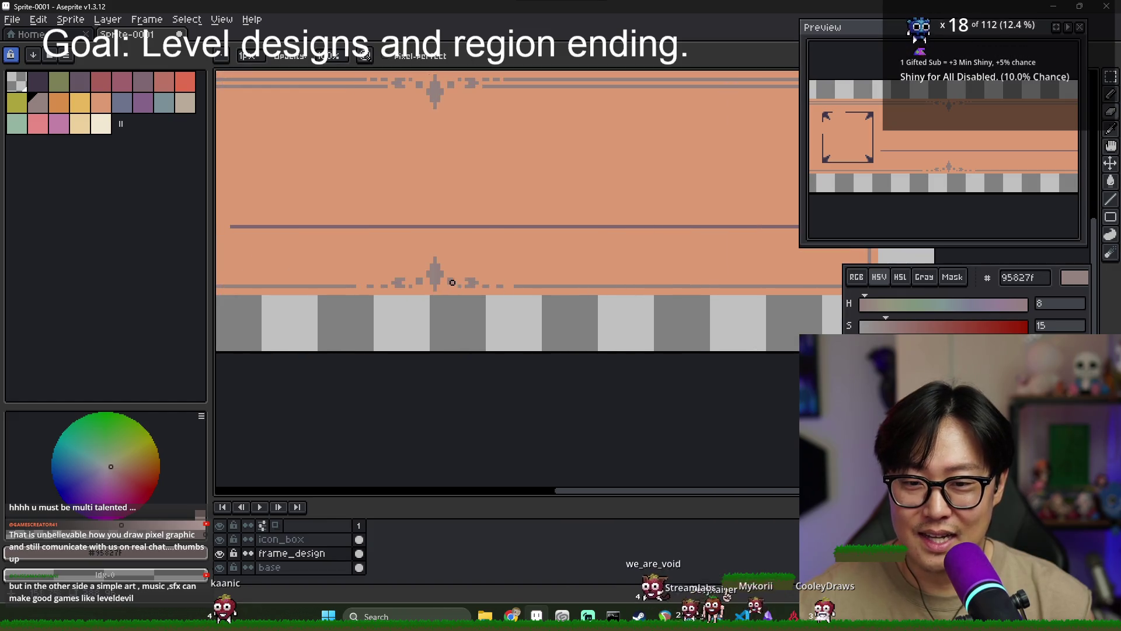
scroll(491, 282, "up", 1)
scroll(493, 284, "down", 1)
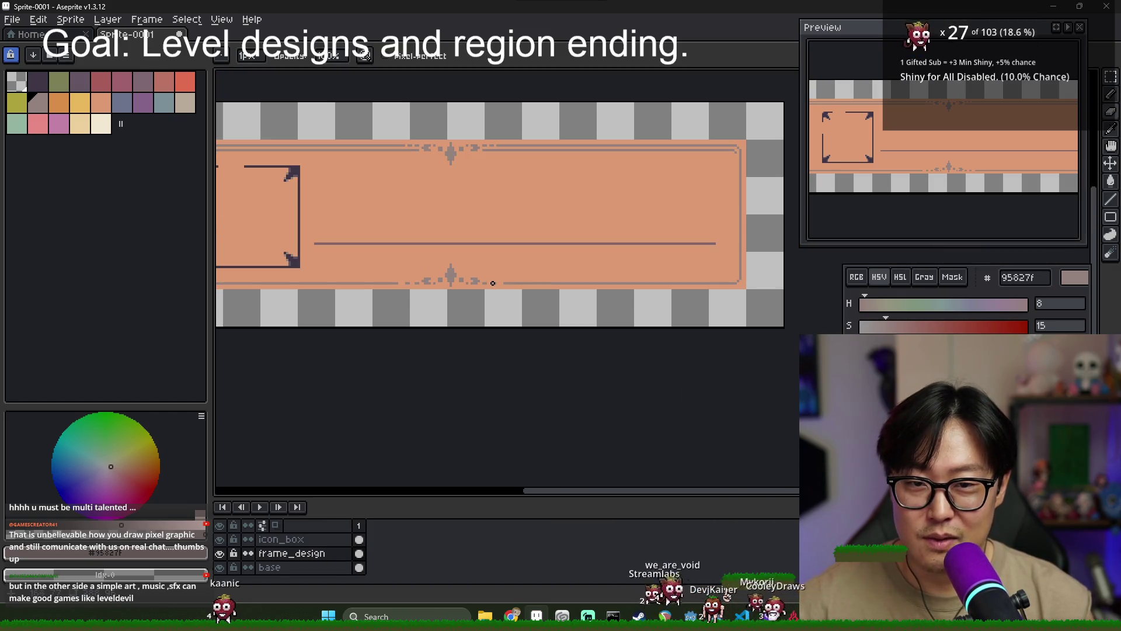
scroll(512, 292, "up", 2)
scroll(498, 279, "down", 1)
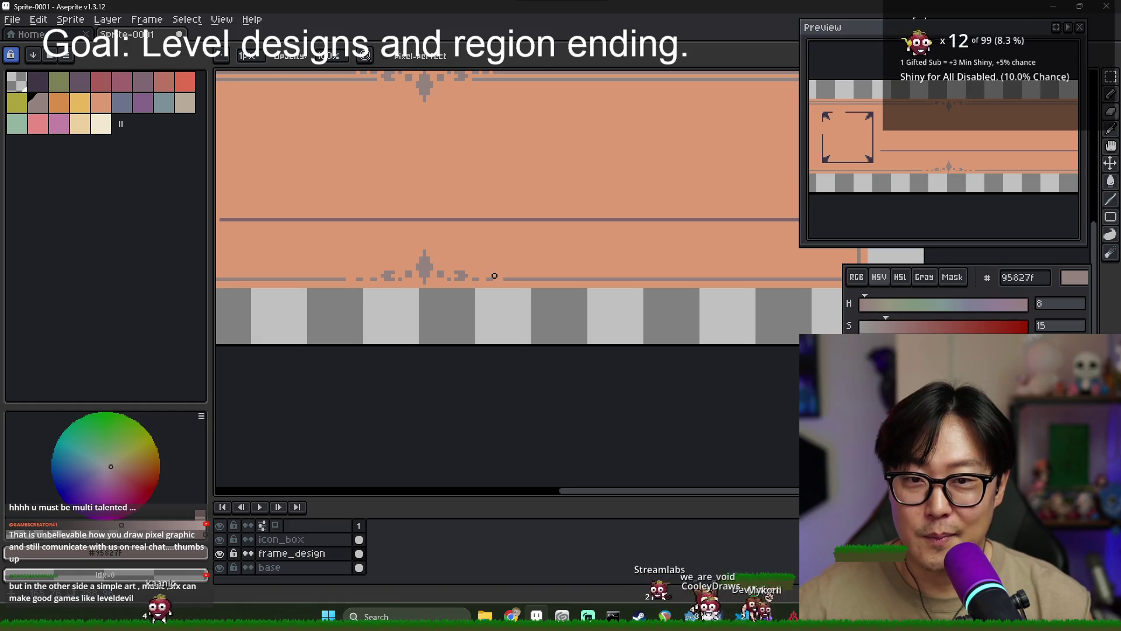
scroll(495, 276, "up", 2)
key("i")
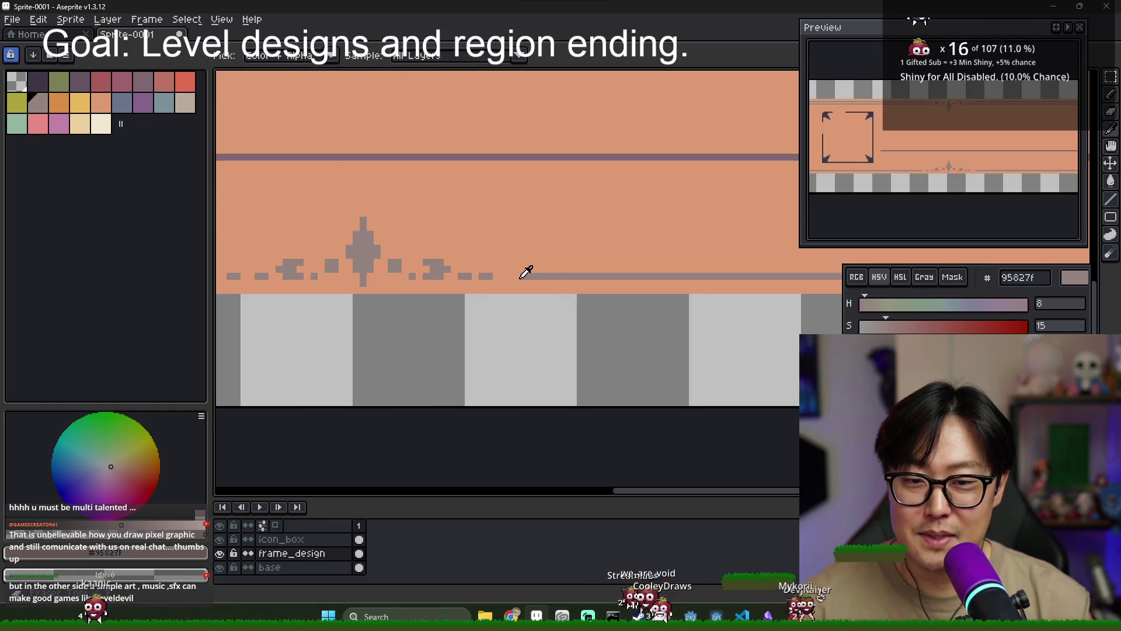
left_click(498, 276, "alt")
left_click(536, 276, "alt")
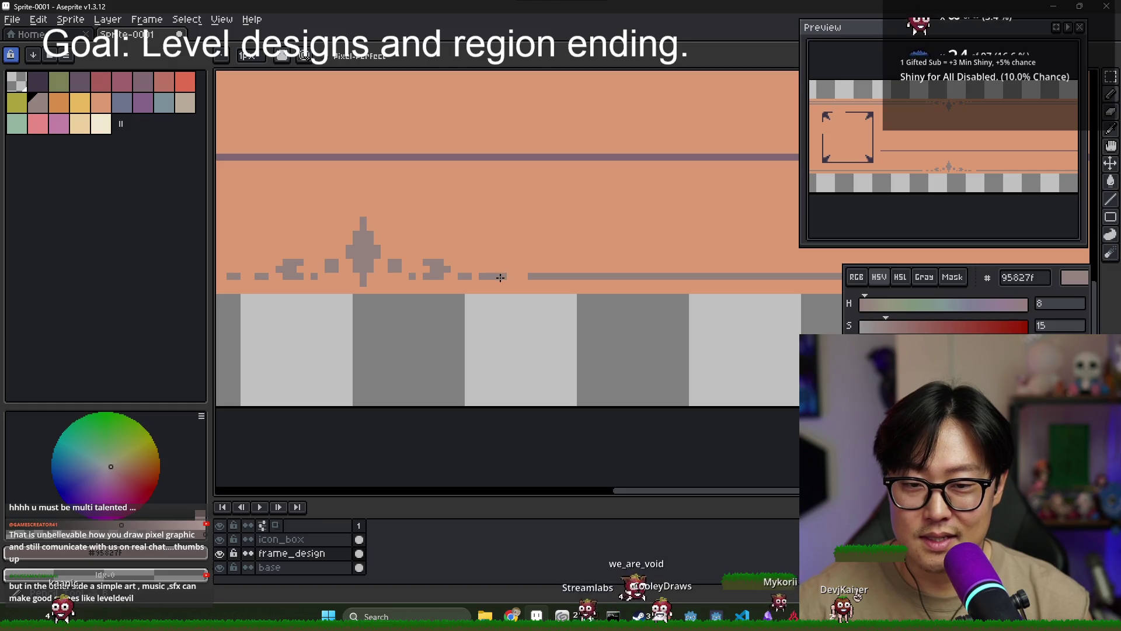
scroll(447, 276, "down", 1)
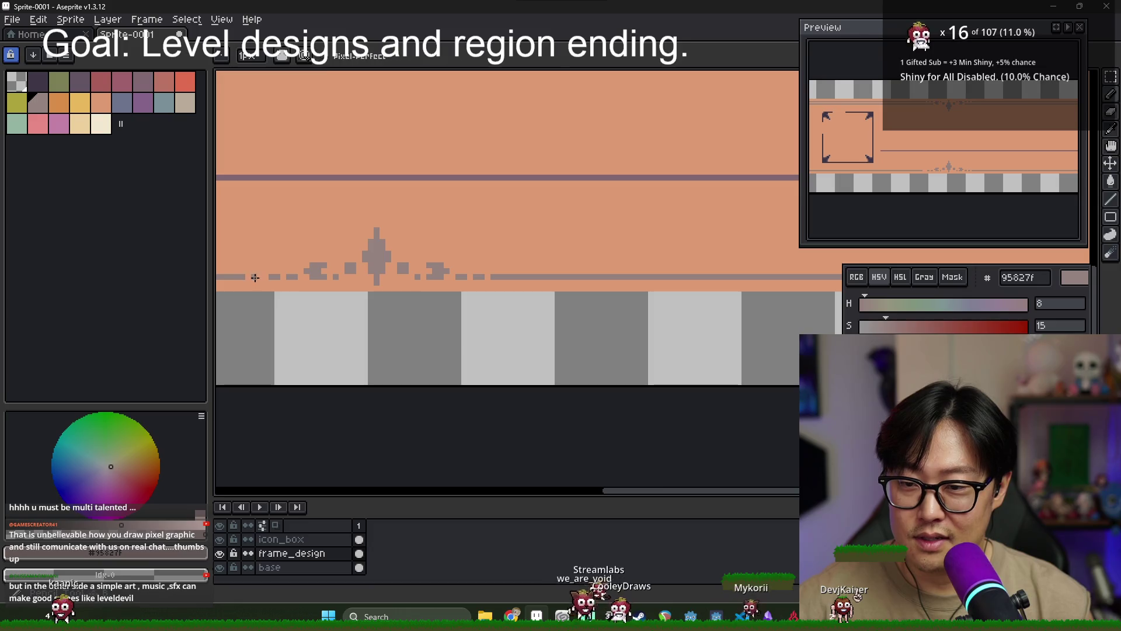
scroll(278, 280, "down", 5)
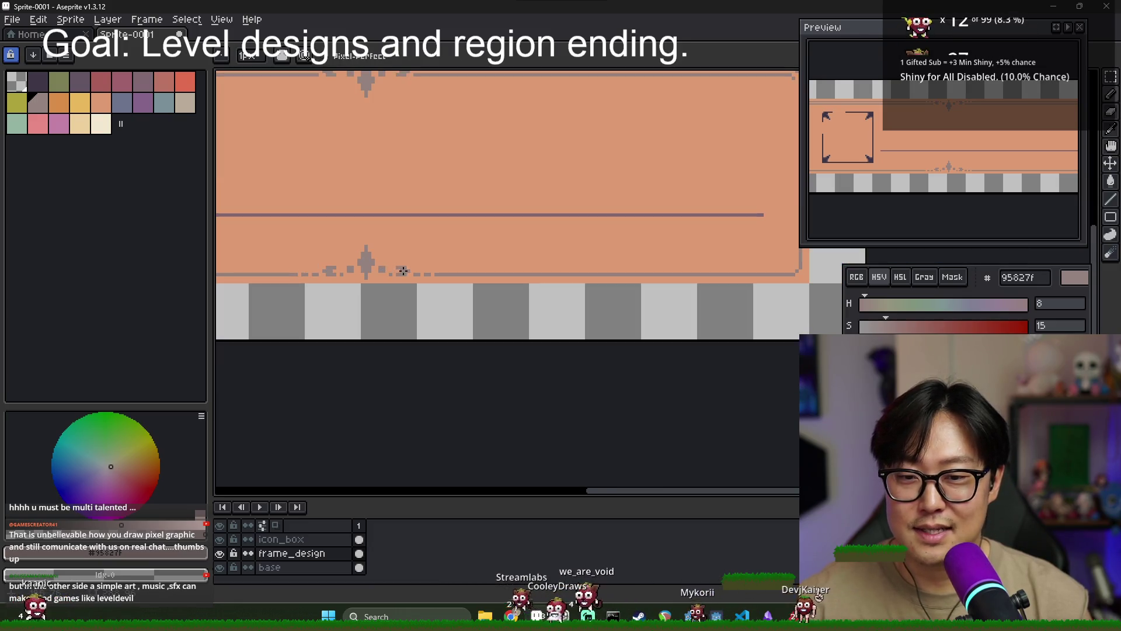
scroll(467, 127, "up", 1)
key("i")
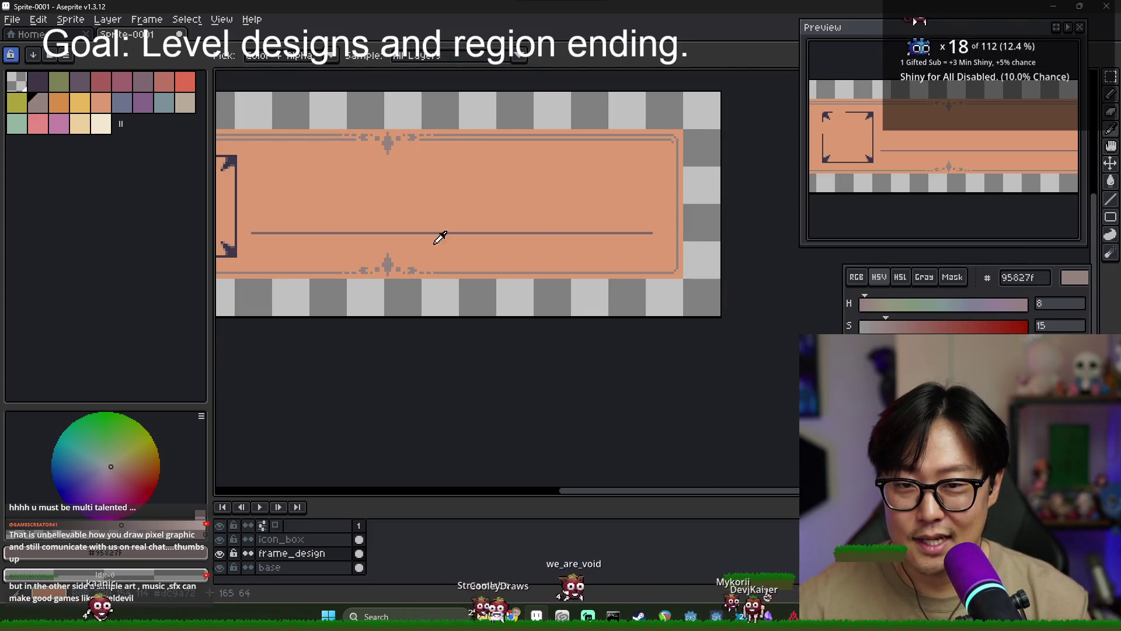
key("b")
scroll(412, 268, "up", 2)
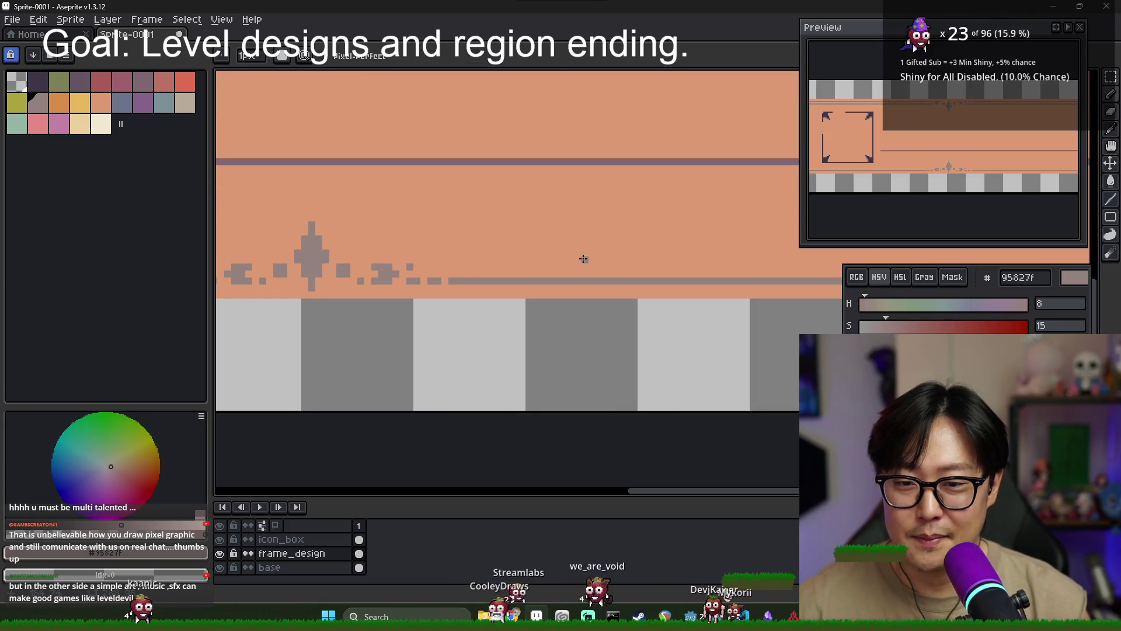
scroll(593, 259, "down", 2)
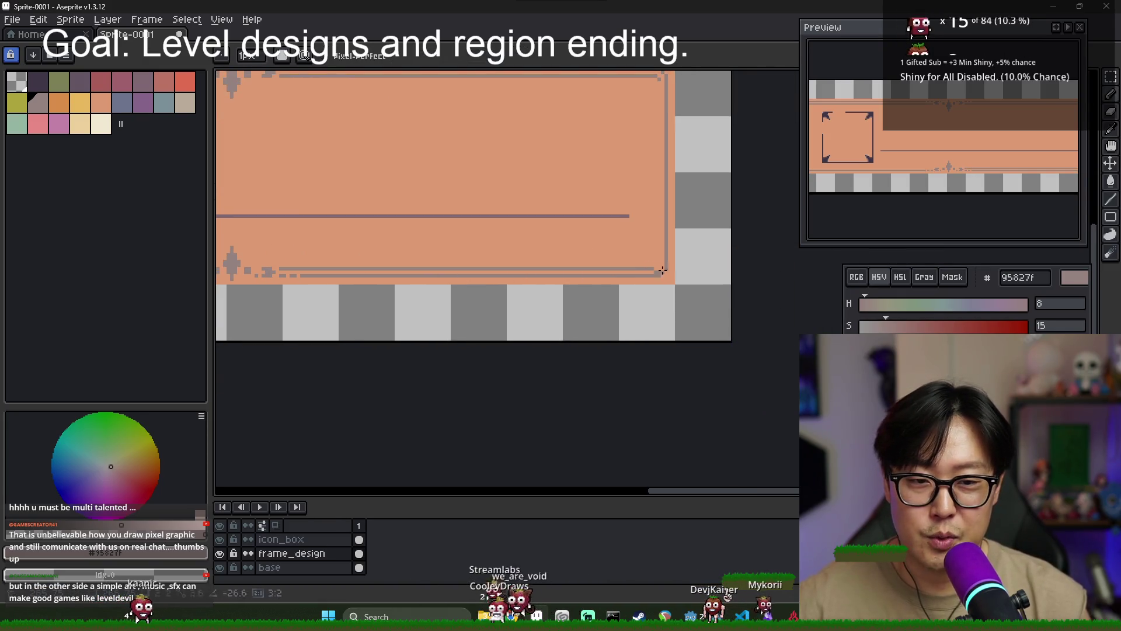
scroll(637, 267, "up", 2)
scroll(635, 263, "down", 3)
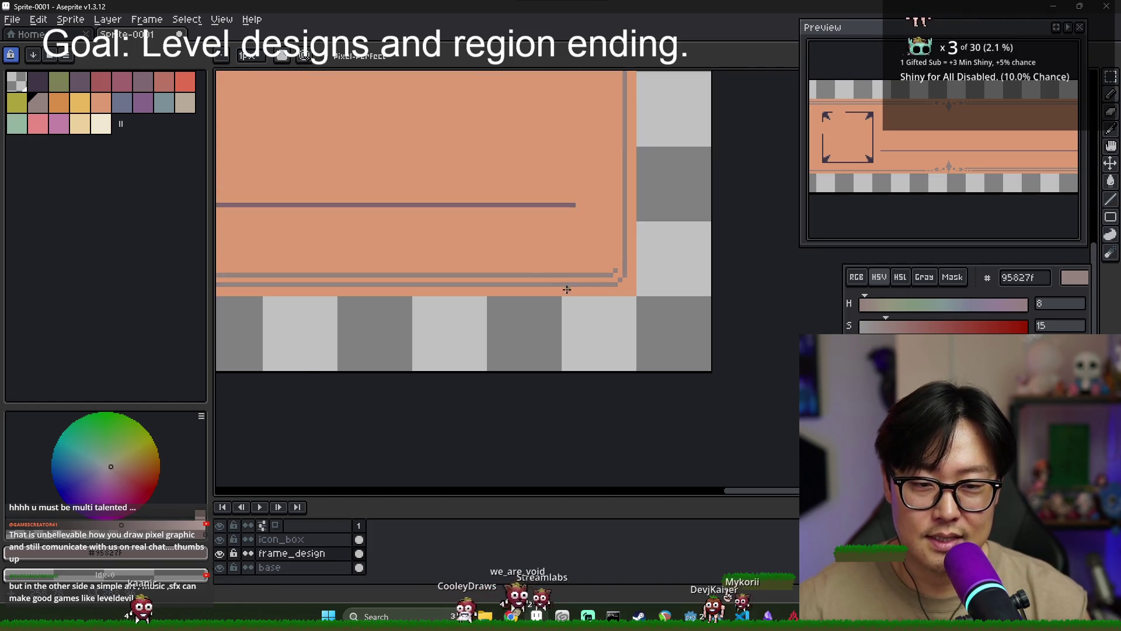
scroll(647, 281, "left", 3)
scroll(563, 278, "up", 1)
scroll(563, 278, "up", 1)
scroll(730, 268, "right", 2)
scroll(730, 267, "down", 1)
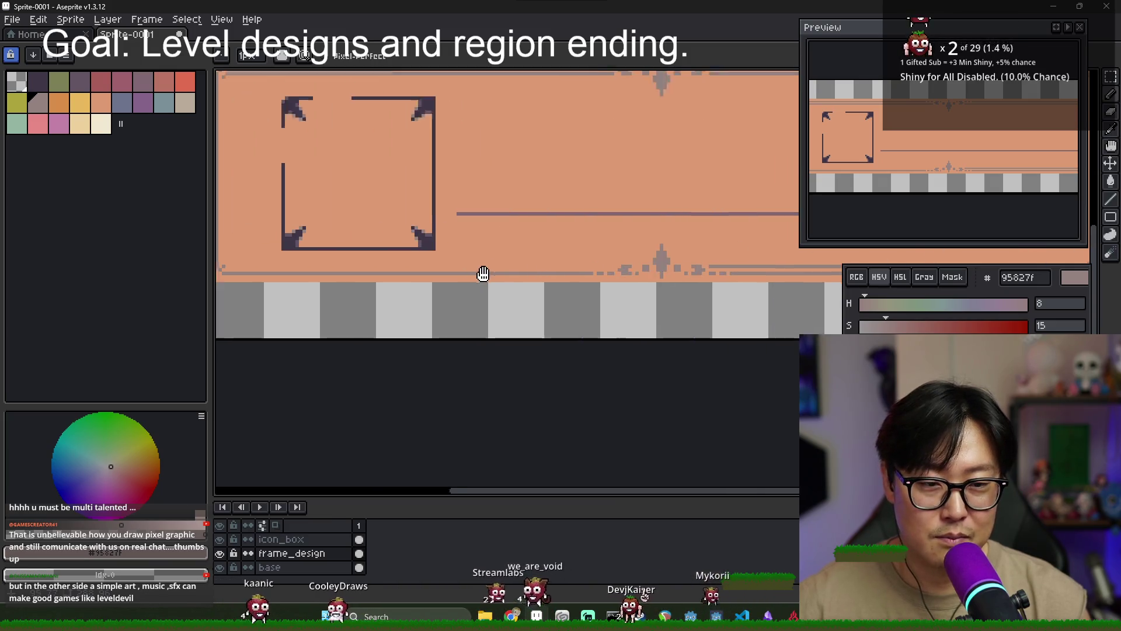
scroll(480, 270, "up", 1)
scroll(379, 266, "down", 1)
scroll(379, 267, "left", 2)
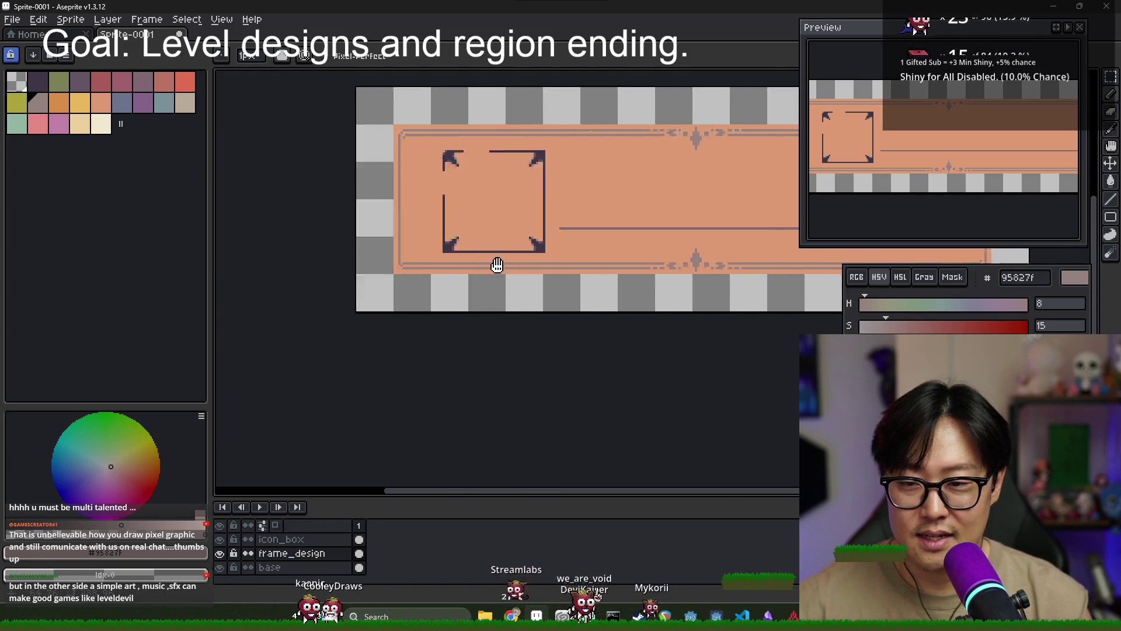
scroll(462, 268, "up", 2)
scroll(526, 243, "down", 4)
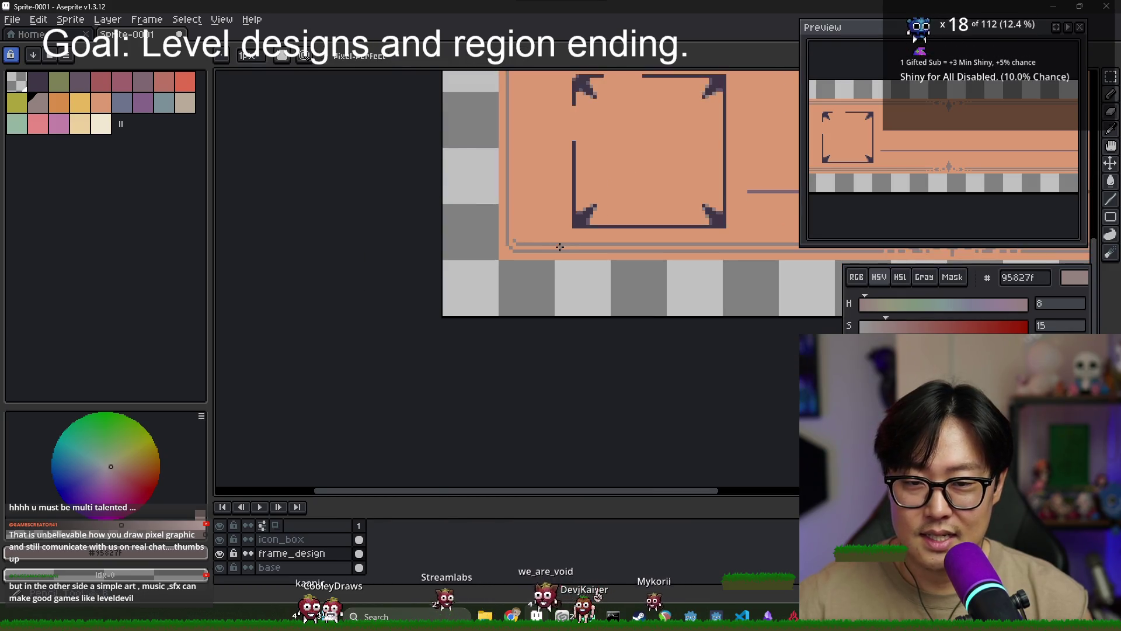
scroll(556, 252, "right", 2)
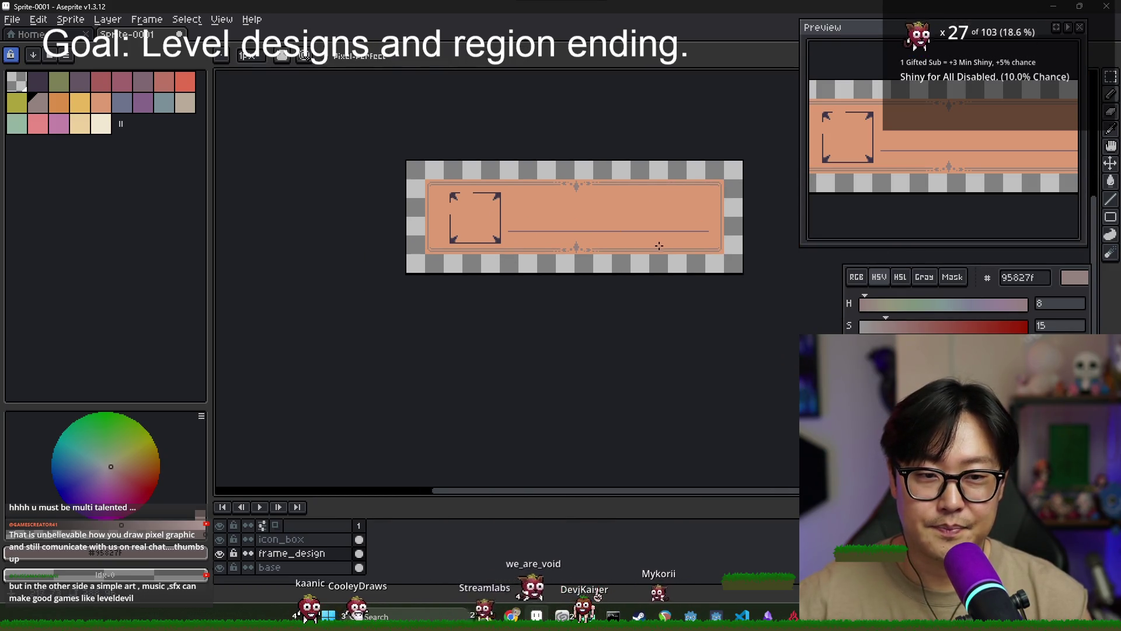
Zoom into the frame's top-left corner and erase the pixels in the way of the inner border
scroll(433, 190, "up", 3)
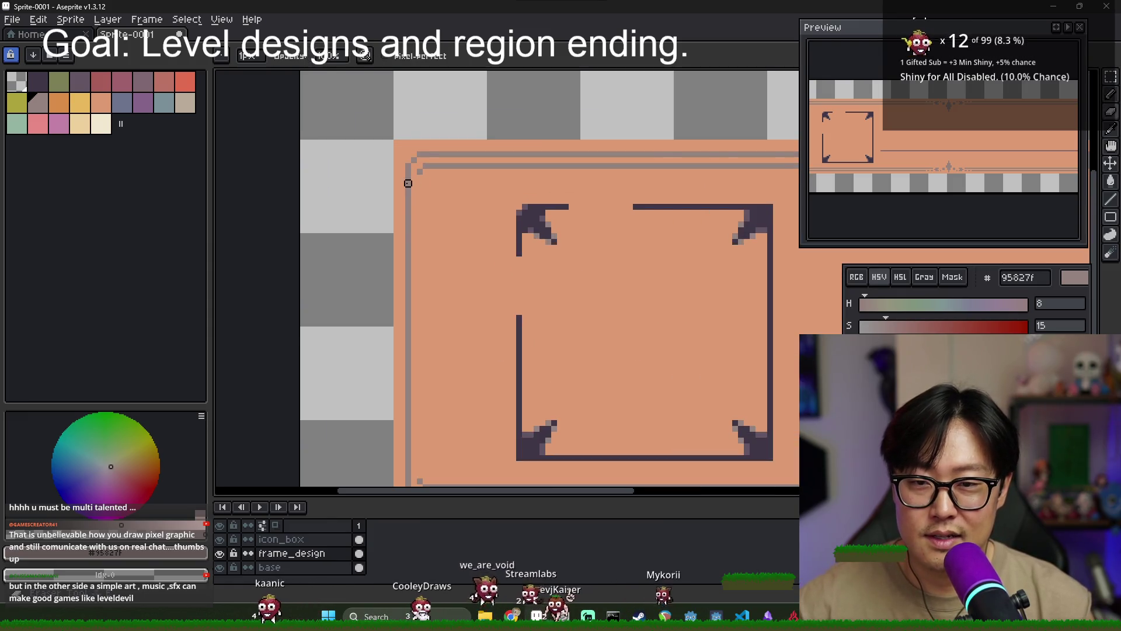
scroll(420, 294, "down", 3)
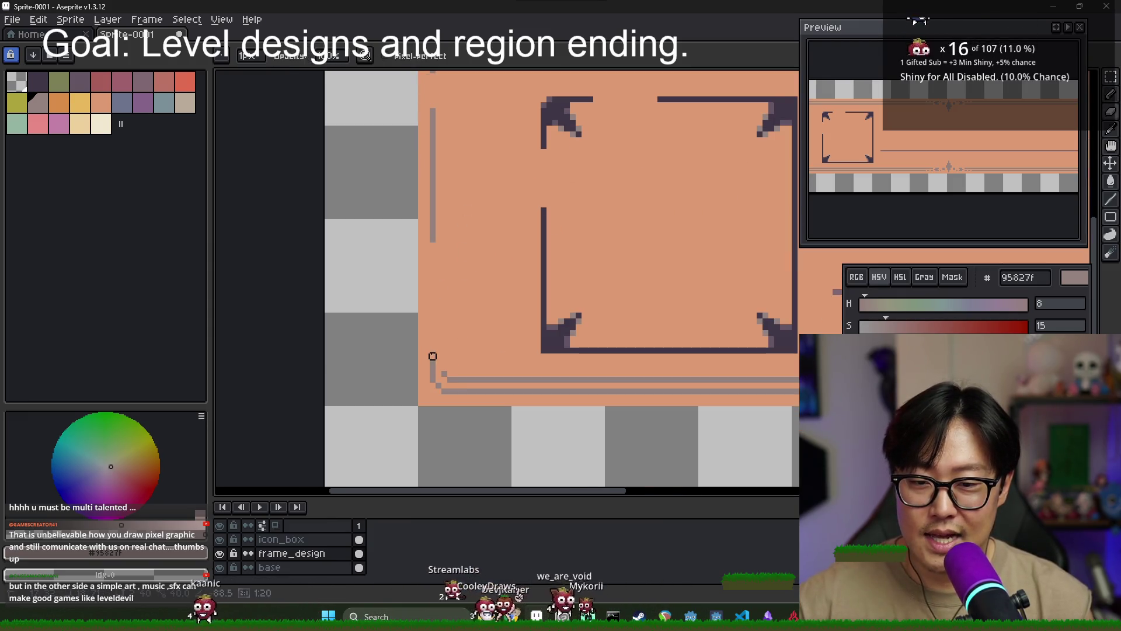
scroll(445, 297, "down", 2)
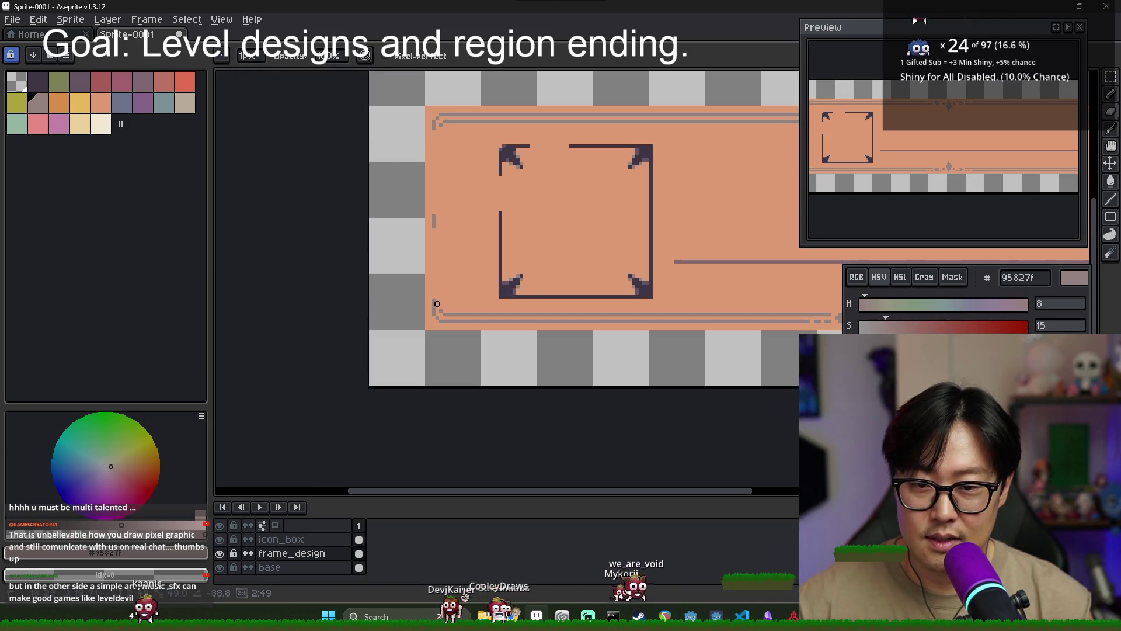
scroll(444, 300, "up", 3)
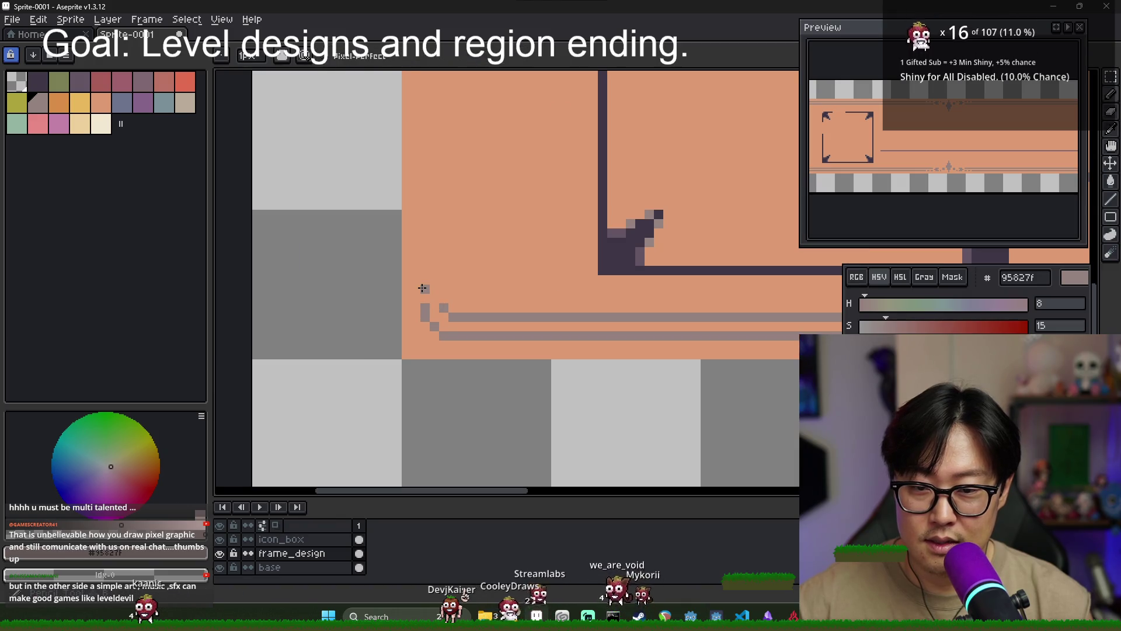
scroll(422, 288, "down", 2)
scroll(439, 301, "up", 1)
scroll(422, 181, "up", 1)
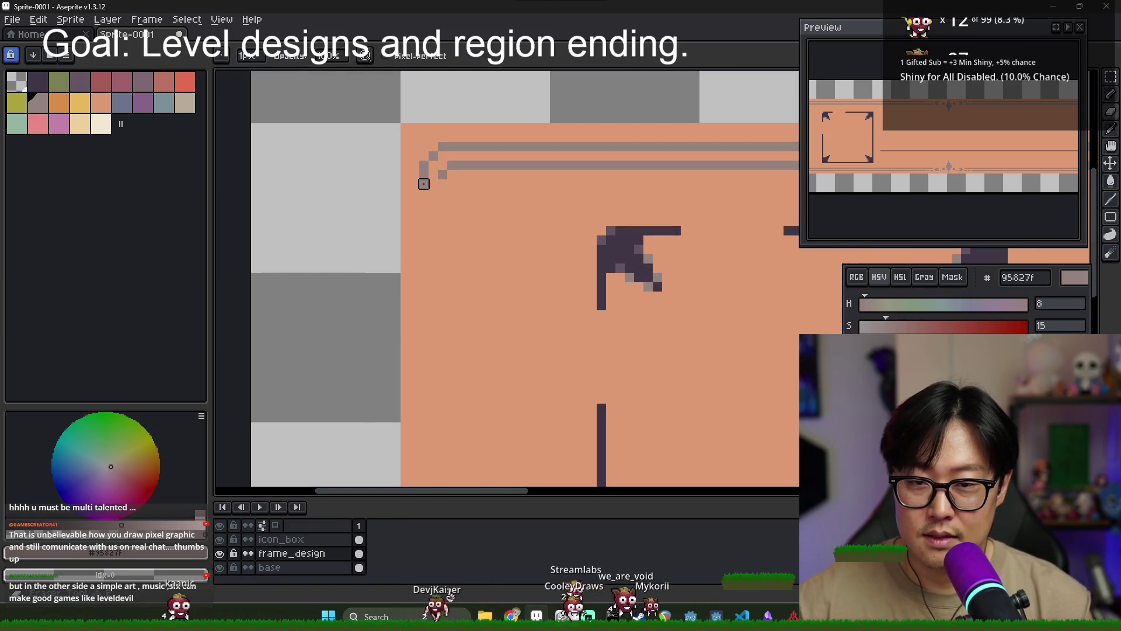
scroll(526, 304, "down", 2)
scroll(544, 319, "down", 1)
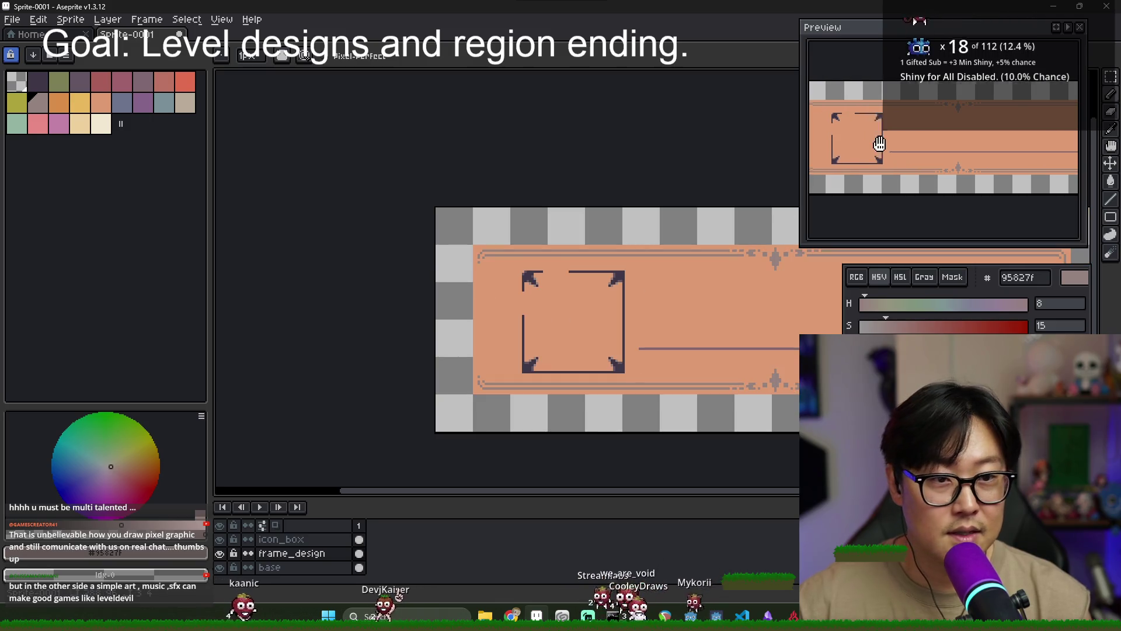
left_click_drag(580, 277, 509, 236)
scroll(432, 228, "up", 1)
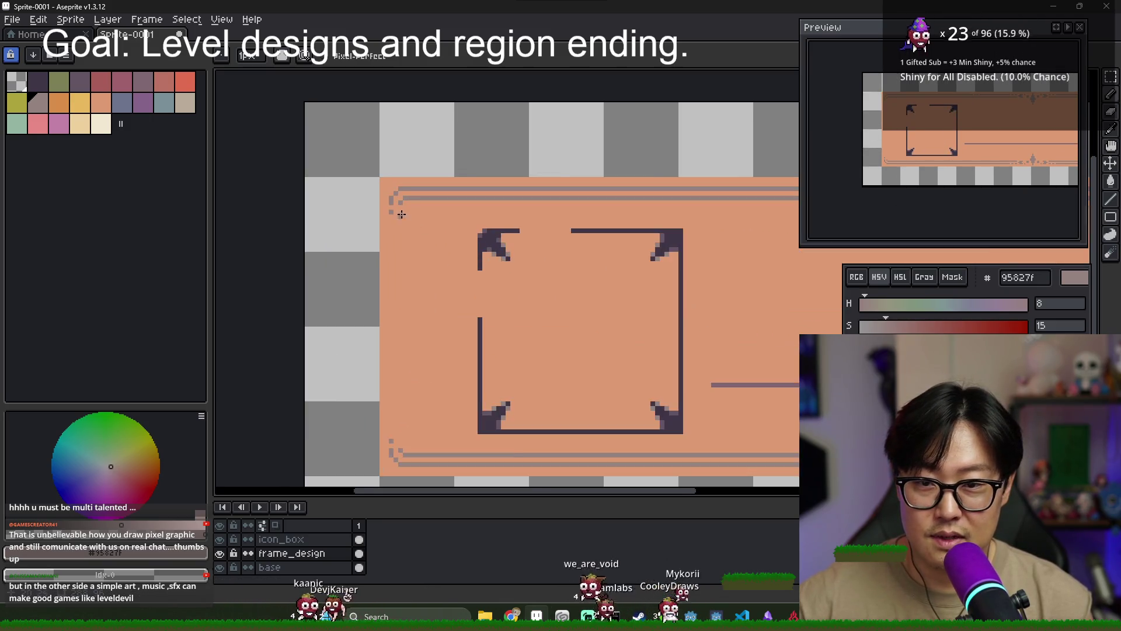
scroll(398, 204, "up", 1)
scroll(399, 211, "down", 1)
scroll(408, 306, "down", 3)
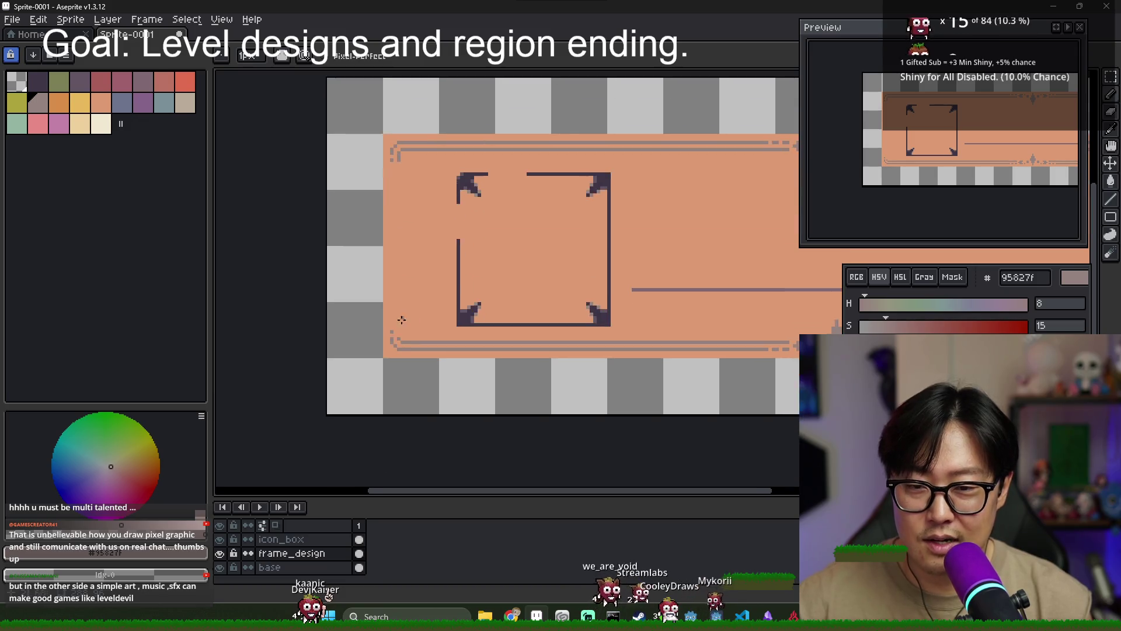
scroll(397, 325, "up", 1)
scroll(401, 321, "down", 3)
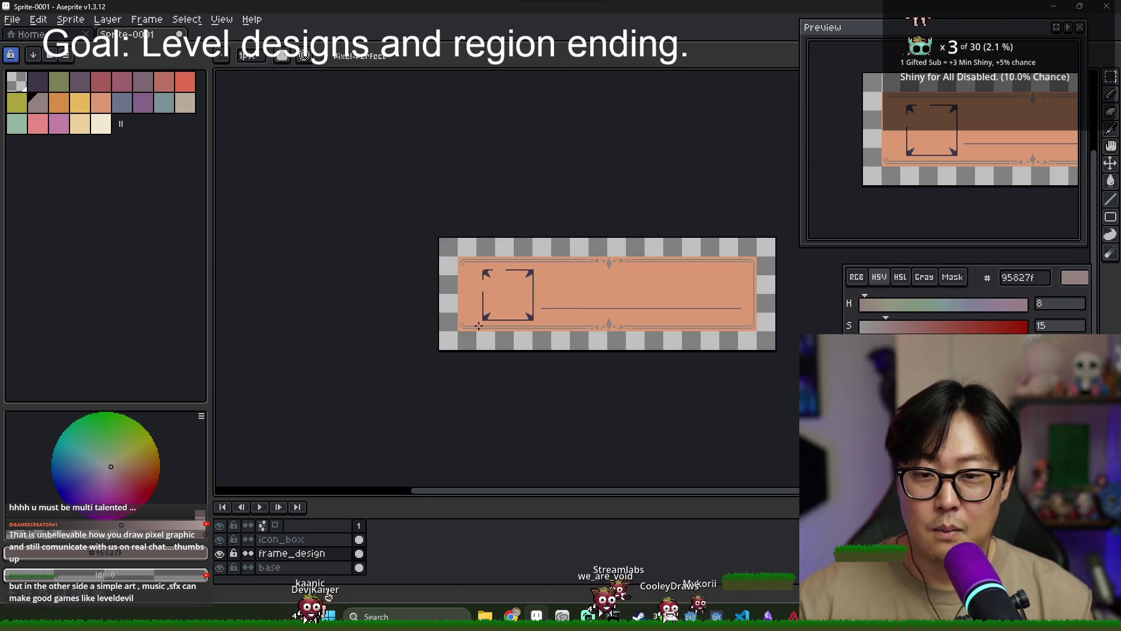
scroll(426, 245, "up", 3)
scroll(412, 245, "up", 2)
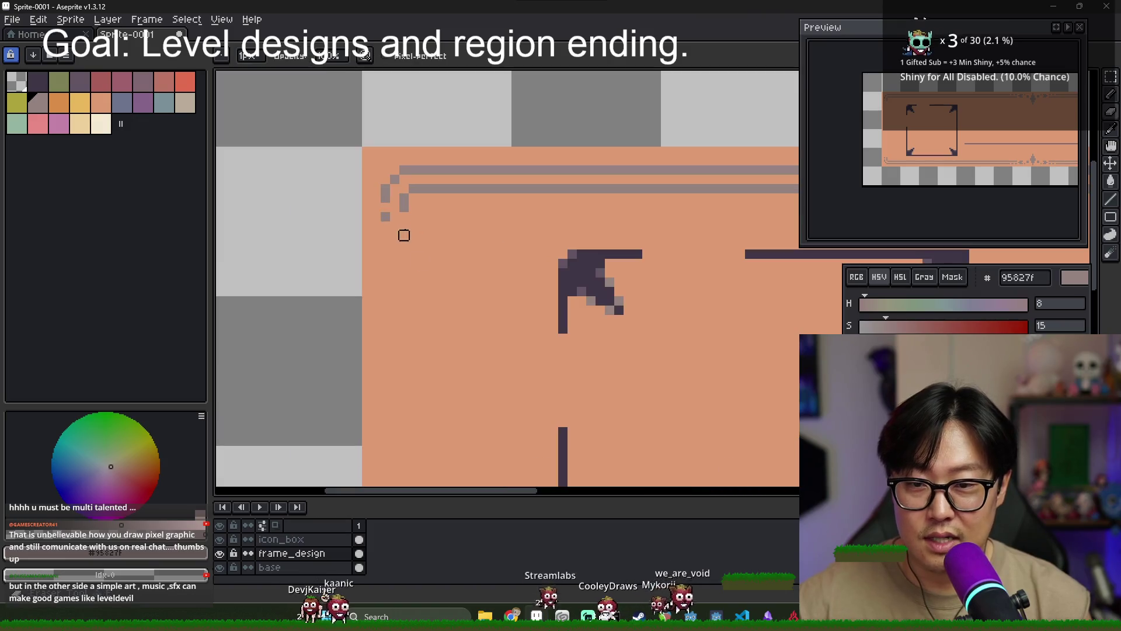
scroll(413, 245, "down", 2)
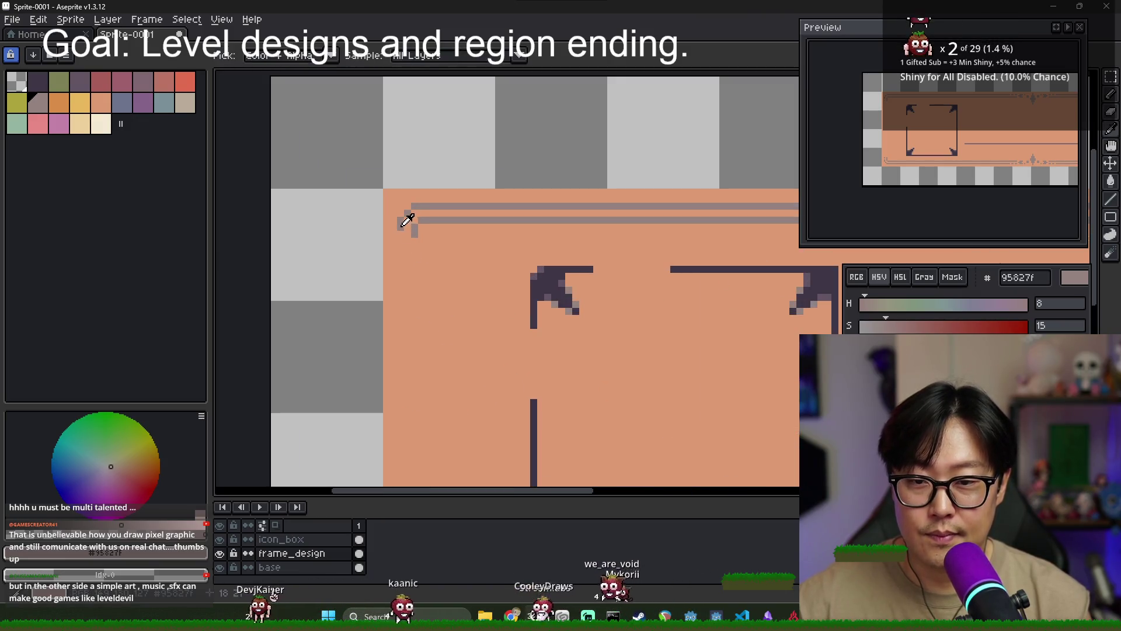
scroll(443, 350, "up", 1)
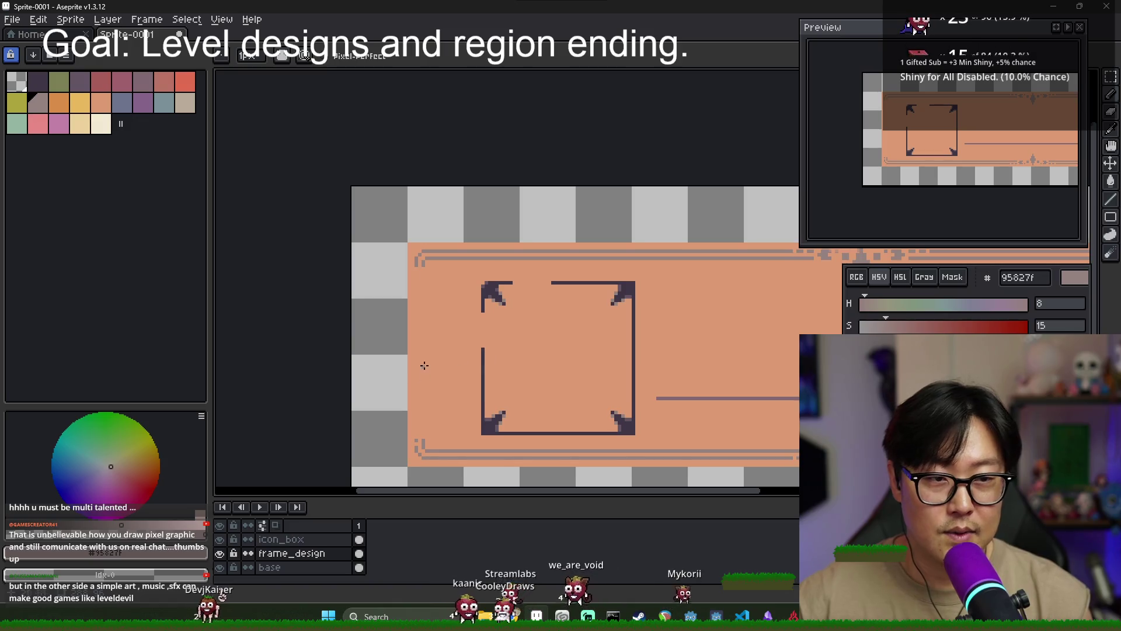
scroll(420, 334, "up", 2)
key("e")
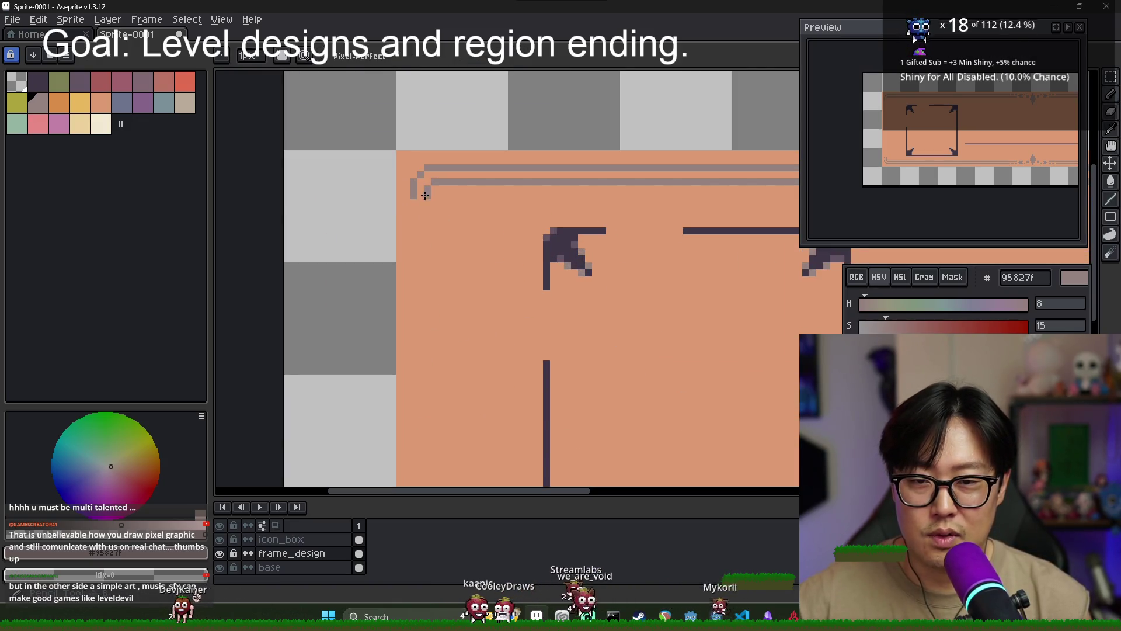
scroll(422, 321, "down", 1)
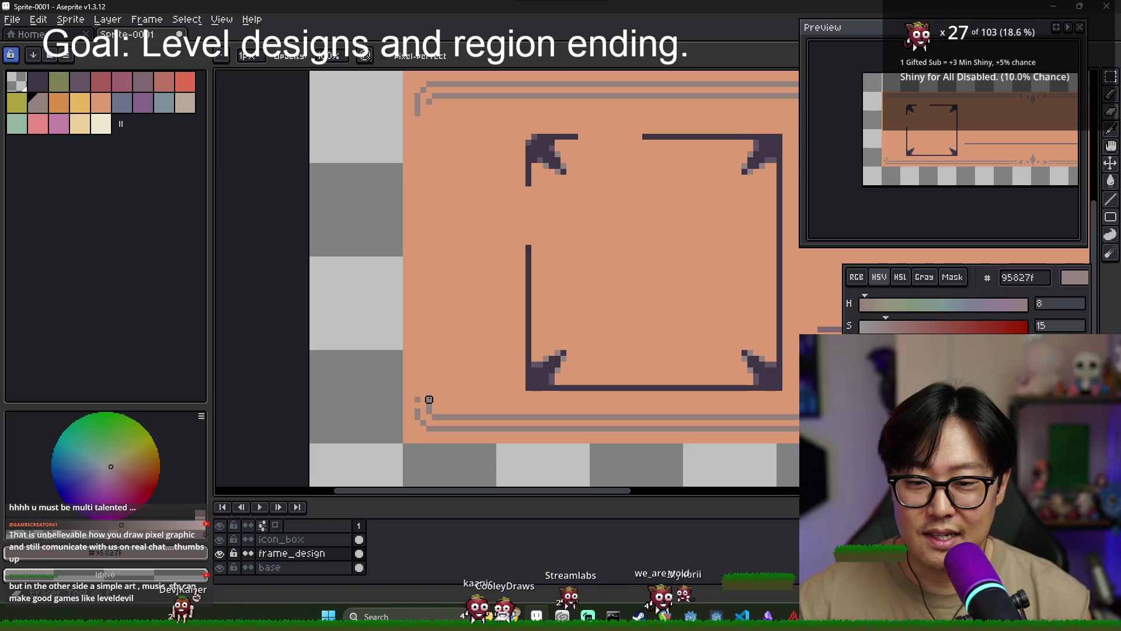
key("b")
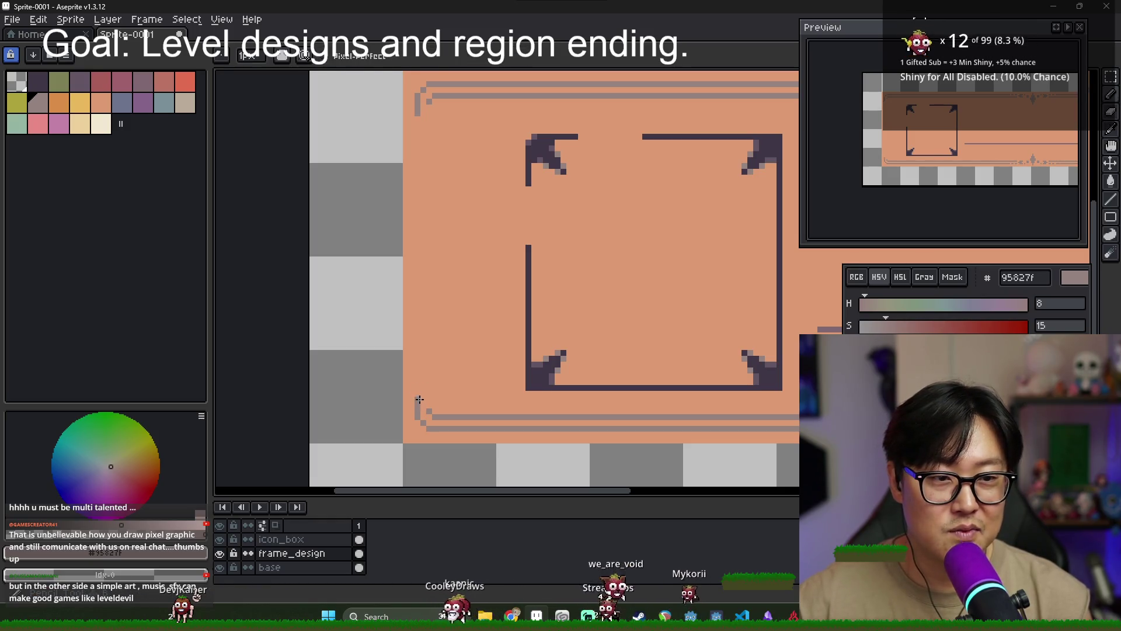
Sample the border grey and draw the vertical left border line between the top and bottom corners
key("i")
key("b")
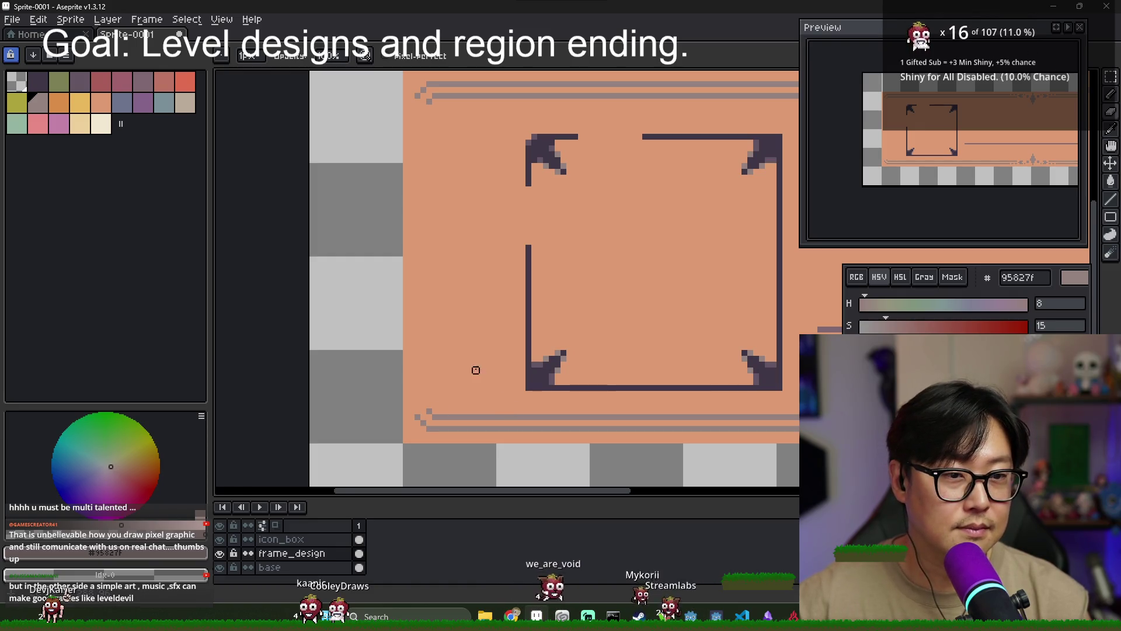
scroll(482, 375, "down", 3)
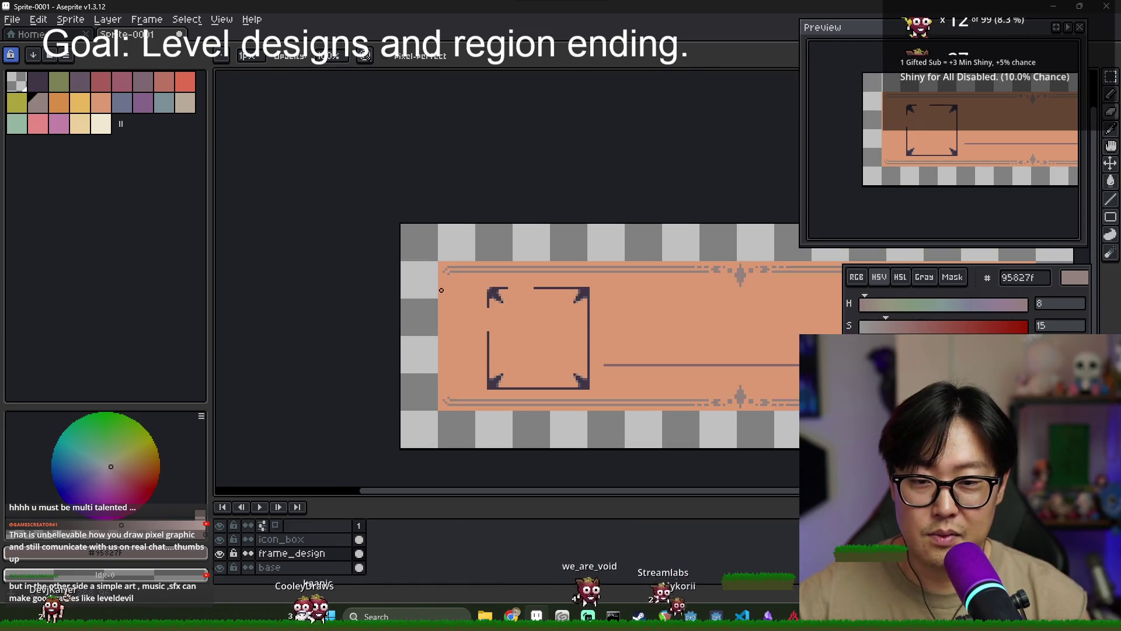
scroll(594, 342, "right", 3)
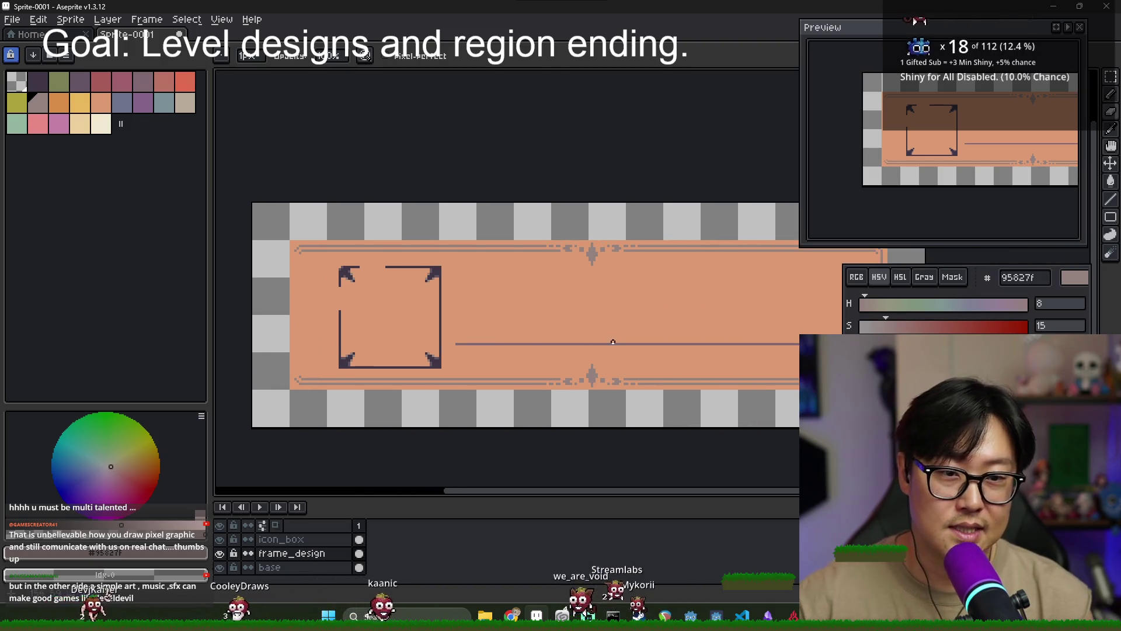
scroll(345, 275, "up", 4)
key("i")
key("b")
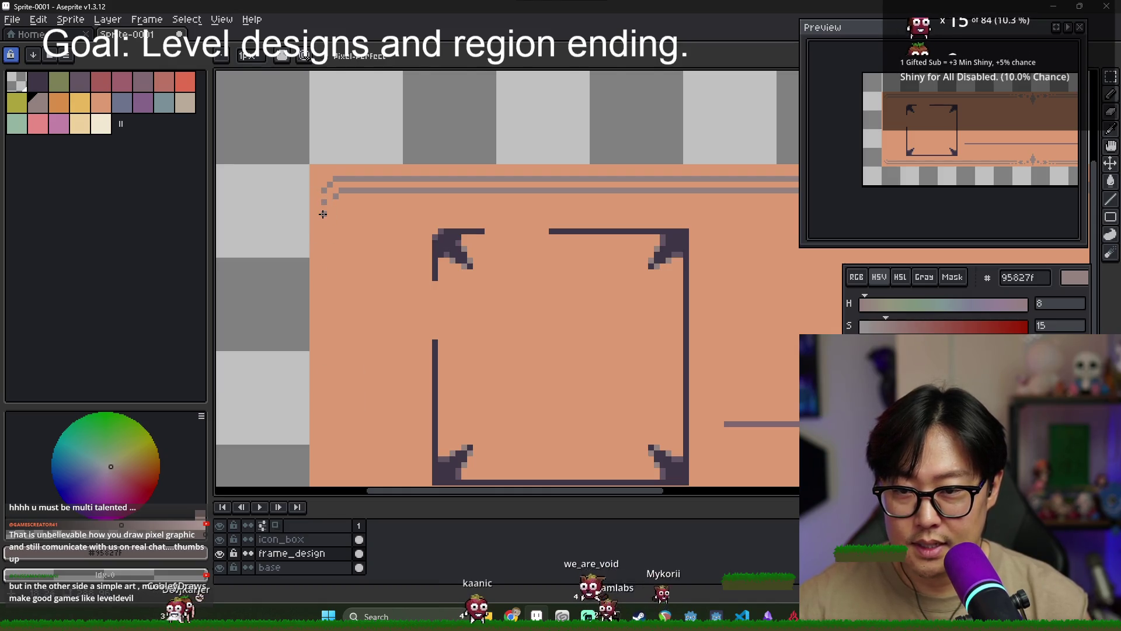
scroll(333, 451, "down", 3)
left_click(337, 333, "shift")
scroll(333, 337, "down", 3)
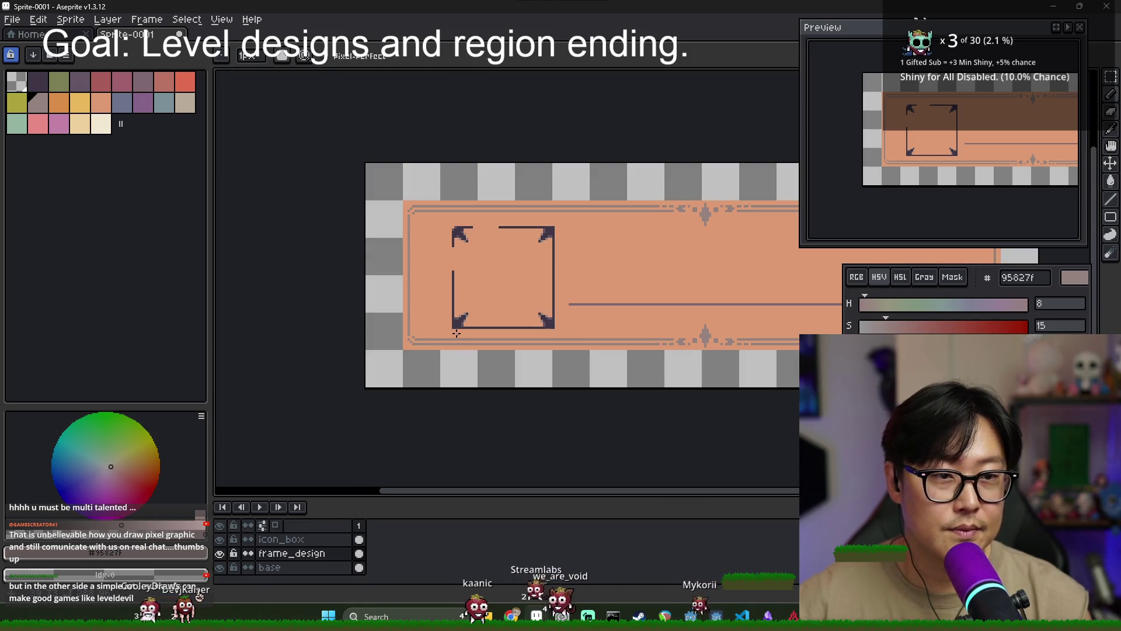
scroll(416, 202, "up", 2)
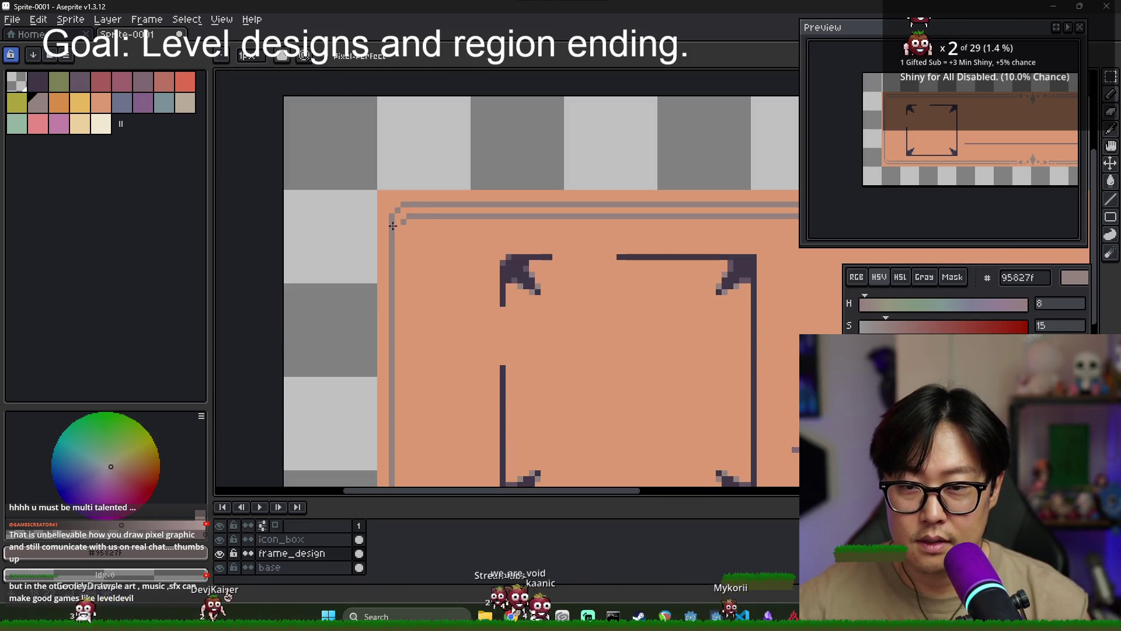
left_click_drag(415, 352, 420, 237)
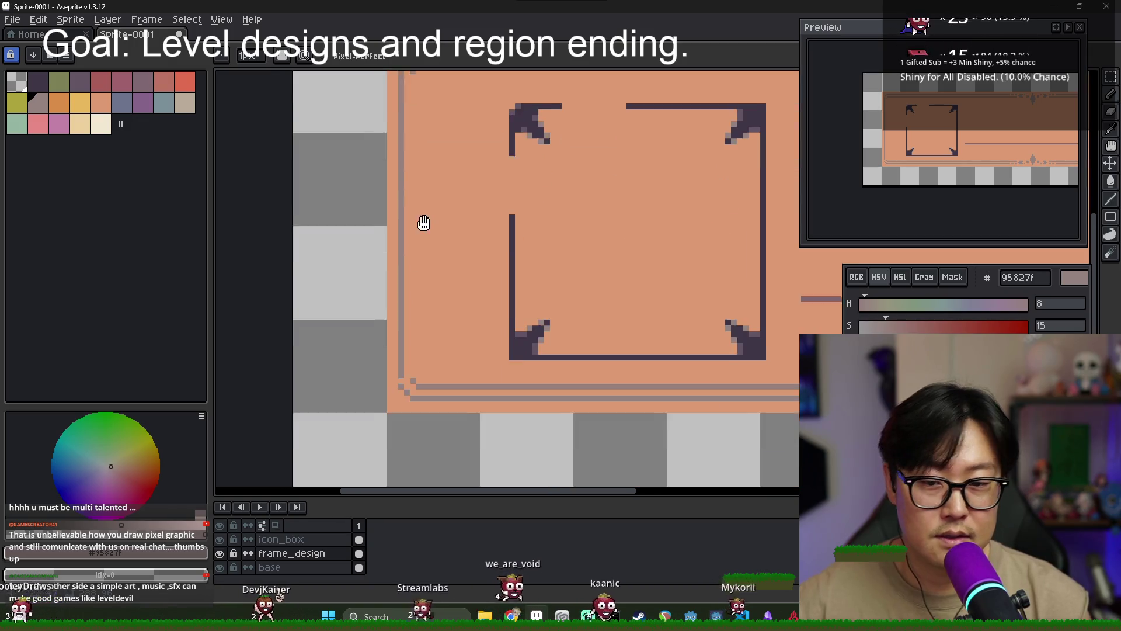
scroll(472, 333, "down", 3)
mouse_move(472, 332)
left_mouse_down()
mouse_move(523, 313)
mouse_move(375, 306)
left_mouse_up()
scroll(375, 306, "up", 2)
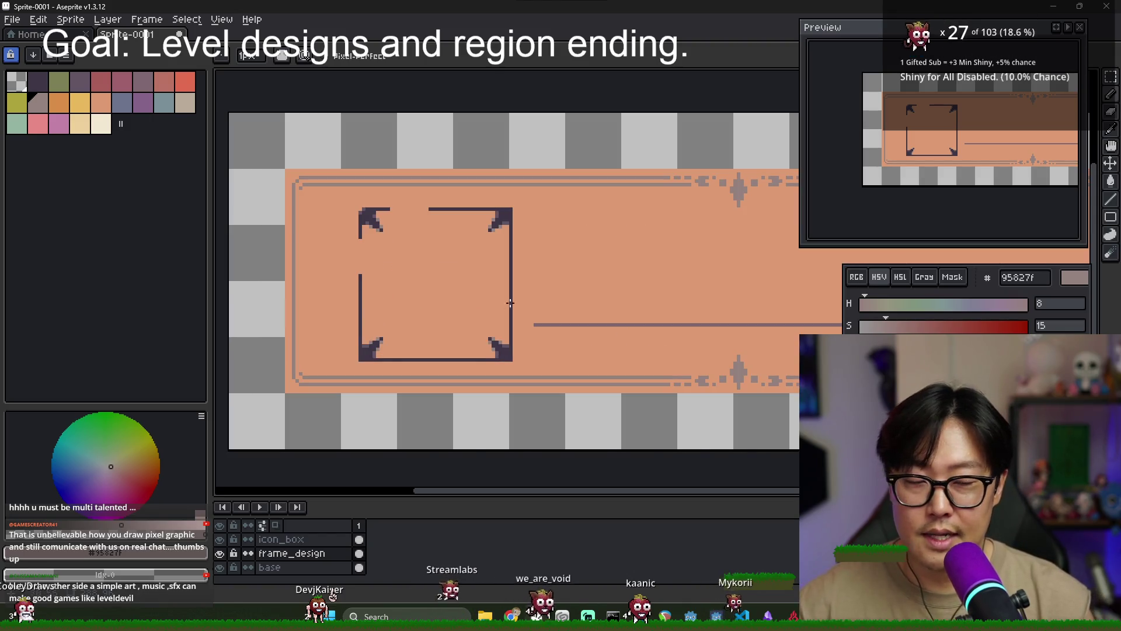
Draw a second line above the divider and fill the gap to form one thick bar
scroll(502, 305, "down", 2)
scroll(533, 305, "up", 4)
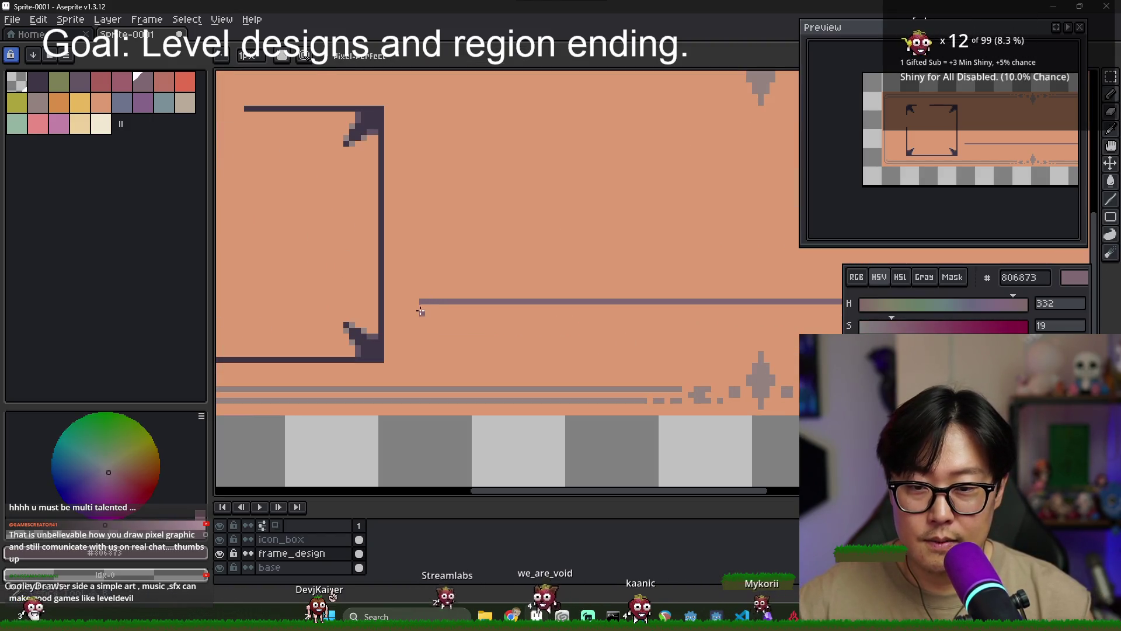
scroll(467, 319, "down", 3)
left_click_drag(589, 349, 484, 332)
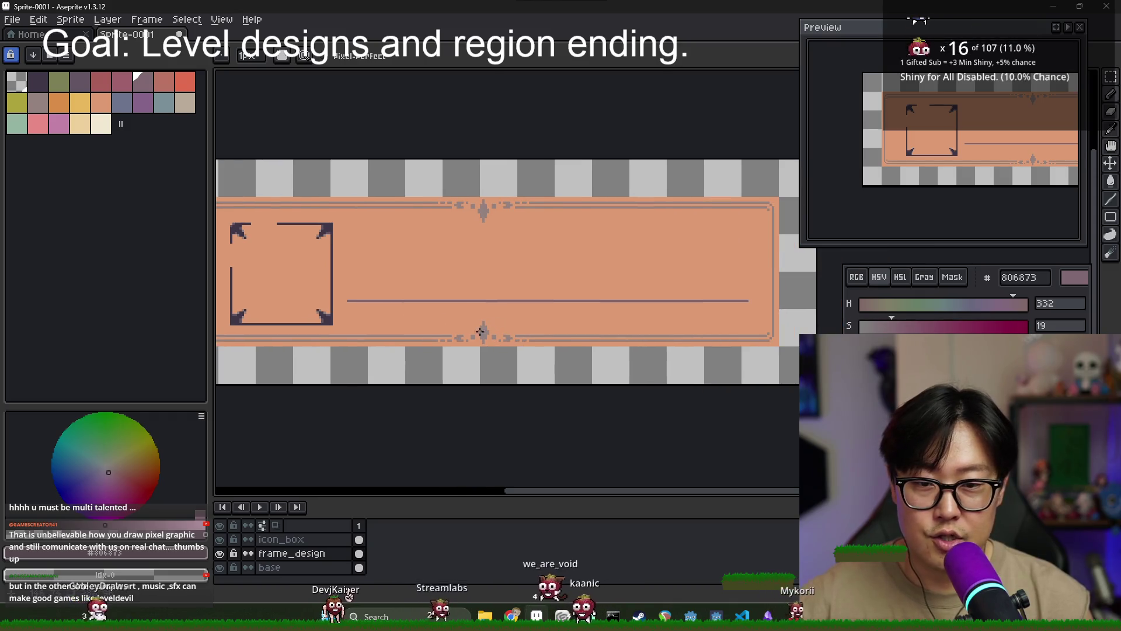
mouse_move(347, 304)
left_mouse_down()
mouse_move(671, 293)
mouse_move(747, 305)
left_mouse_up()
scroll(362, 315, "up", 2)
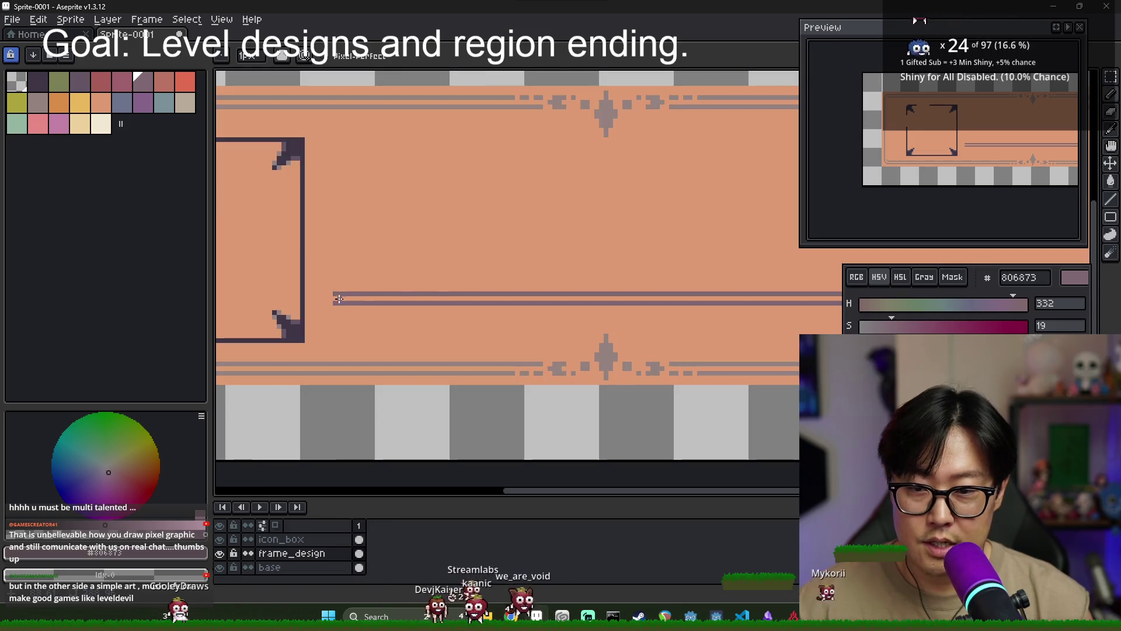
scroll(662, 292, "down", 4)
scroll(662, 284, "up", 5)
left_click(662, 281)
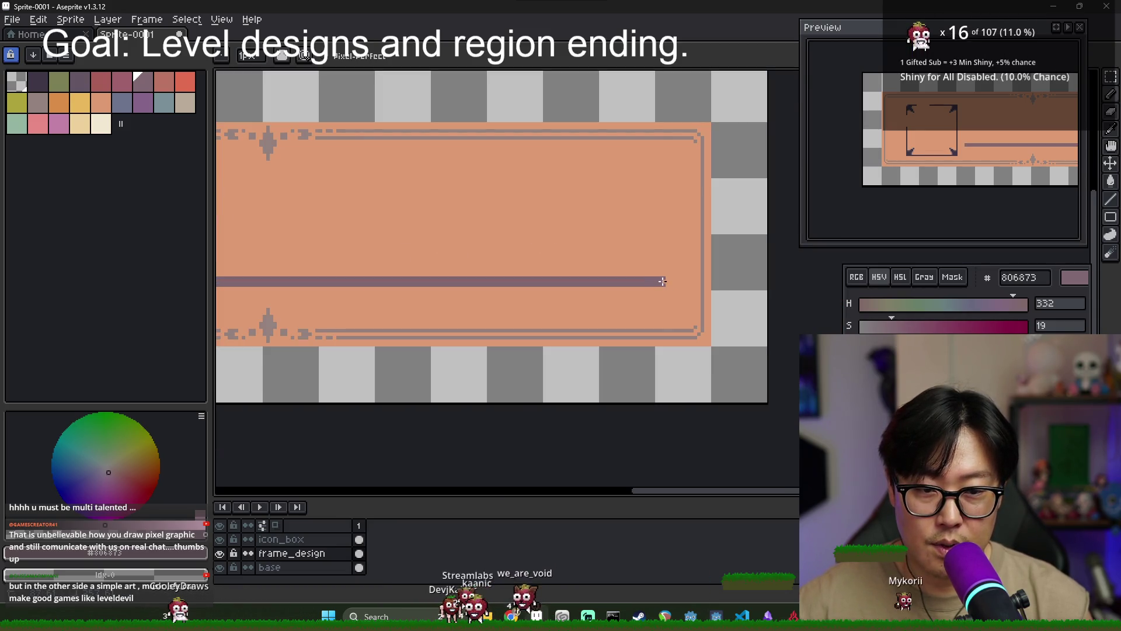
Check the bar by hiding and reshowing the icon_box layer
scroll(663, 278, "down", 2)
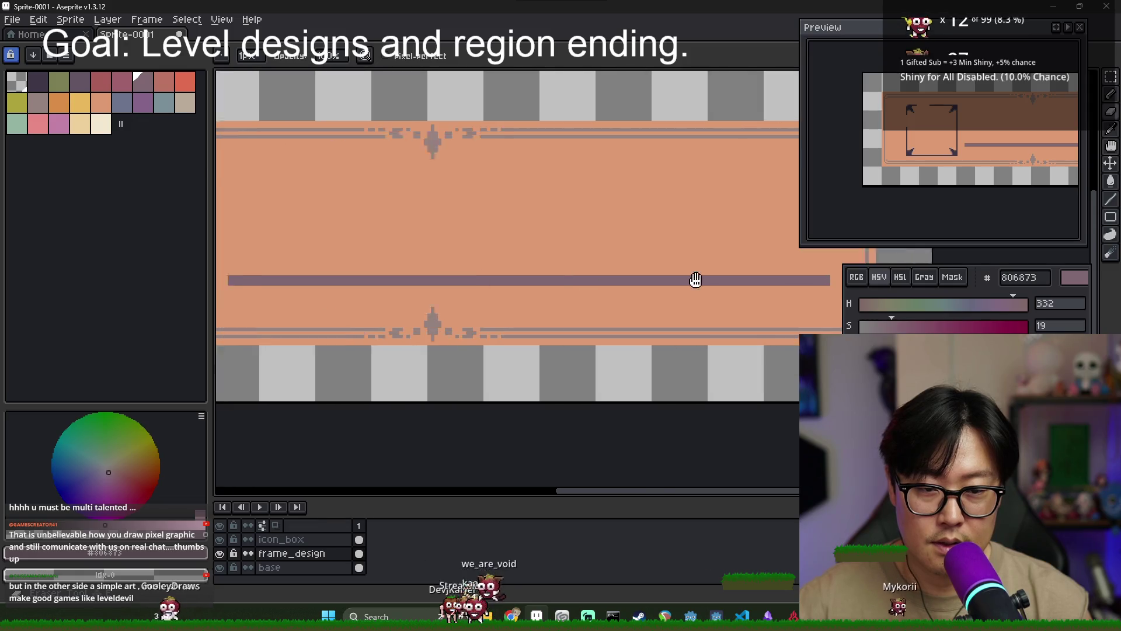
scroll(308, 275, "up", 2)
left_click_drag(308, 275, 246, 276)
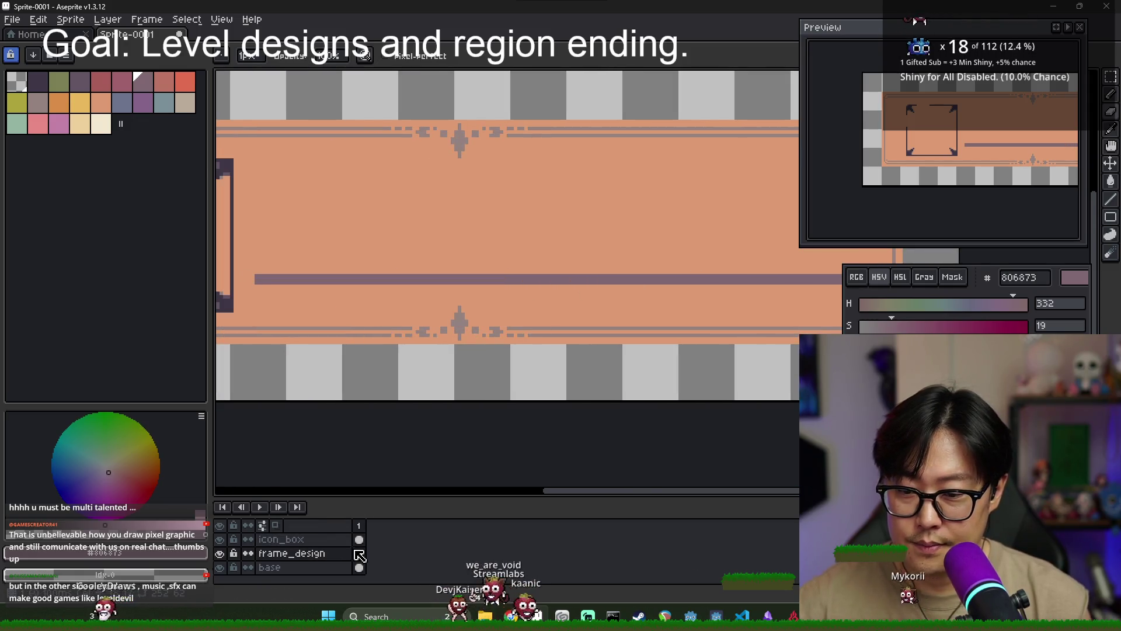
left_click(221, 539)
left_click(222, 539)
Make icon_box the active layer, then start saving the sprite with Ctrl+S
left_click(360, 540)
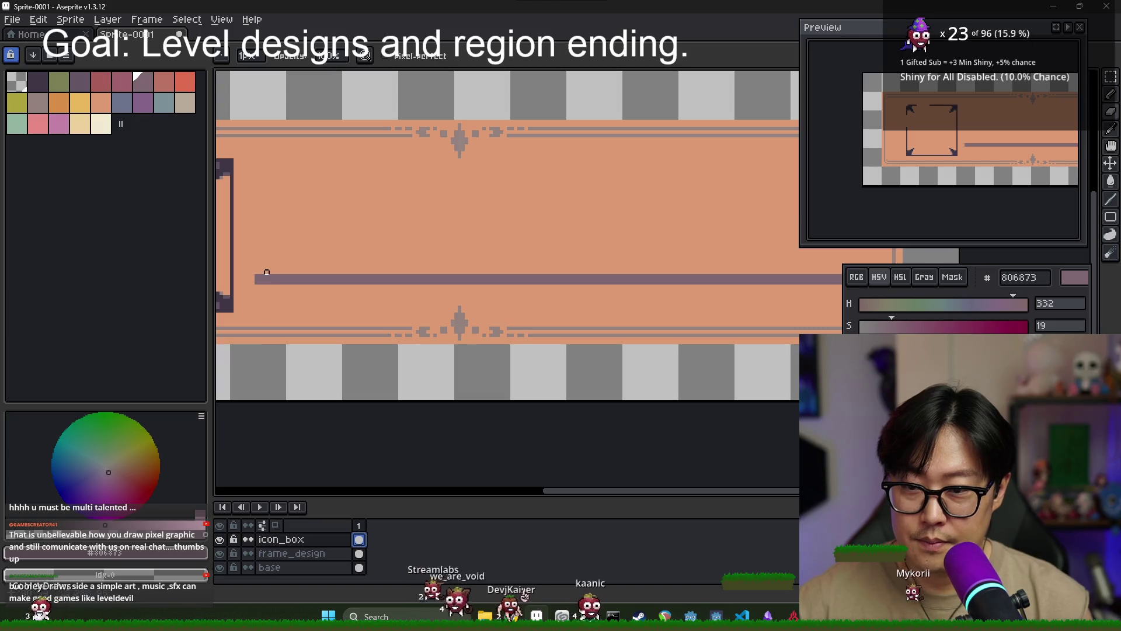
scroll(343, 300, "down", 3)
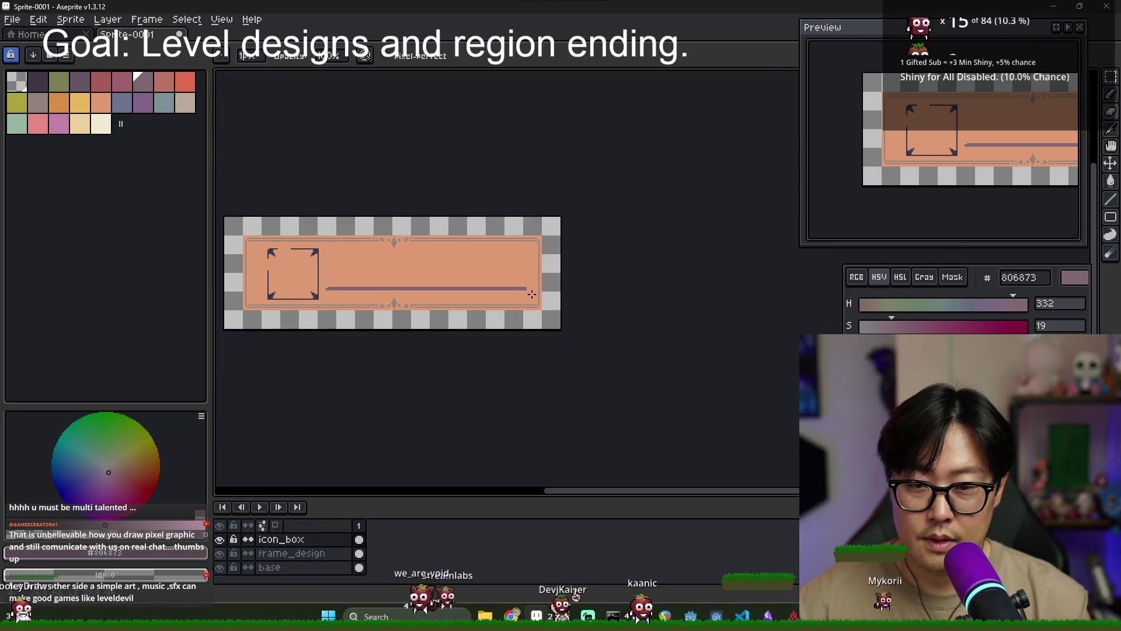
scroll(525, 278, "up", 3)
mouse_move(402, 269)
left_mouse_down()
mouse_move(497, 284)
mouse_move(298, 293)
left_mouse_up()
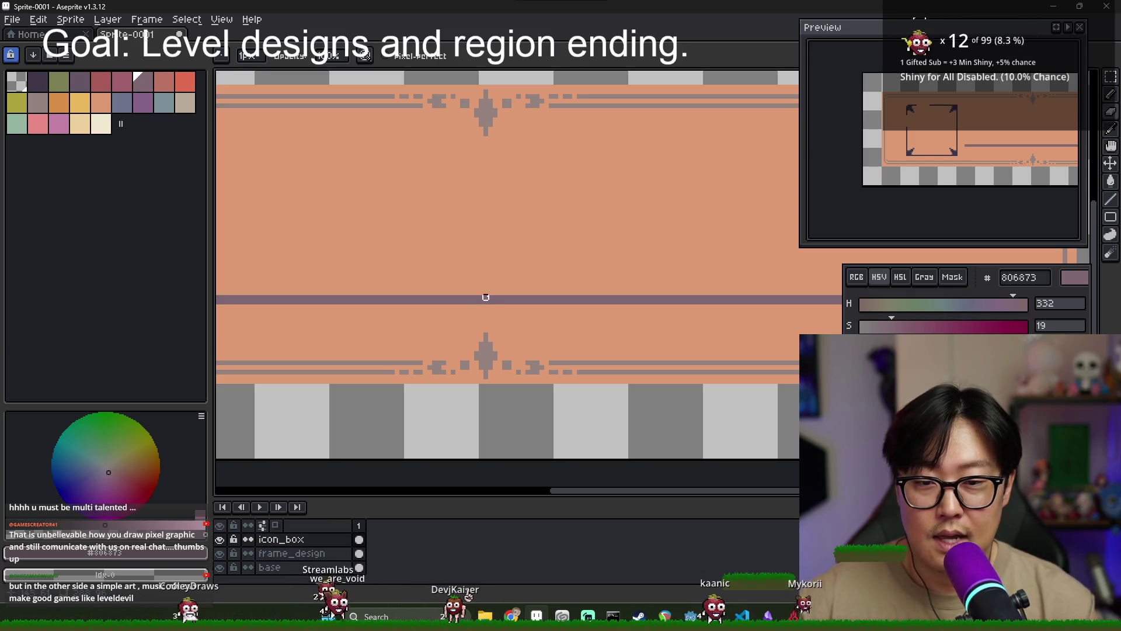
key("ctrl+s")
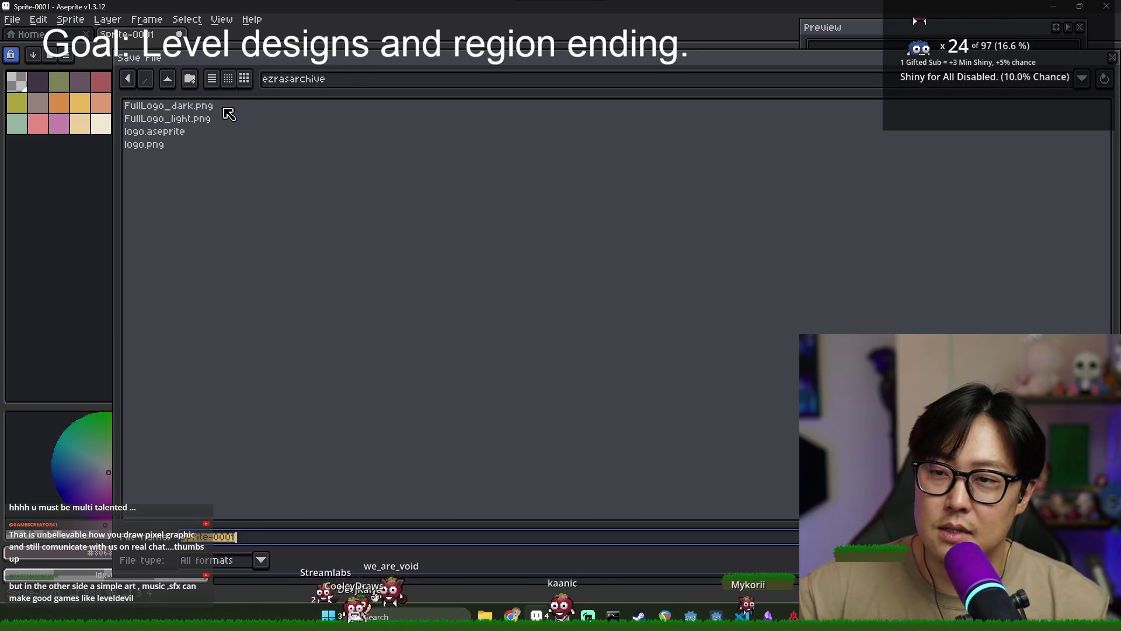
Open the Save File dialog's location dropdown of folders and recent locations
left_click(316, 82)
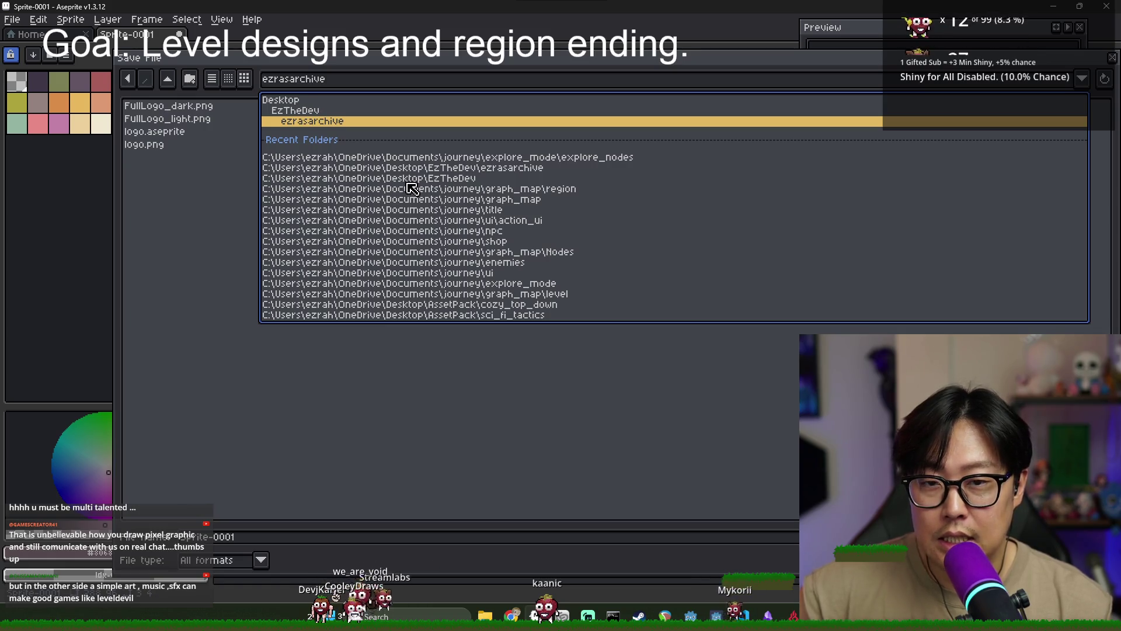
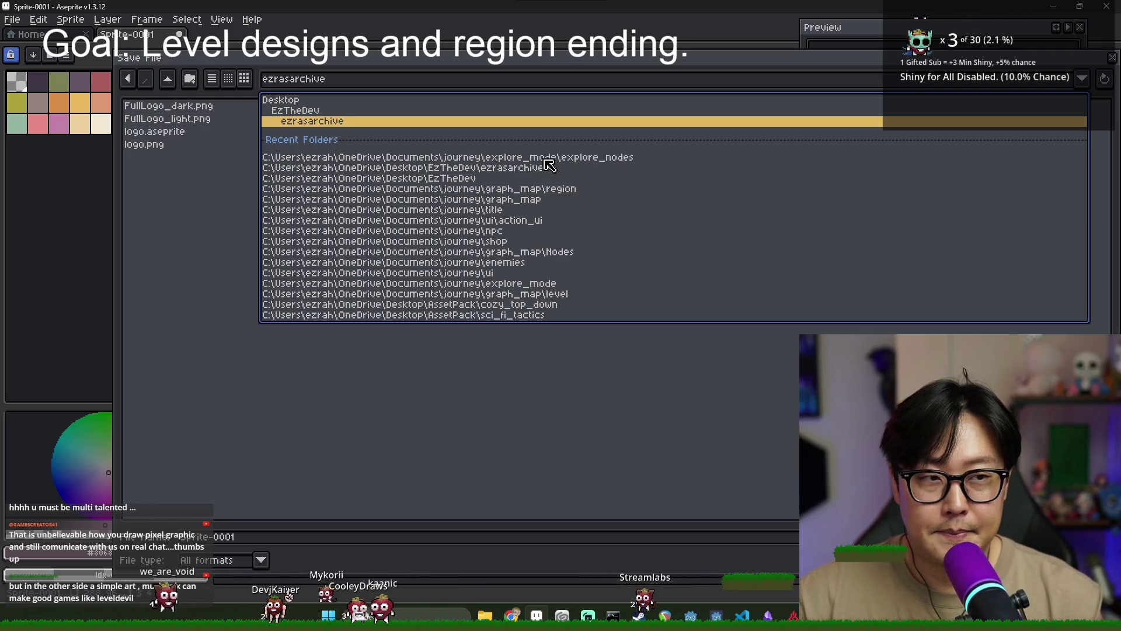
In the Save dialog, go from the recent explore_nodes folder up to journey and into ui
left_click_drag(466, 69, 400, 64)
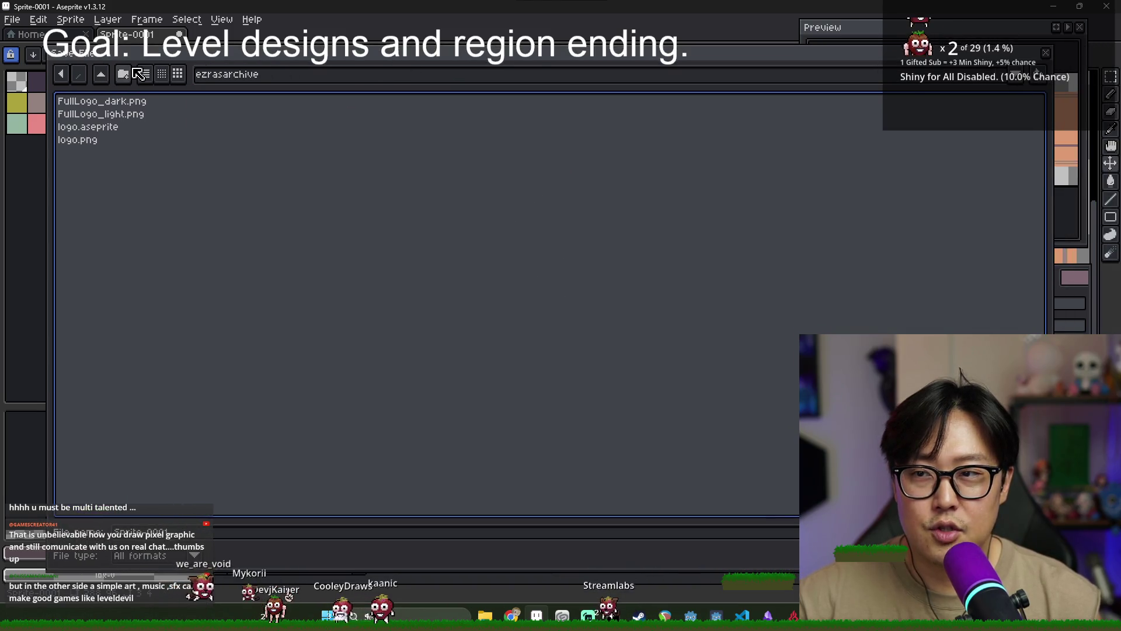
mouse_move(51, 46)
left_mouse_down()
mouse_move(284, 153)
mouse_move(268, 113)
left_mouse_up()
left_click(387, 136)
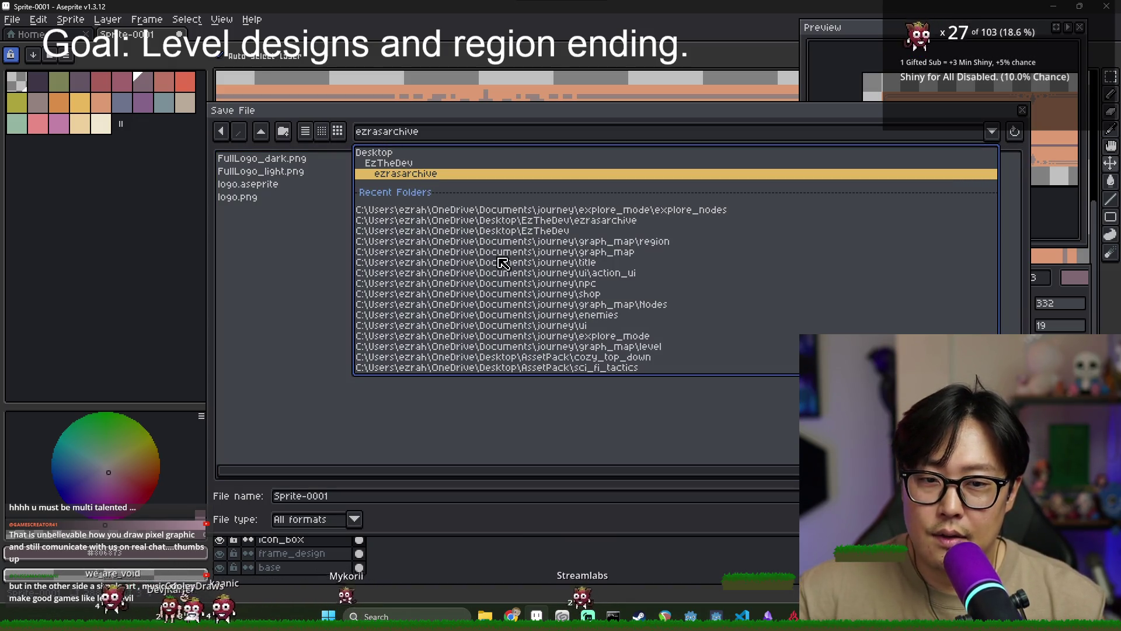
left_click(642, 211)
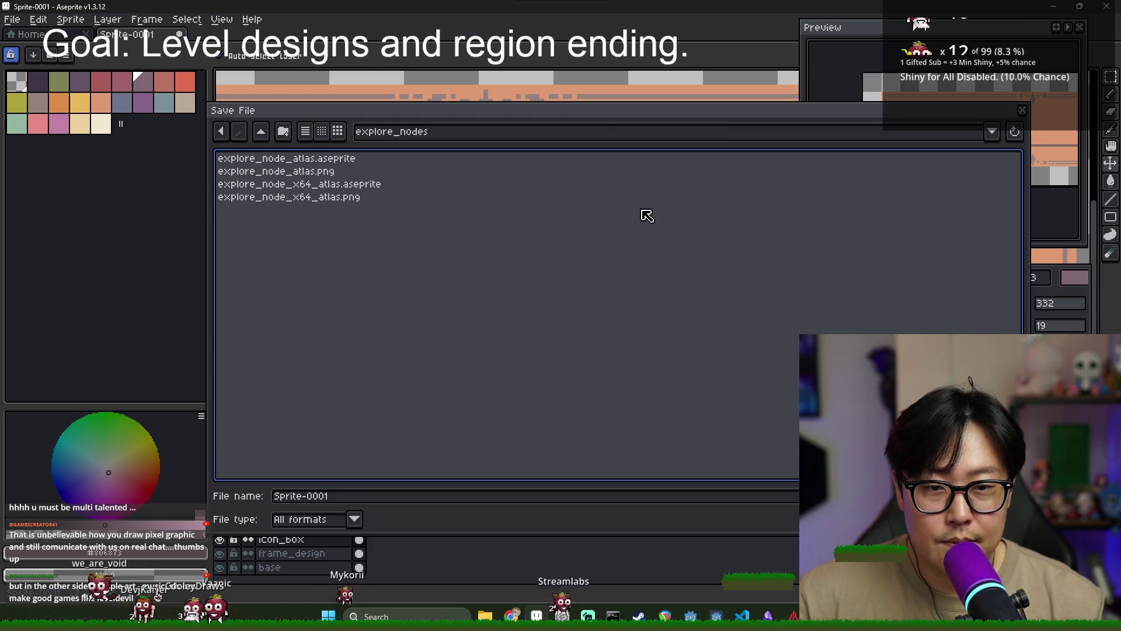
left_click(264, 136)
left_click(264, 136)
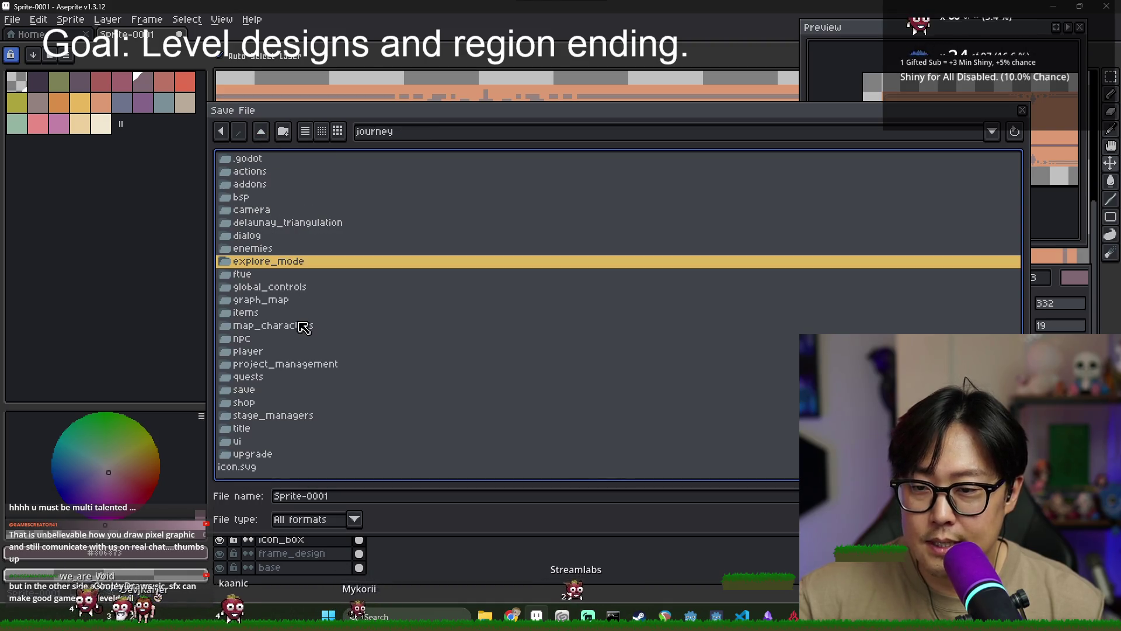
double_click(245, 443)
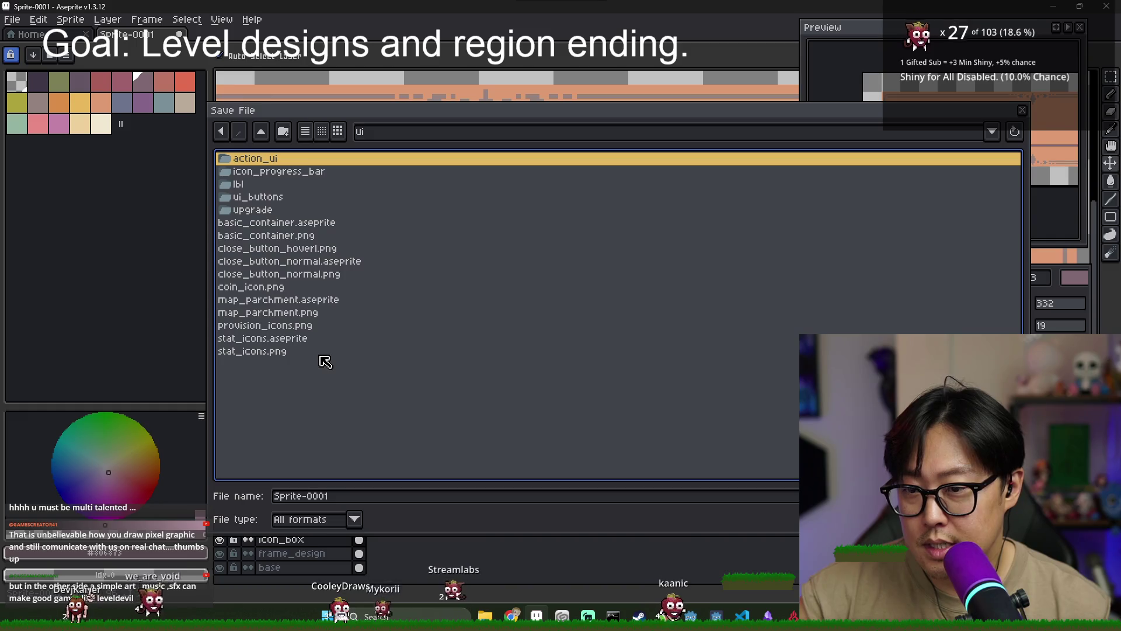
Name the file notification_container_sprite and save it
left_click(345, 495)
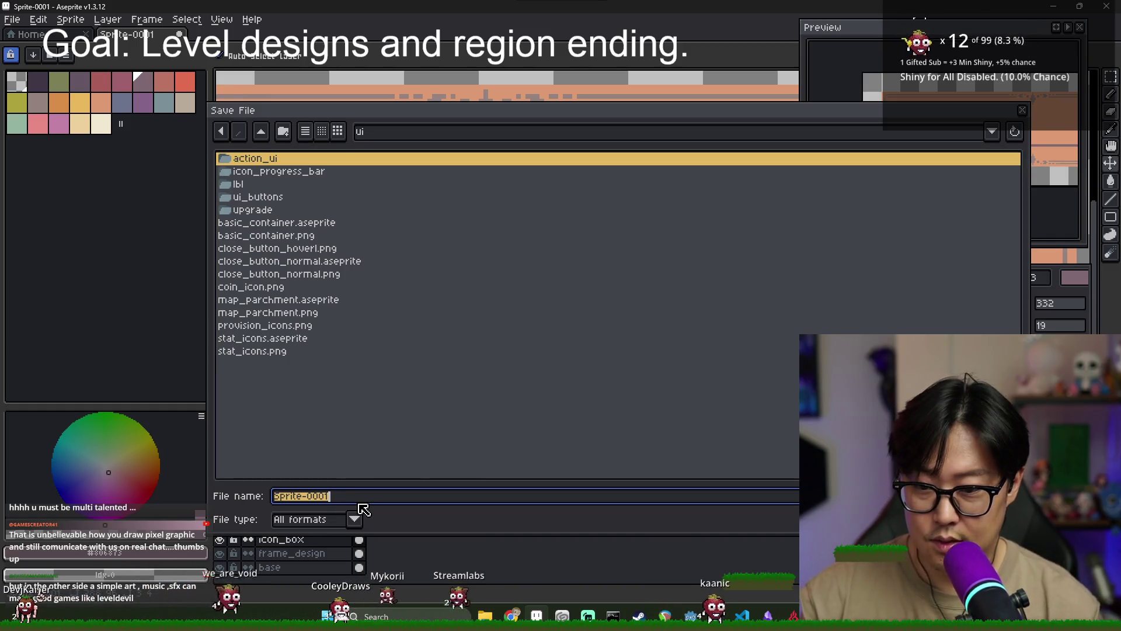
type("n_")
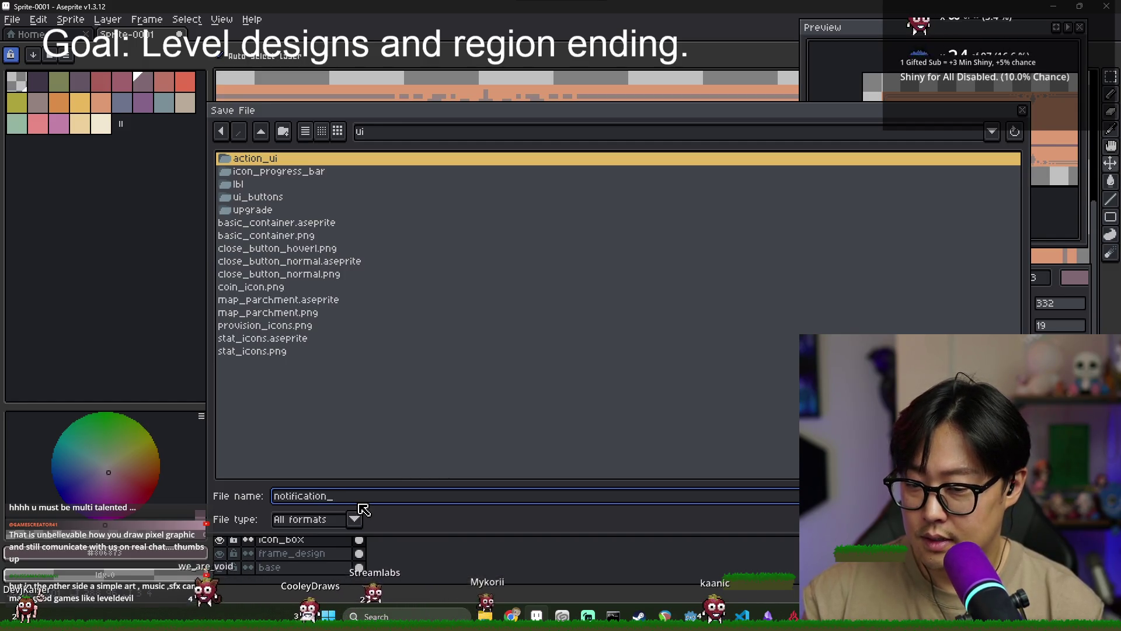
type("container")
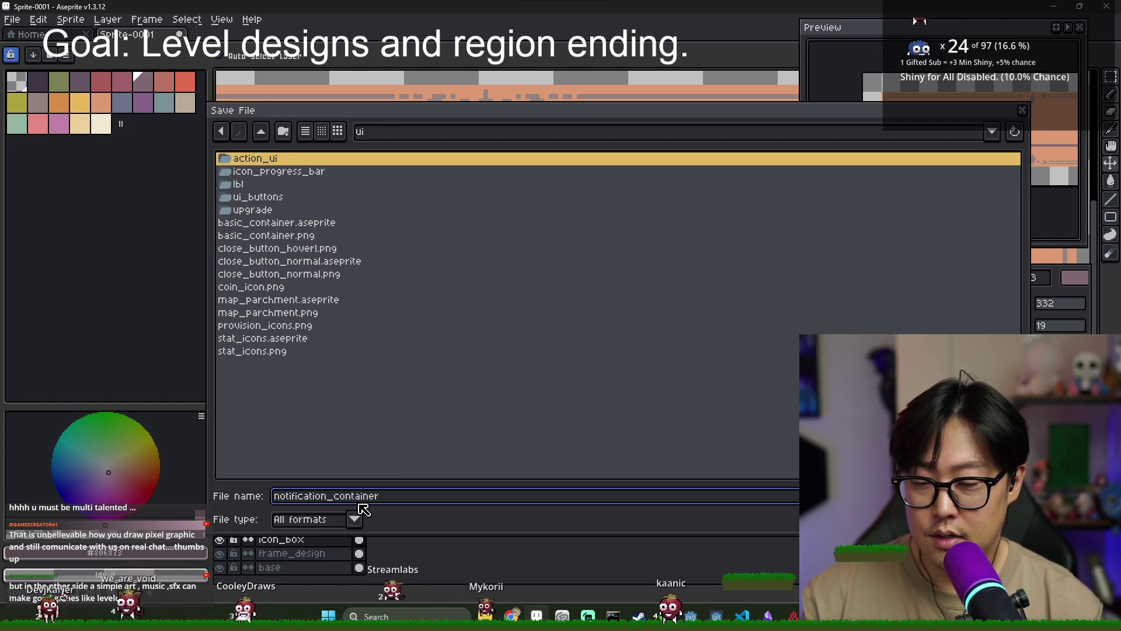
type("_sprite")
key("Return")
Zoom in on the sprite and eyedrop colour 95827f
scroll(437, 301, "down", 2)
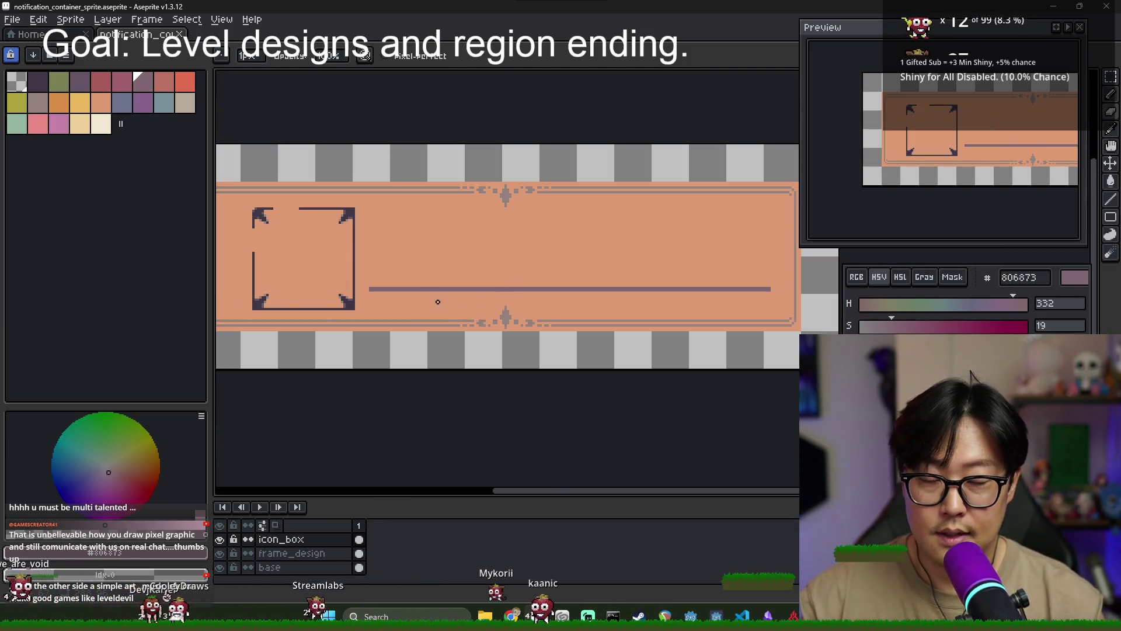
scroll(438, 302, "down", 2)
scroll(399, 290, "up", 3)
scroll(394, 285, "down", 1)
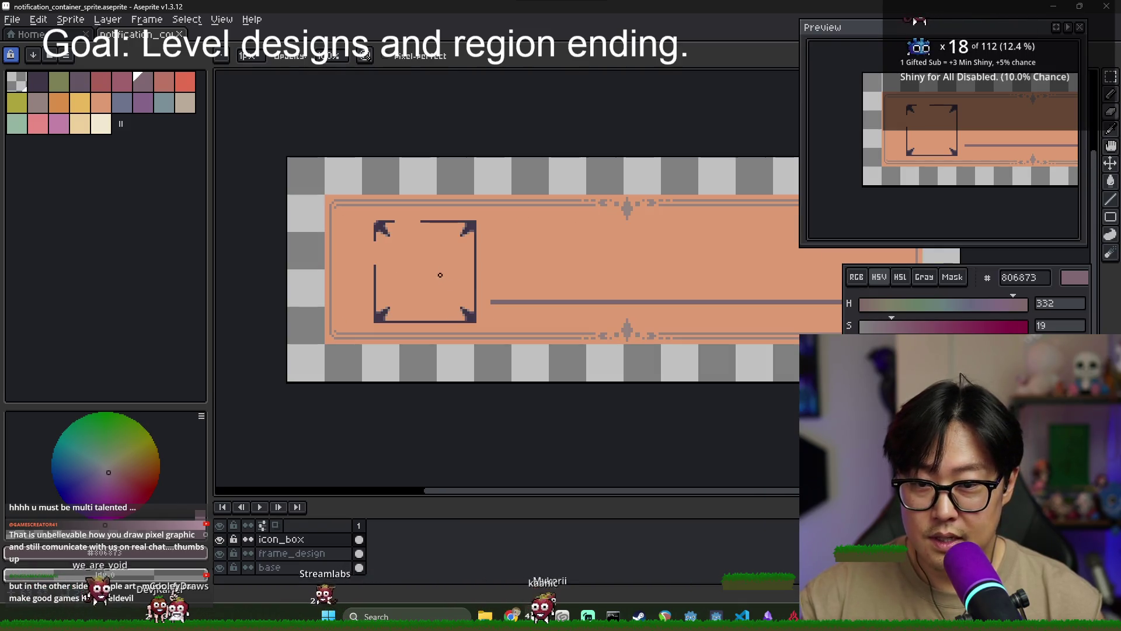
scroll(405, 279, "down", 2)
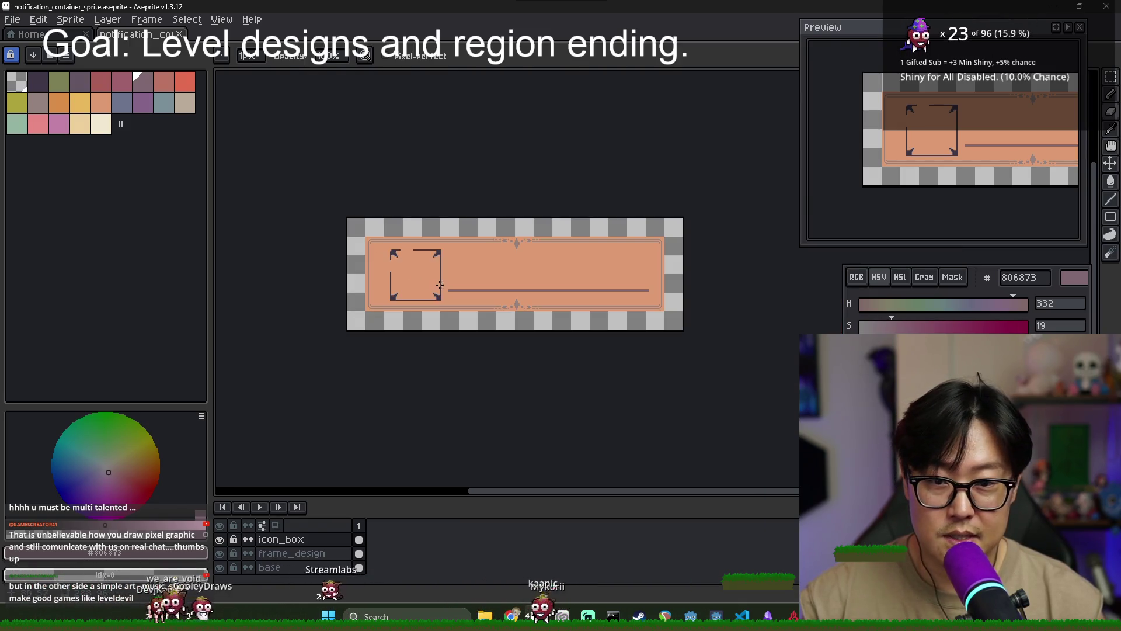
scroll(528, 239, "up", 3)
left_click(533, 200, "alt")
Make the frame_design layer active
scroll(450, 246, "down", 3)
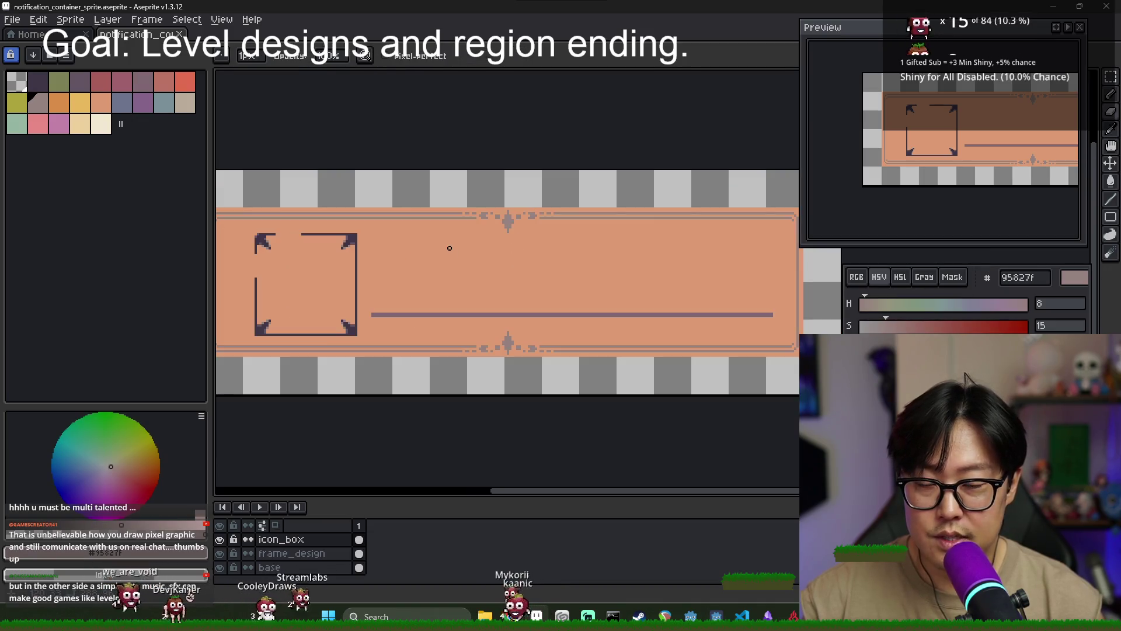
scroll(362, 239, "up", 2)
scroll(444, 242, "down", 2)
scroll(440, 245, "up", 2)
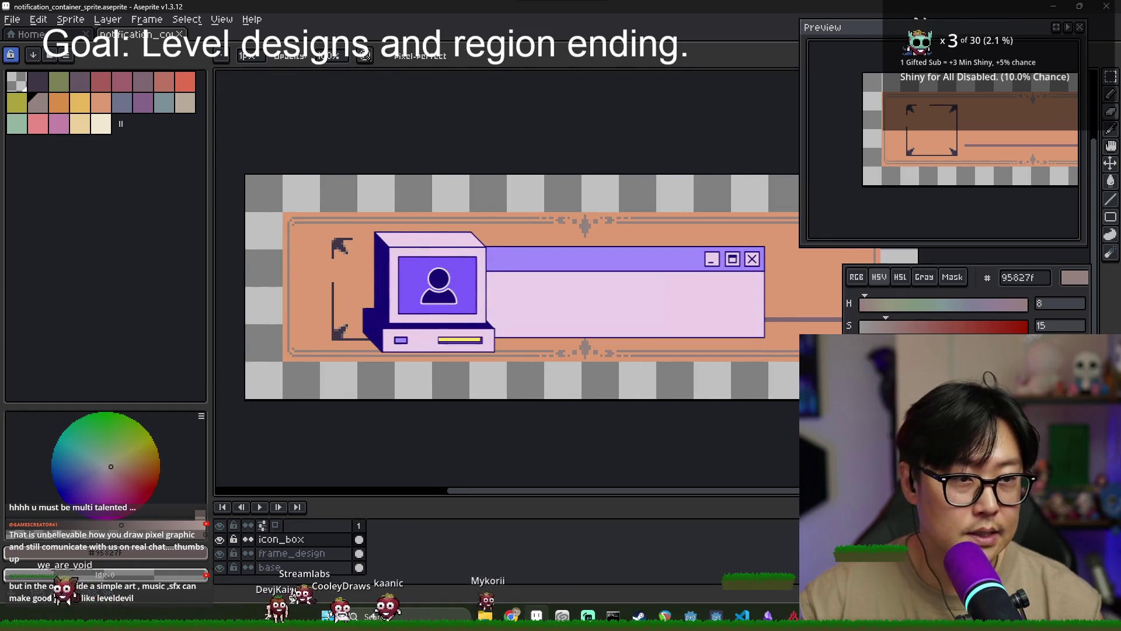
scroll(571, 293, "up", 2)
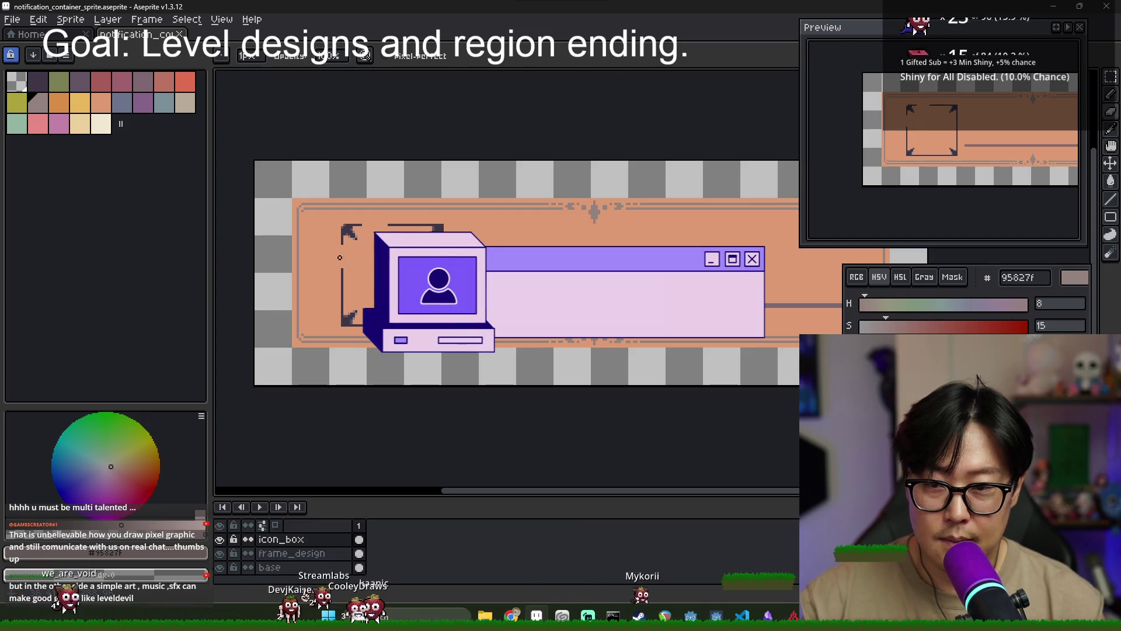
scroll(525, 263, "right", 3)
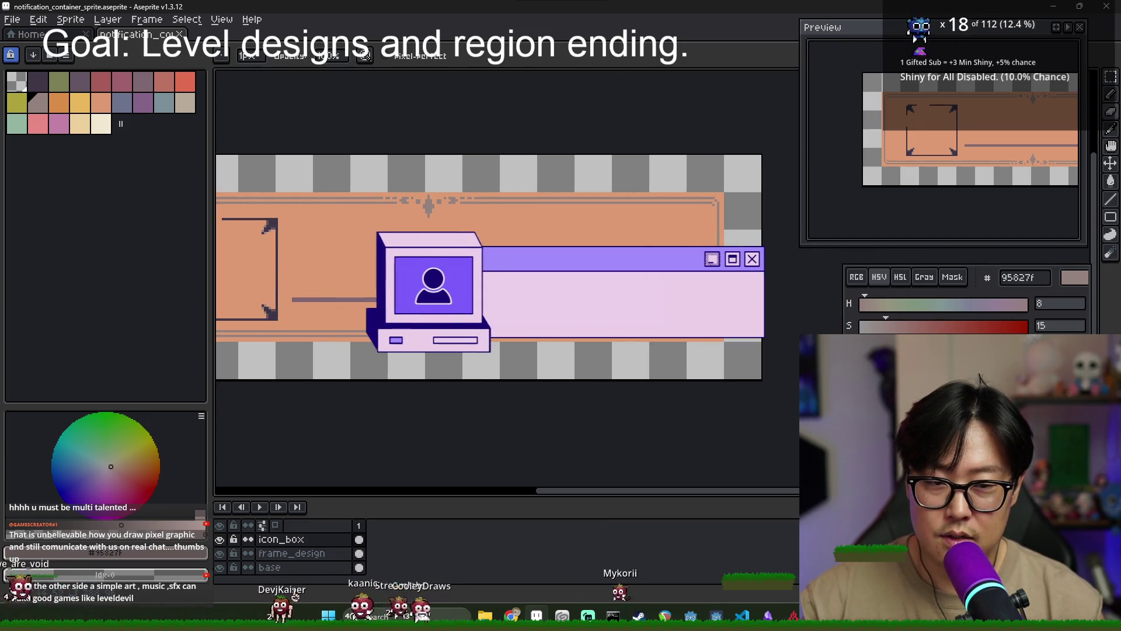
scroll(698, 232, "left", 3)
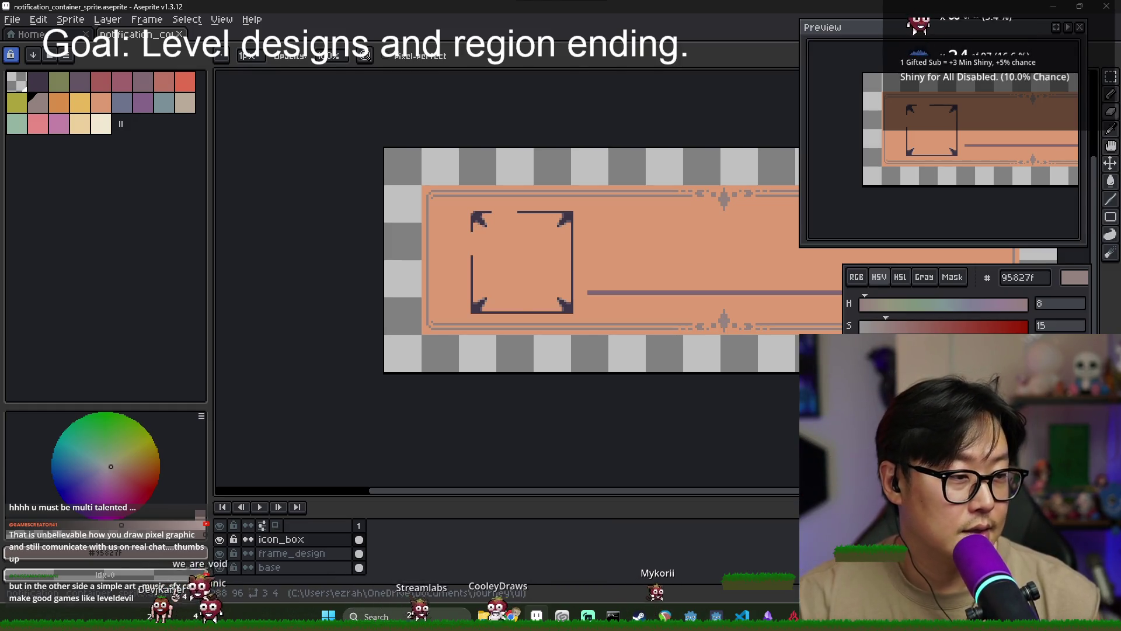
scroll(577, 309, "up", 1)
left_click_drag(577, 315, 573, 314)
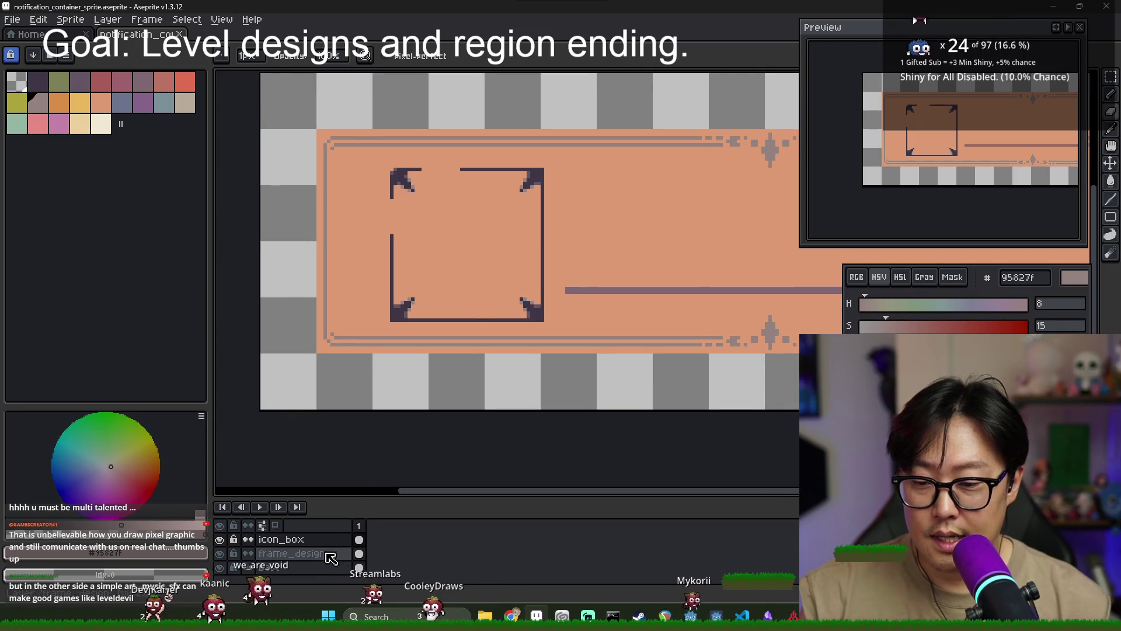
On the icon_box layer, erase the icon box's bottom edge, top line and left bracket
key("Down")
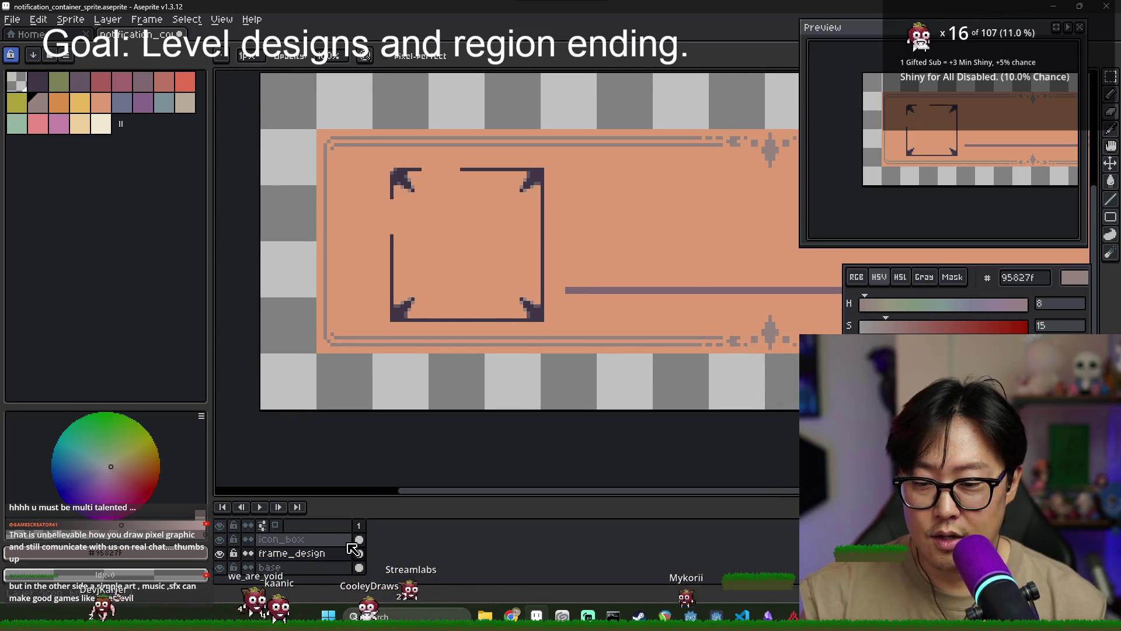
left_click(280, 539)
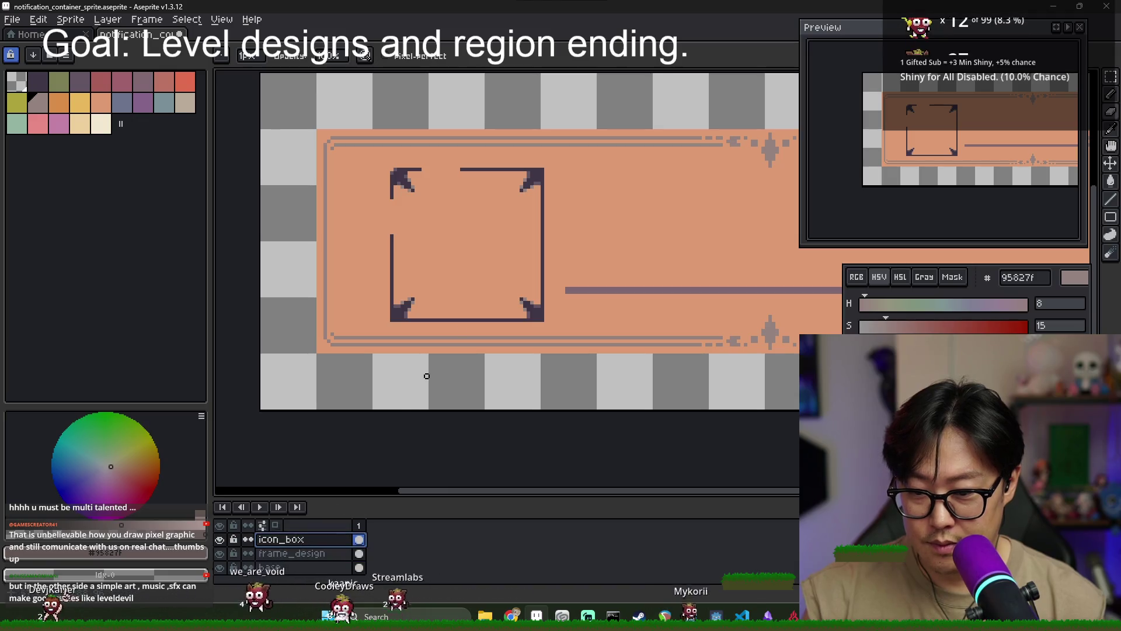
mouse_move(519, 320)
left_mouse_down()
mouse_move(363, 310)
mouse_move(504, 313)
left_mouse_up()
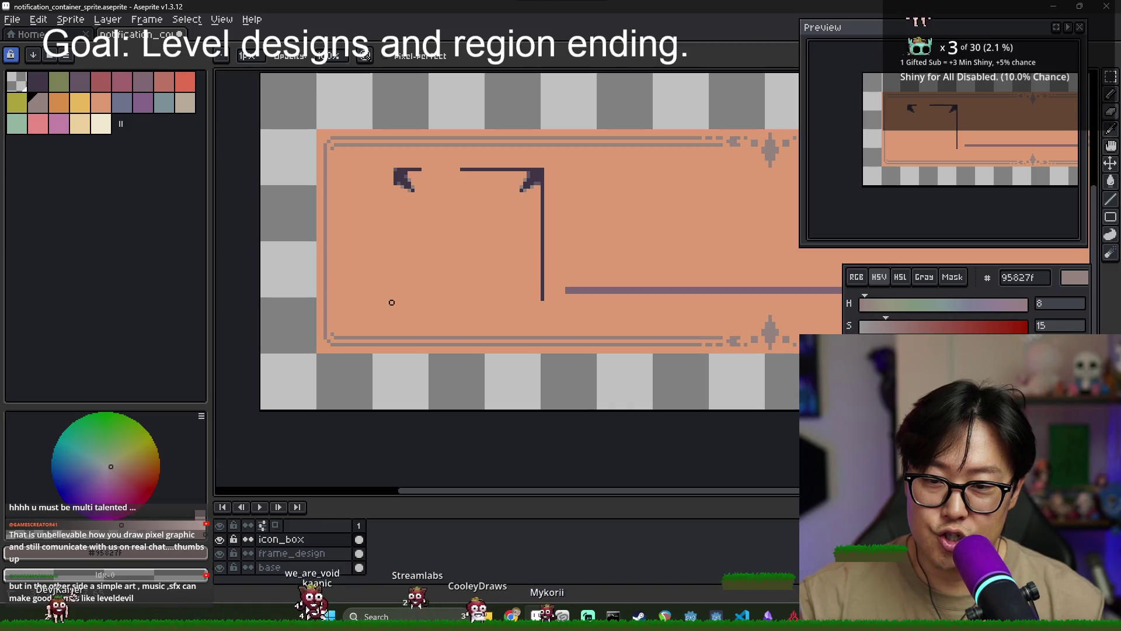
left_click_drag(516, 170, 423, 169)
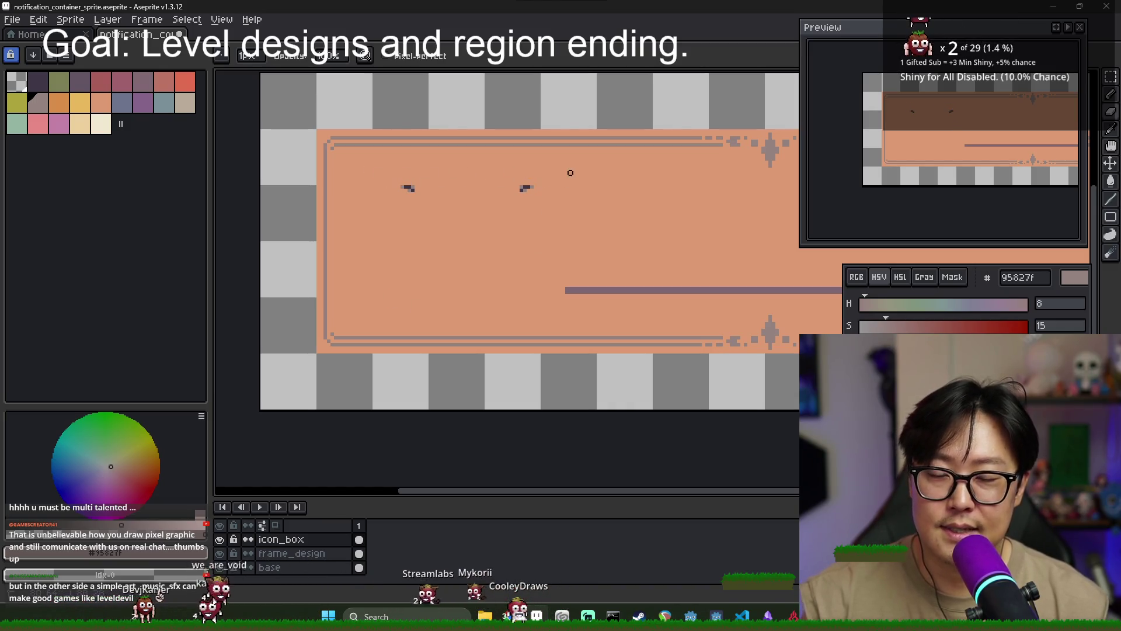
scroll(510, 264, "down", 4)
Sample the line colour 806873 and extend the dark divider further left
scroll(529, 287, "up", 3)
scroll(517, 350, "up", 2)
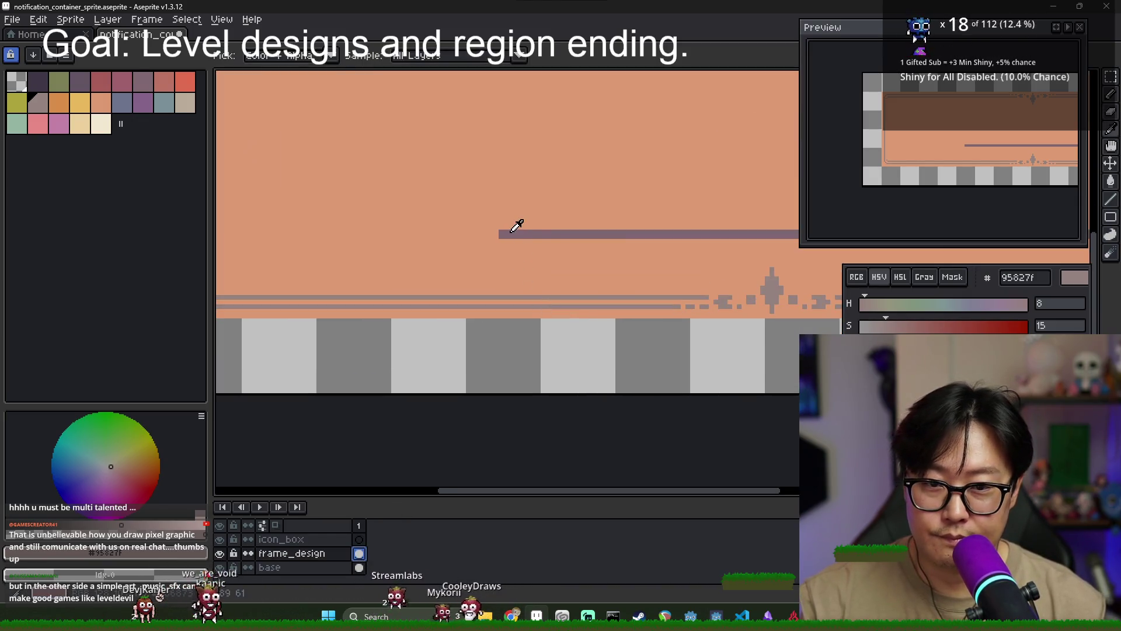
left_click(526, 232, "alt")
scroll(520, 235, "down", 2)
left_click(372, 236, "shift")
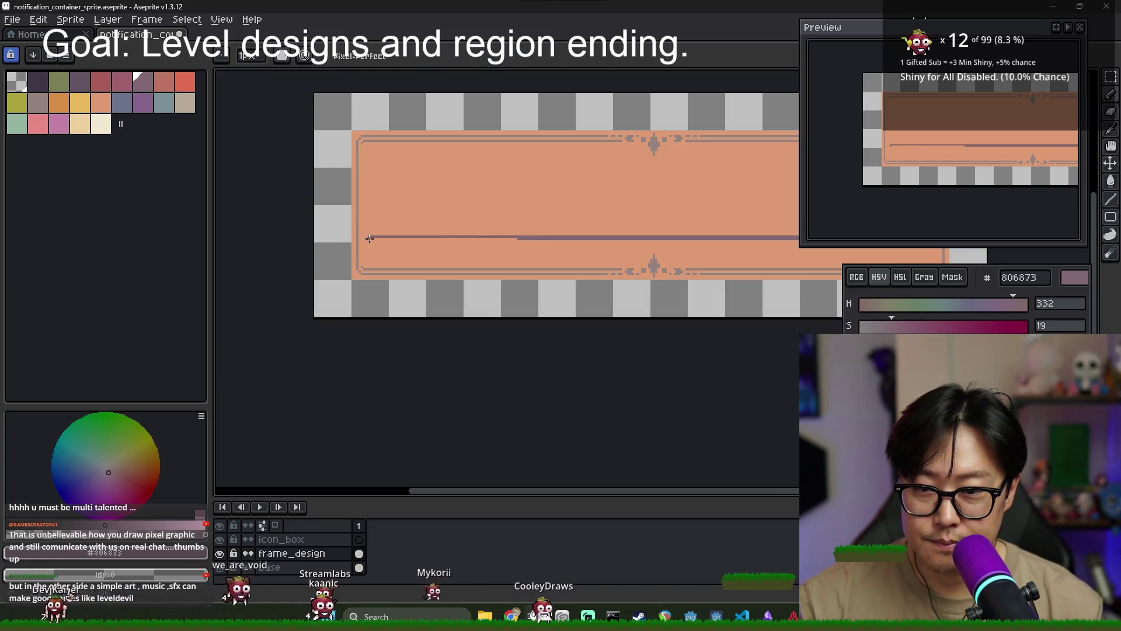
scroll(522, 237, "down", 2)
scroll(709, 234, "up", 4)
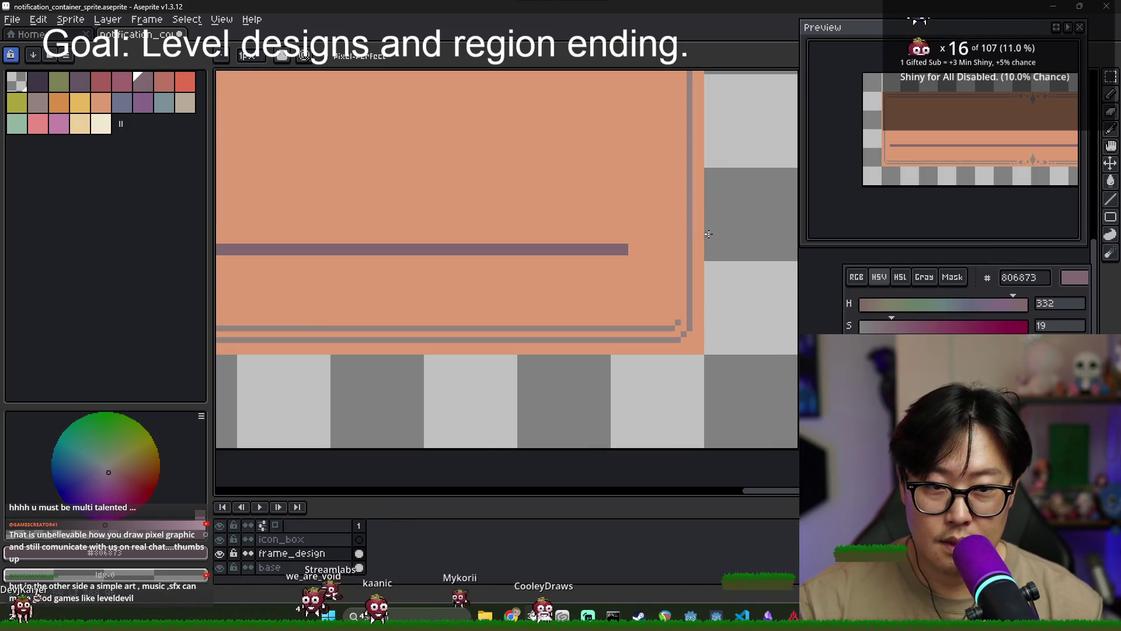
scroll(628, 246, "up", 3)
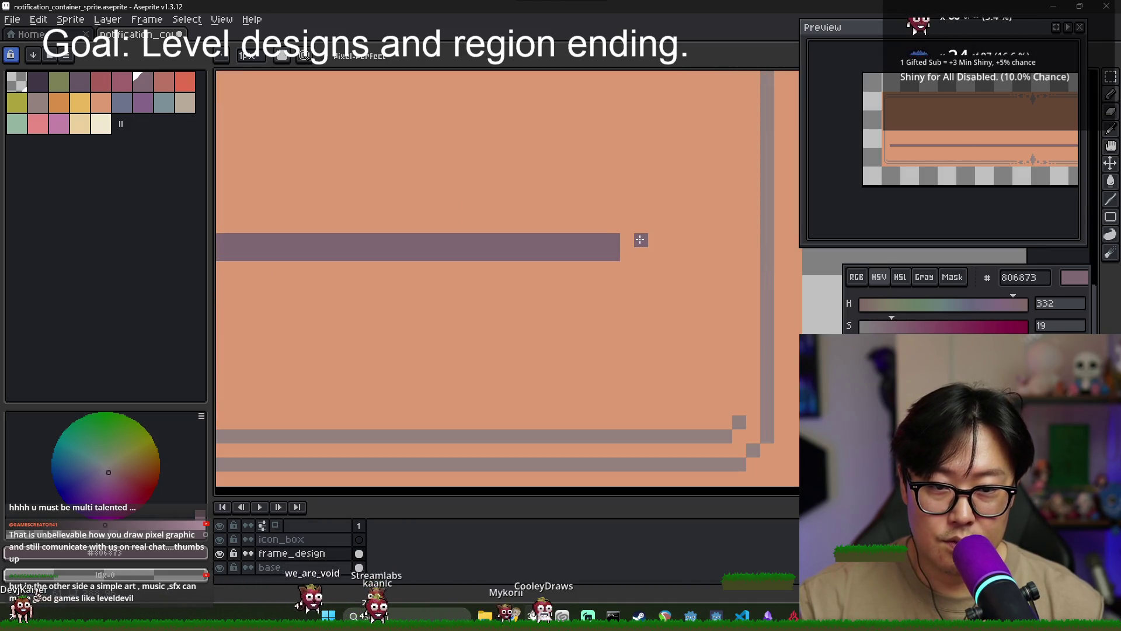
Select the loose line piece and shift it right to join the divider
key("m")
left_click_drag(617, 231, 763, 278)
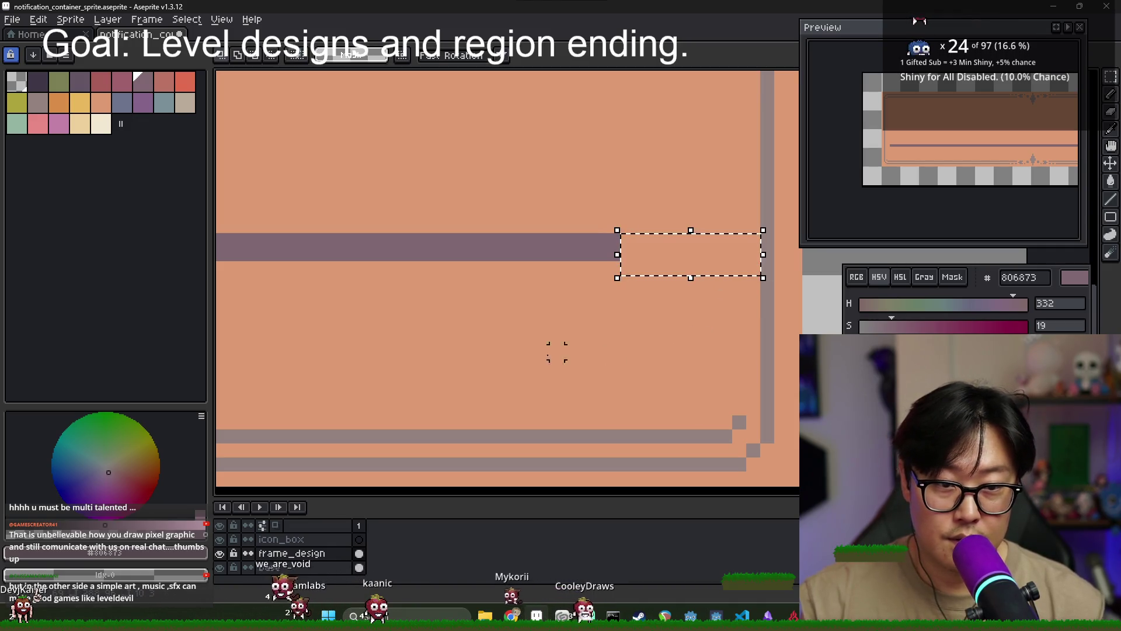
scroll(434, 353, "down", 3)
scroll(733, 332, "up", 2)
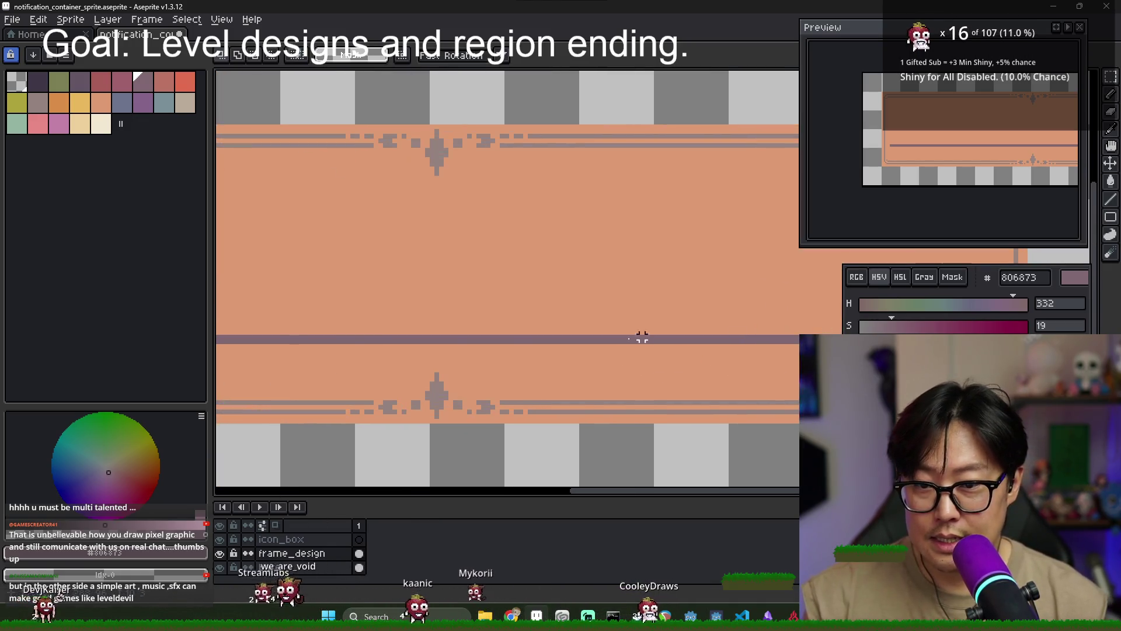
scroll(330, 327, "down", 3)
scroll(330, 327, "up", 3)
mouse_move(464, 341)
left_mouse_down()
mouse_move(638, 362)
mouse_move(579, 366)
left_mouse_up()
key("Right")
key("Right")
key("Right")
Select the divider's left end and delete it
left_click_drag(468, 340, 557, 364)
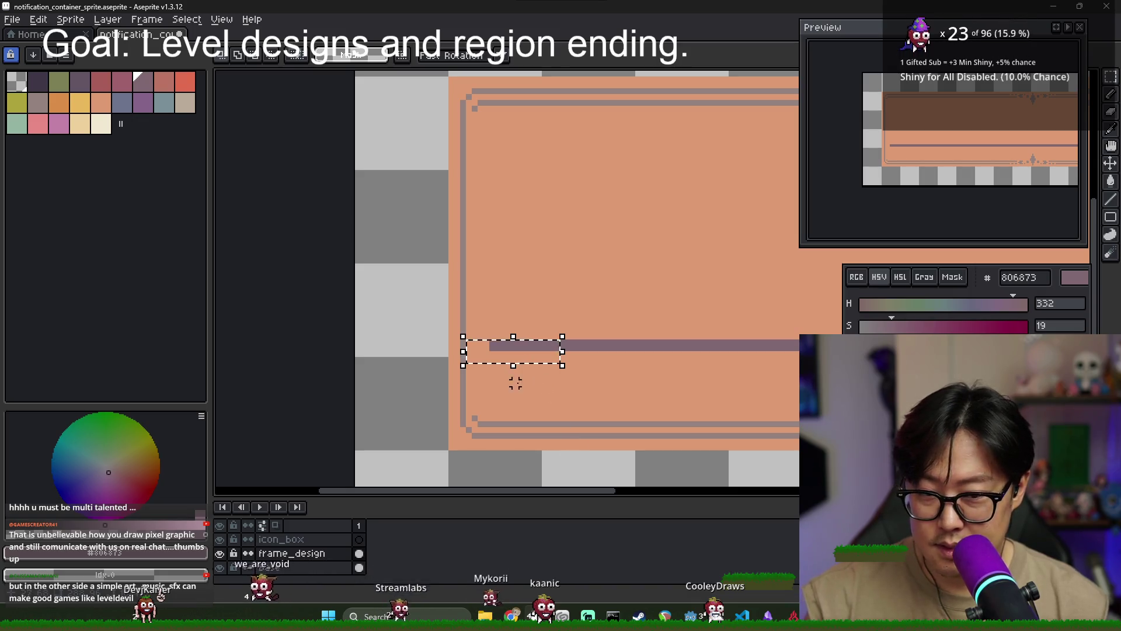
scroll(534, 354, "up", 2)
mouse_move(381, 332)
left_mouse_down()
mouse_move(519, 384)
mouse_move(505, 385)
left_mouse_up()
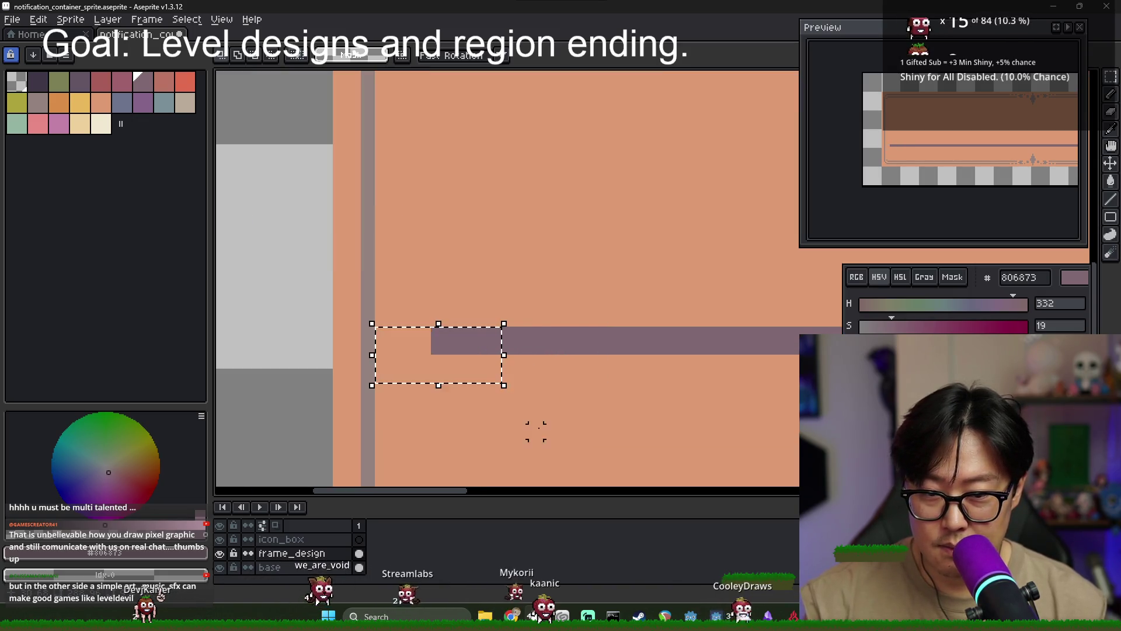
key("Delete")
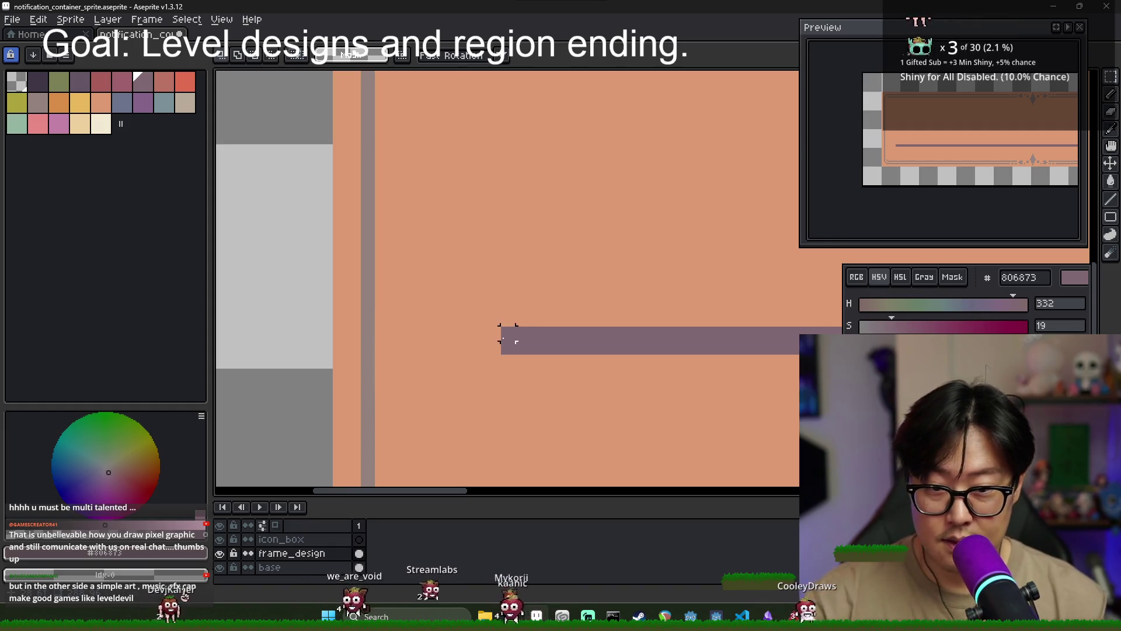
scroll(532, 375, "down", 2)
scroll(532, 375, "down", 3)
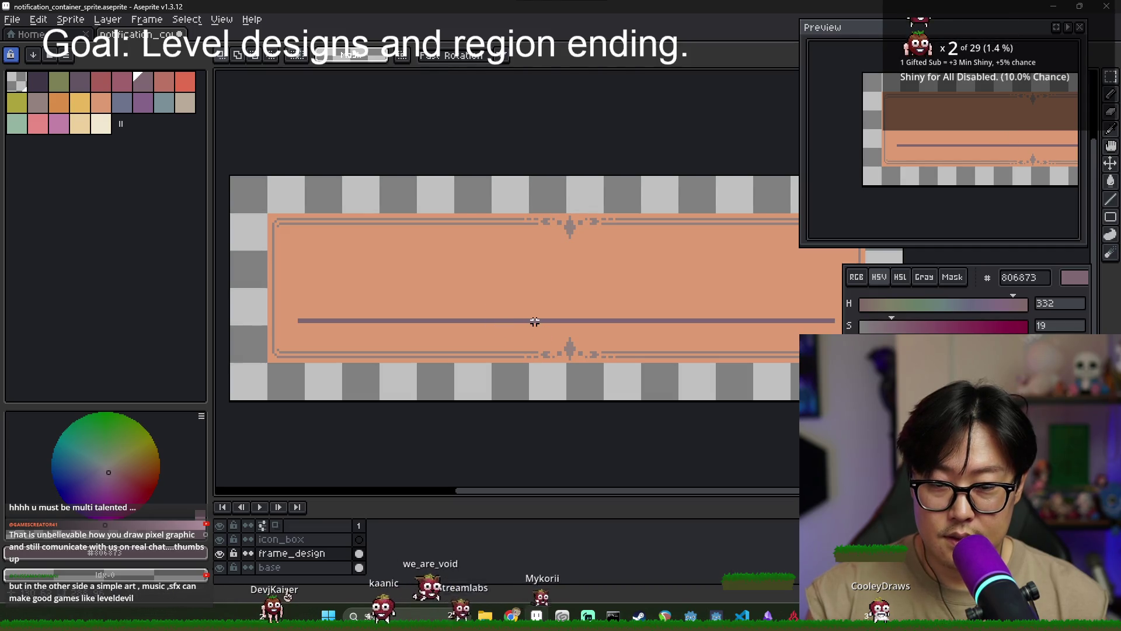
Restore the divider selection and nudge the line down two pixels
key("v")
scroll(561, 334, "up", 2)
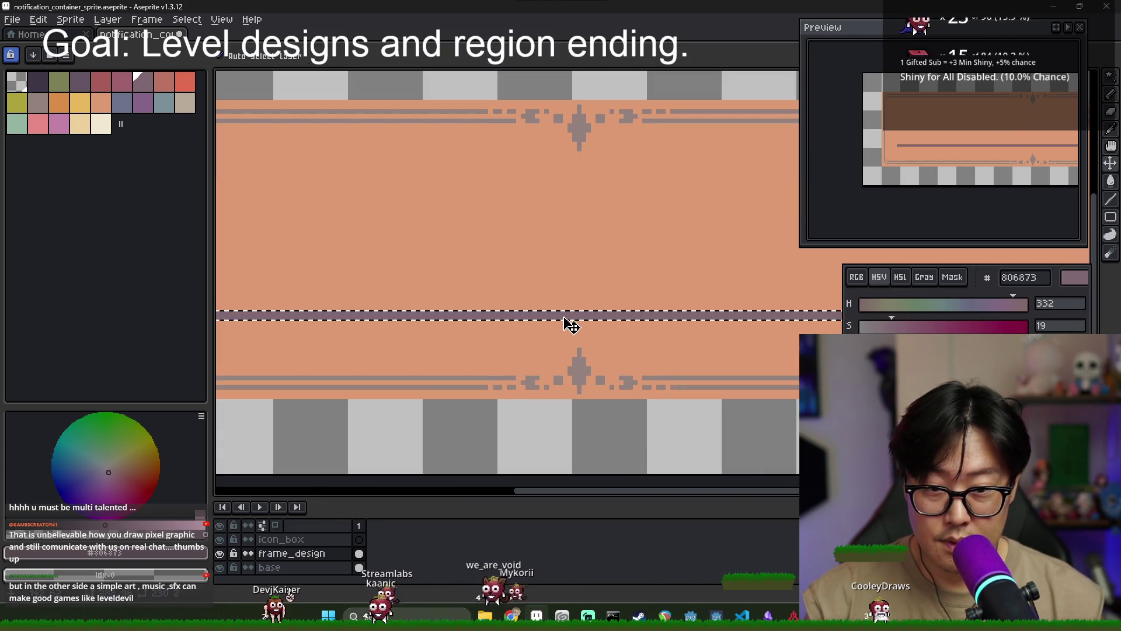
key("ctrl+d")
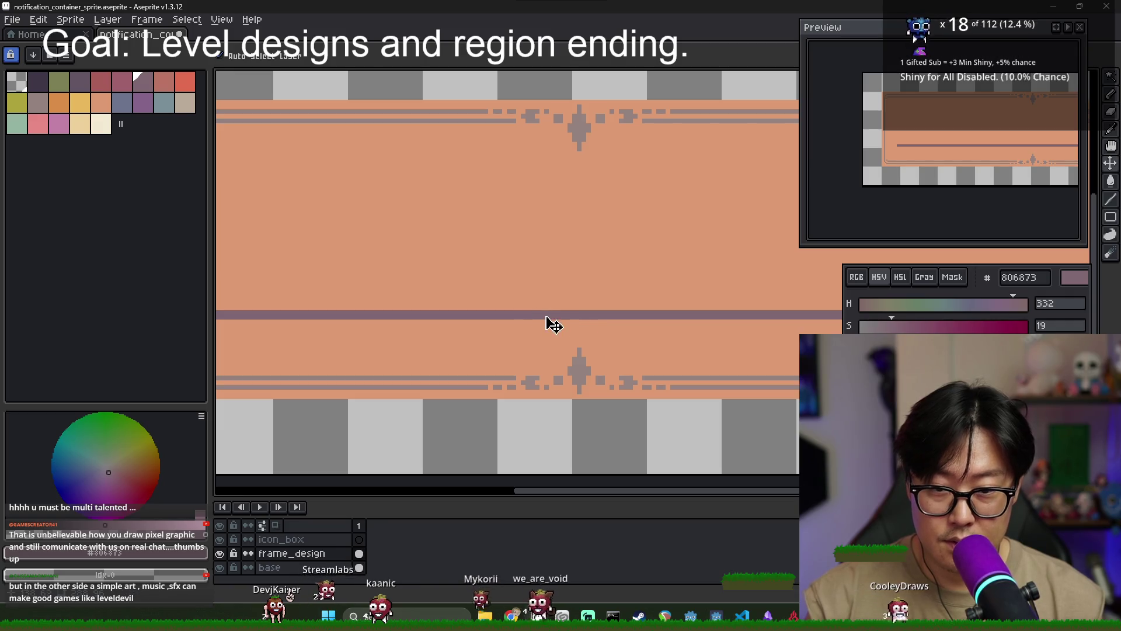
key("m")
key("ctrl+z")
scroll(411, 329, "down", 3)
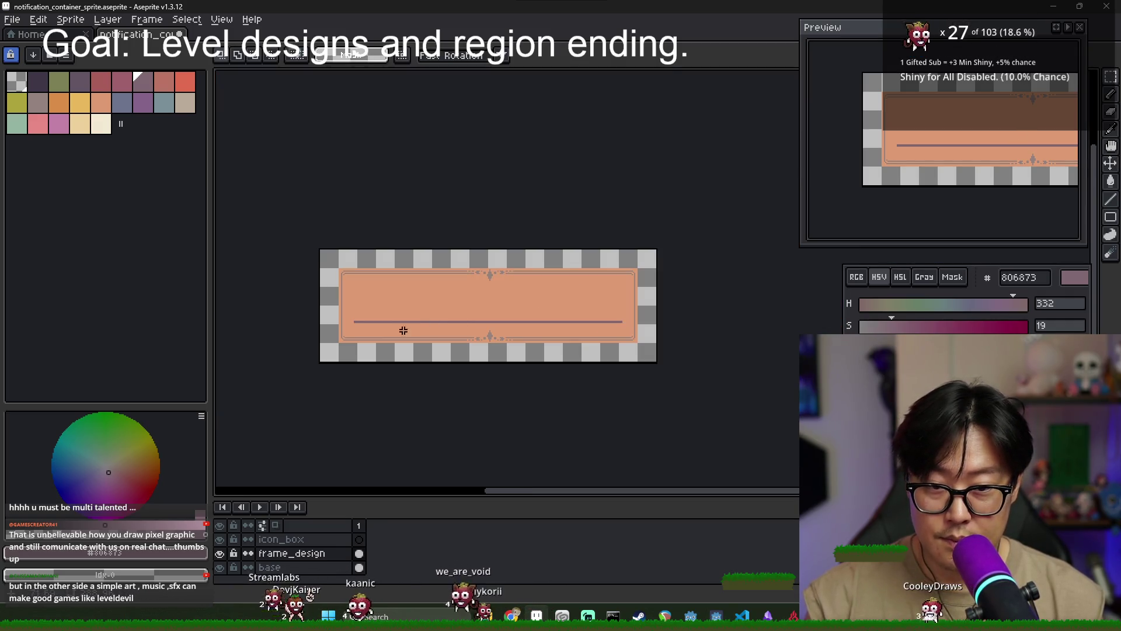
scroll(507, 329, "up", 3)
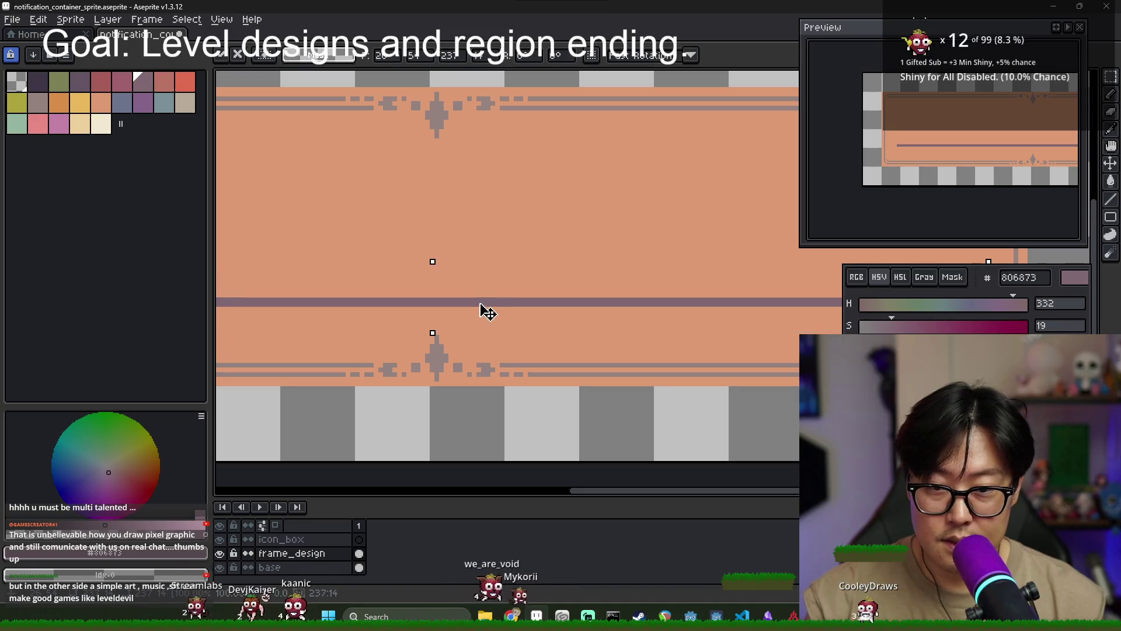
key("Down")
key("Down")
scroll(483, 321, "down", 3)
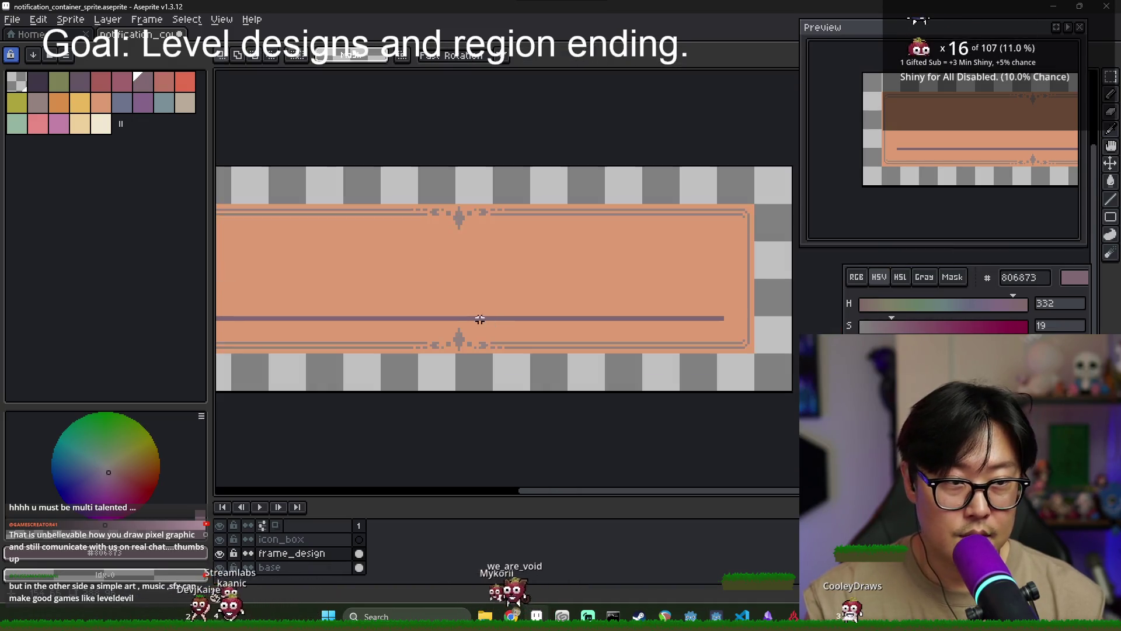
scroll(415, 325, "up", 3)
scroll(416, 326, "up", 1)
key("e")
scroll(436, 304, "down", 4)
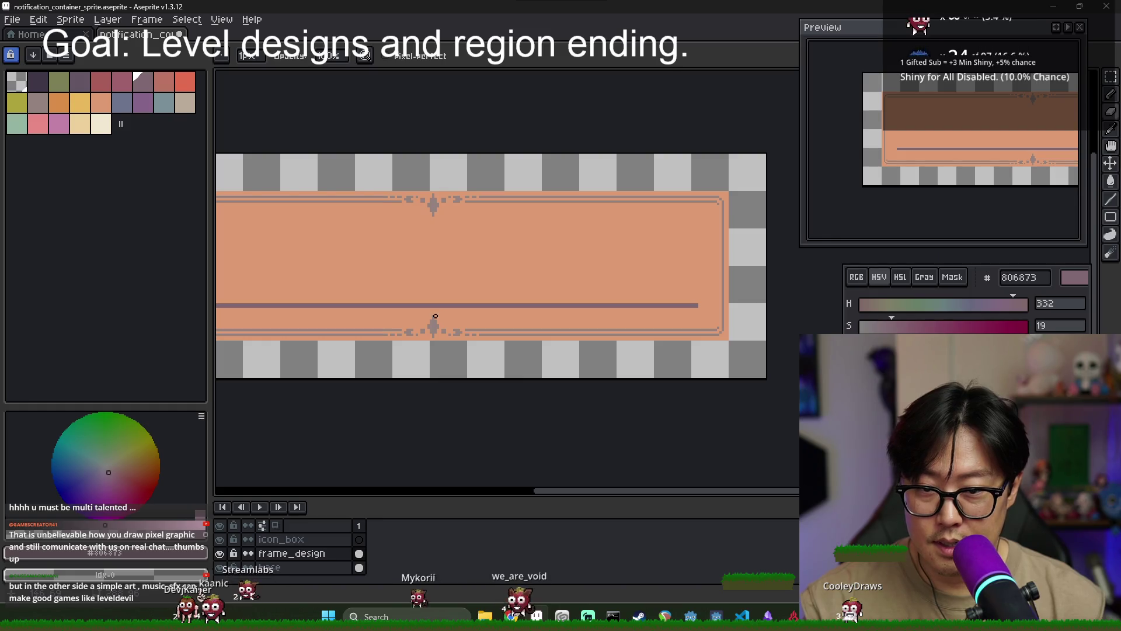
scroll(405, 315, "up", 1)
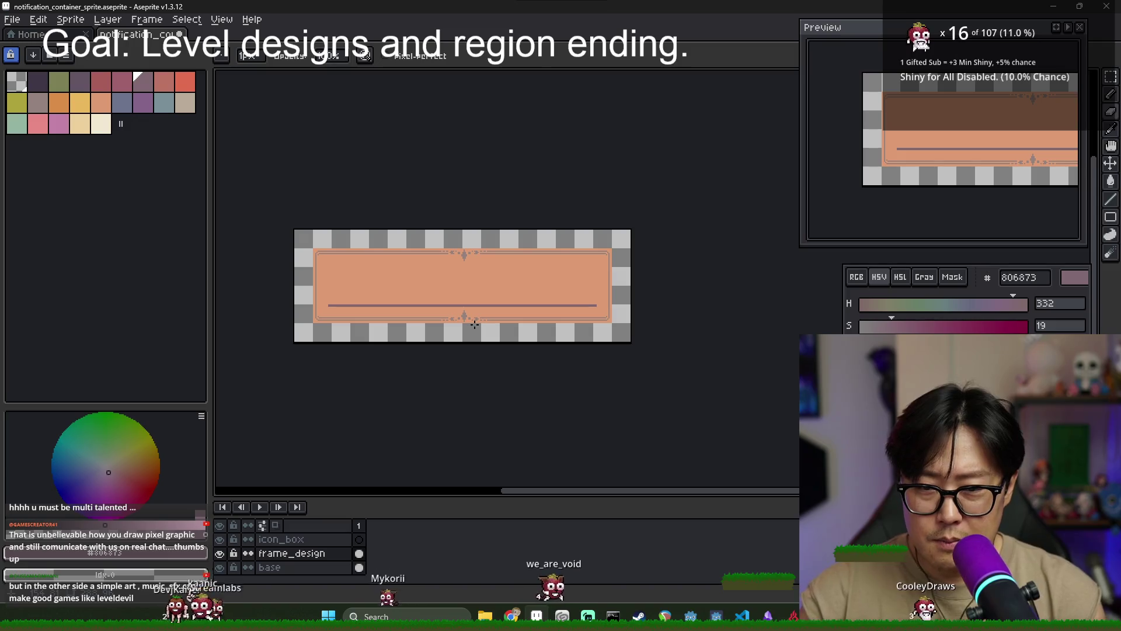
scroll(468, 292, "up", 2)
scroll(456, 297, "down", 3)
scroll(455, 297, "up", 1)
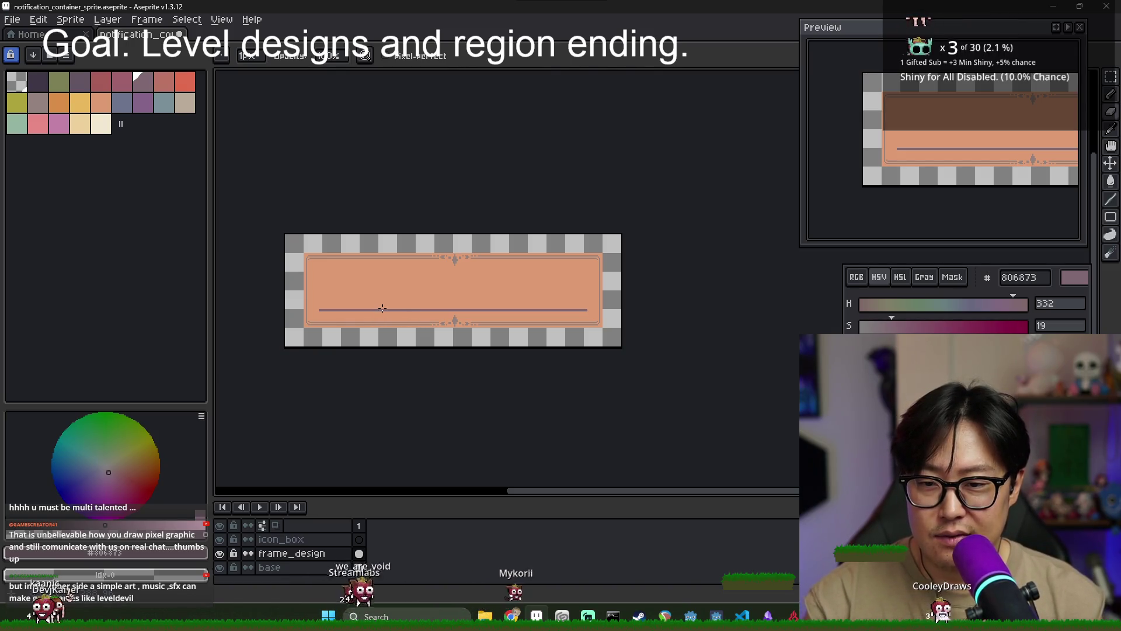
Pick peach #dc9a72 and reshape the pixel stub at the top-left corner
scroll(311, 263, "up", 1)
scroll(292, 257, "up", 1)
scroll(280, 252, "down", 1)
scroll(280, 252, "up", 1)
left_click(272, 225, "alt")
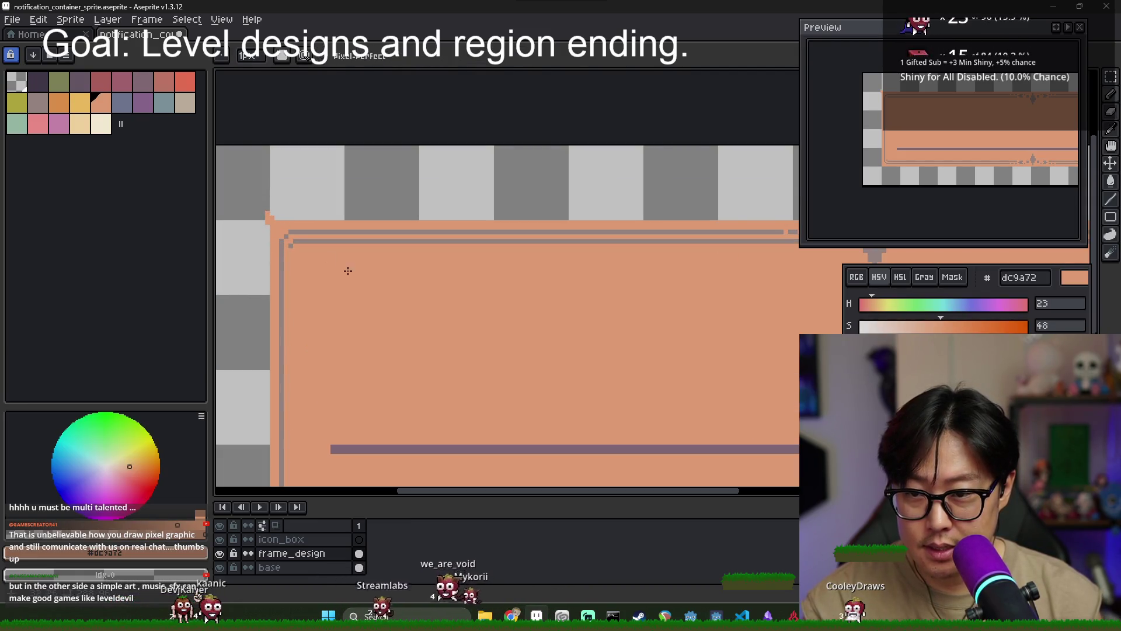
left_click(266, 216)
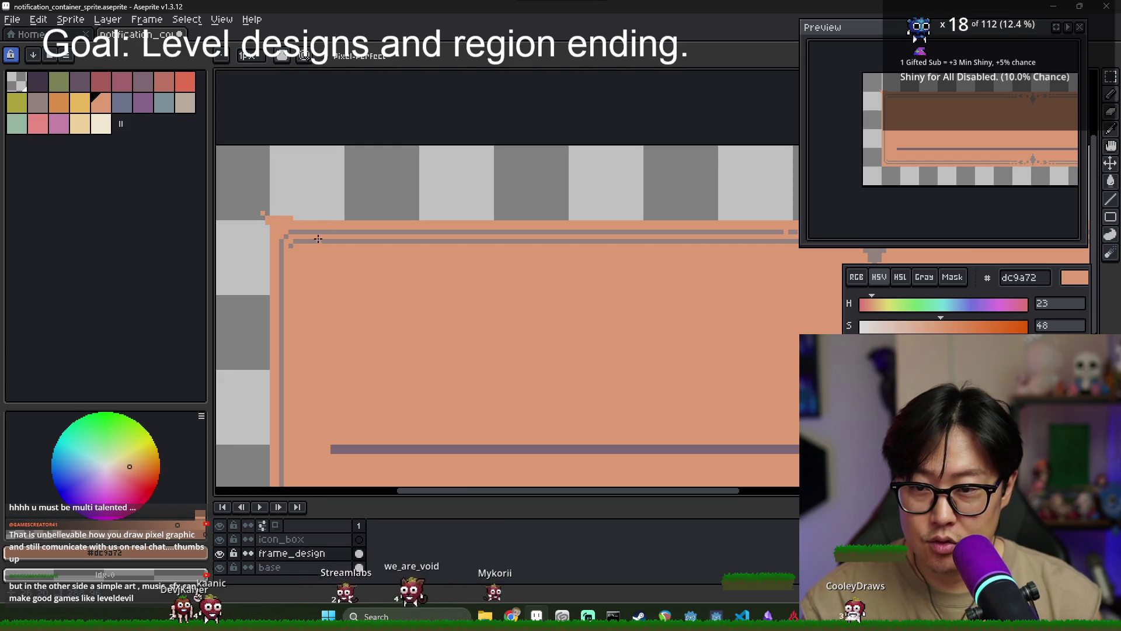
Draw a peach line along part of the frame's bottom edge
scroll(370, 226, "down", 3)
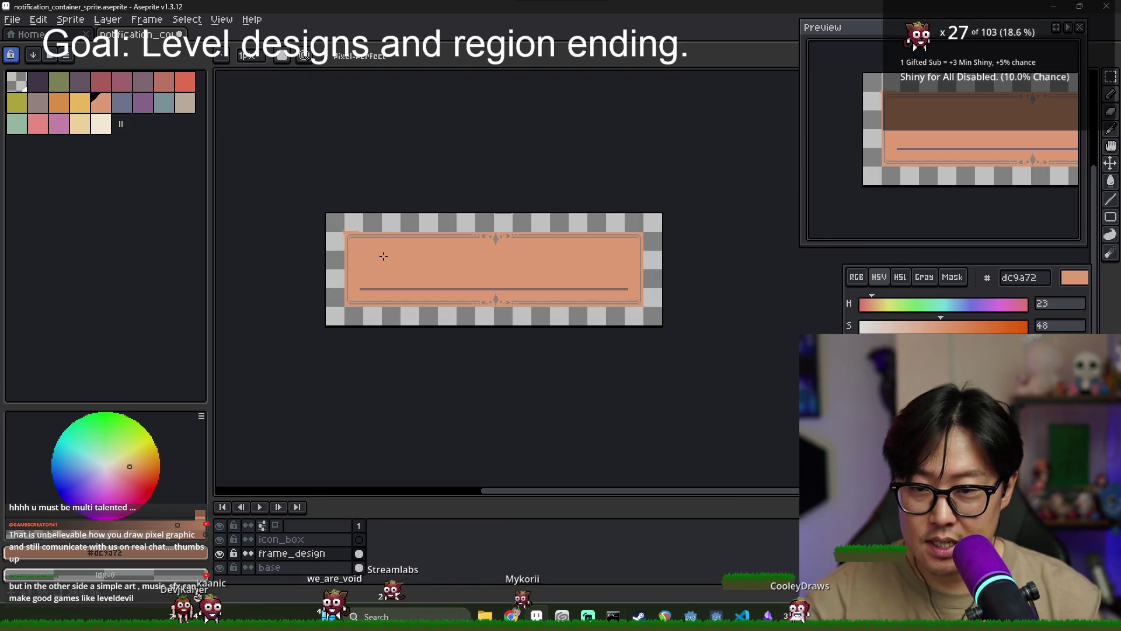
scroll(349, 233, "up", 2)
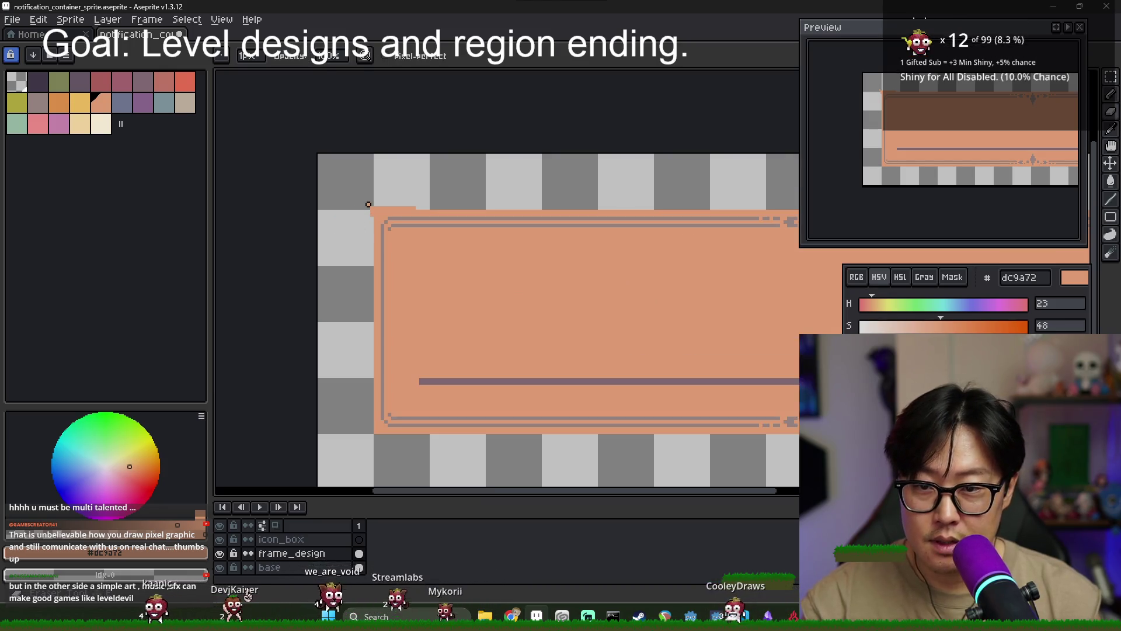
key("alt")
scroll(590, 246, "down", 3)
scroll(526, 225, "up", 4)
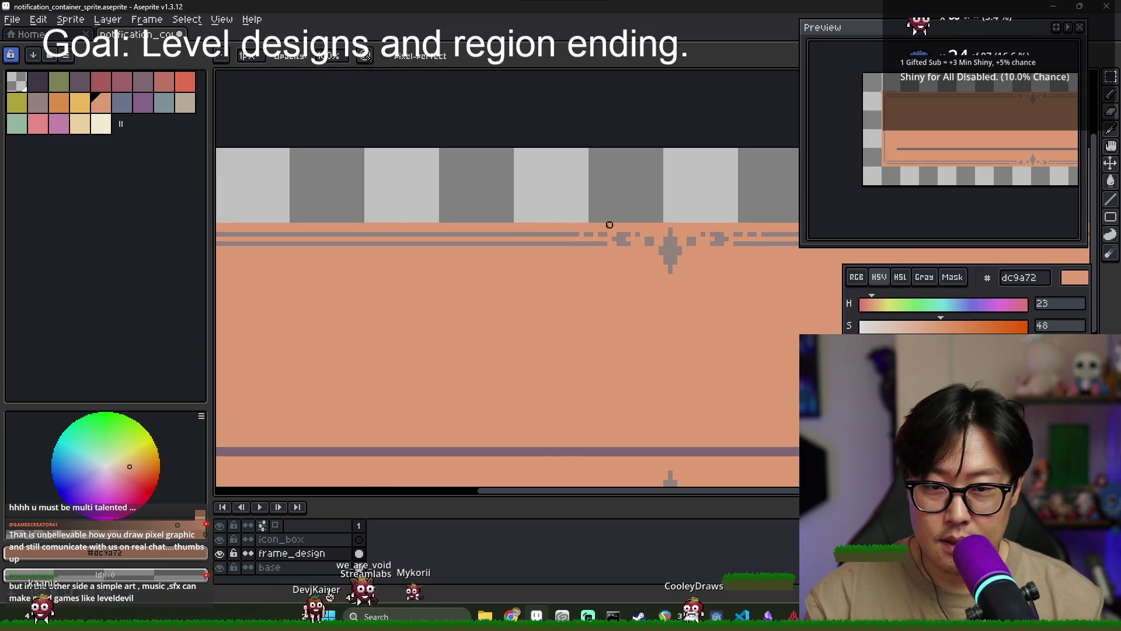
scroll(571, 250, "down", 3)
scroll(385, 248, "up", 3)
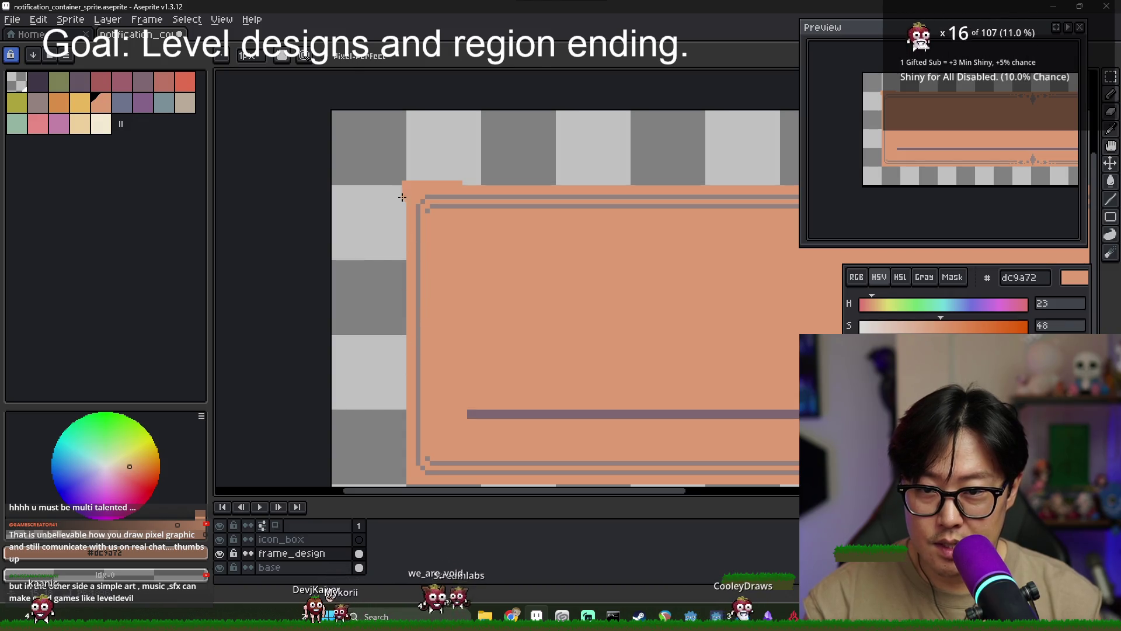
scroll(430, 291, "down", 2)
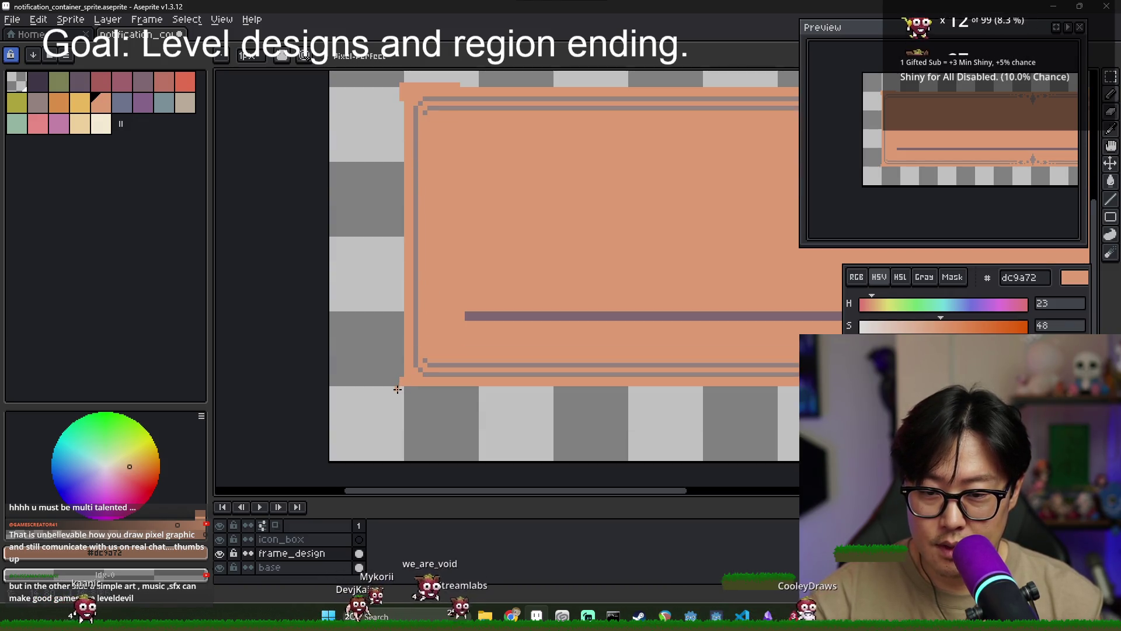
left_click(492, 386, "shift")
Review the finished trim and return to Godot's Texture2D picker
scroll(560, 380, "down", 4)
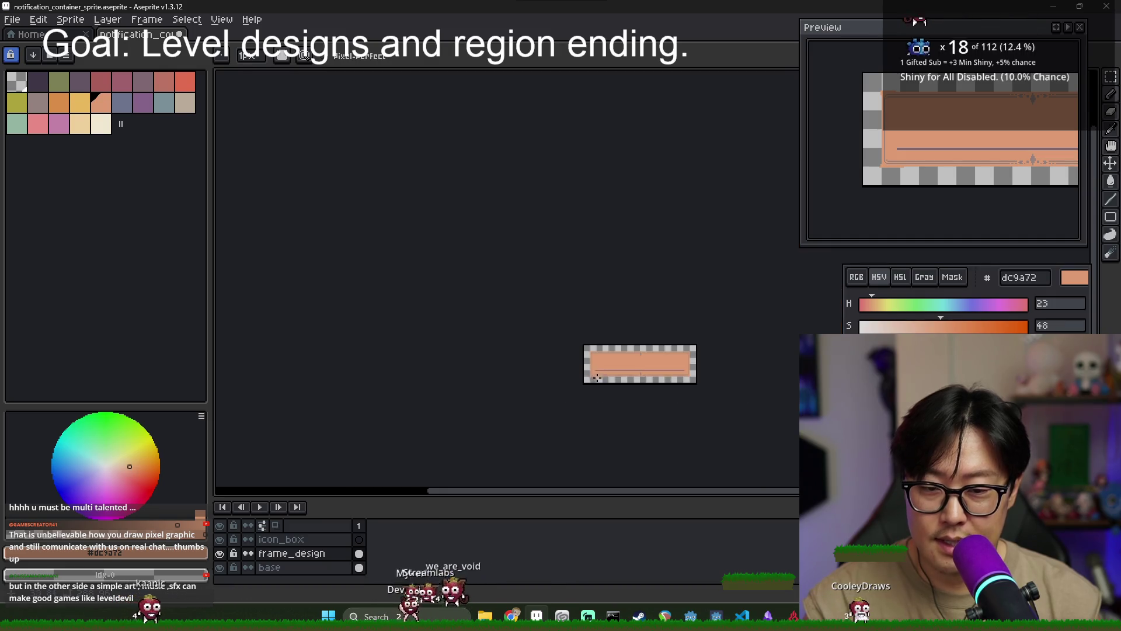
scroll(635, 378, "up", 3)
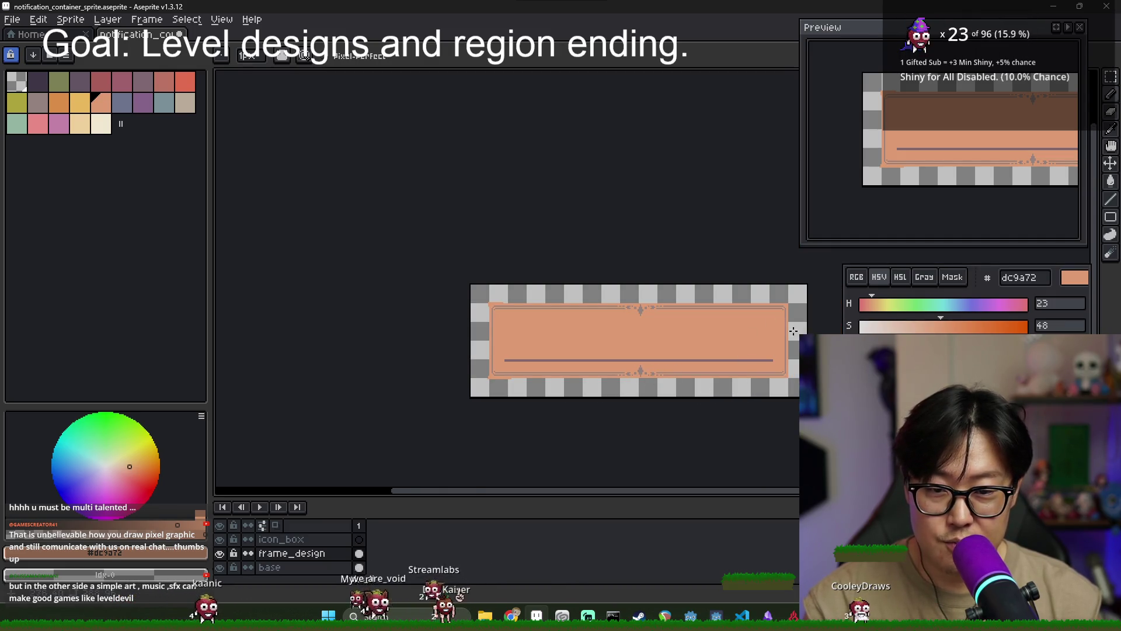
scroll(668, 313, "up", 3)
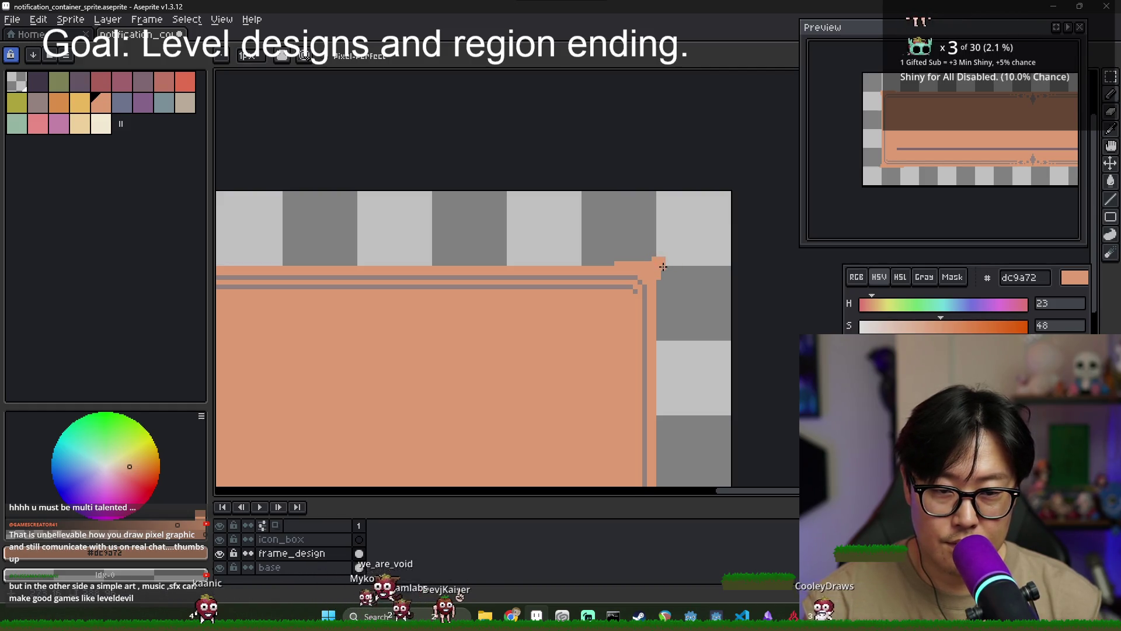
scroll(663, 265, "down", 3)
scroll(687, 339, "up", 3)
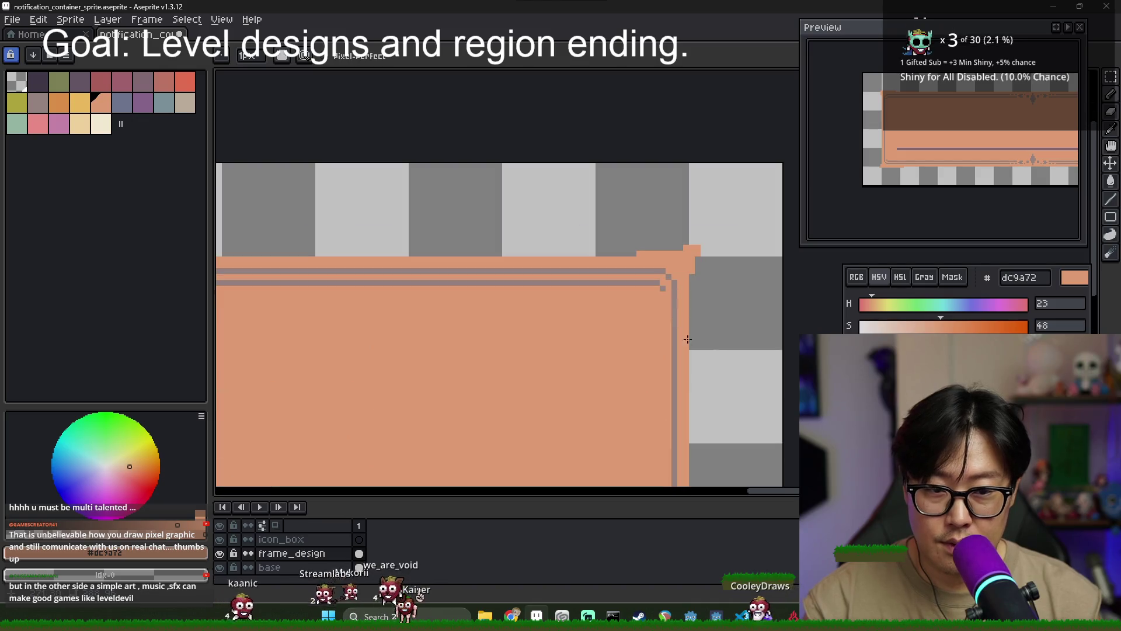
scroll(688, 339, "down", 3)
scroll(639, 320, "up", 2)
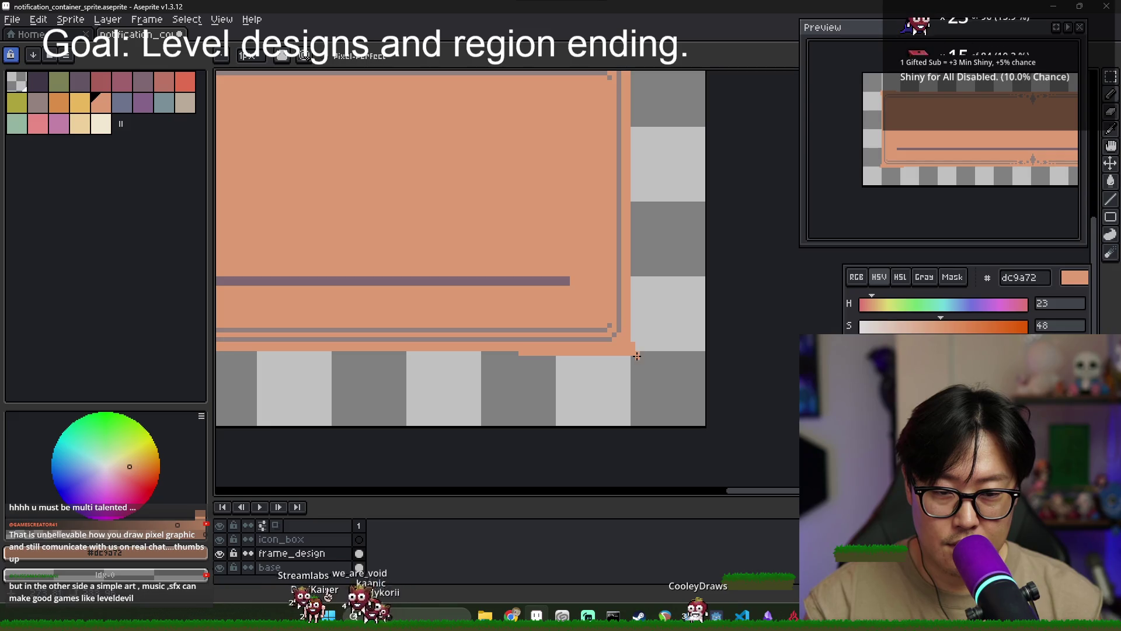
scroll(676, 372, "down", 3)
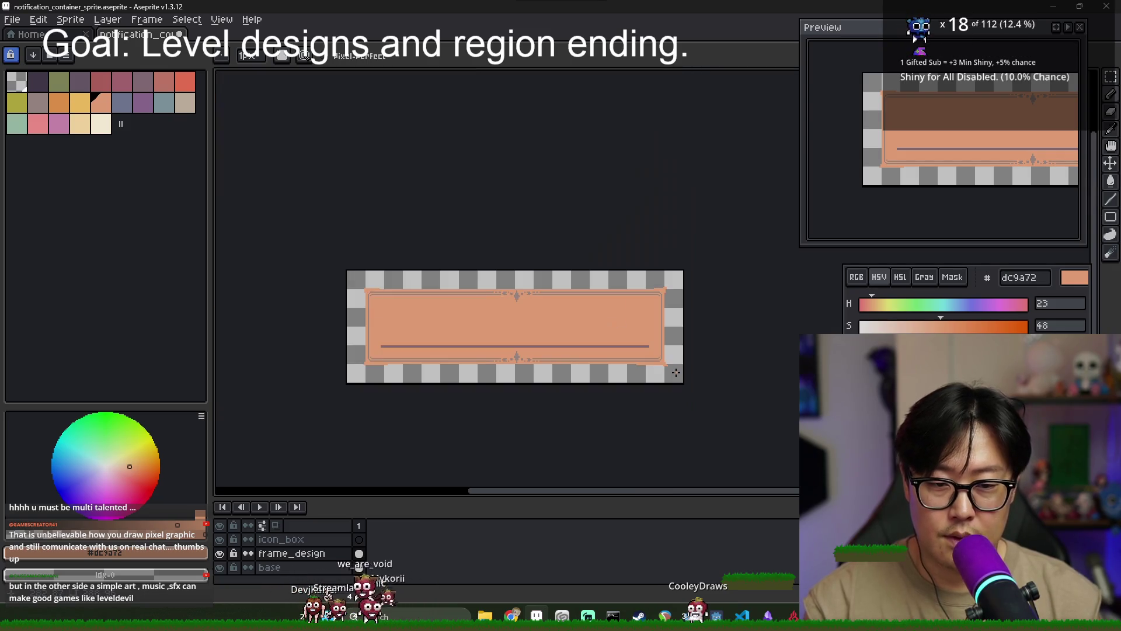
scroll(668, 369, "up", 3)
scroll(693, 370, "down", 2)
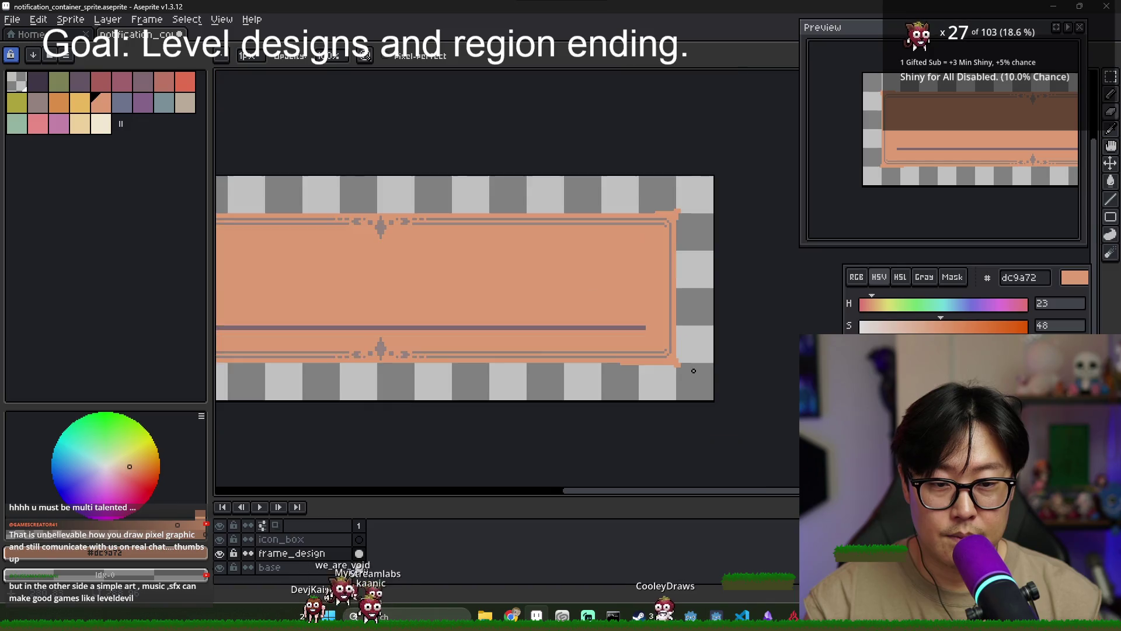
scroll(694, 370, "down", 1)
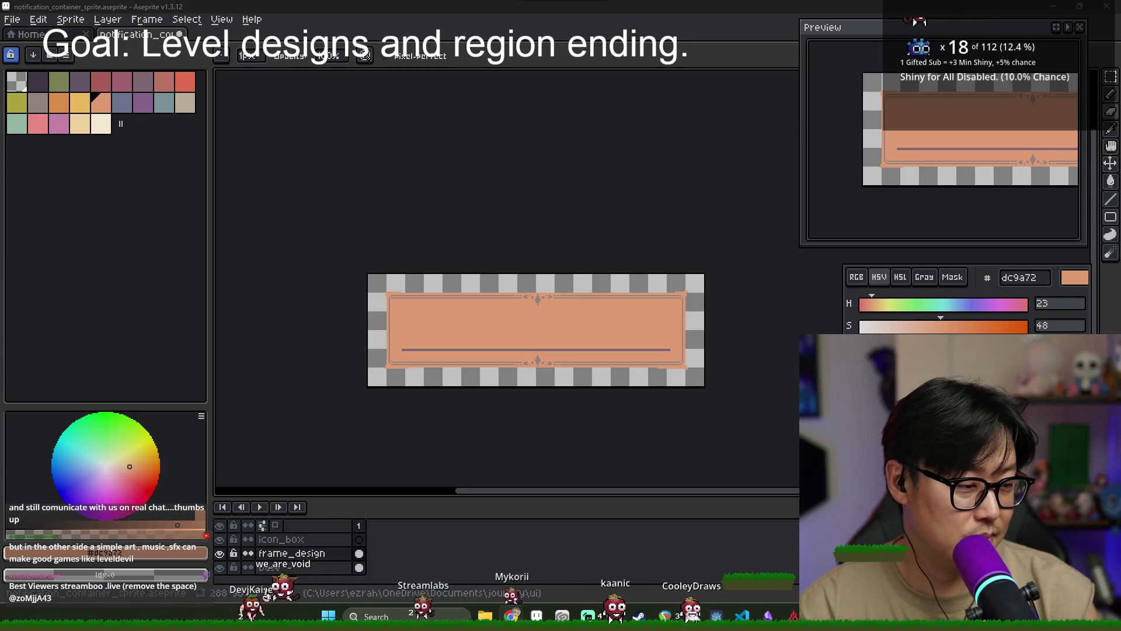
key("alt+Tab")
Apply the notification container sprite as the NotificationPanel's texture
scroll(636, 344, "down", 5)
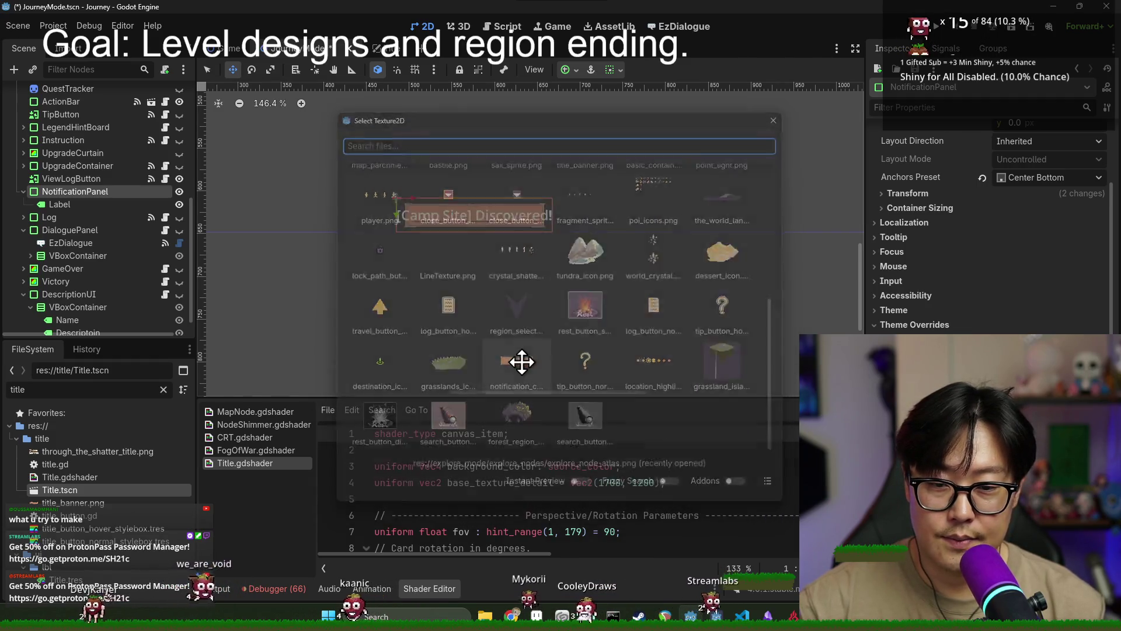
double_click(515, 360)
scroll(450, 234, "up", 3)
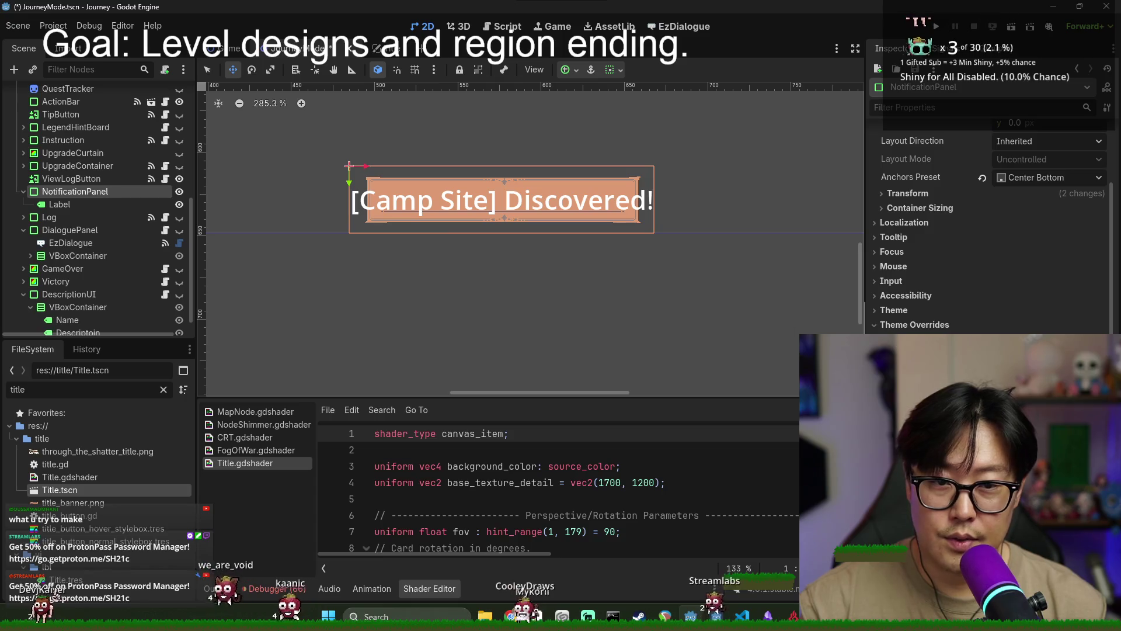
scroll(436, 202, "up", 5)
scroll(443, 199, "down", 5)
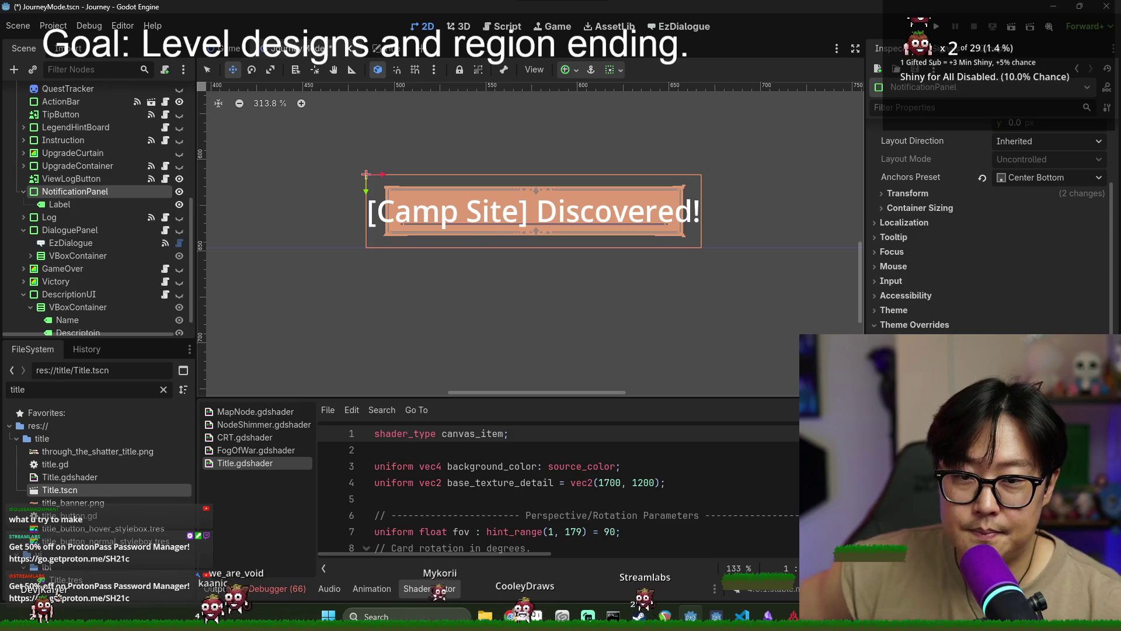
scroll(987, 263, "down", 4)
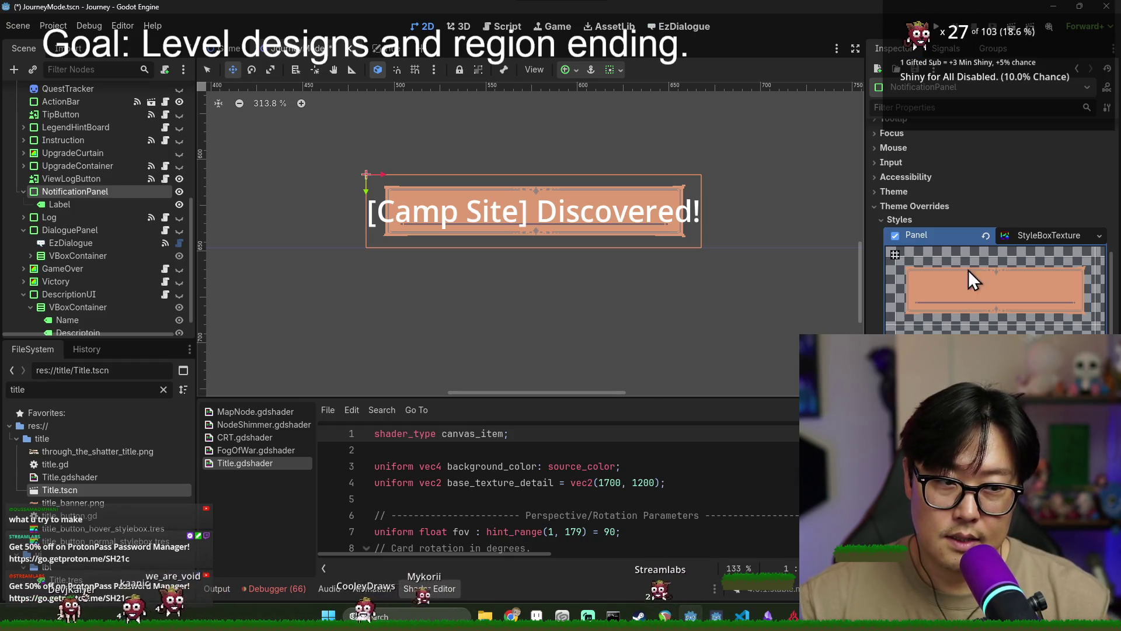
Remove the panel's texture style override and drag its background alpha to 0
left_click(985, 236)
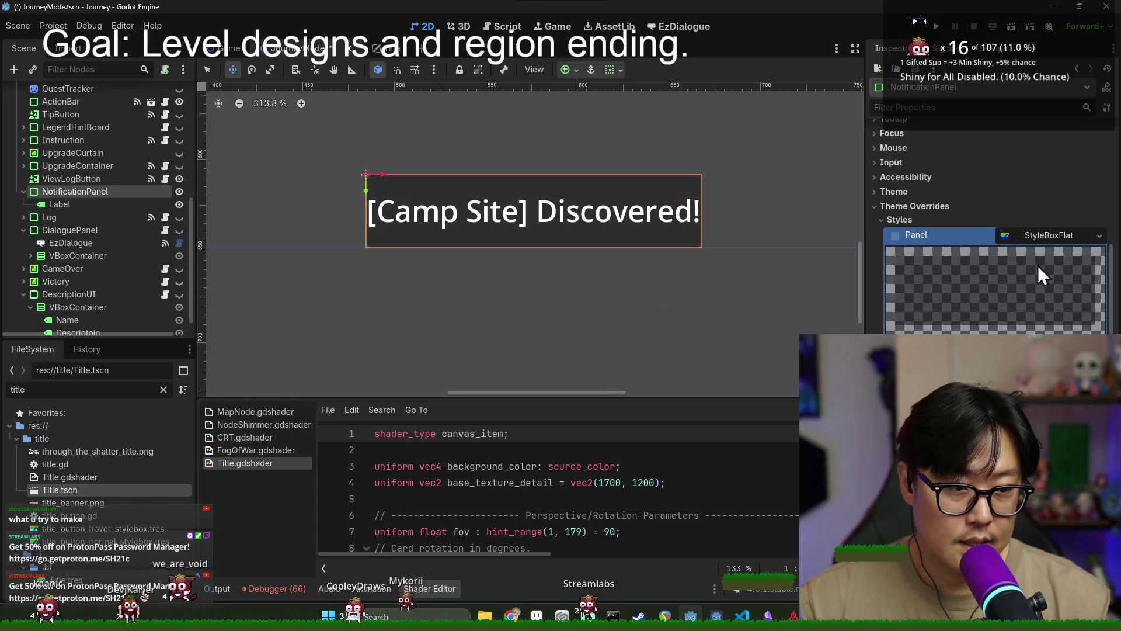
scroll(1086, 246, "up", 5)
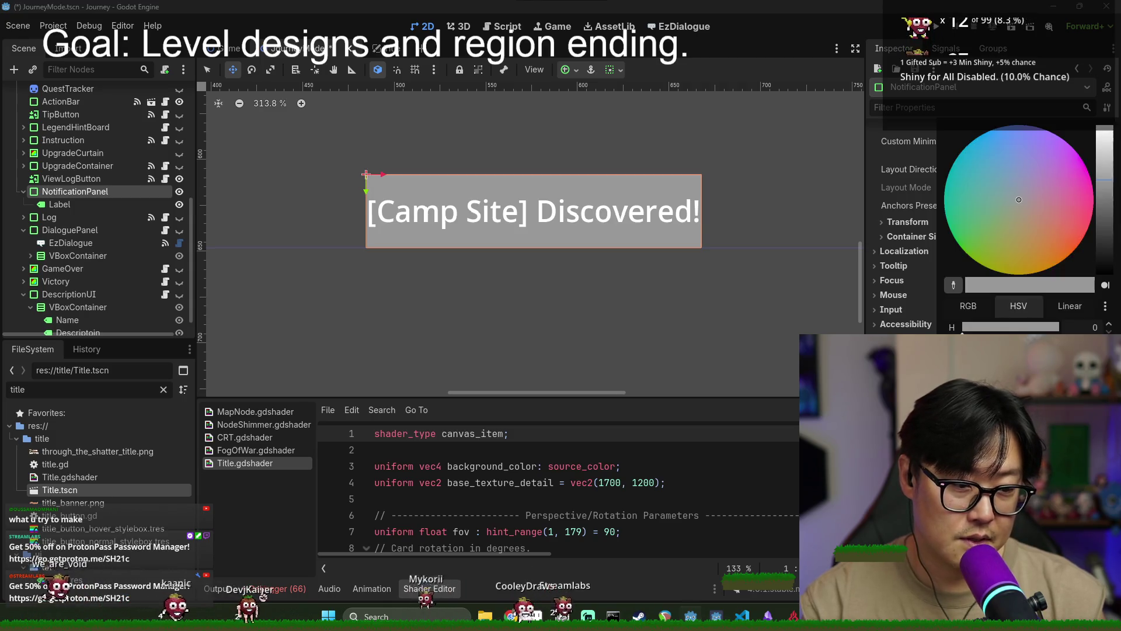
left_click_drag(1039, 370, 792, 411)
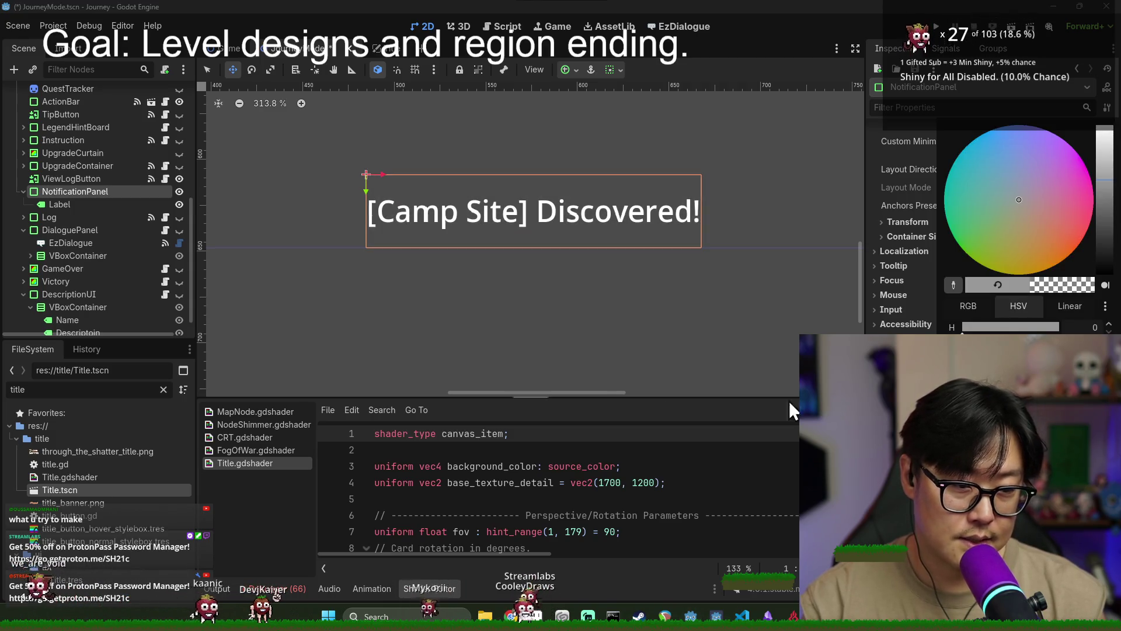
Add a TextureRect child node and place it under NotificationPanel above Label
left_click(94, 207)
right_click(65, 204)
left_click(111, 220)
type("te")
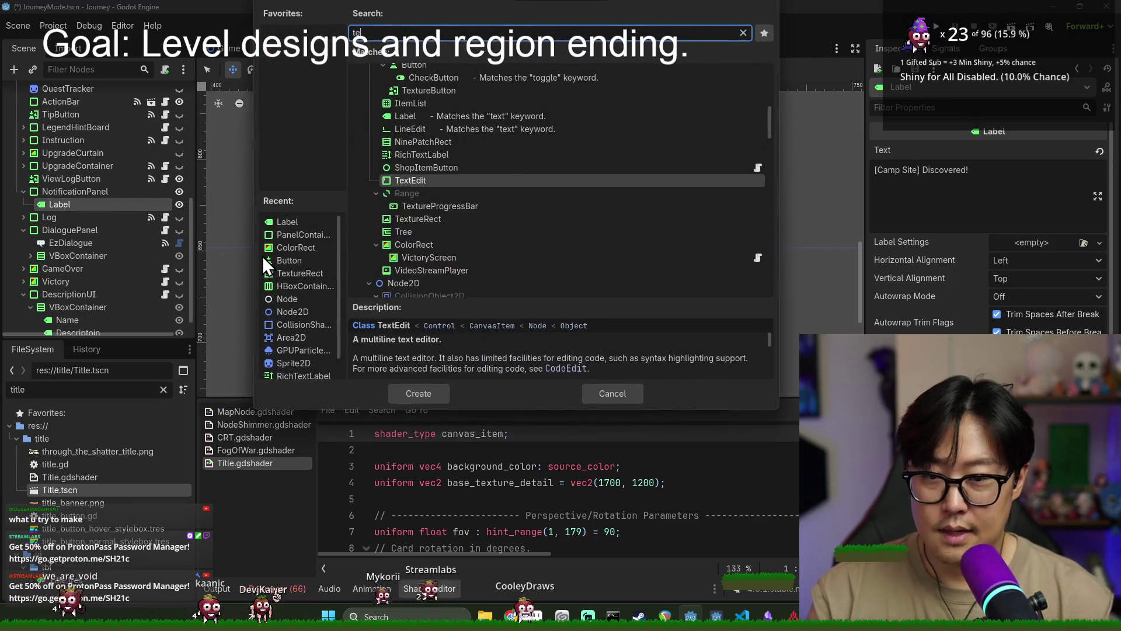
type("xture")
key("Return")
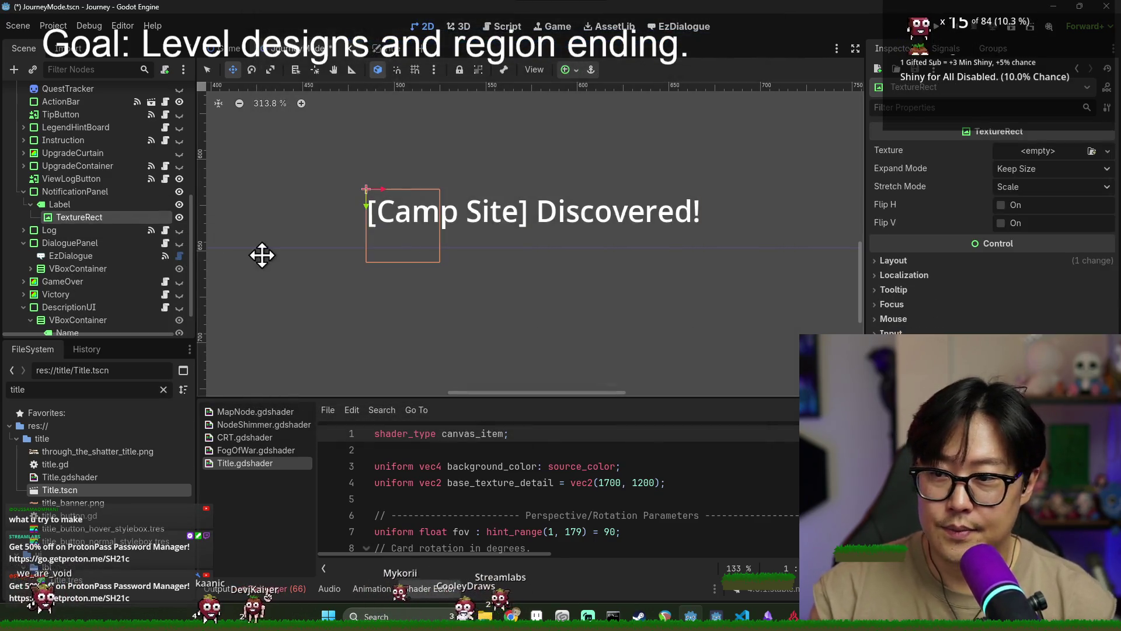
left_click_drag(106, 208, 66, 201)
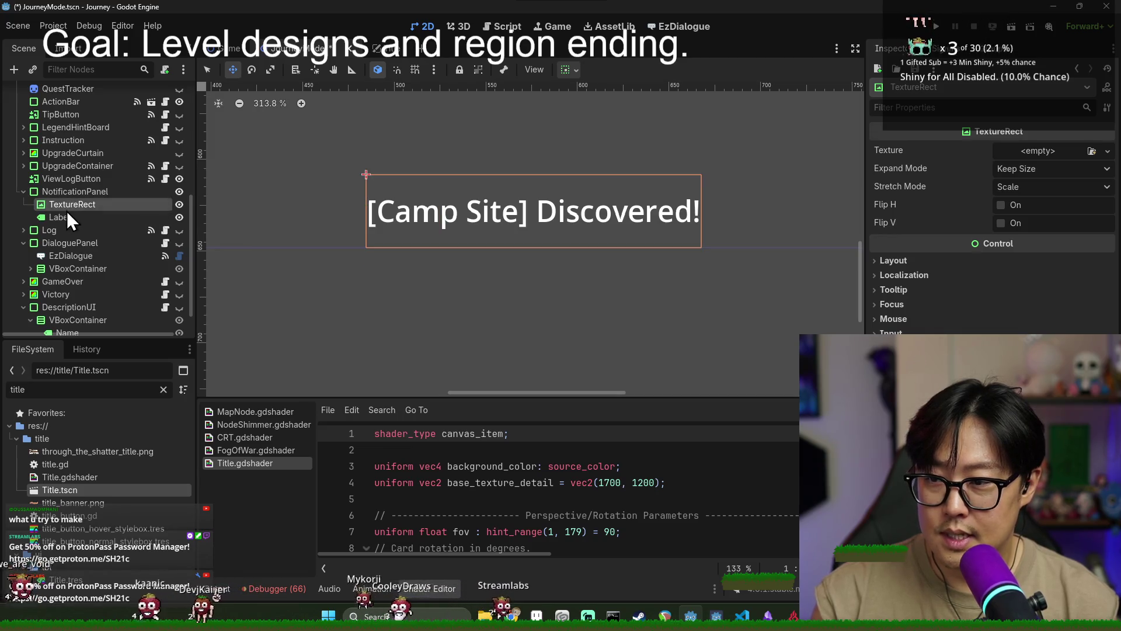
left_click(65, 215)
Assign notification_container_sprite.png as the TextureRect's texture
left_click(153, 207)
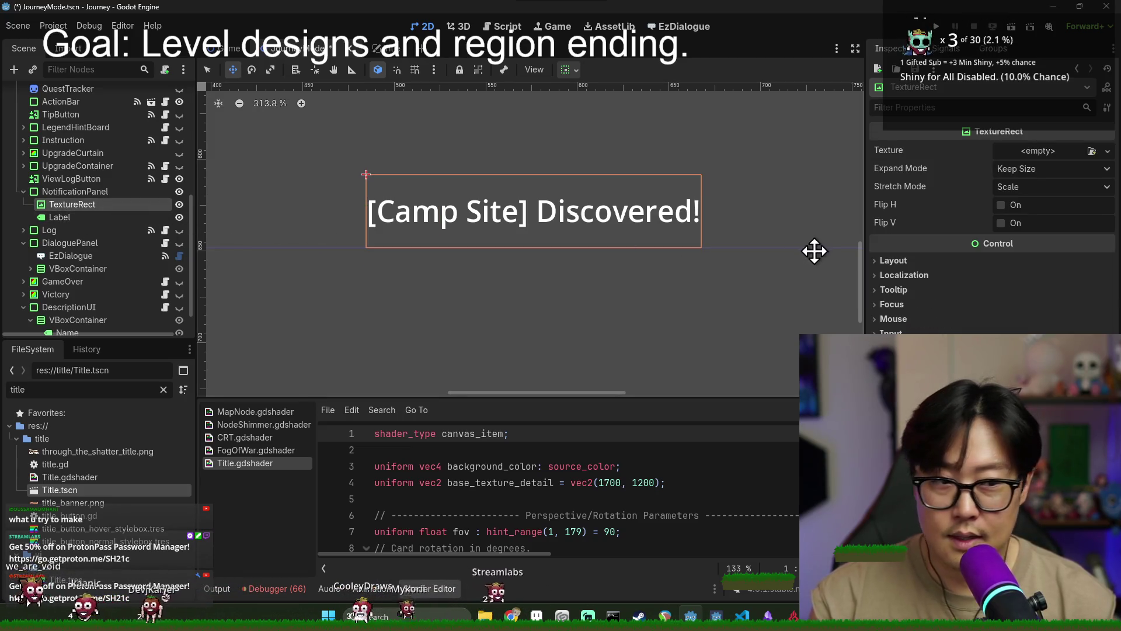
left_click(1091, 151)
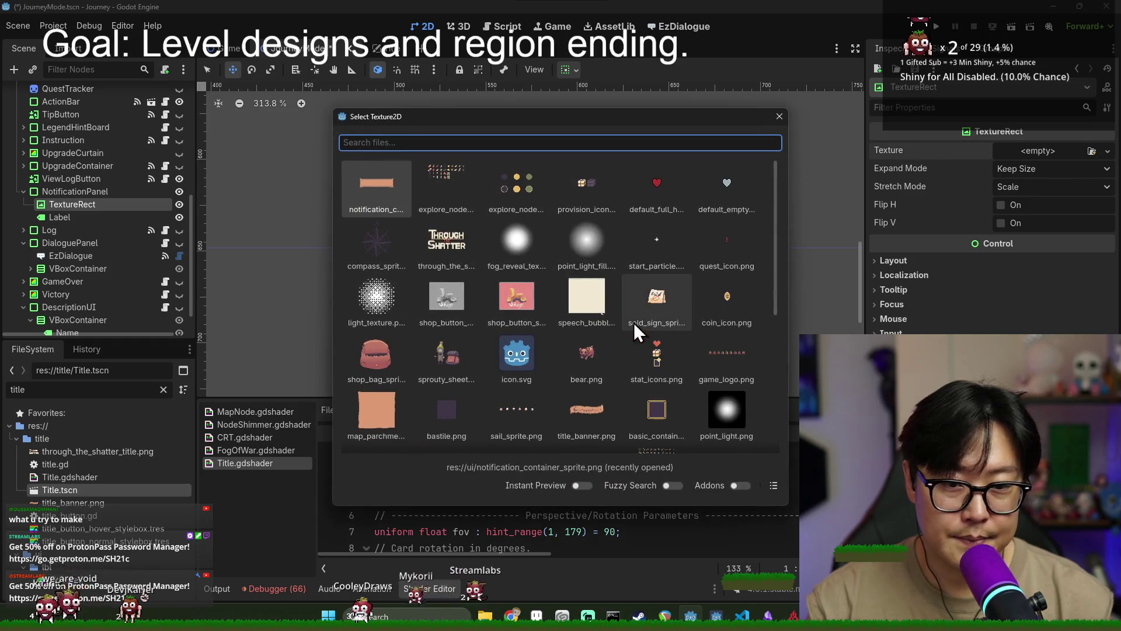
scroll(584, 351, "down", 5)
scroll(607, 366, "up", 5)
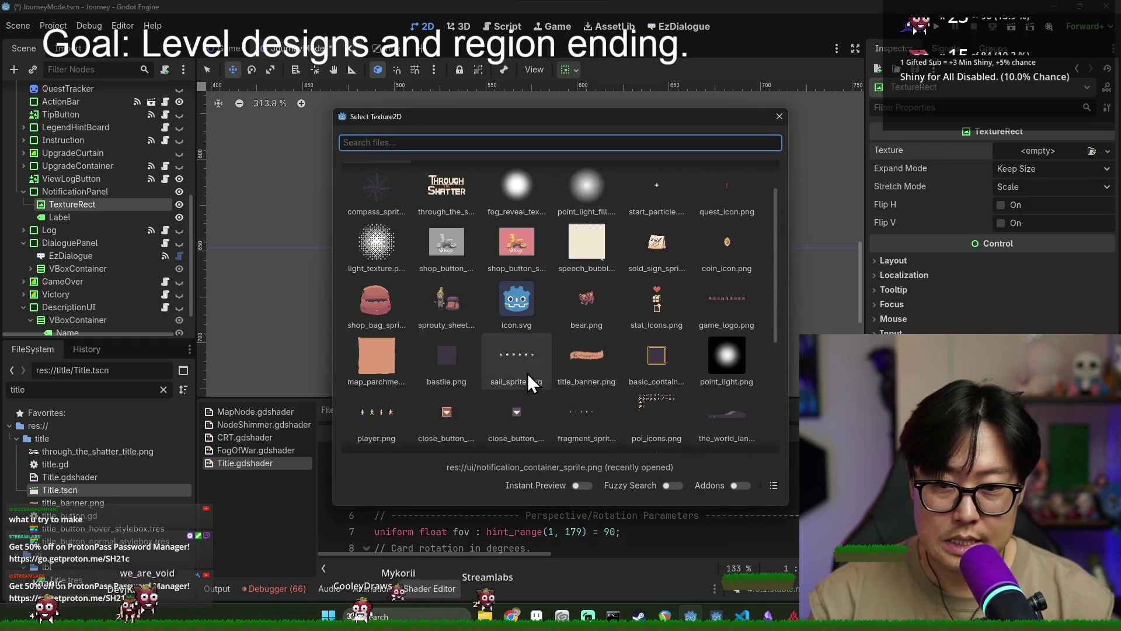
left_click(371, 210)
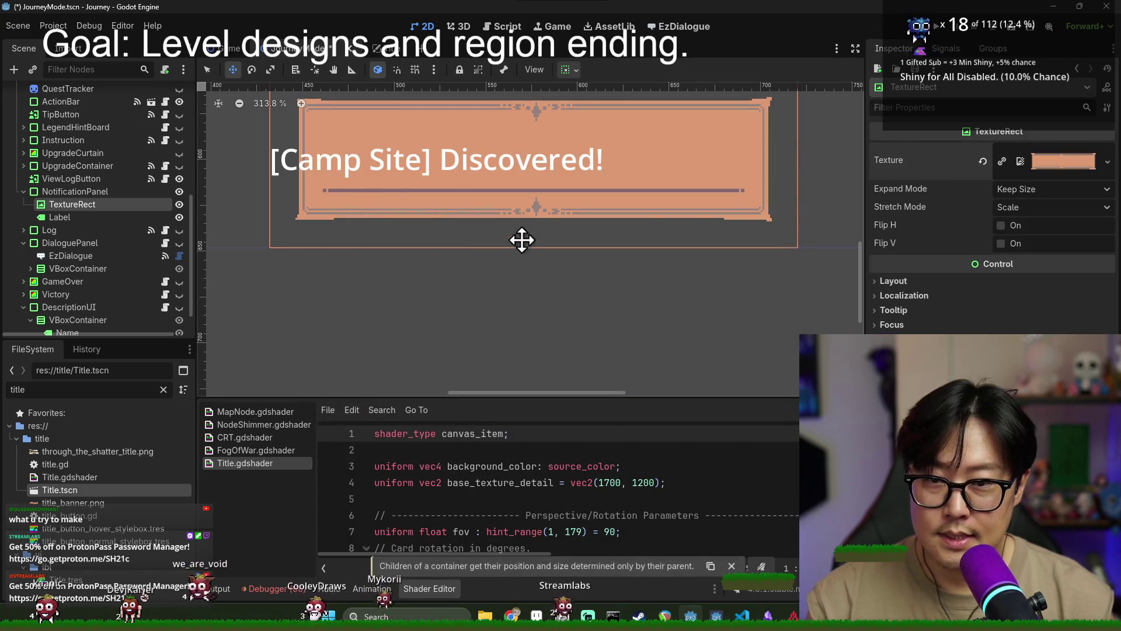
Try Expand Mode Ignore Size with Stretch Mode Scale on the TextureRect
left_click(1045, 185)
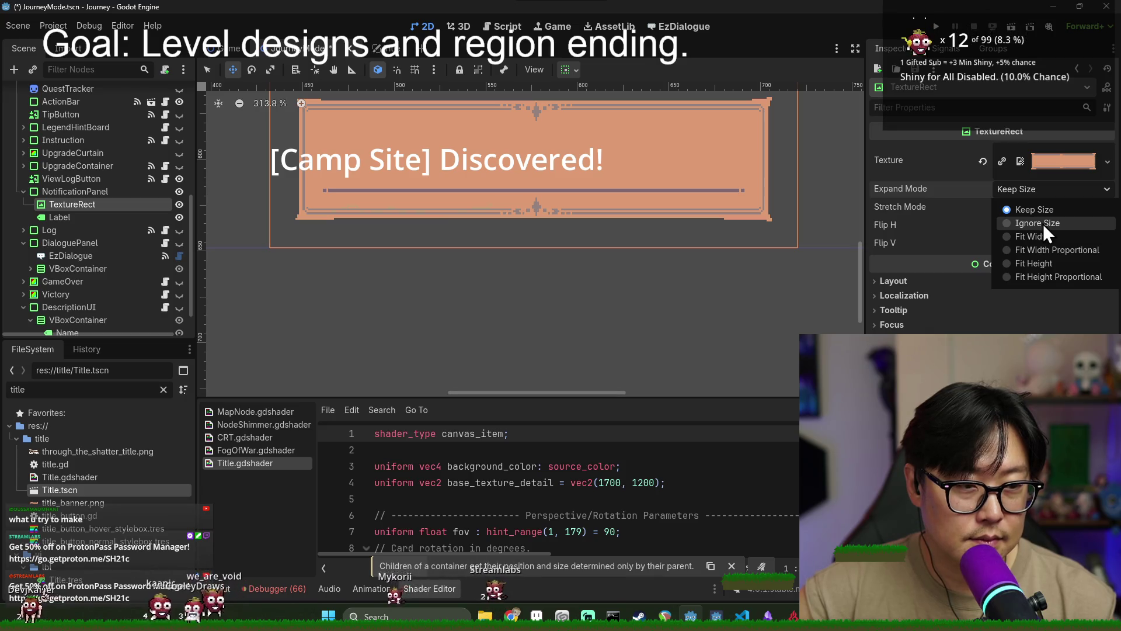
left_click(1039, 223)
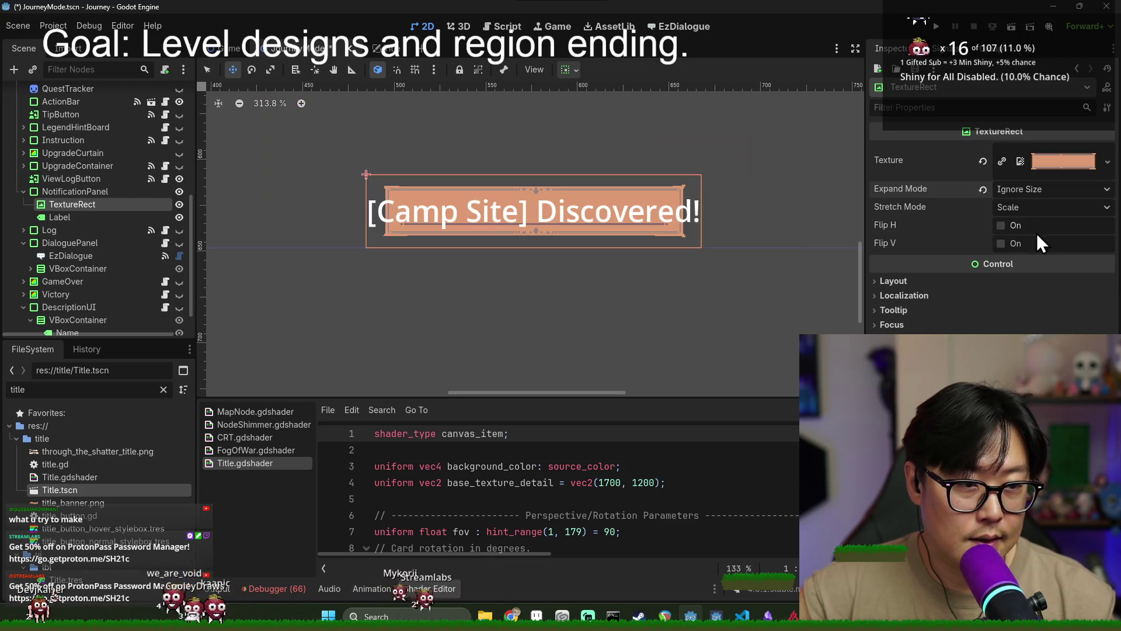
left_click(1034, 209)
left_click(1037, 227)
left_click(1039, 211)
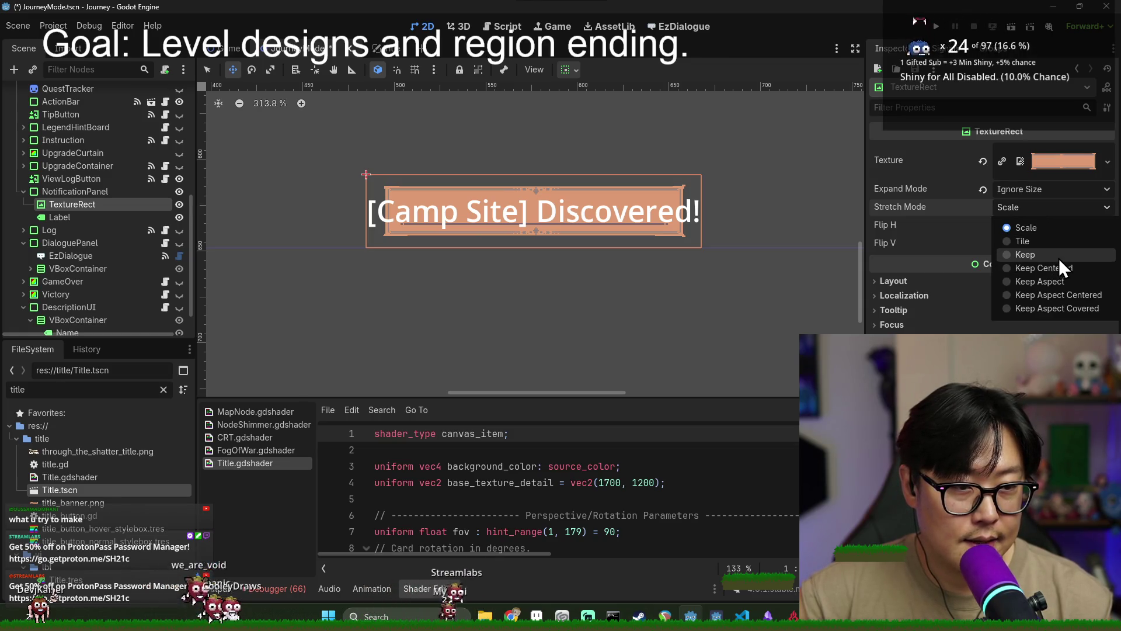
left_click(1045, 228)
scroll(701, 211, "down", 4)
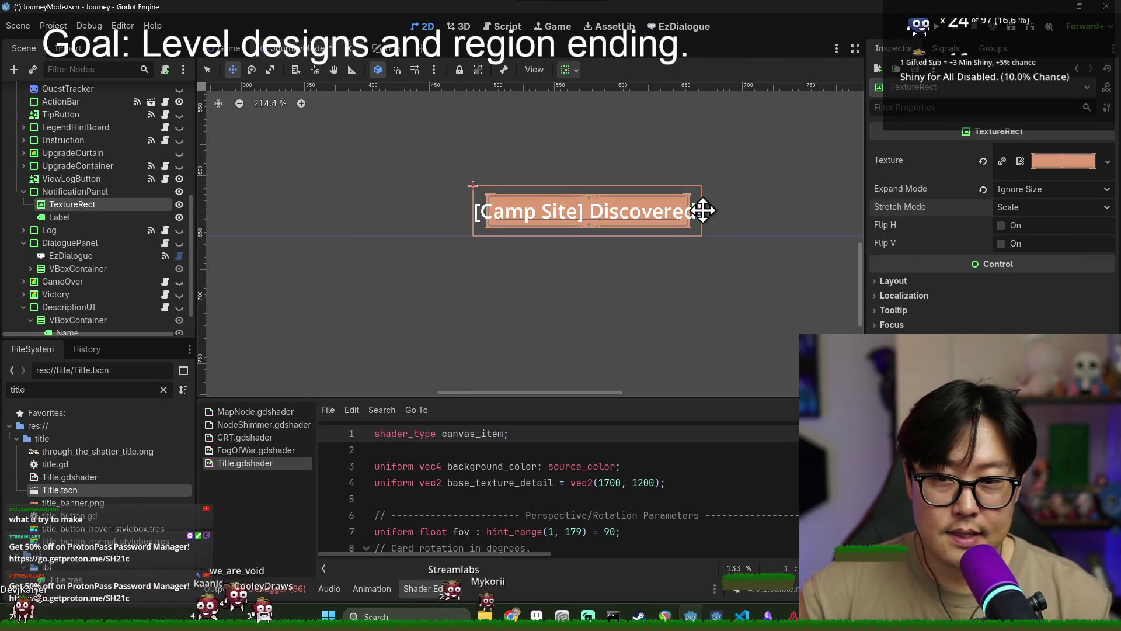
Inspect the TextureRect's layout settings and the Label and NotificationPanel properties
left_click(110, 202)
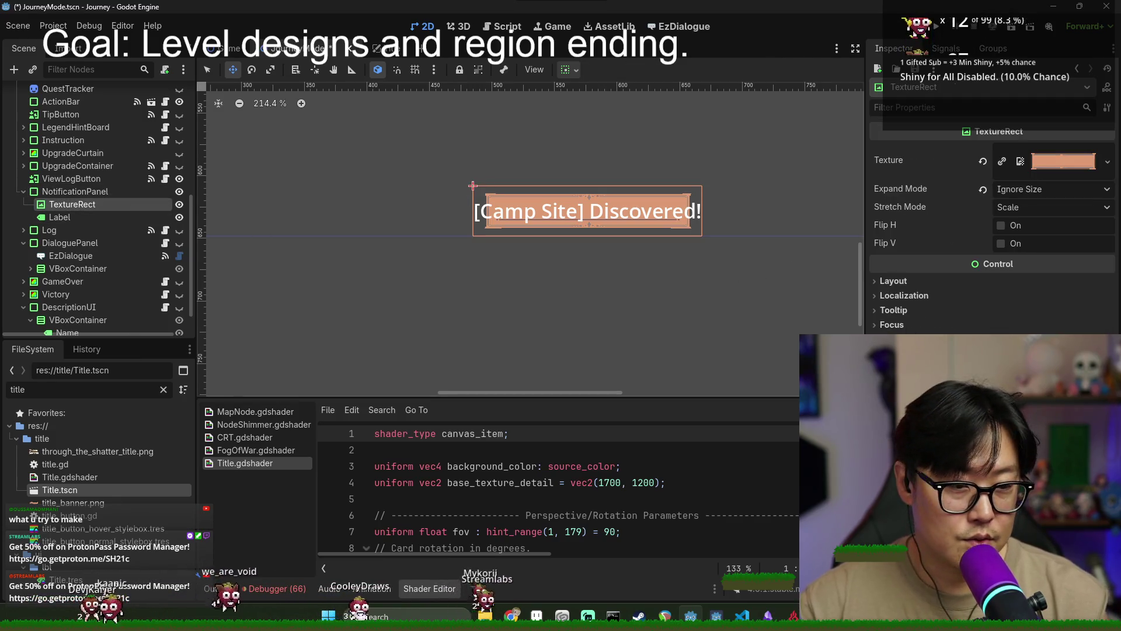
left_click(921, 284)
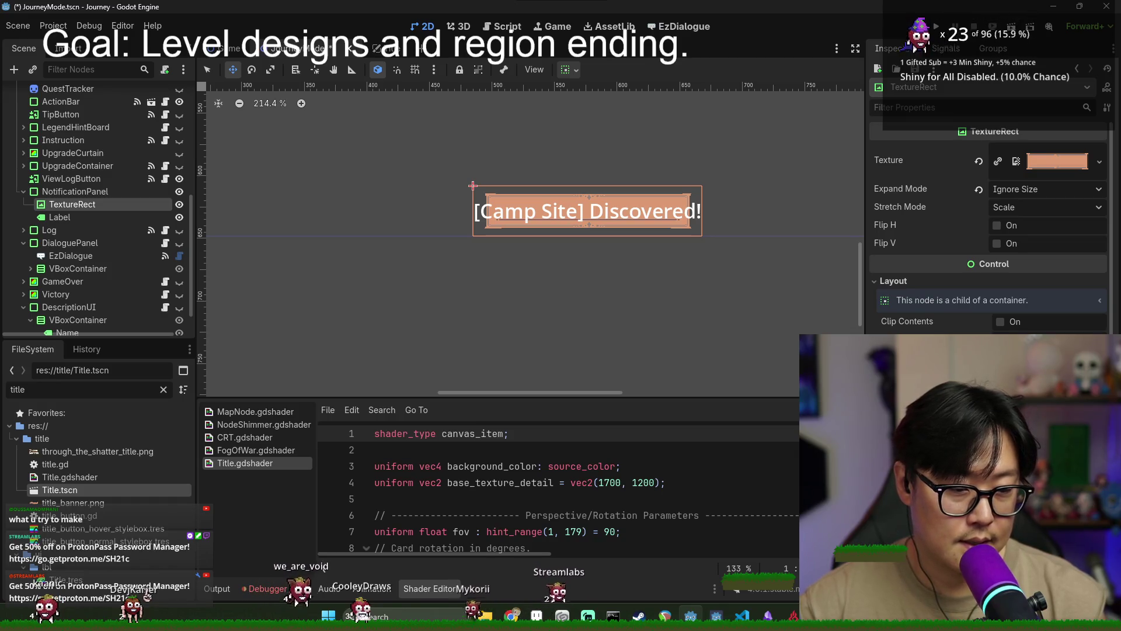
left_click(113, 216)
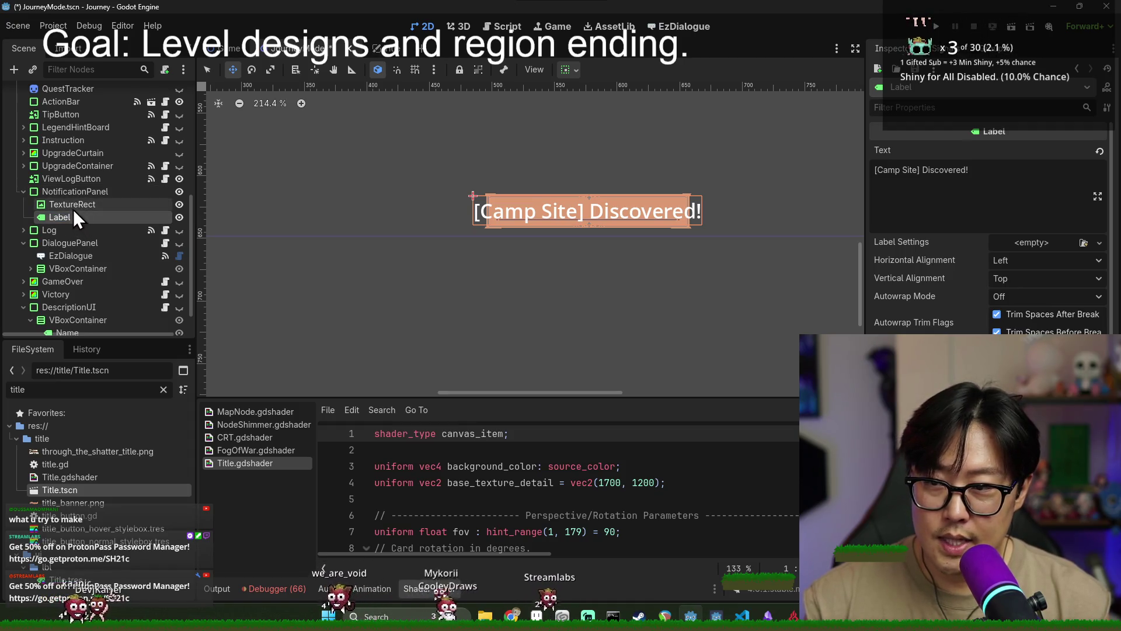
left_click(74, 206)
left_click(72, 194)
left_click(77, 207)
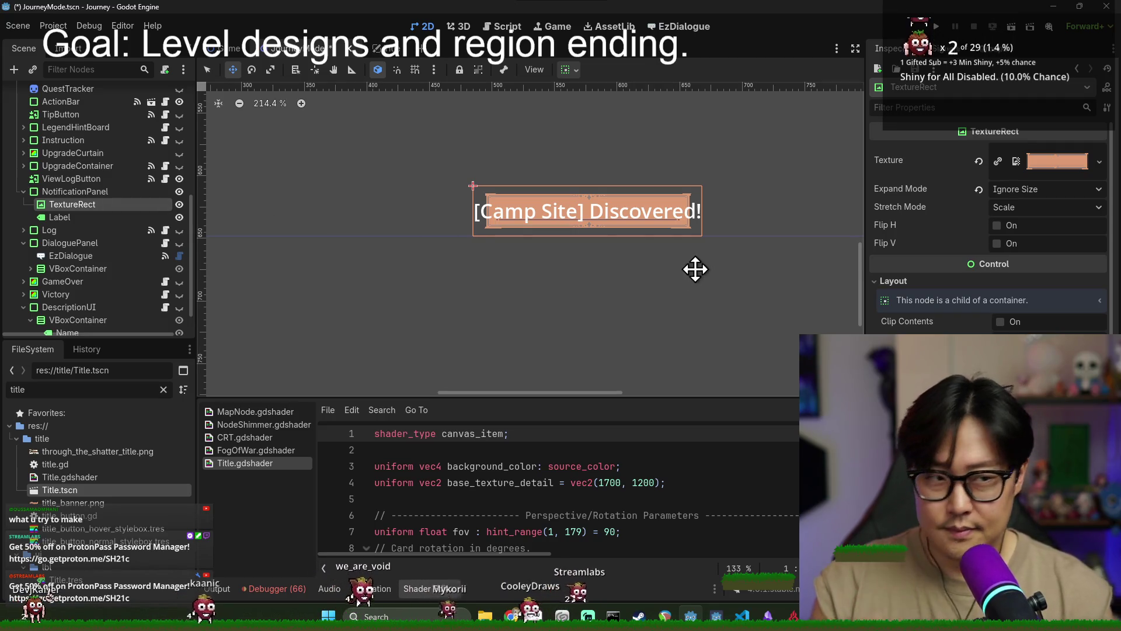
key("alt+Tab")
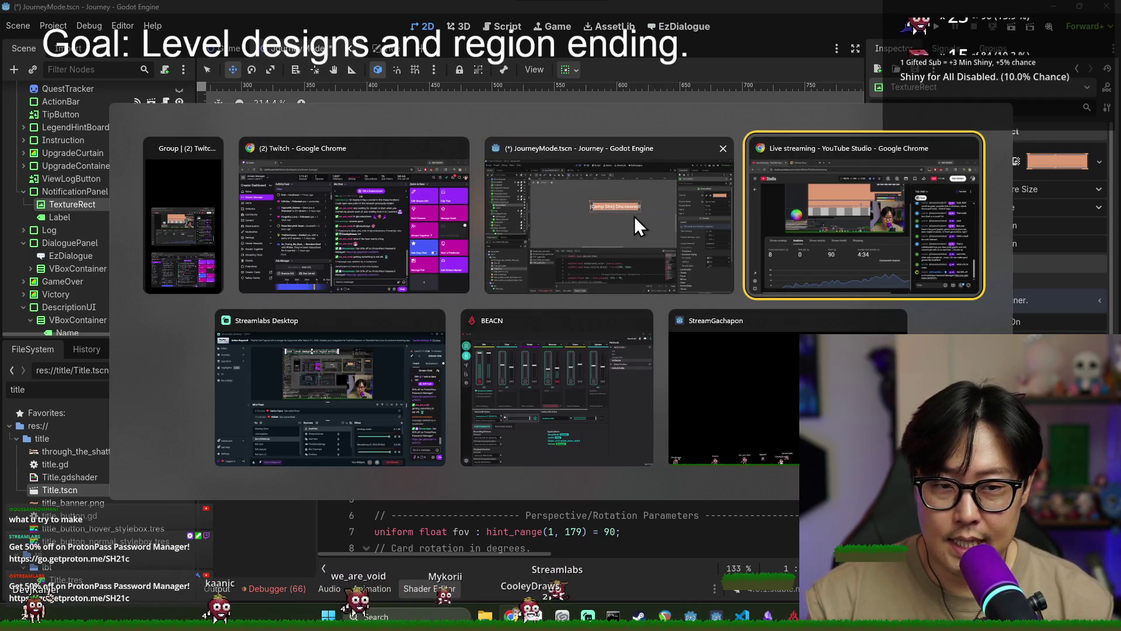
left_click(589, 212)
scroll(530, 211, "up", 3)
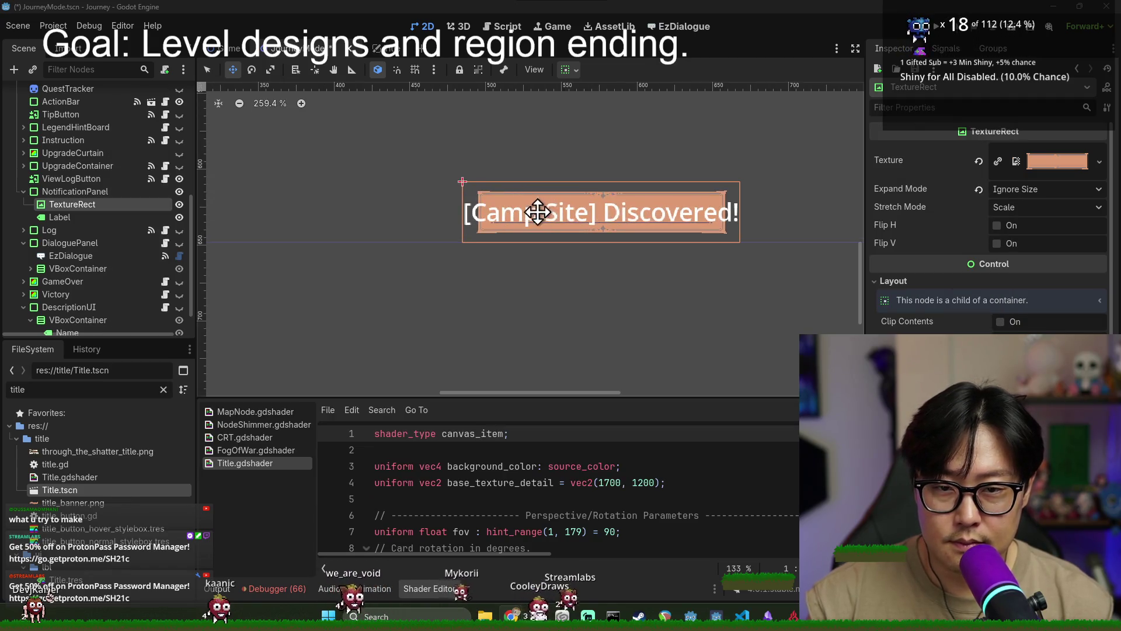
scroll(555, 215, "up", 1)
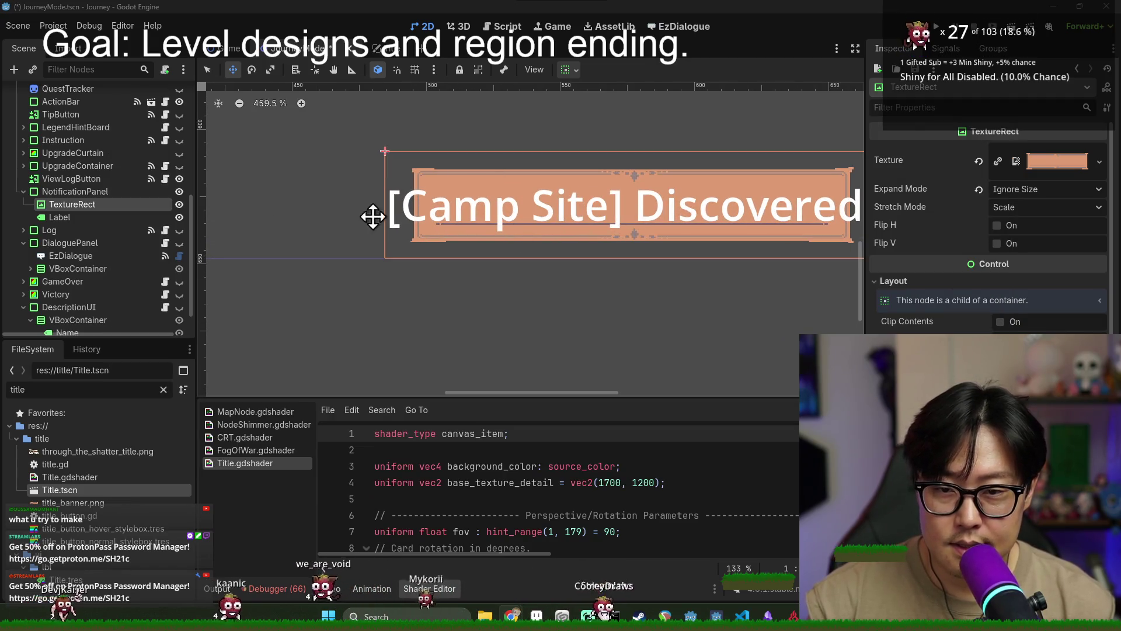
left_click(90, 192)
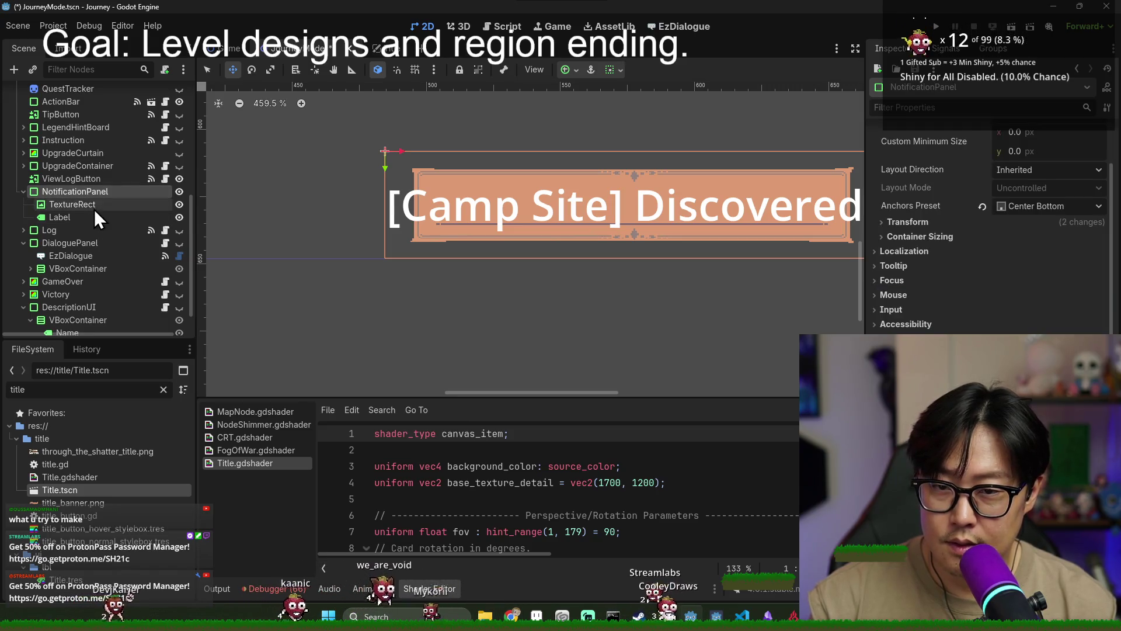
left_click(92, 204)
Set the TextureRect to Expand Mode Keep Size and Stretch Mode Keep, and save
left_click(1000, 190)
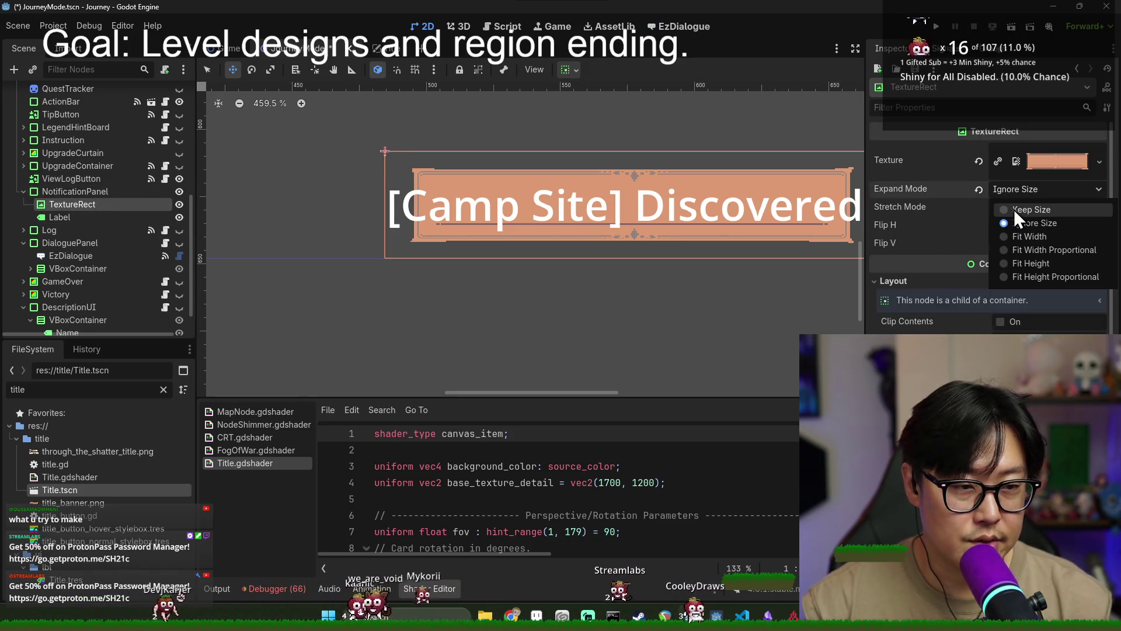
left_click(1017, 208)
left_click(1016, 209)
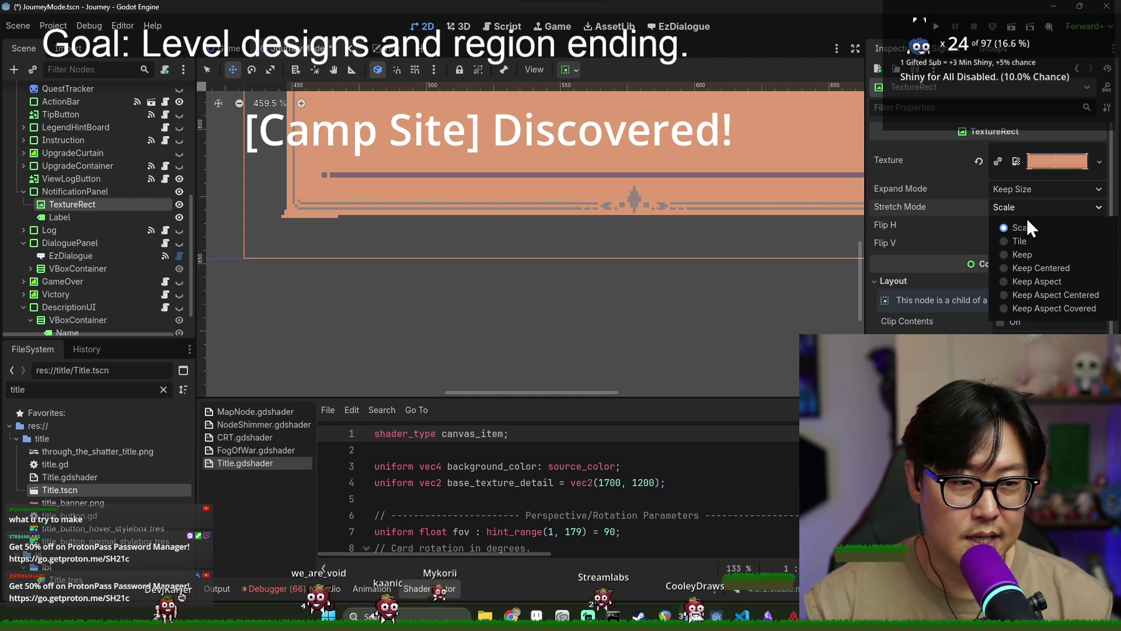
left_click(1032, 254)
scroll(494, 213, "down", 2)
key("ctrl+s")
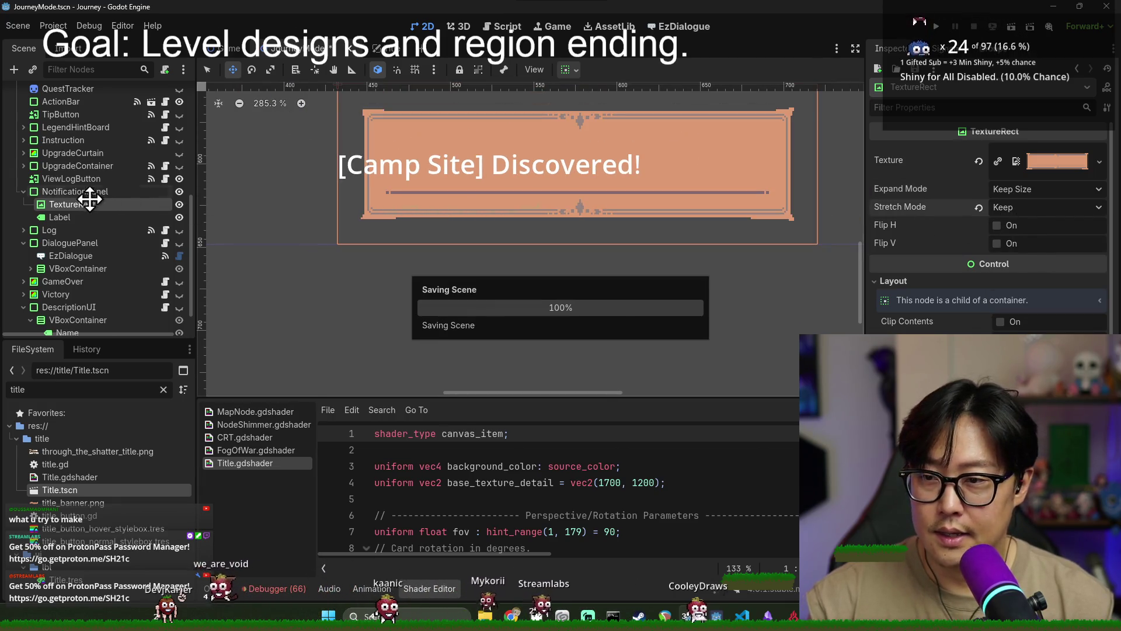
Review NotificationPanel, TextureRect and Label nodes and save the scene again
left_click(86, 192)
scroll(283, 215, "down", 2)
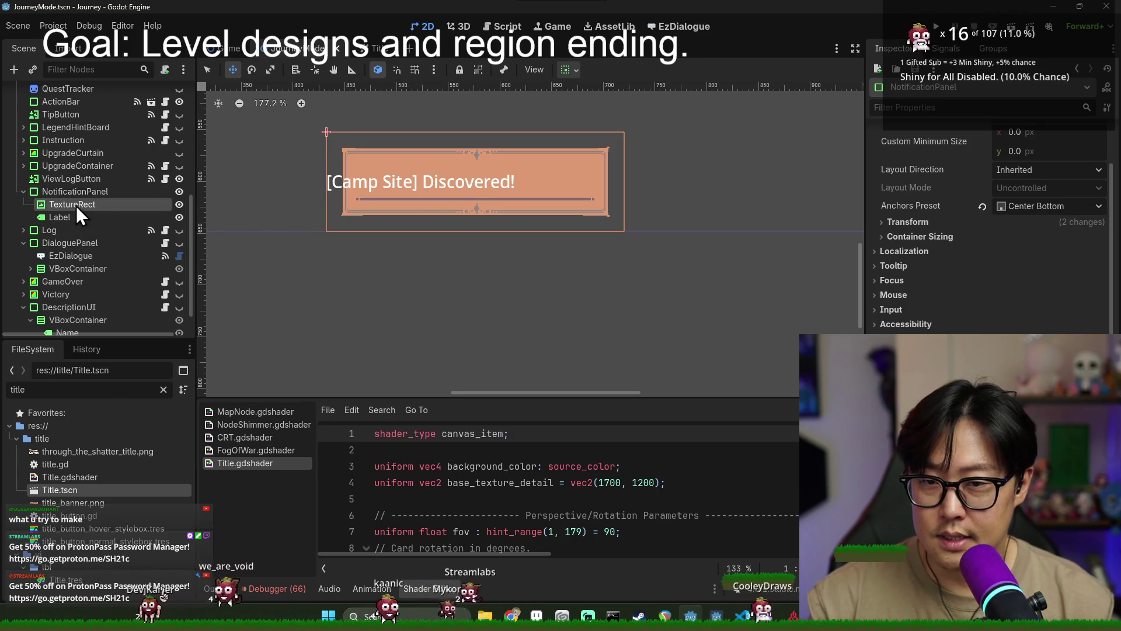
left_click(76, 204)
left_click(82, 218)
key("ctrl+s")
scroll(1035, 306, "down", 5)
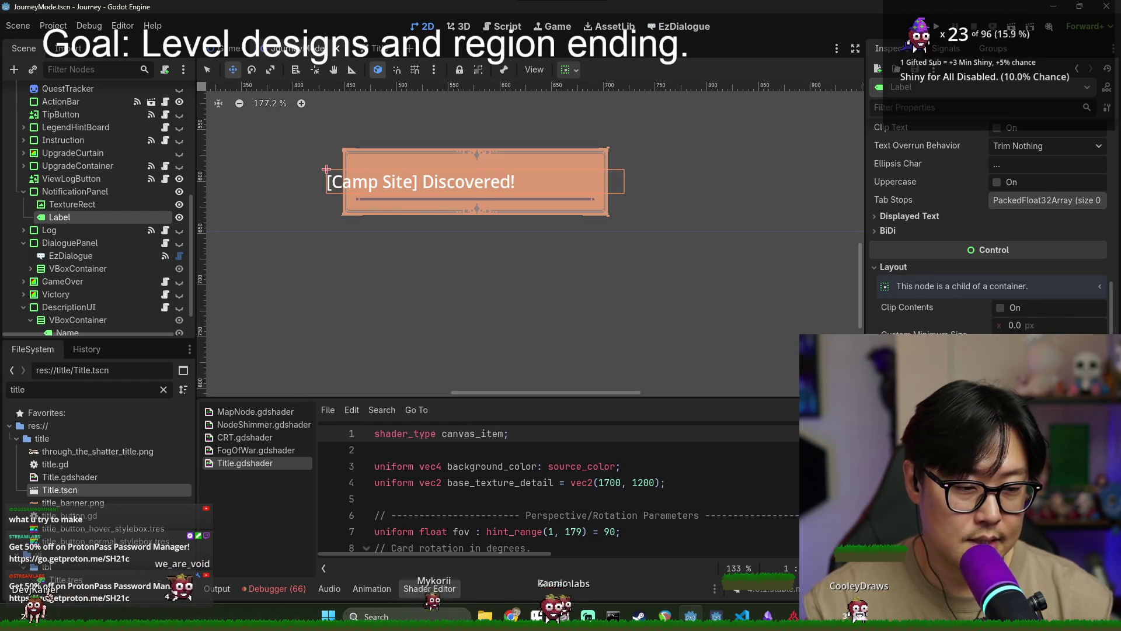
Move the label text right over the sprite and save the scene
left_click_drag(326, 170, 380, 169)
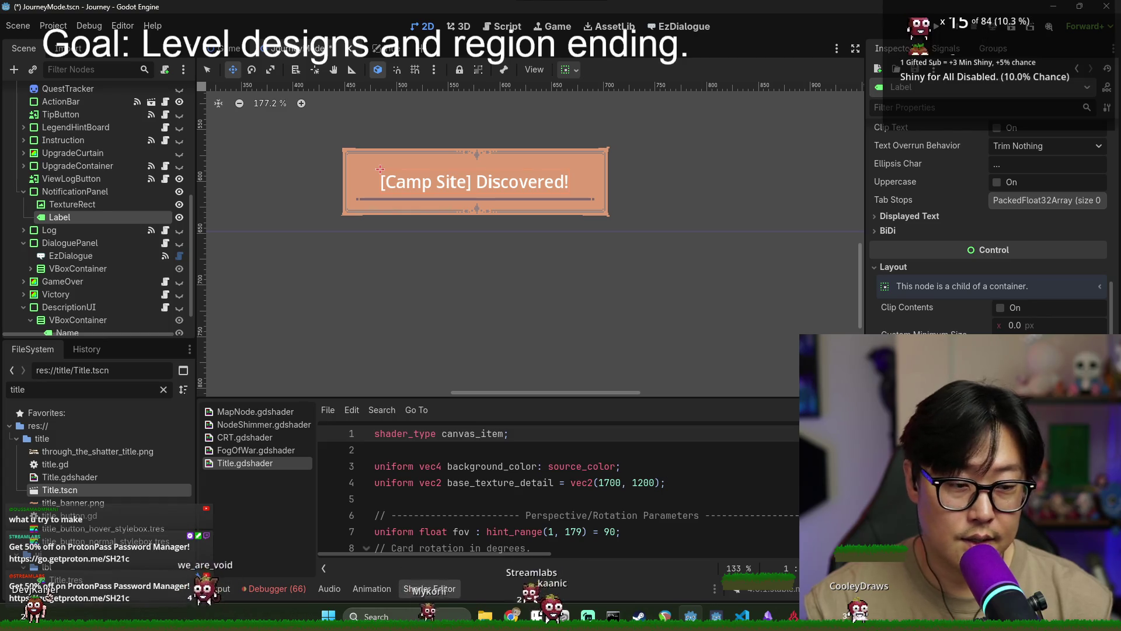
scroll(940, 258, "up", 5)
key("ctrl+s")
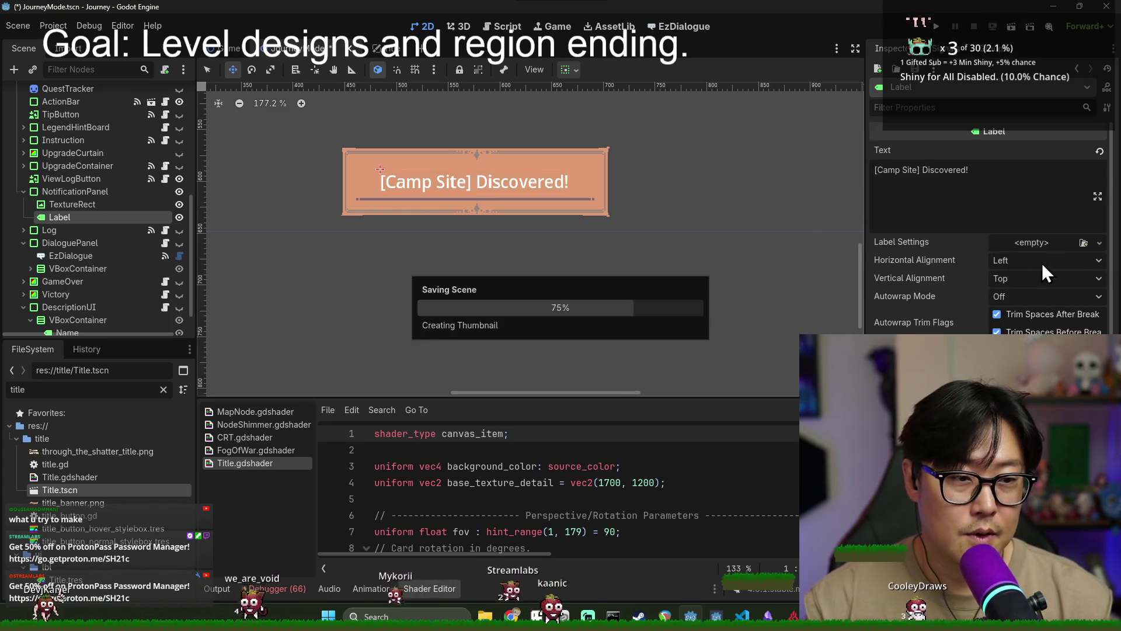
Apply Title.tres label settings to the label and expand them to view fonts
left_click(1083, 243)
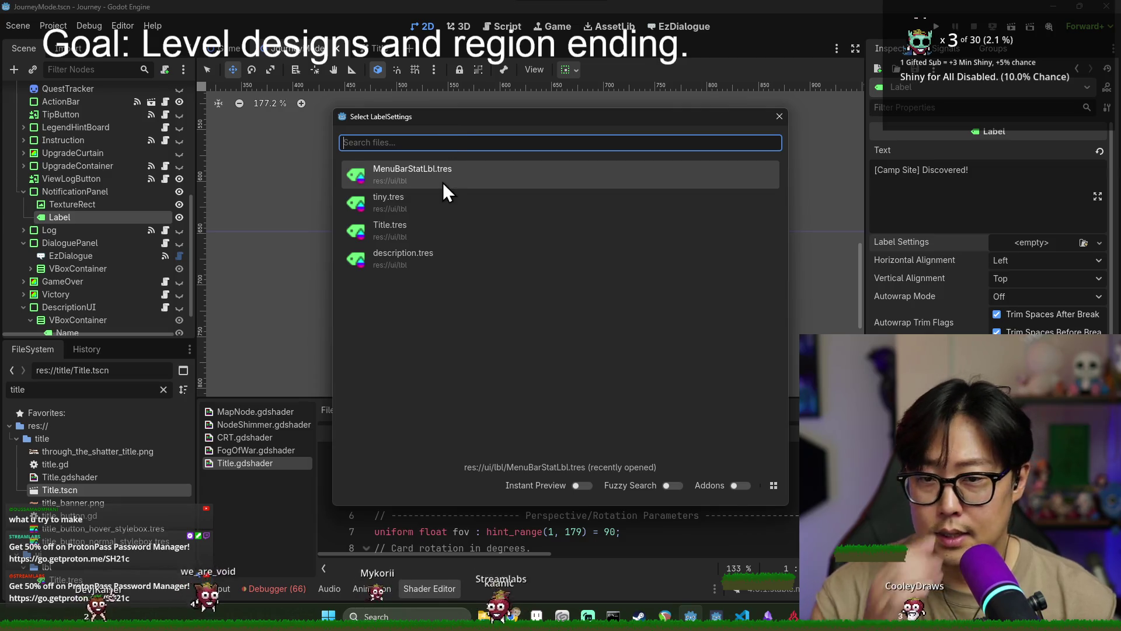
double_click(427, 235)
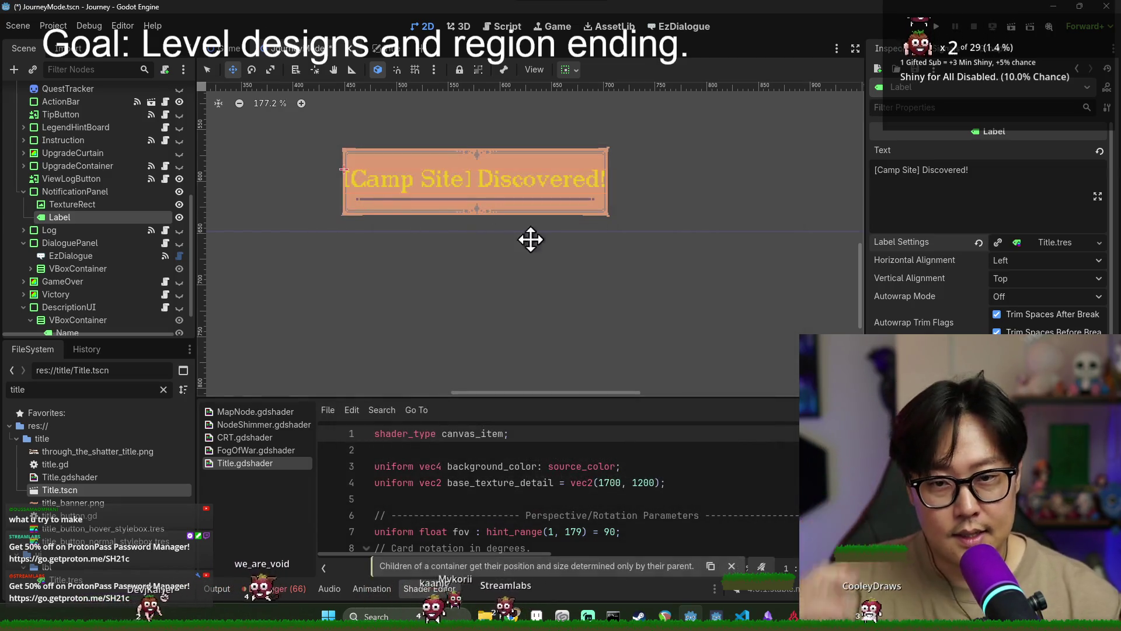
left_click(1054, 245)
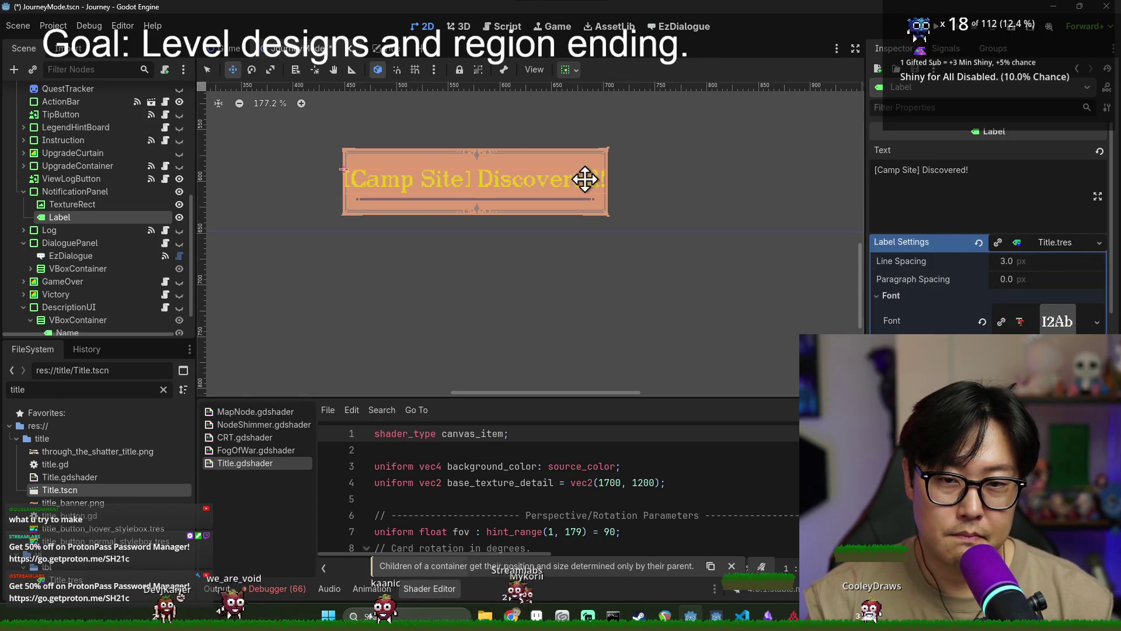
scroll(520, 178, "up", 5)
scroll(527, 191, "down", 3)
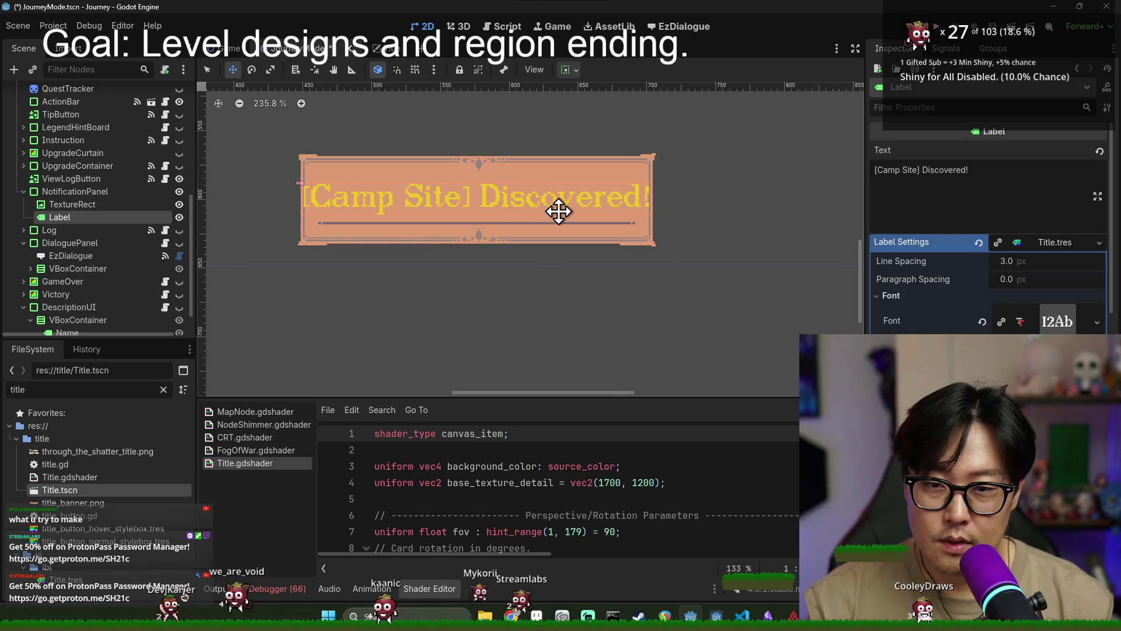
Clear the label's settings resource and load description.tres instead
left_click(1047, 243)
left_click(1097, 244)
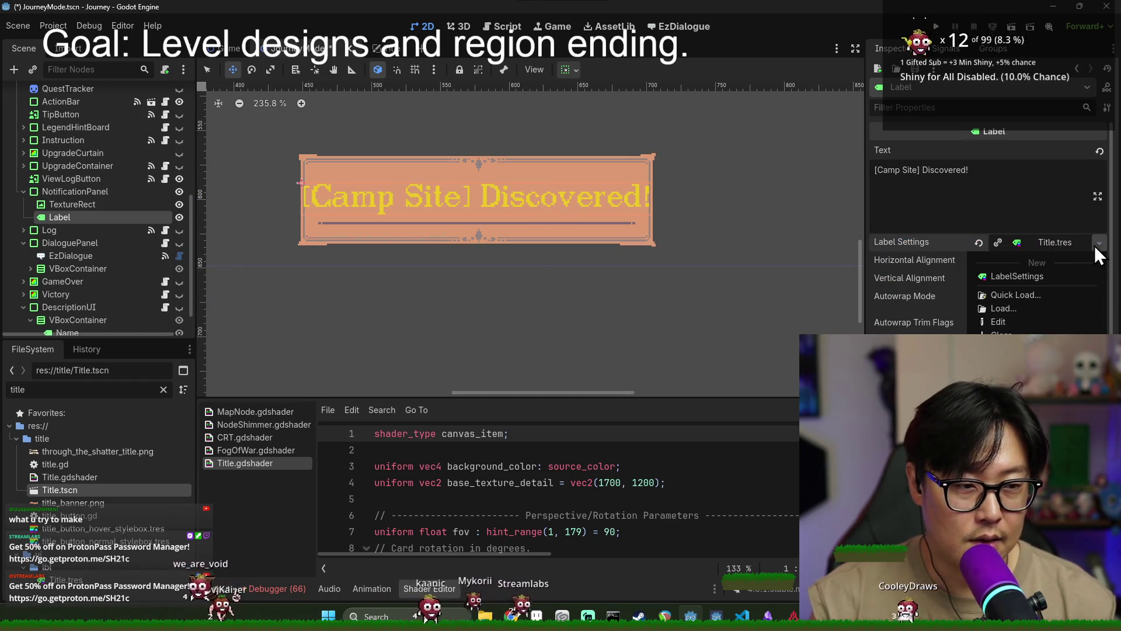
left_click(1001, 334)
left_click(1097, 243)
left_click(1084, 243)
left_click(1083, 243)
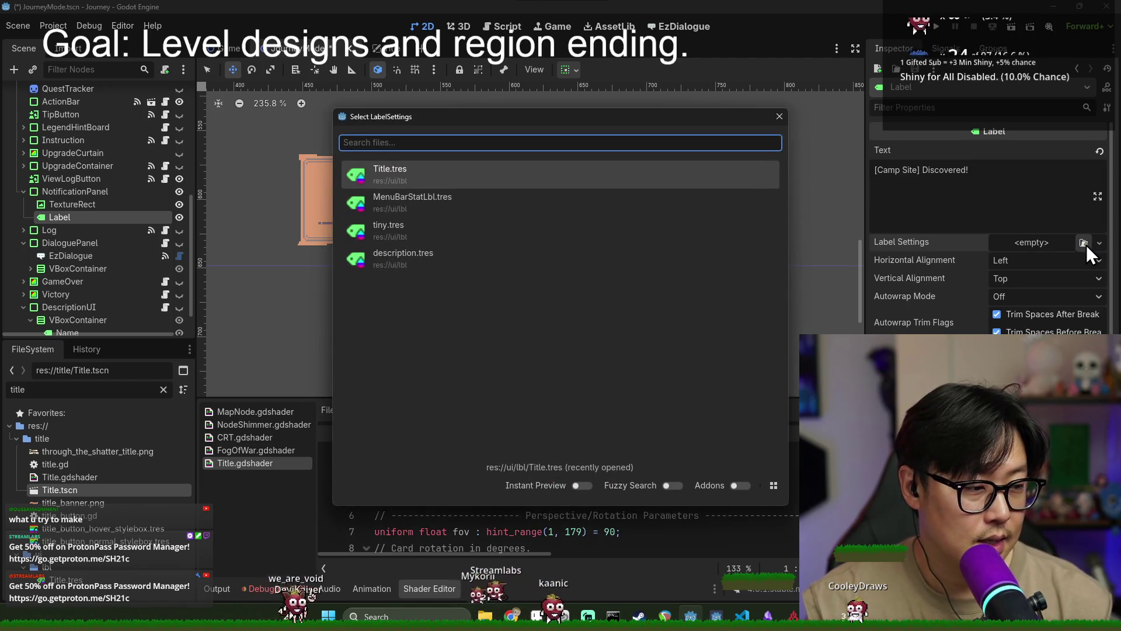
left_click(402, 255)
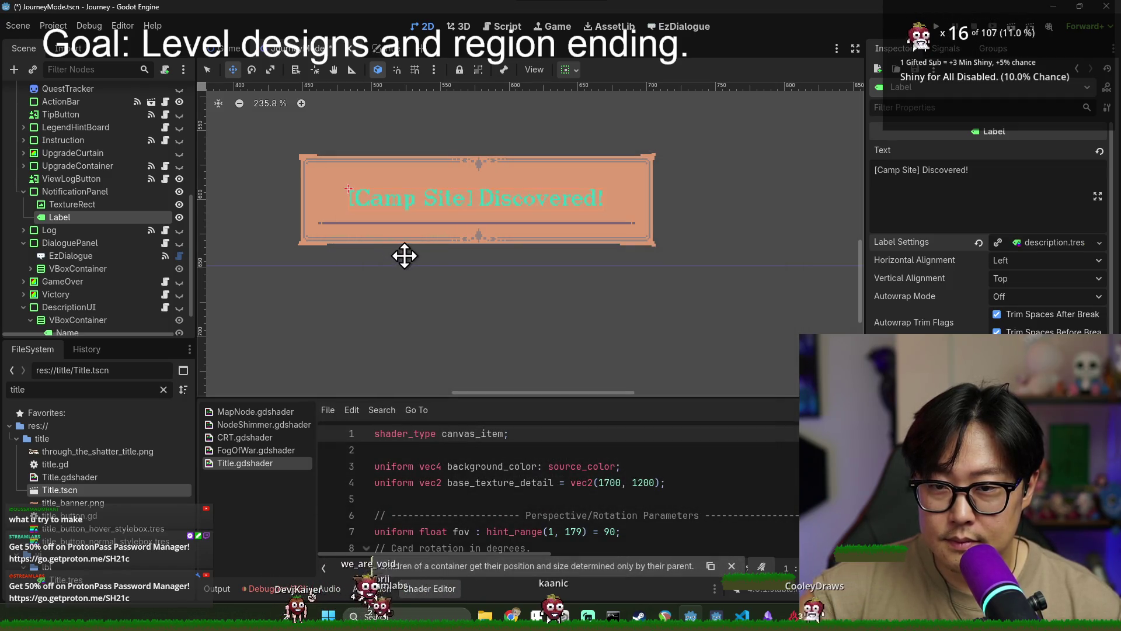
Expand the description.tres label settings to view its Font settings
scroll(498, 153, "up", 3)
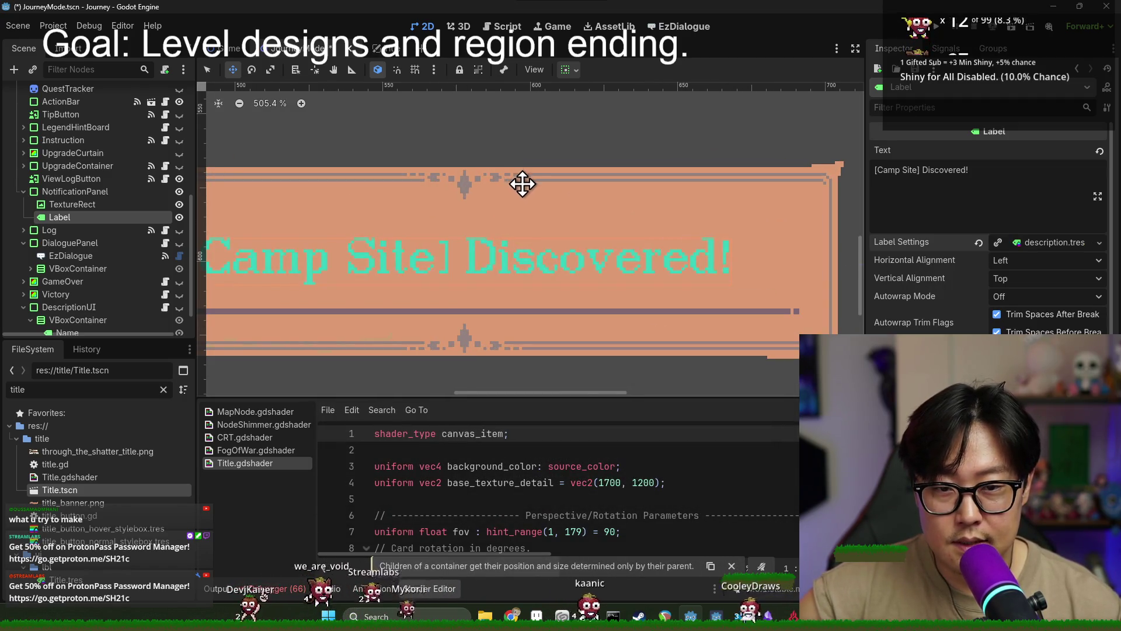
scroll(773, 245, "down", 1)
scroll(772, 244, "down", 1)
left_click(1097, 247)
left_click(1098, 244)
left_click(1039, 243)
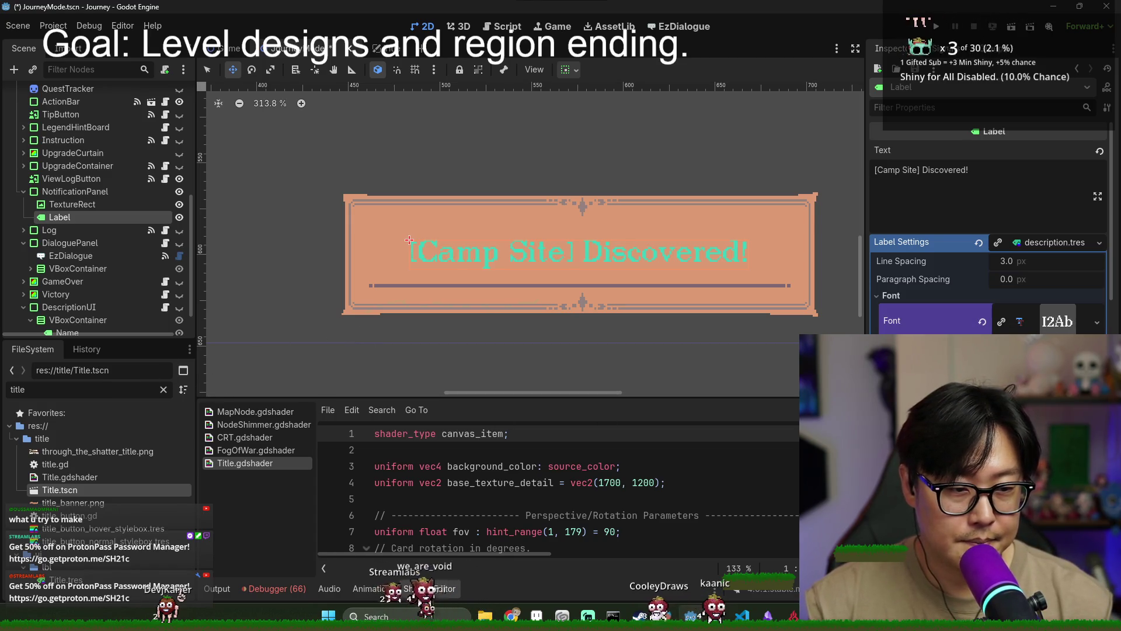
double_click(100, 388)
Filter files by 'dico' and review Dico.ttf import settings, leaving antialiasing at Grayscale
type("dic")
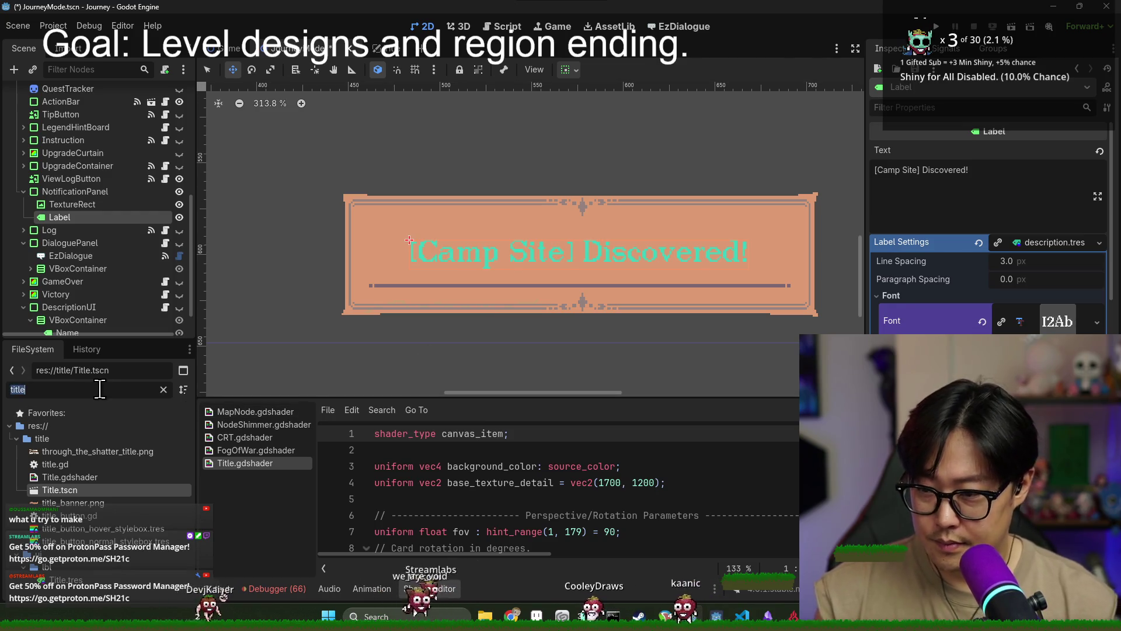
type("o")
double_click(80, 450)
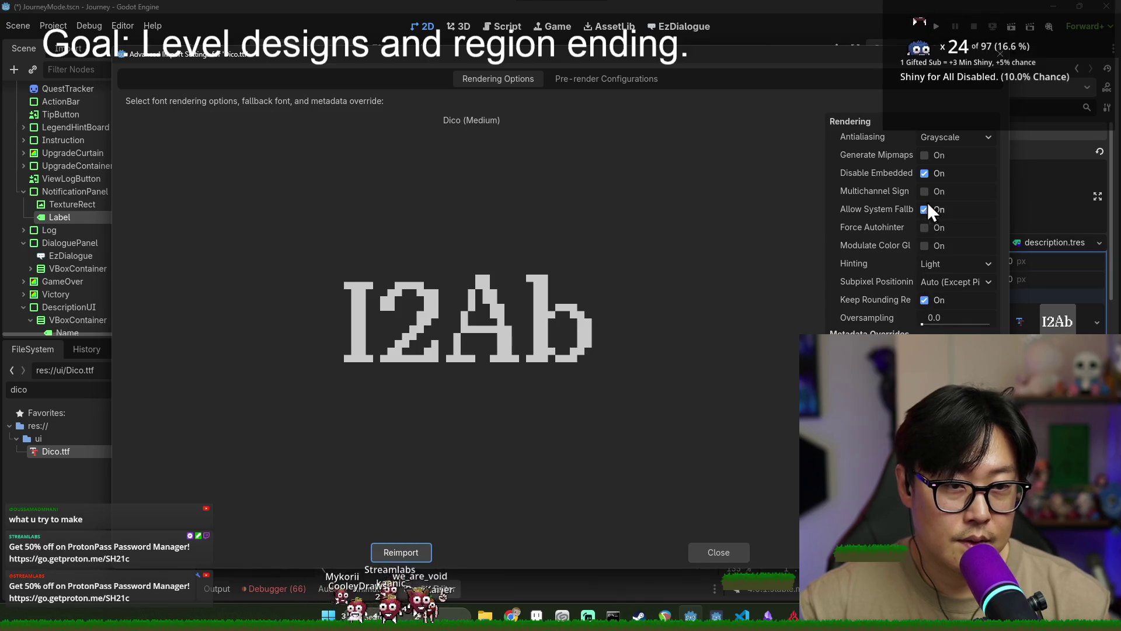
left_click(970, 138)
left_click(1001, 62)
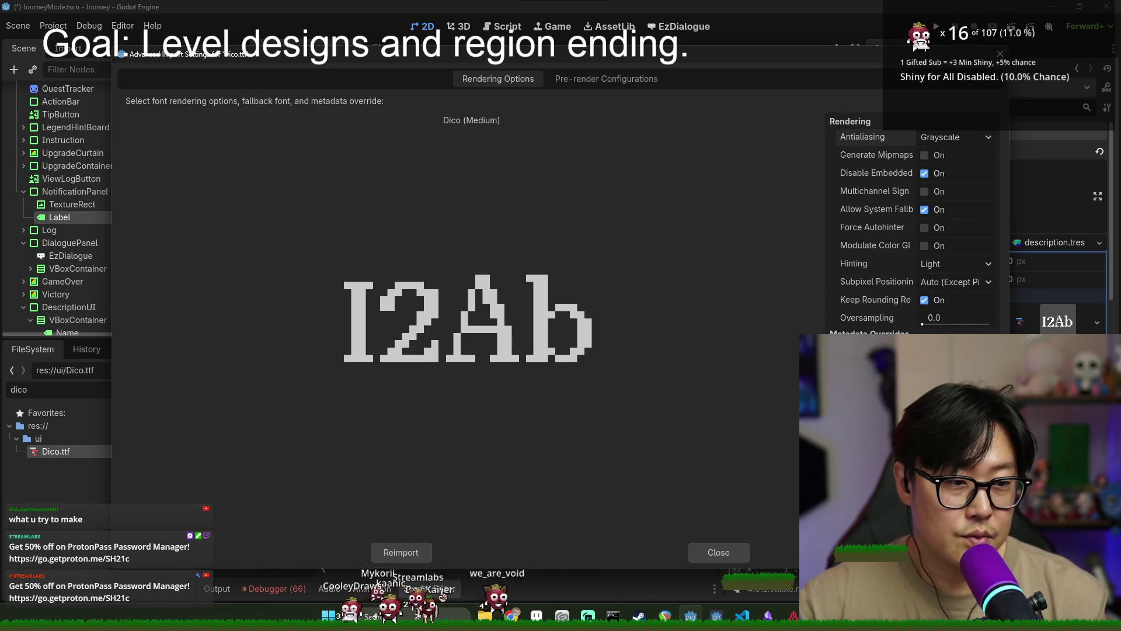
left_click(721, 552)
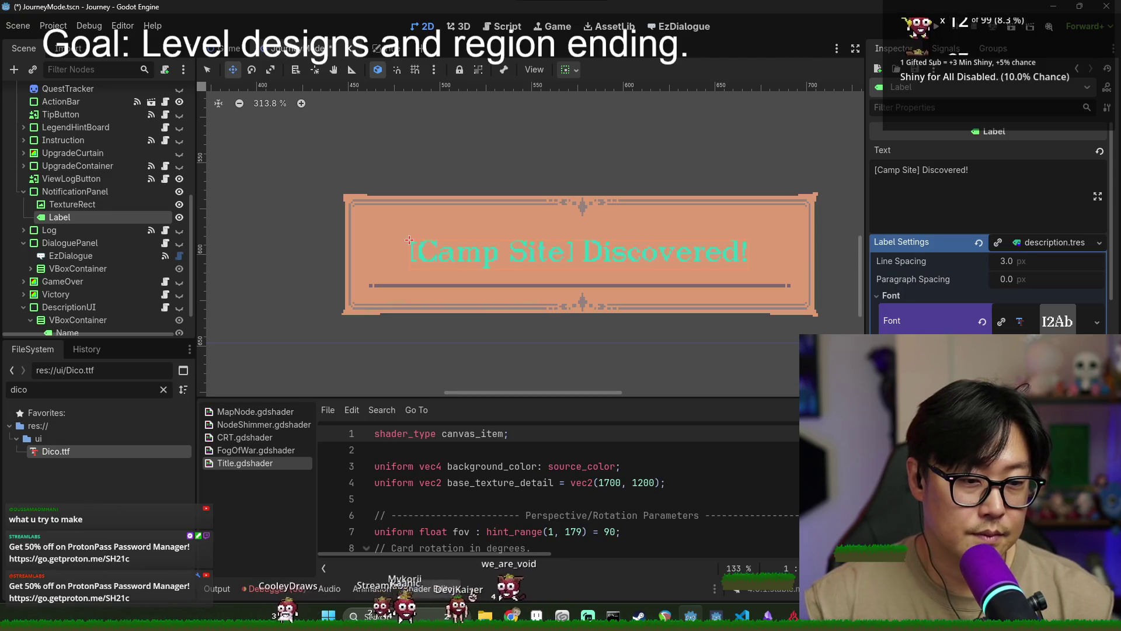
Zoom in to check the teal pixel-font label, review TextureRect and Label, and save JourneyMode.tscn
scroll(533, 257, "up", 7)
scroll(532, 267, "up", 3)
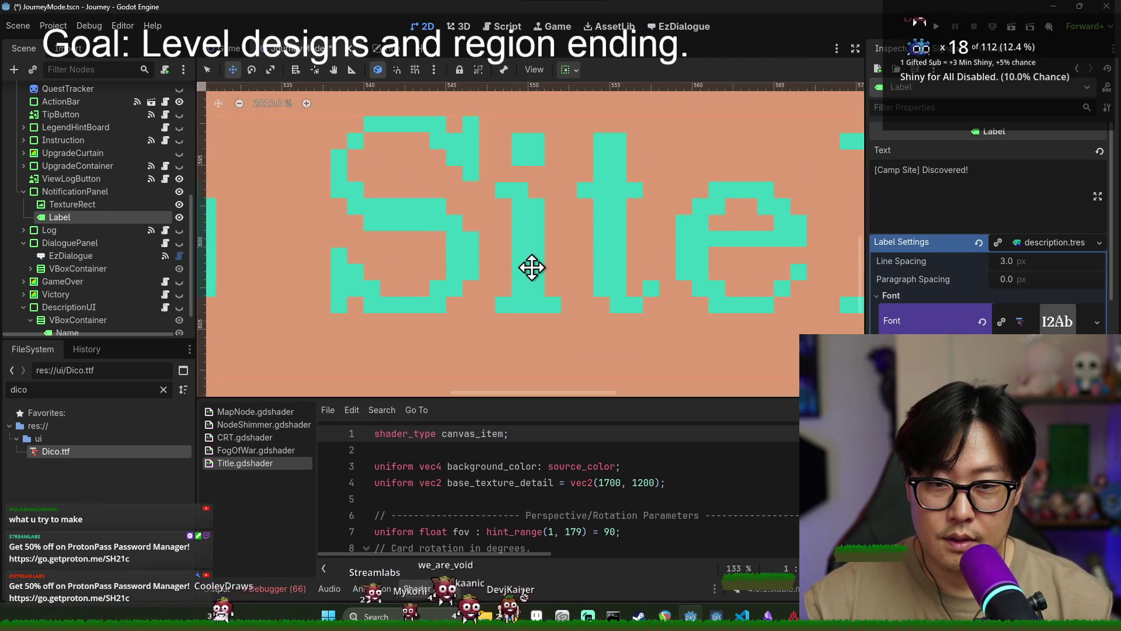
scroll(535, 268, "up", 2)
scroll(545, 251, "down", 9)
scroll(567, 277, "down", 9)
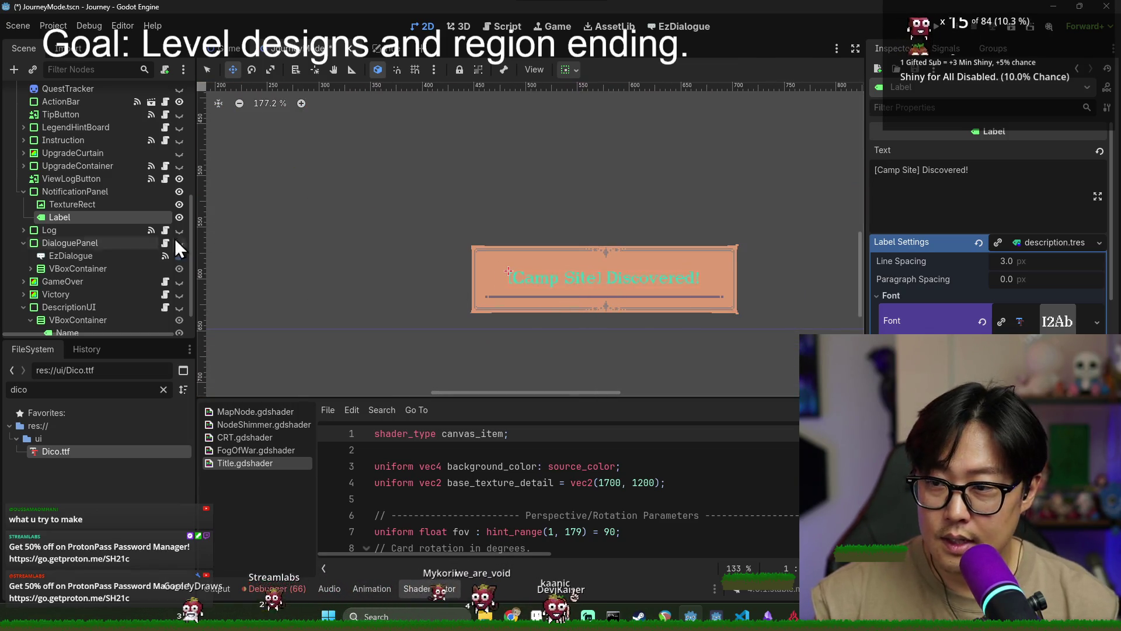
left_click(102, 208)
left_click(113, 219)
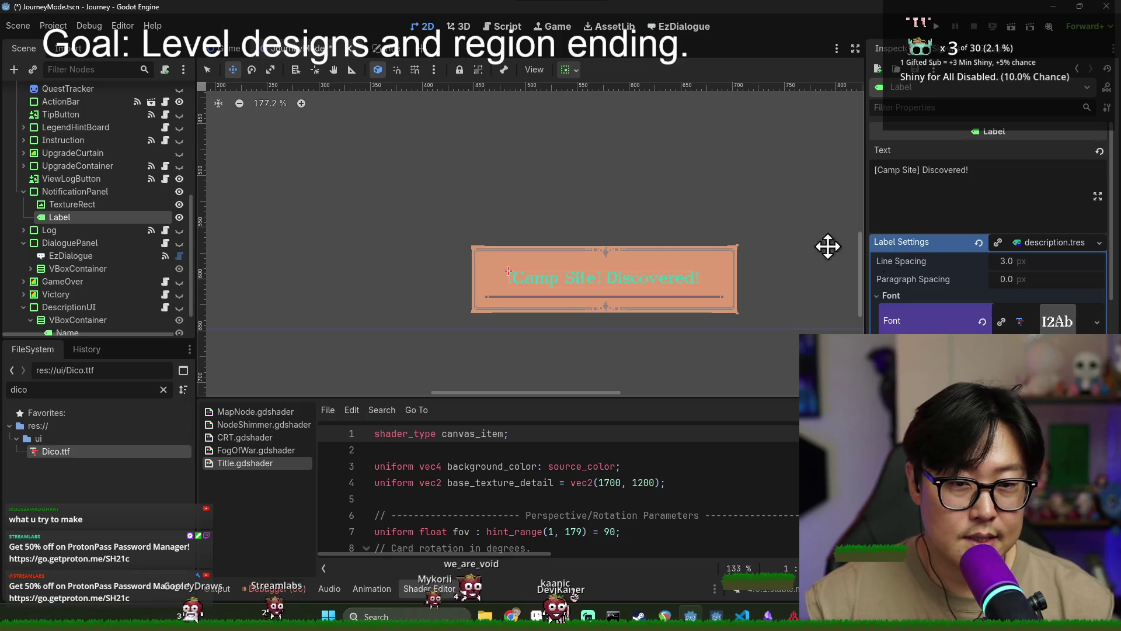
left_click(82, 207)
left_click(86, 218)
scroll(552, 289, "up", 7)
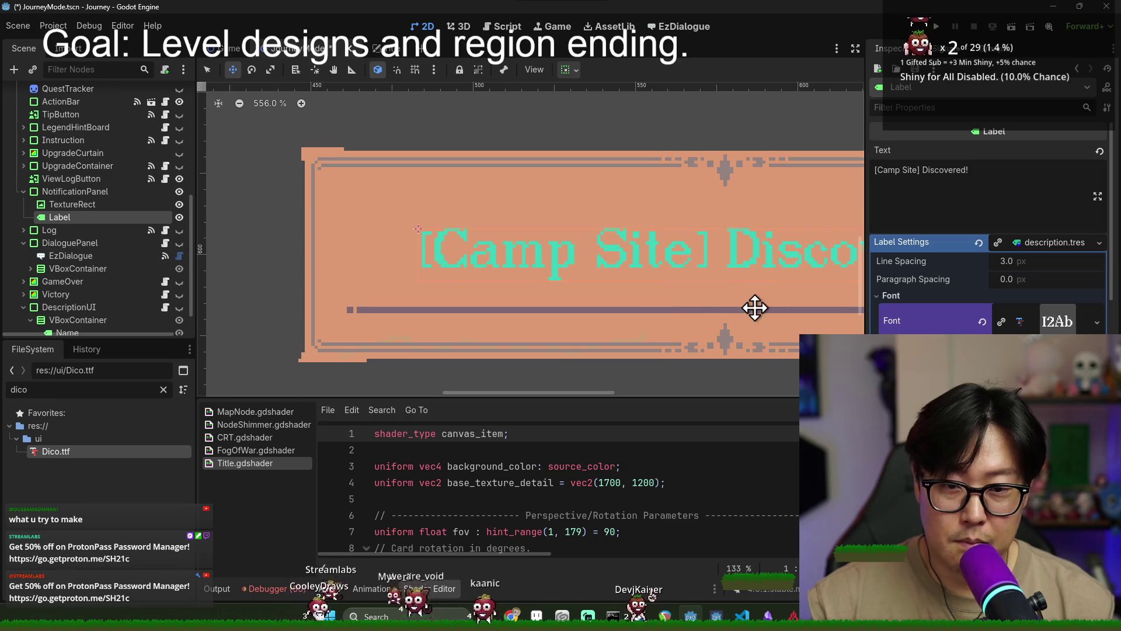
scroll(968, 301, "down", 3)
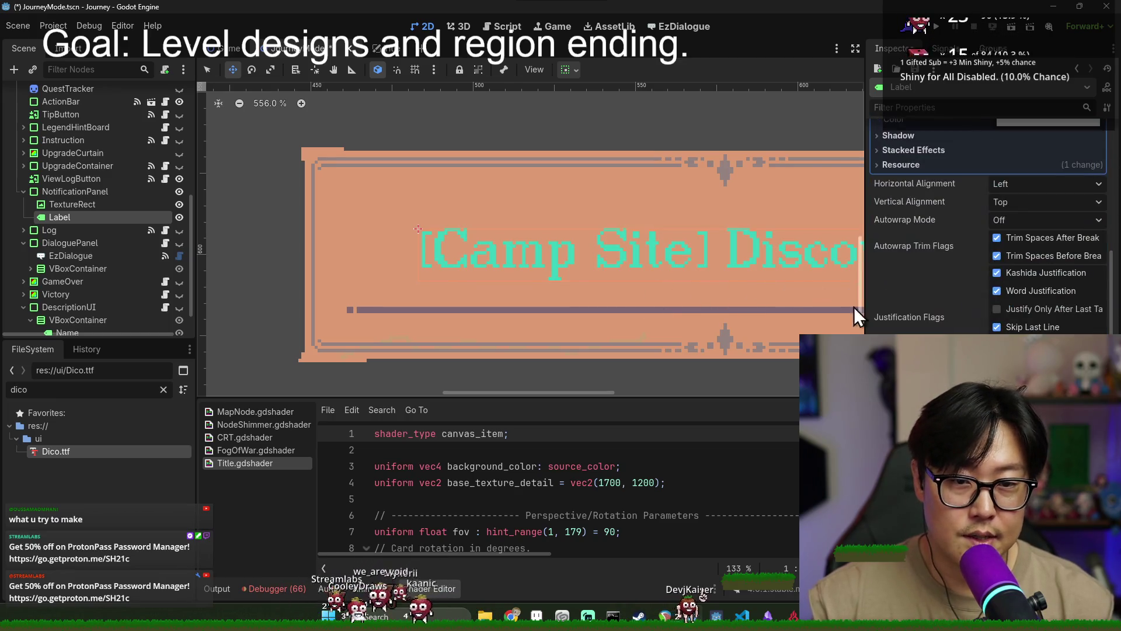
scroll(753, 306, "up", 4)
scroll(942, 308, "down", 5)
scroll(949, 310, "up", 5)
scroll(950, 307, "up", 5)
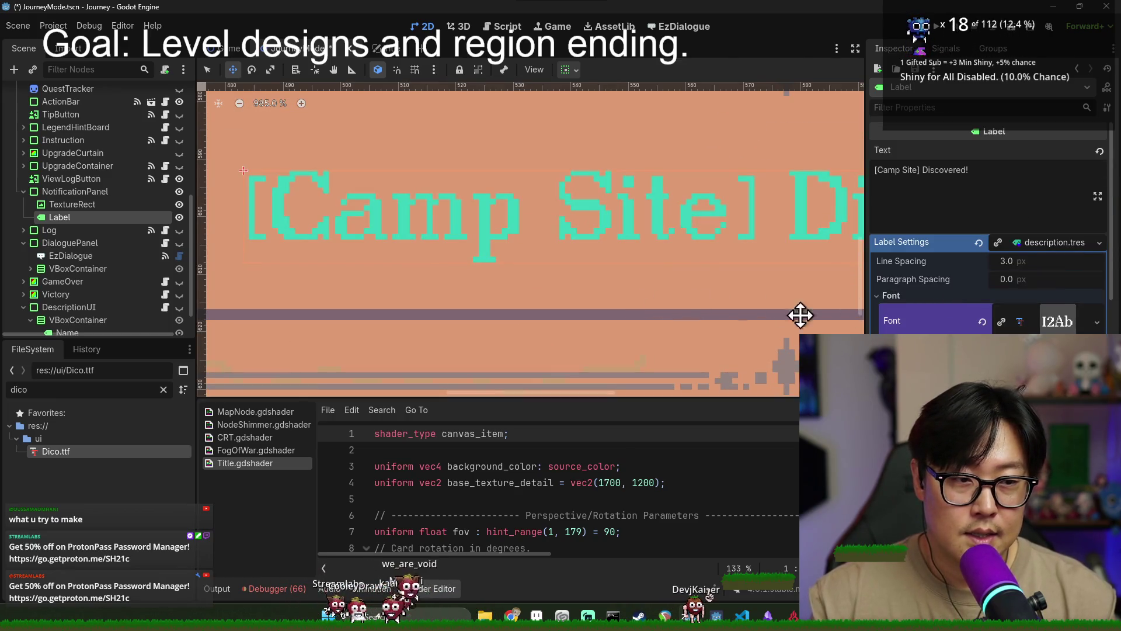
scroll(800, 313, "down", 8)
scroll(713, 304, "down", 1)
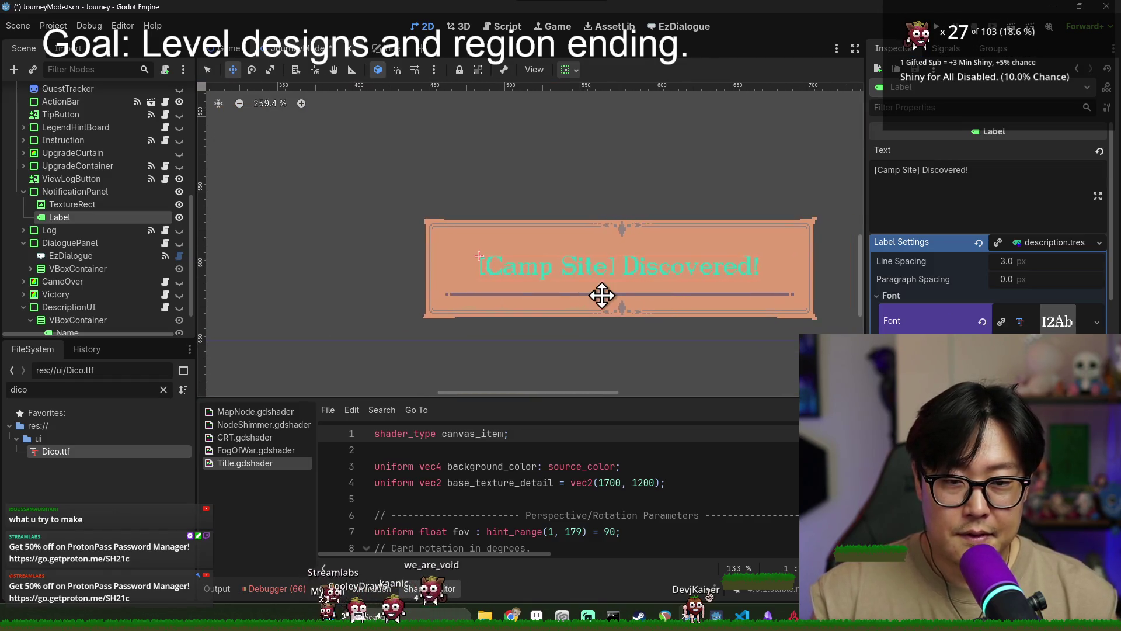
key("ctrl+s")
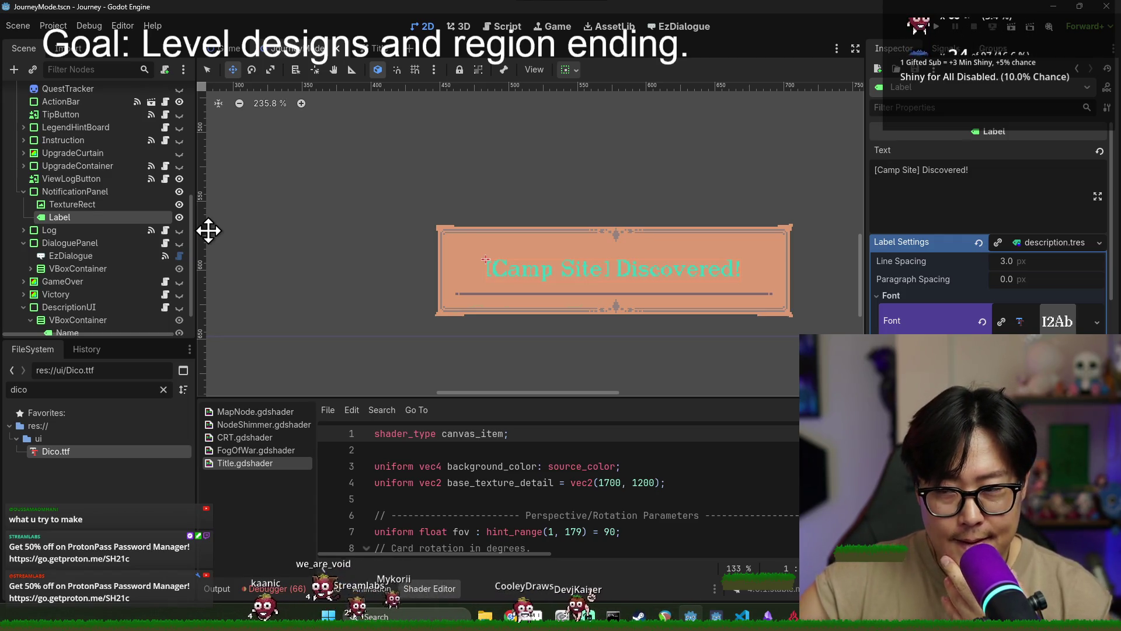
Add an HBoxContainer under NotificationPanel and move Label into it
right_click(78, 188)
left_click(236, 219)
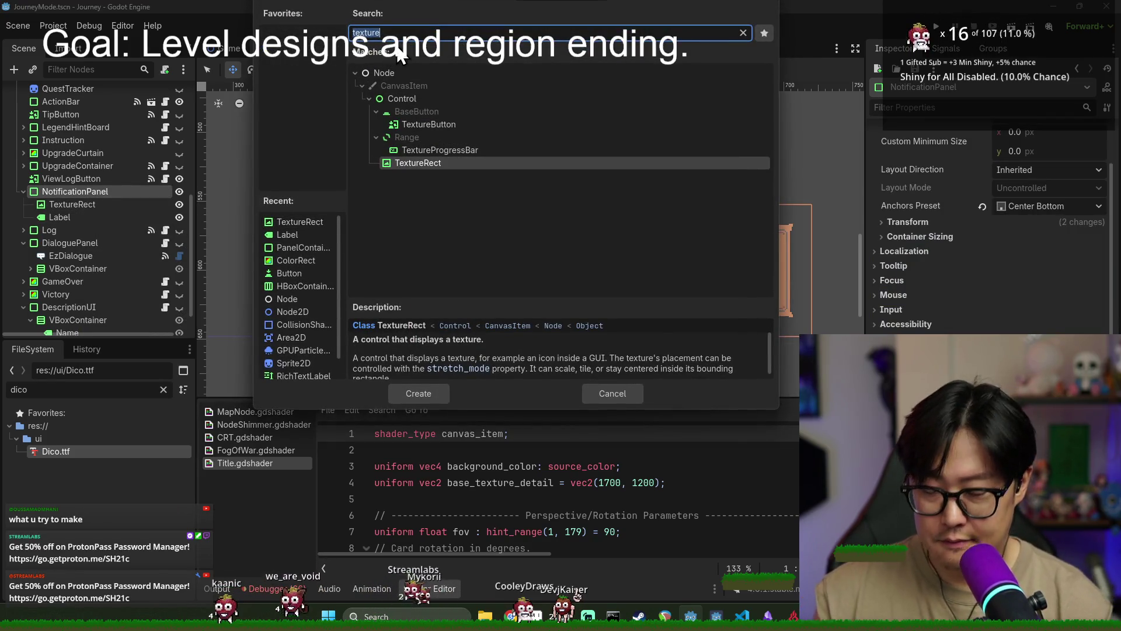
type("hb")
key("Return")
left_click_drag(83, 230, 78, 219)
Add a Label inside the HBoxContainer named FoundLbl with text 'Found!'
right_click(79, 219)
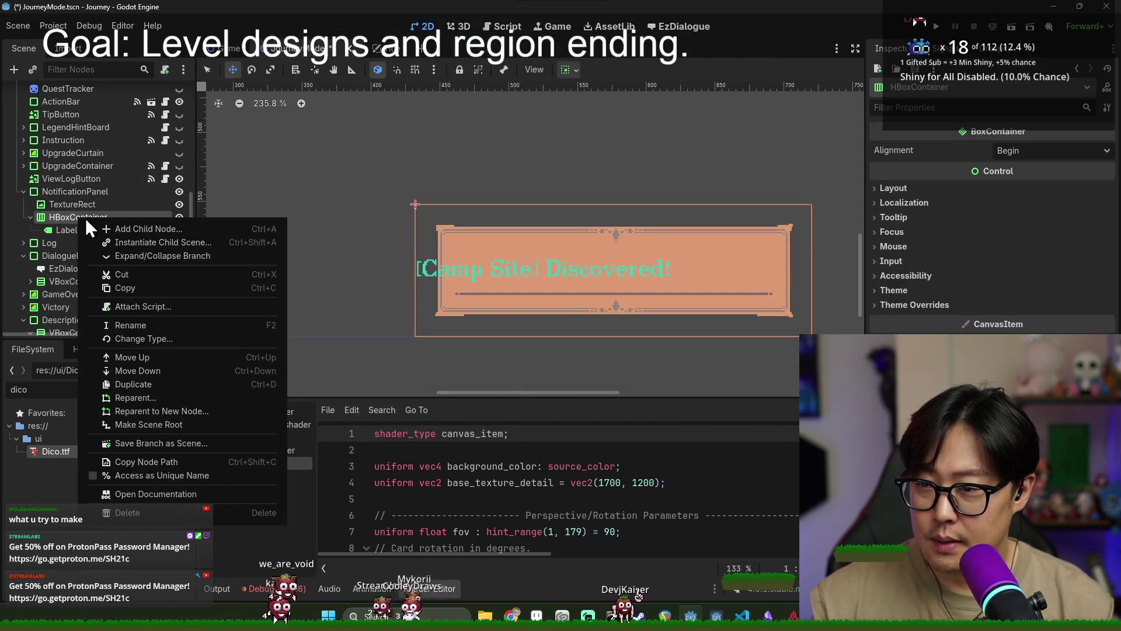
left_click(130, 229)
type("la")
key("Return")
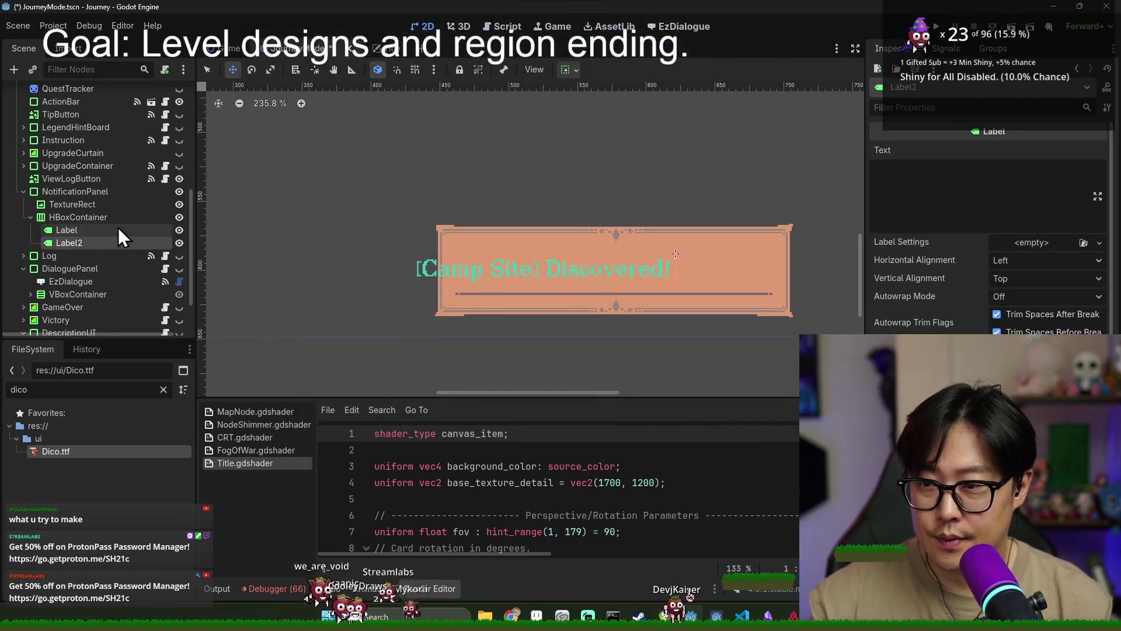
double_click(102, 244)
left_click_drag(110, 244, 39, 245)
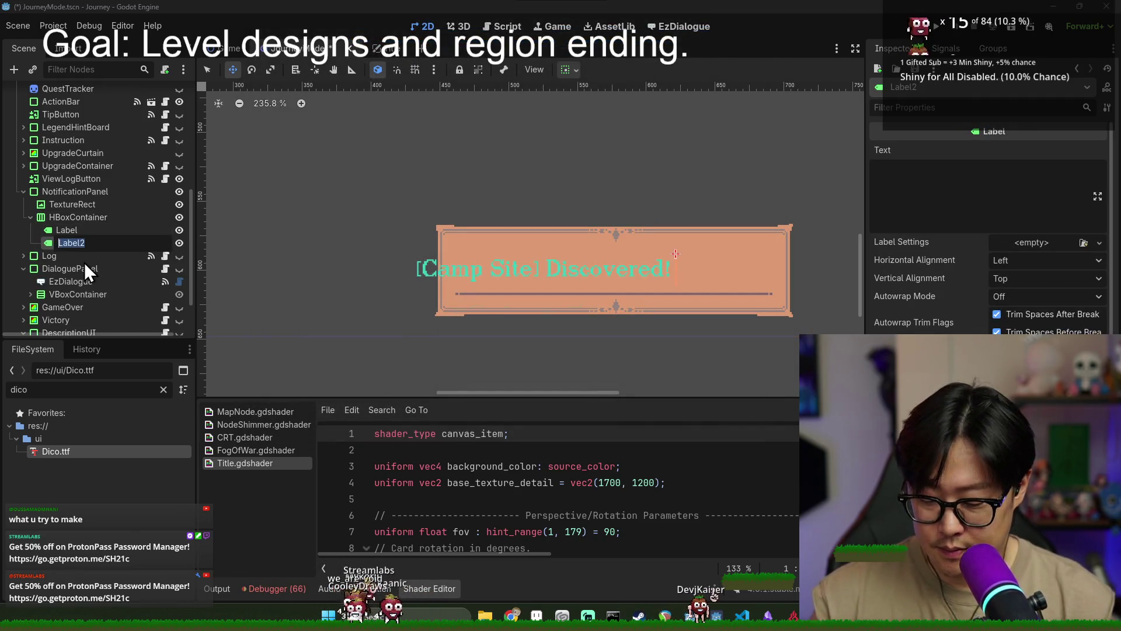
type("FoundLbl")
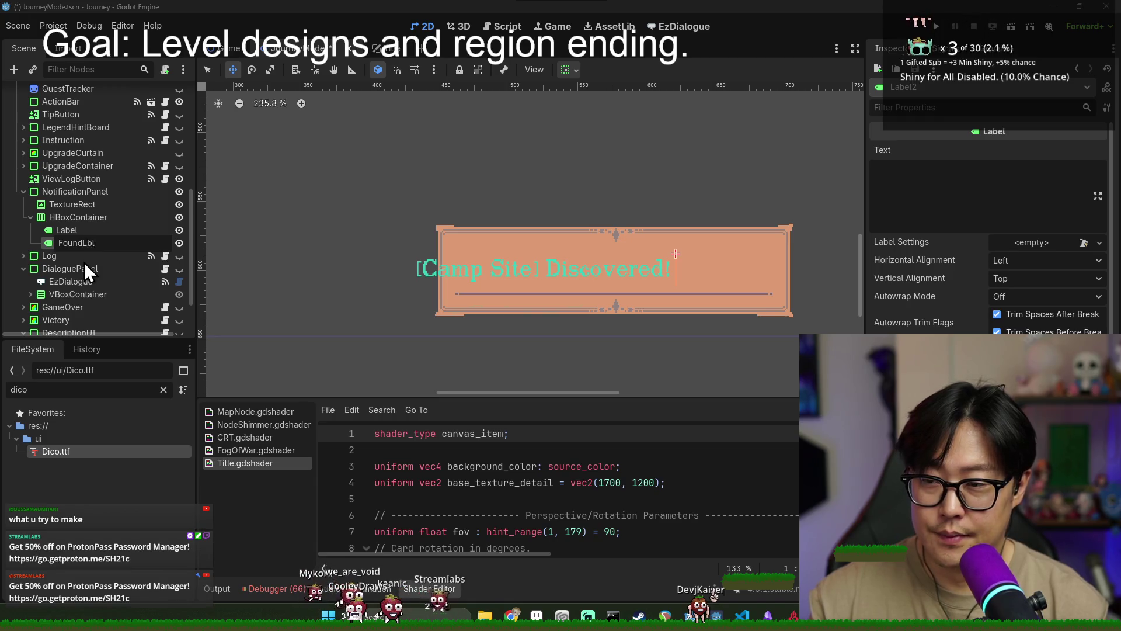
key("Return")
left_click(953, 175)
type("Found!")
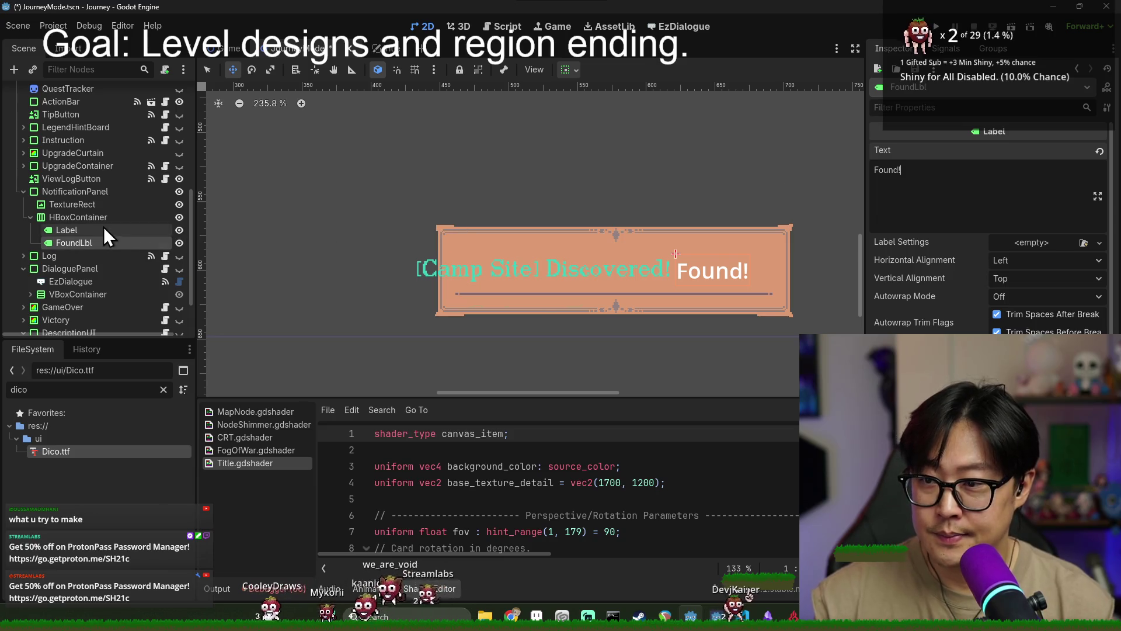
Delete the original Label's '[Camp Site] Discovered!' text
left_click(105, 231)
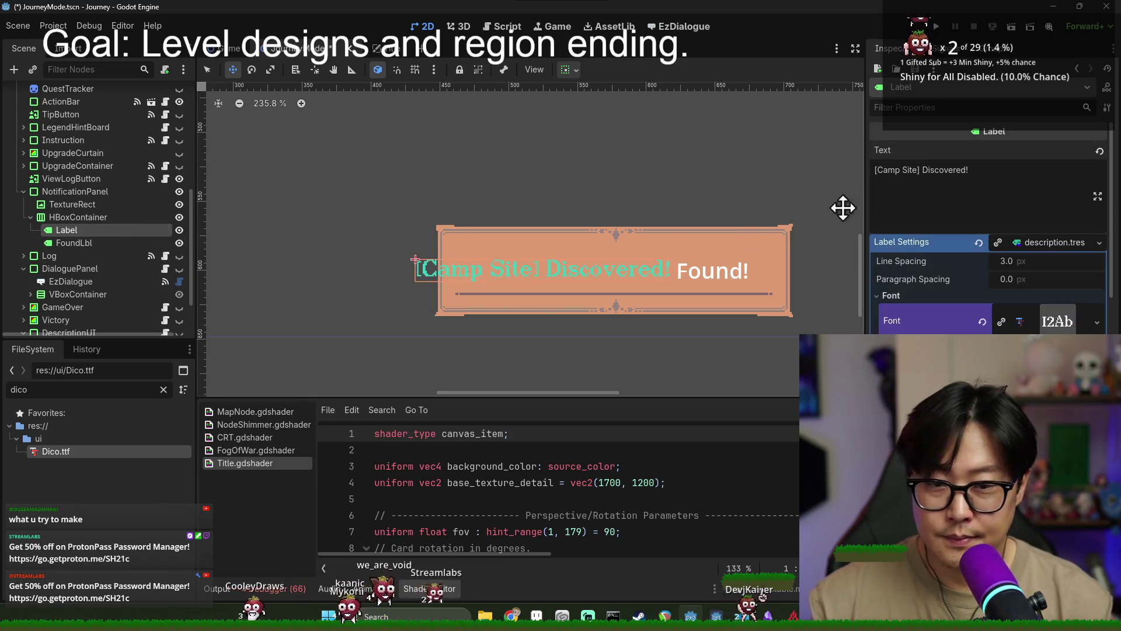
left_click_drag(975, 172, 752, 198)
key("BackSpace")
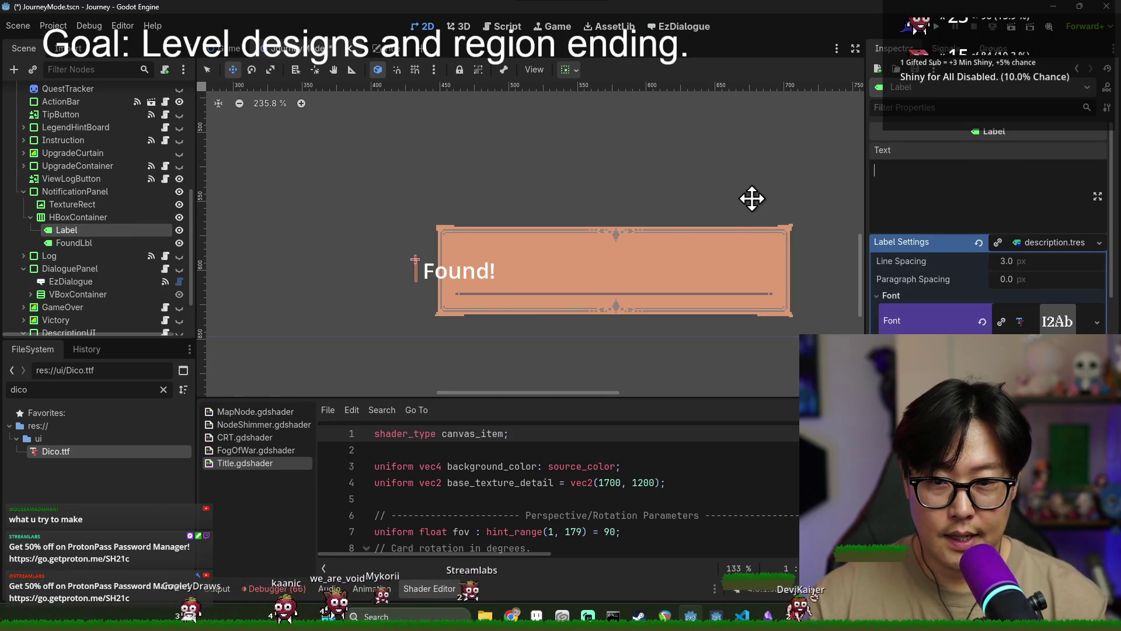